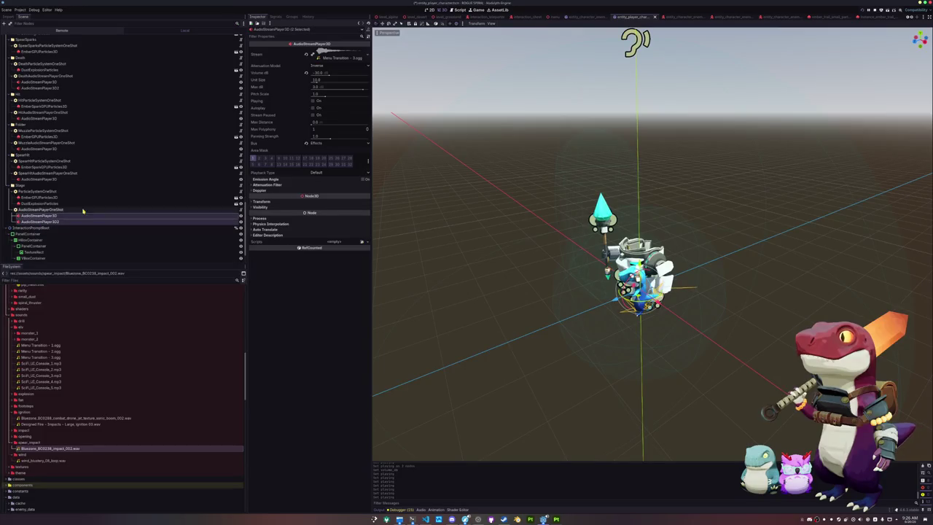
- Give both Stage AudioStreamPlayer3D nodes -24.0 dB volume and turn Playing on
left_click(318, 74)
type("4")
key("Return")
left_click(313, 102)
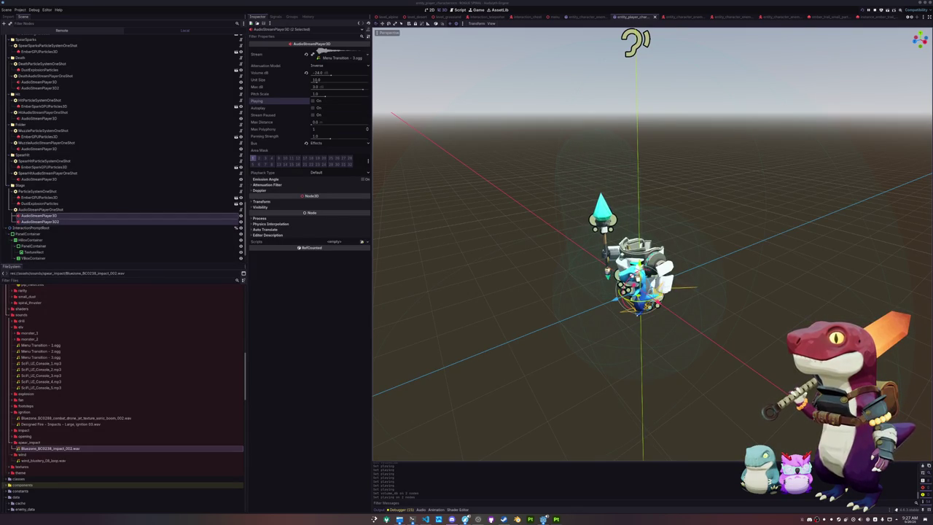
left_click(766, 300)
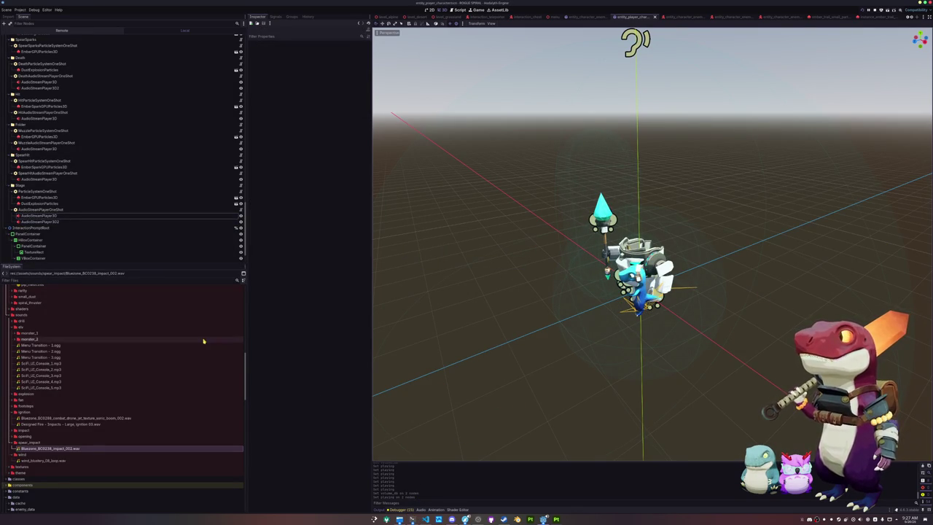
left_click(20, 191)
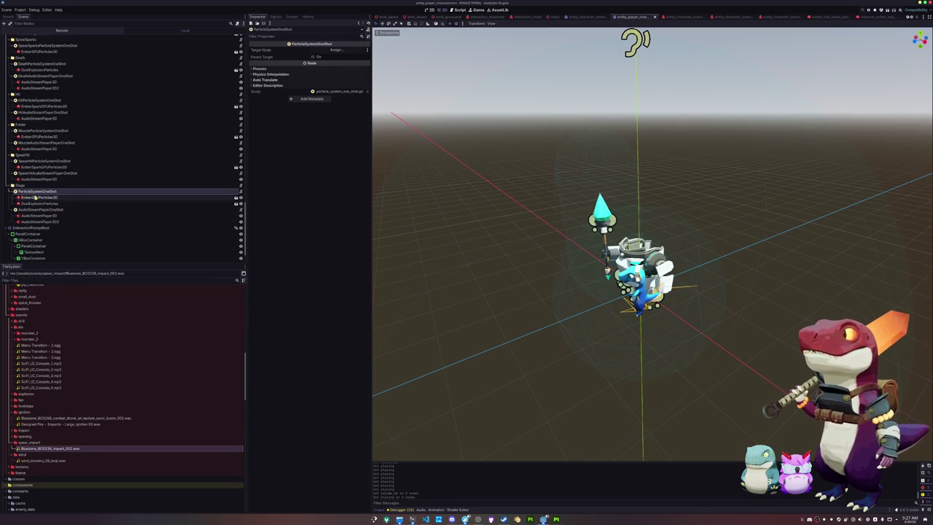
- Rename the nodes StageParticleSystemOneShot and StageAudioStreamPlayerOneShot
type("Stage")
key("Return")
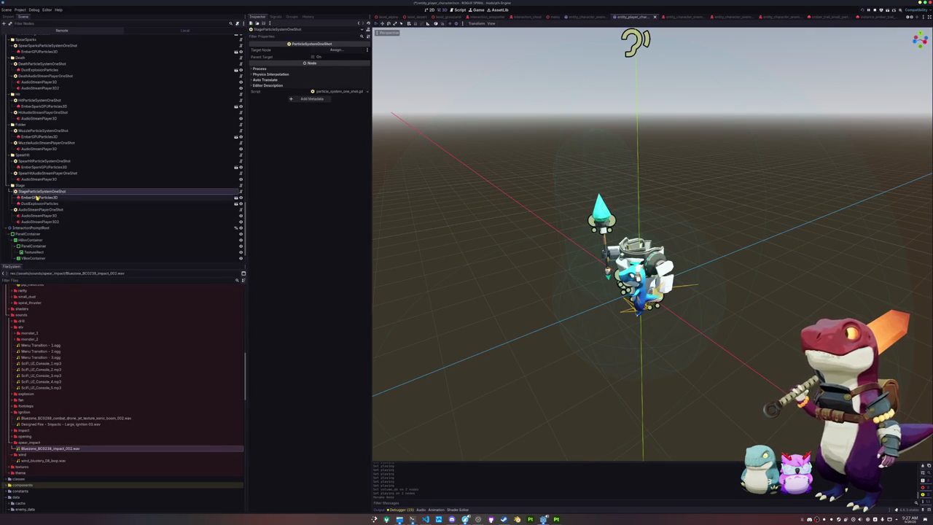
type("Stage")
key("Return")
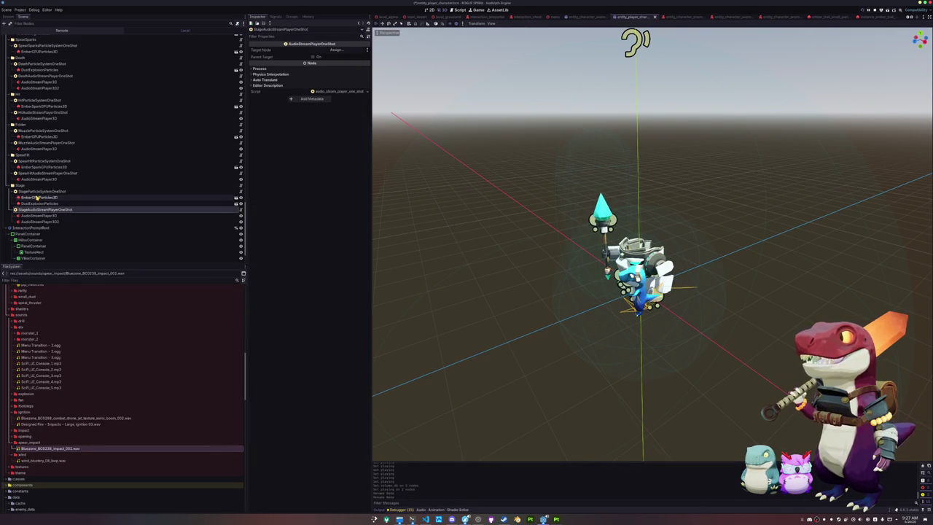
- Assign those nodes to Stage Particles and Stage Audio on EntityCharacterPlayerAnimationFuncs
scroll(38, 126, "up", 5)
scroll(33, 126, "up", 3)
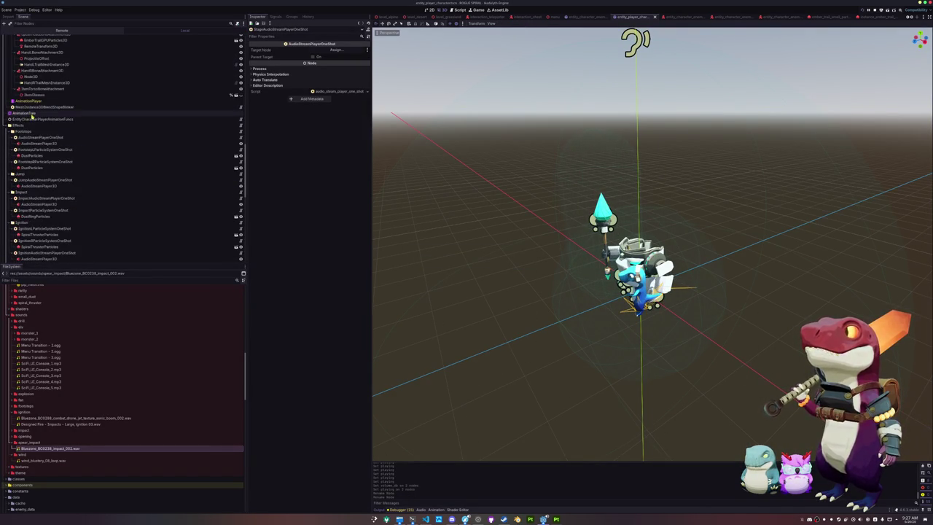
left_click(40, 118)
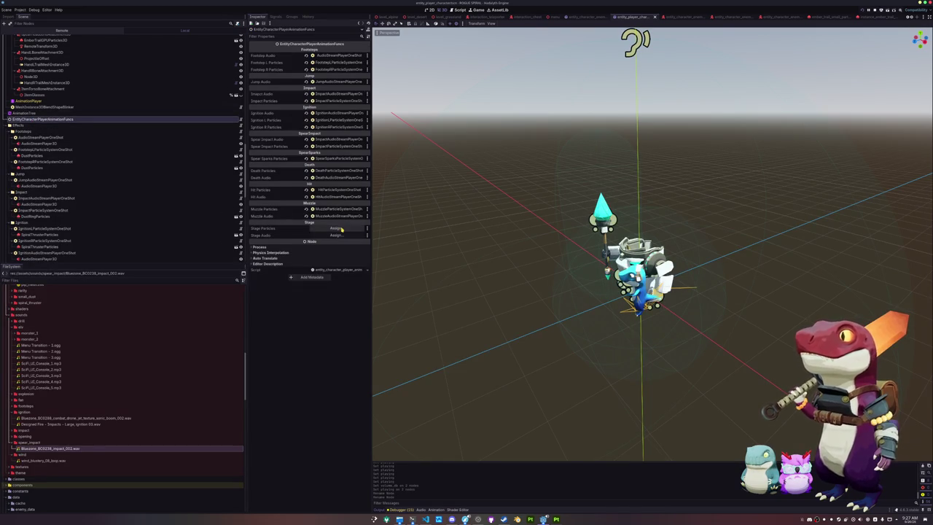
left_click(336, 228)
type("ta")
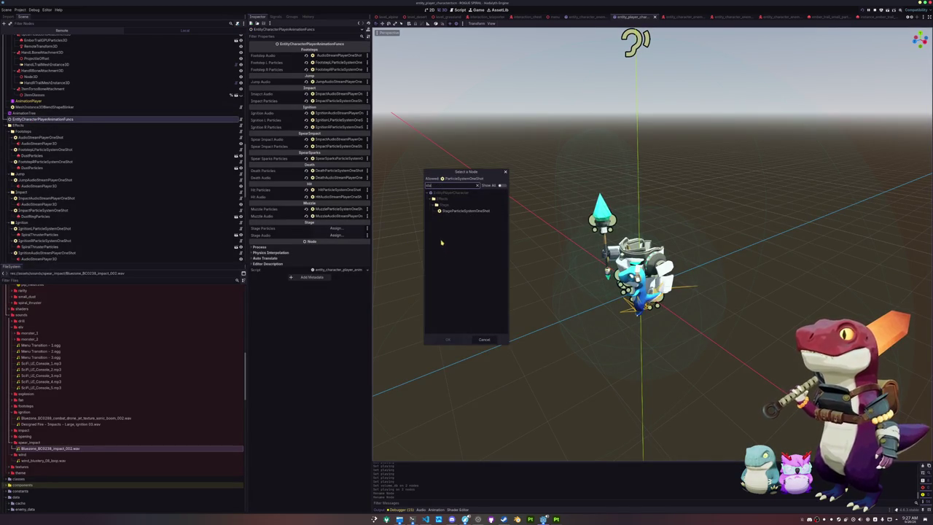
double_click(459, 212)
left_click(336, 235)
type("stag")
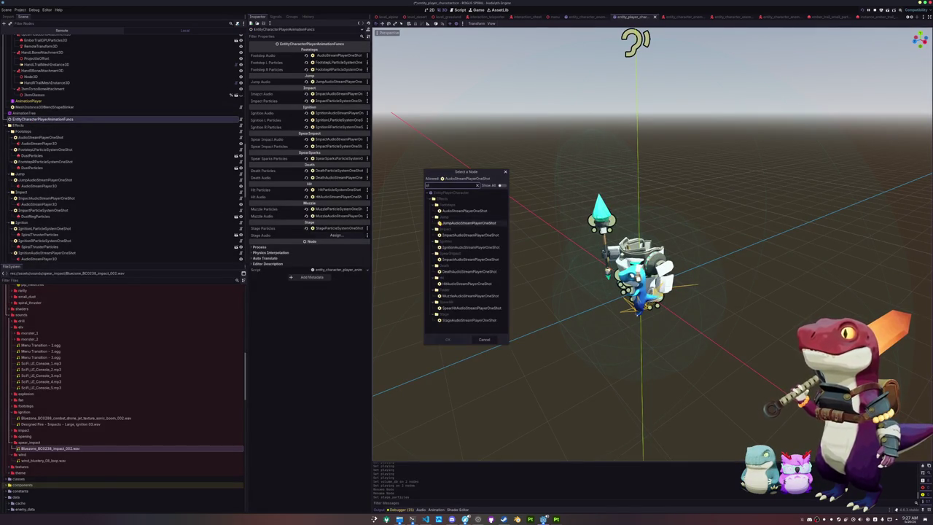
double_click(466, 211)
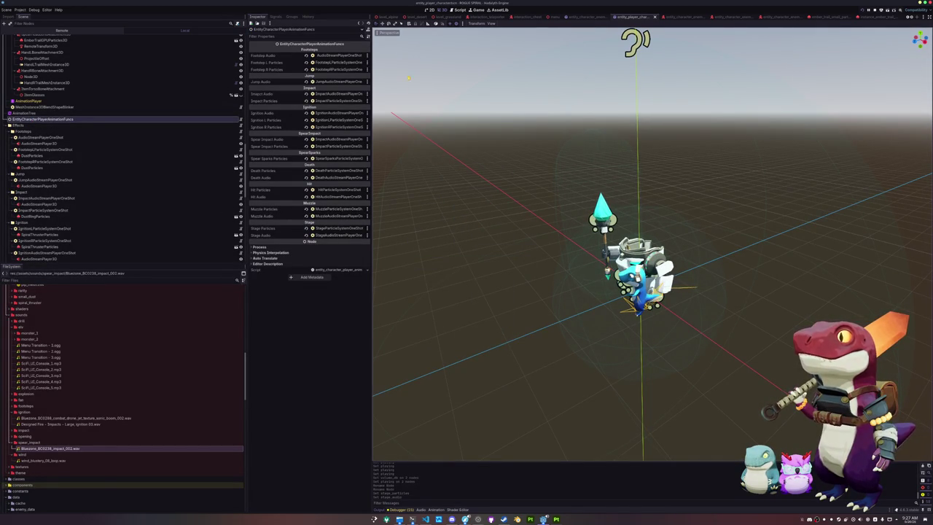
scroll(400, 15, "up", 1)
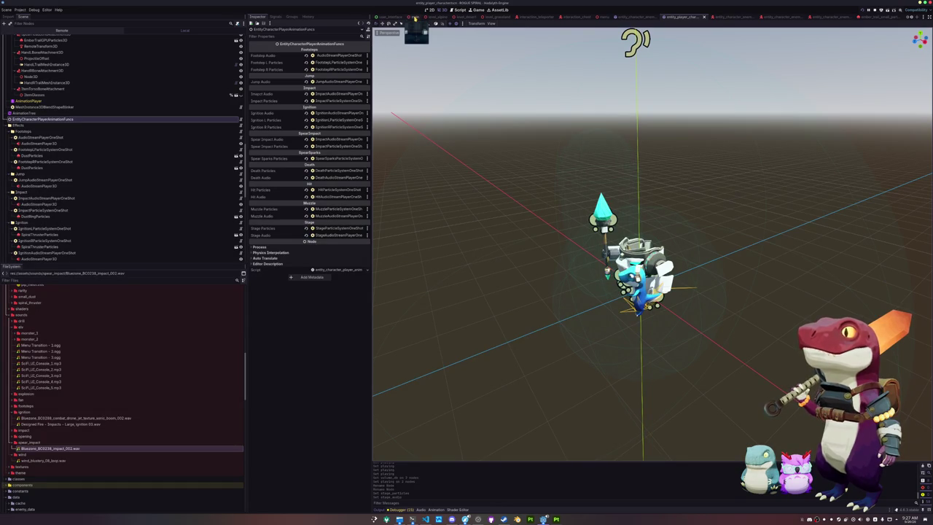
left_click(414, 16)
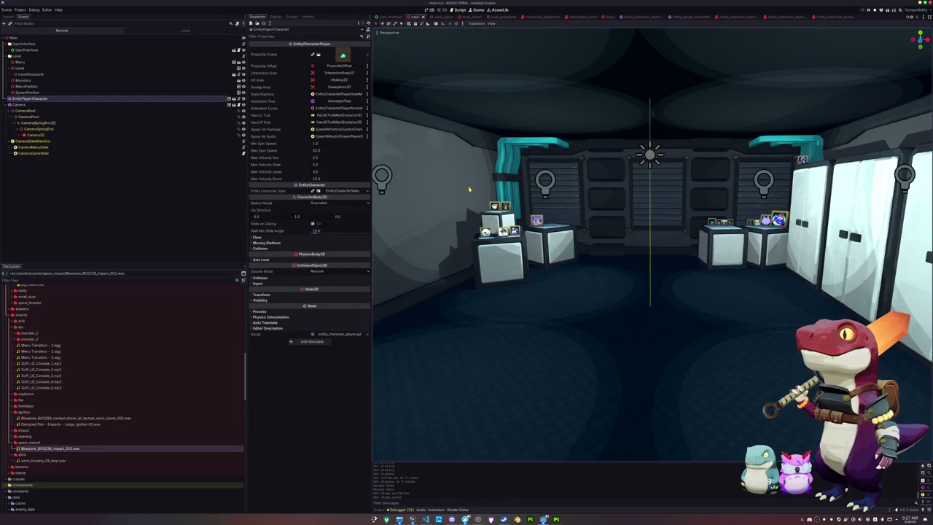
- Zoom and pan the main scene's 3D view, then bring up todo.txt in nano
scroll(469, 189, "up", 2)
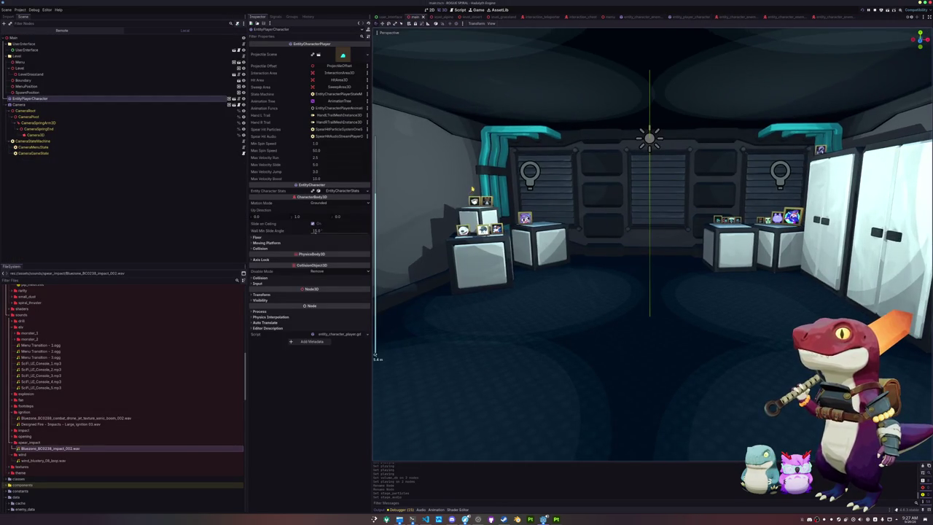
left_click_drag(472, 188, 479, 177)
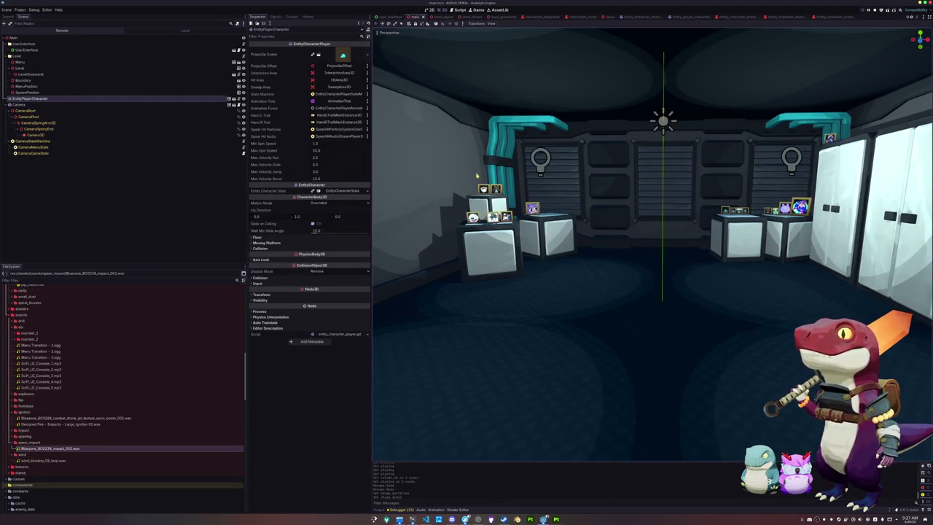
left_click_drag(508, 21, 581, 25)
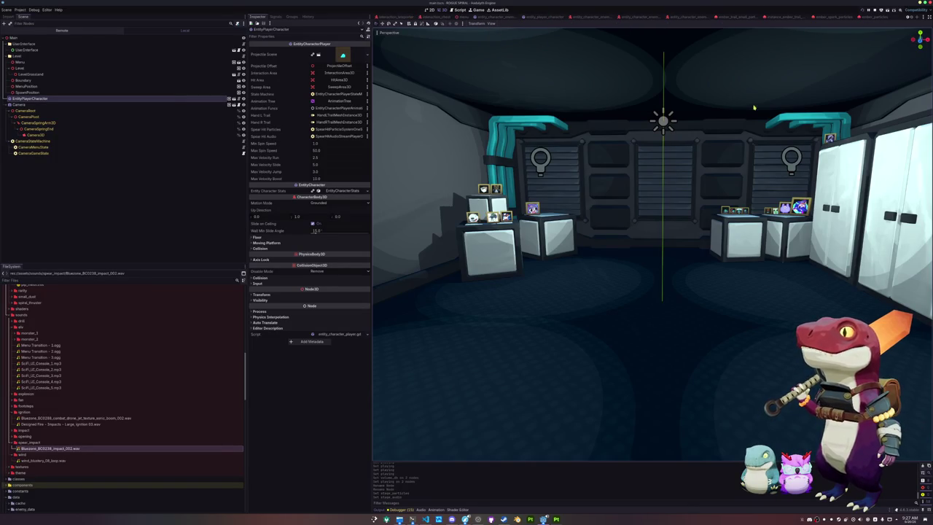
left_click(413, 519)
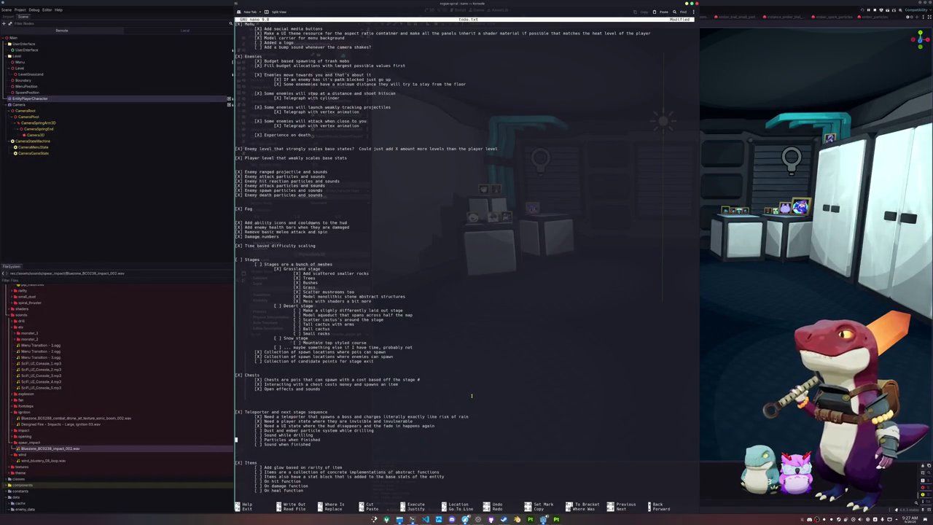
- Mark the drilling sound, dust and ember particles, and finish particles tasks with X
type("X")
key("Delete")
key("Down")
type("X")
key("Delete")
key("Up")
type("X")
key("Delete")
- Remove the blank lines above the Teleporter and Items headings and close the notes
key("Home")
key("BackSpace")
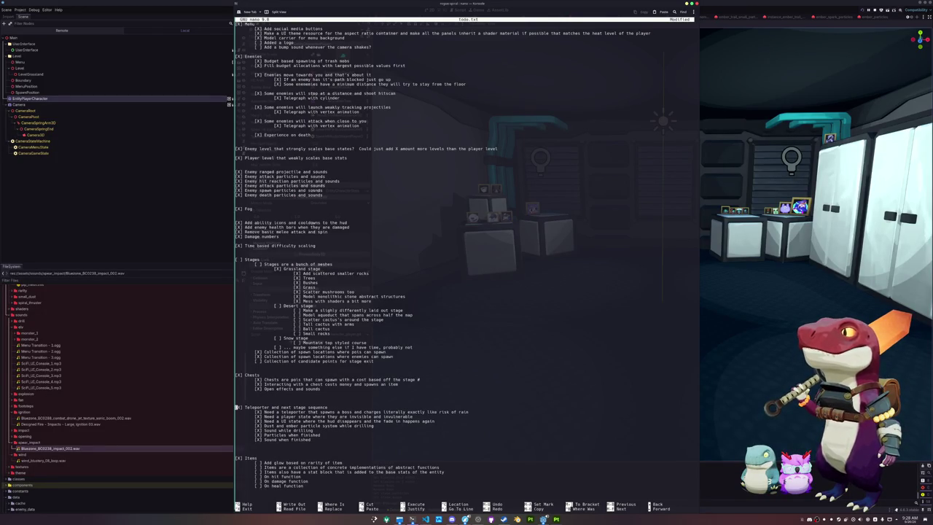
key("Delete")
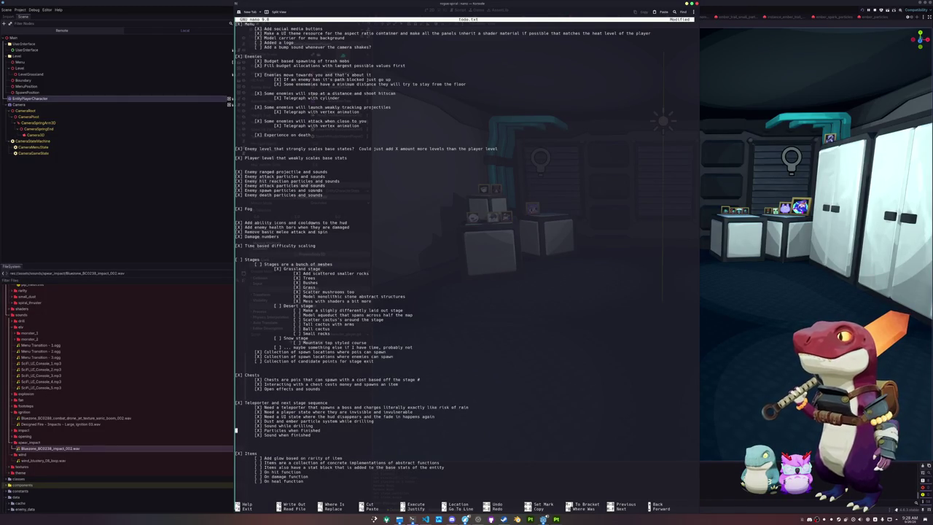
key("Delete")
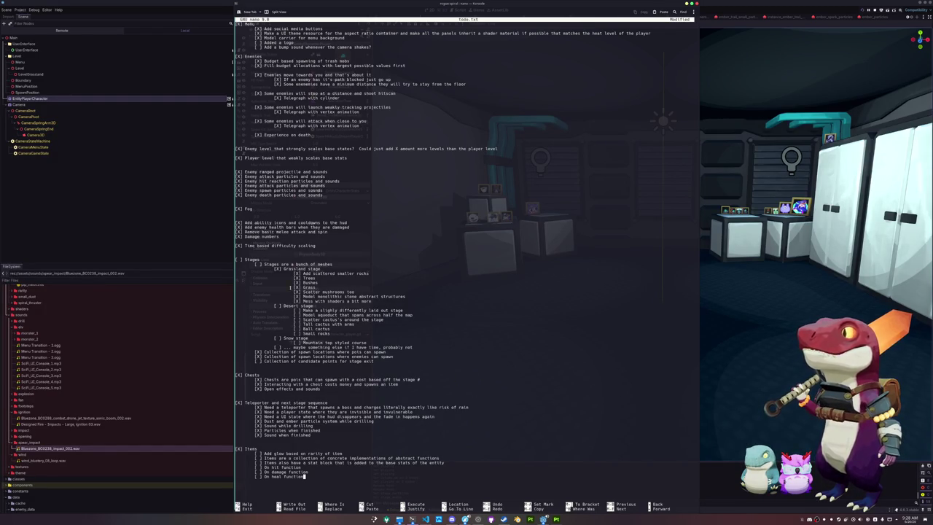
left_click(166, 223)
scroll(523, 255, "down", 15)
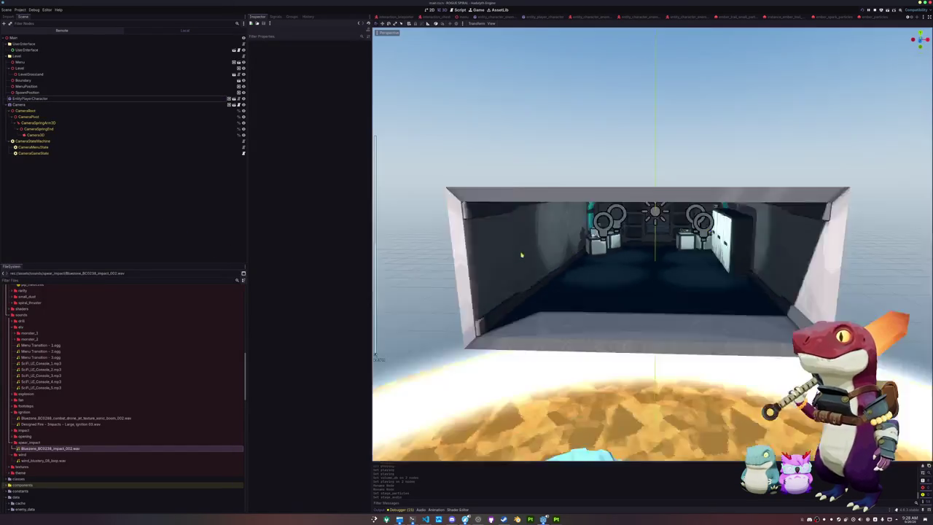
- Delete the LevelGrassland node from the main scene and run the project
scroll(523, 255, "up", 15)
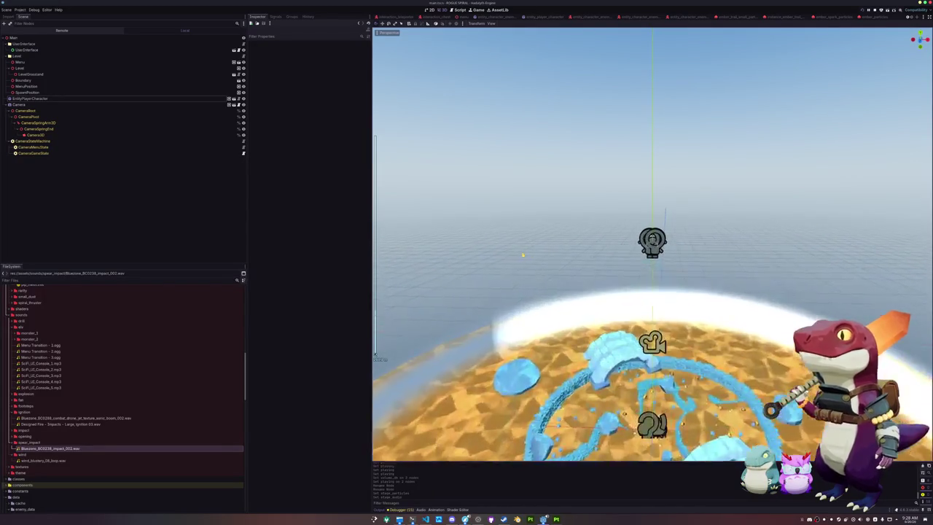
left_click(33, 74)
key("Delete")
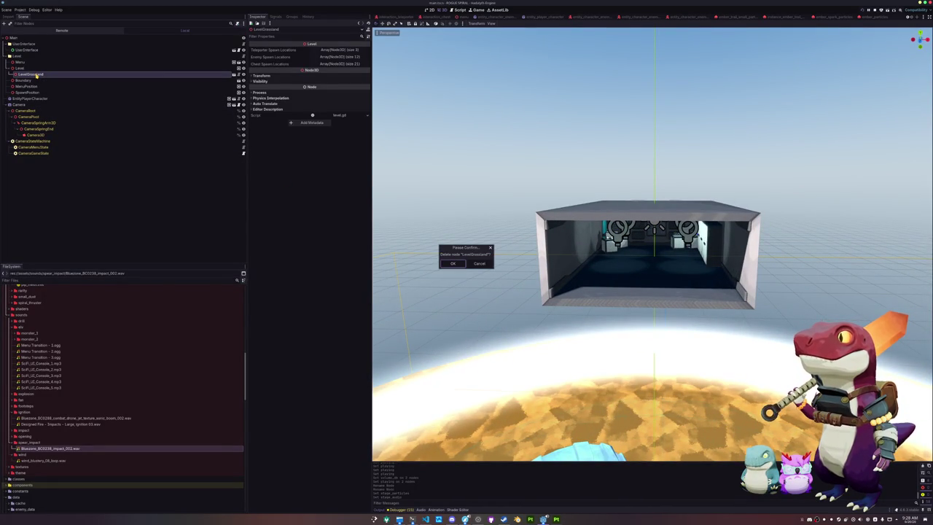
key("Return")
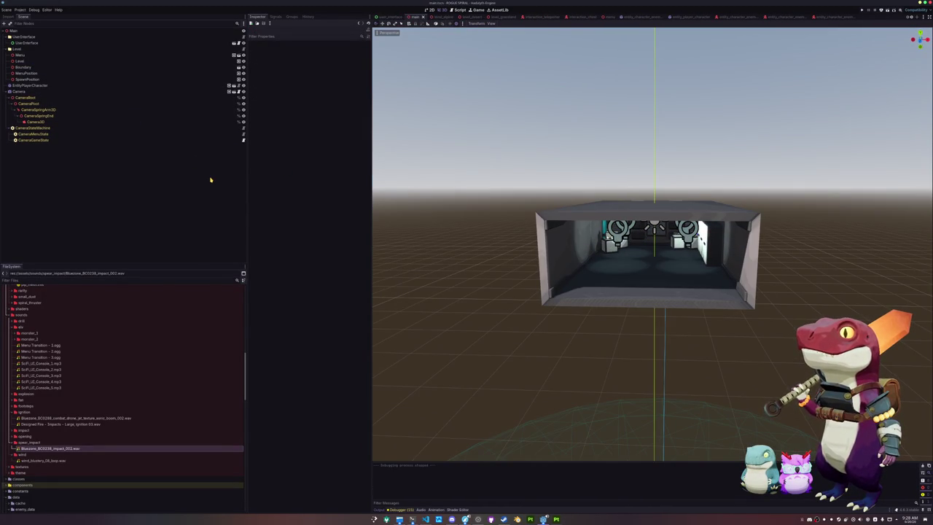
key("F5")
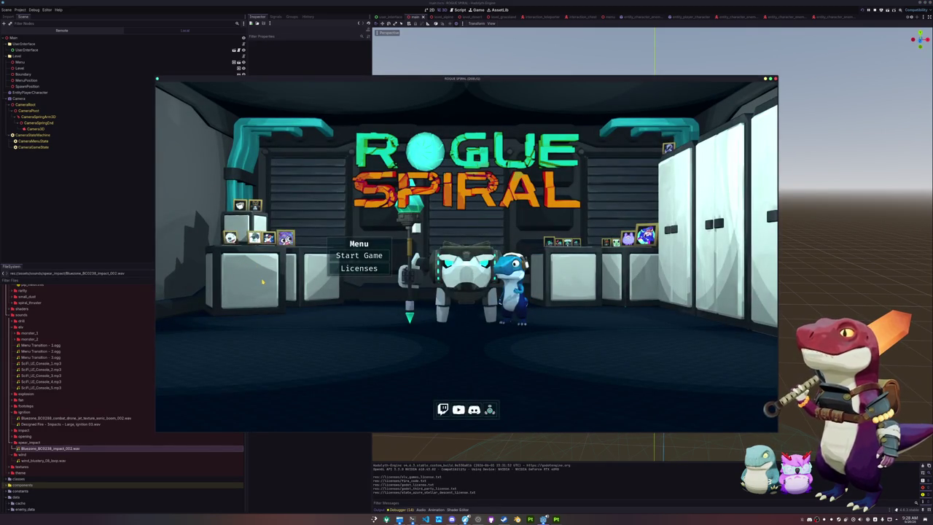
- Start the game and run across the desert, opening a crate for 25 money
key("Up")
key("Return")
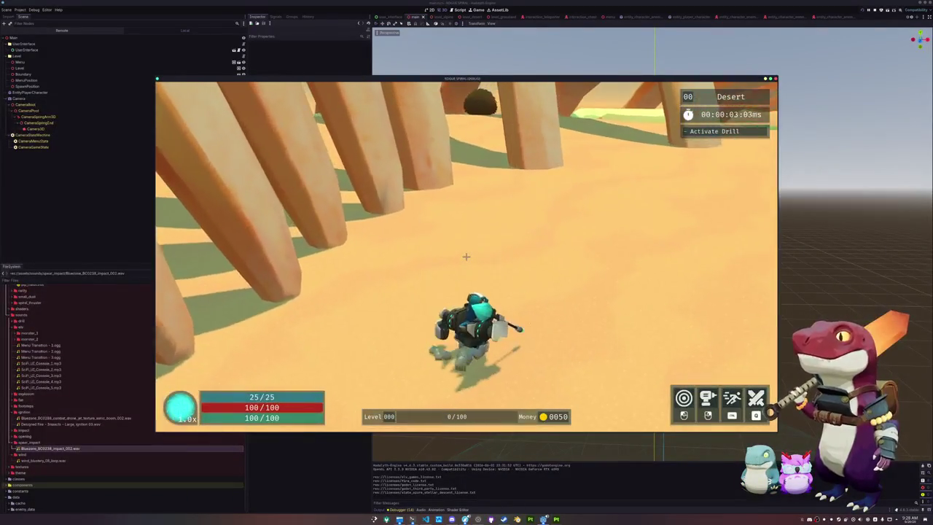
key("w")
key("w")
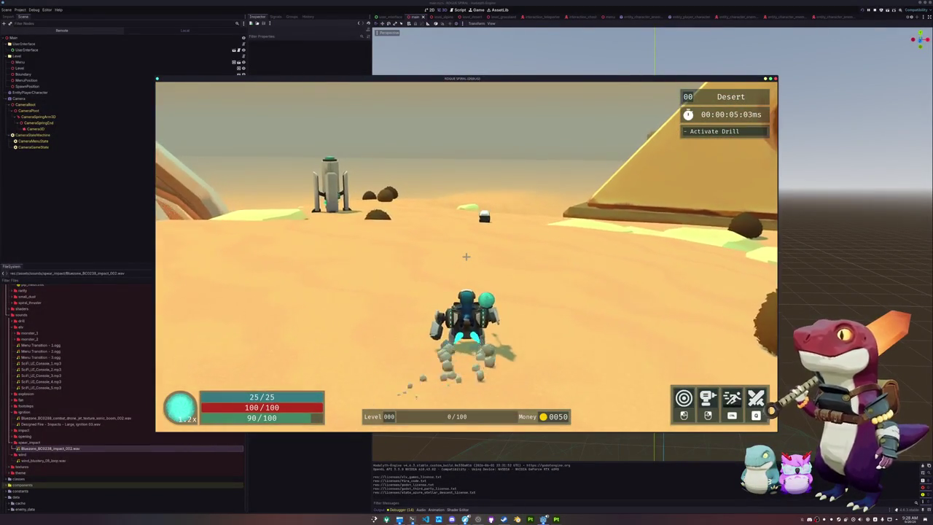
key("w")
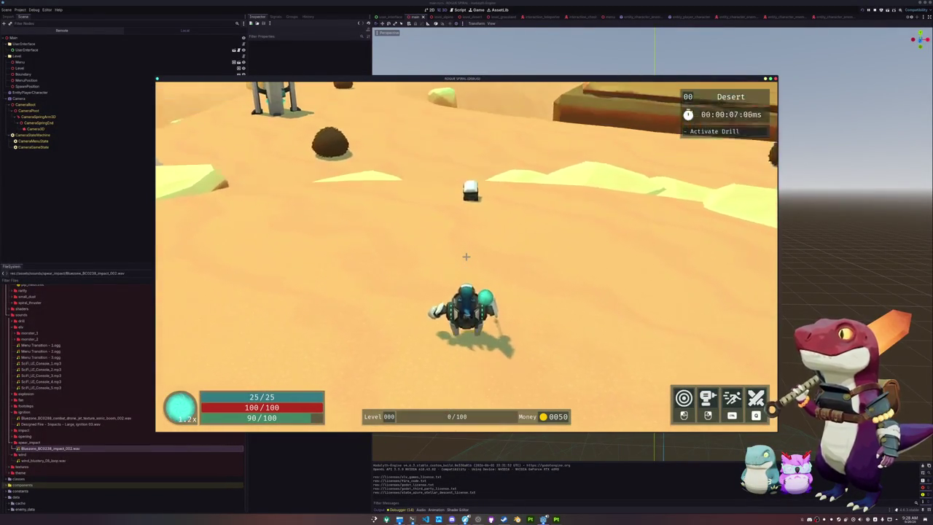
key("w")
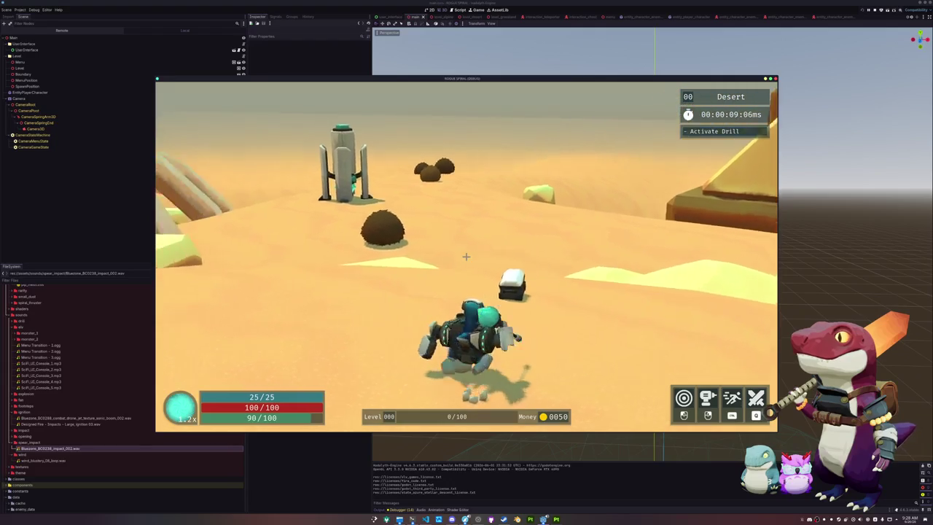
key("w")
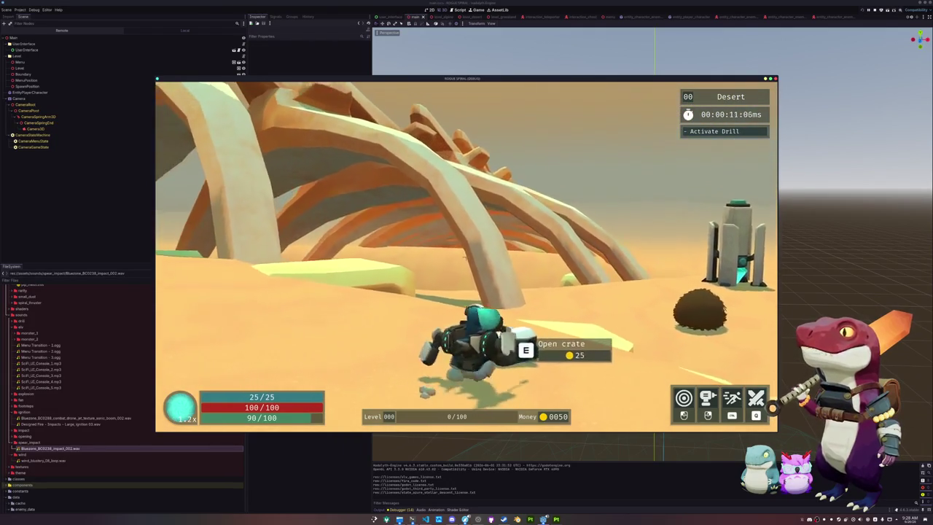
key("w")
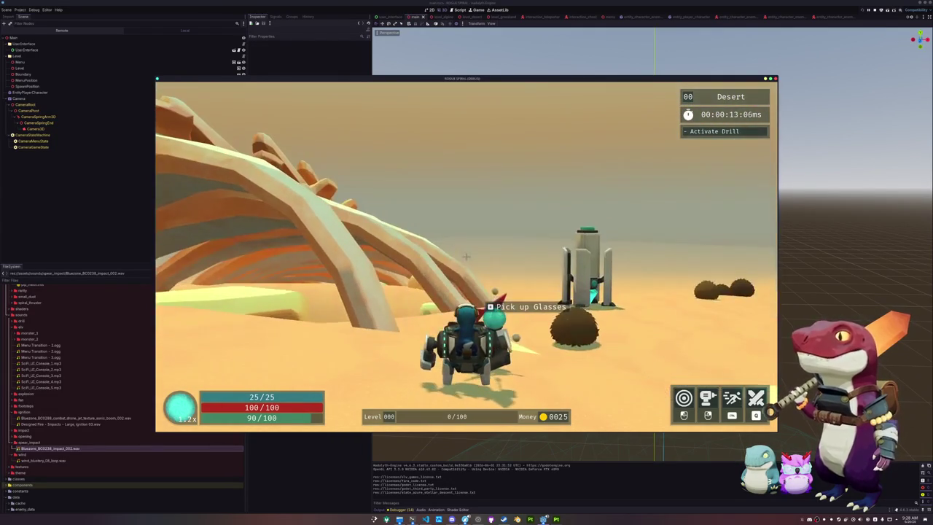
- Mine and collect a crystal, run toward the rock pillars, then pause and quit
key("w")
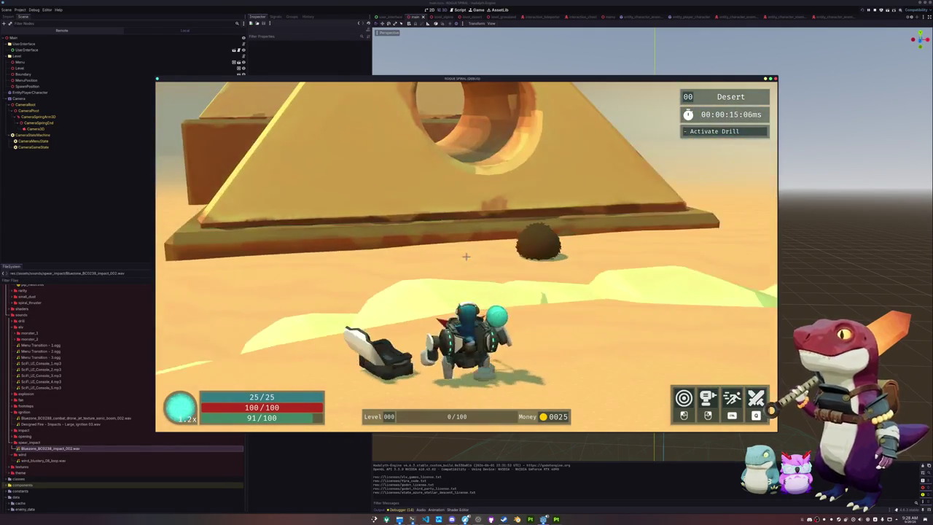
key("w")
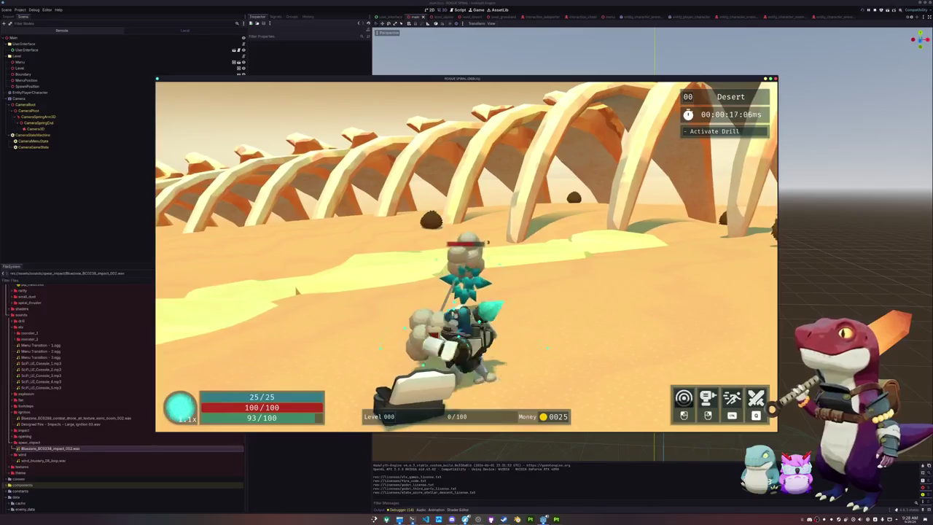
key("w")
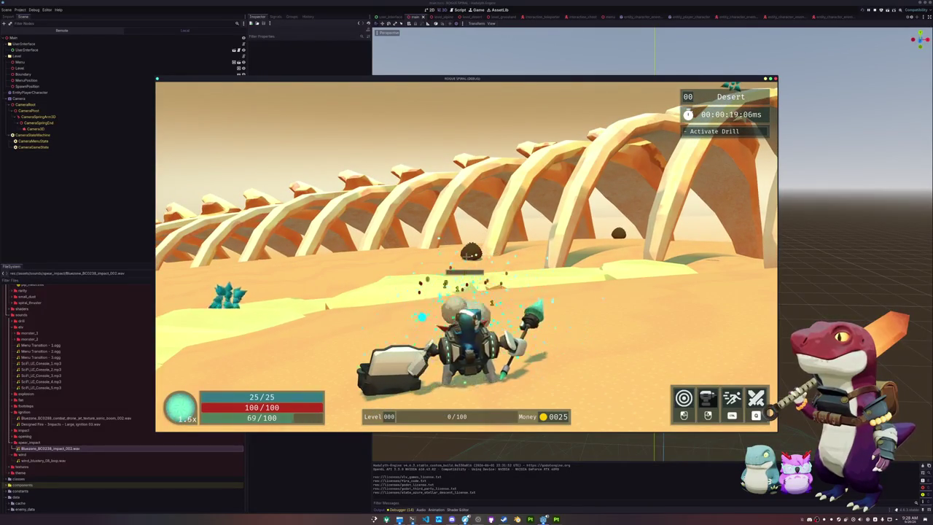
key("w")
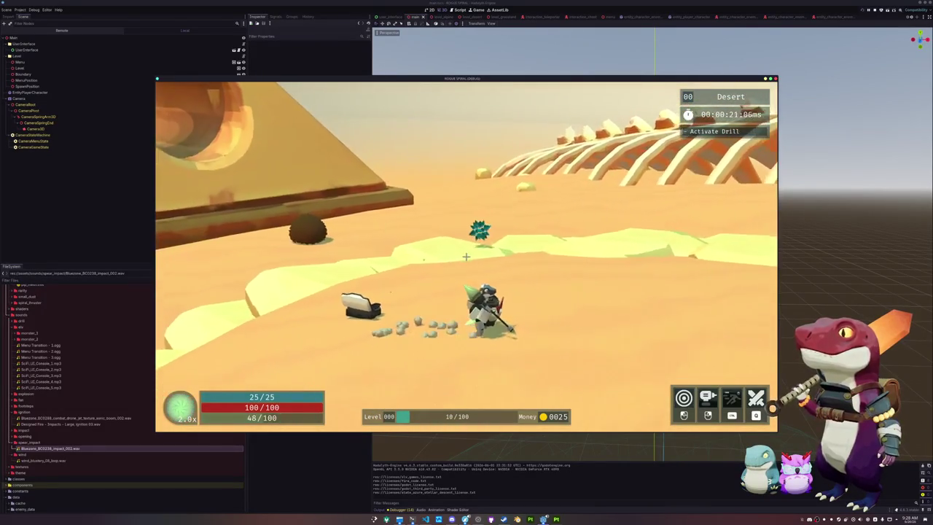
key("w")
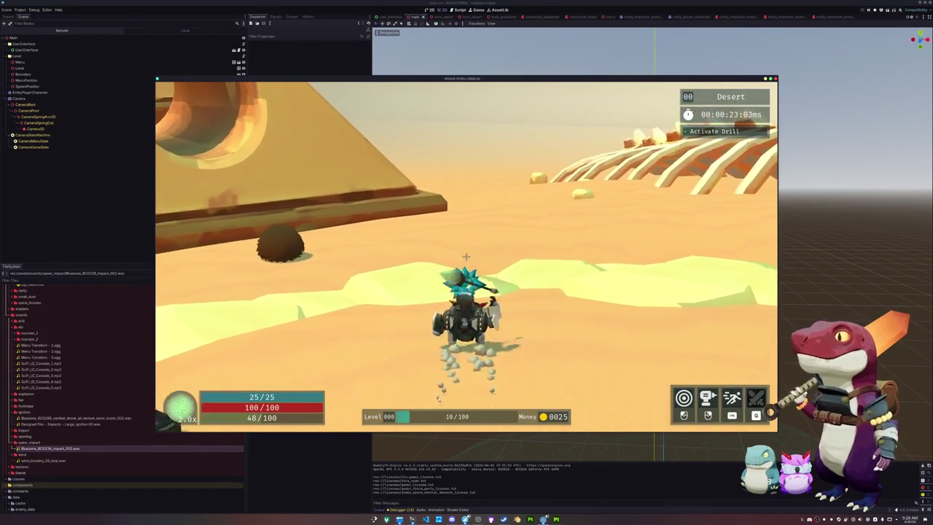
key("w")
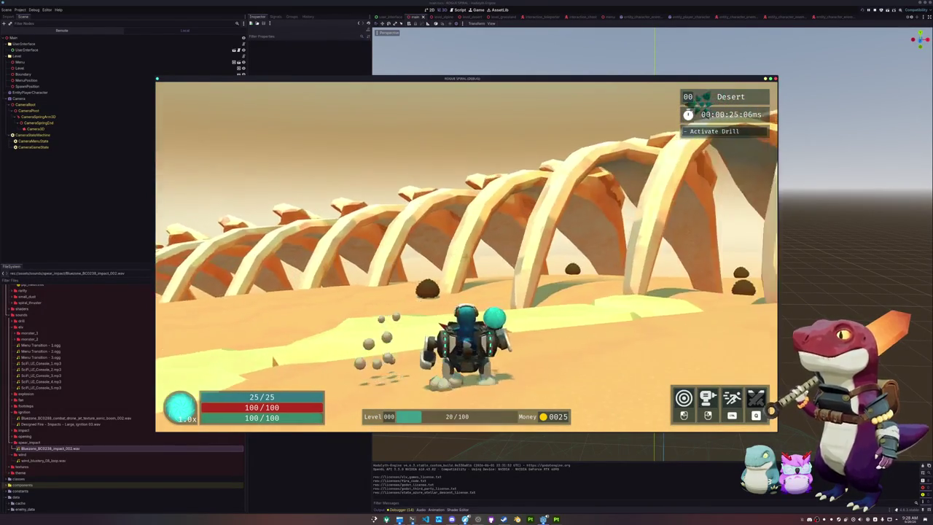
key("w")
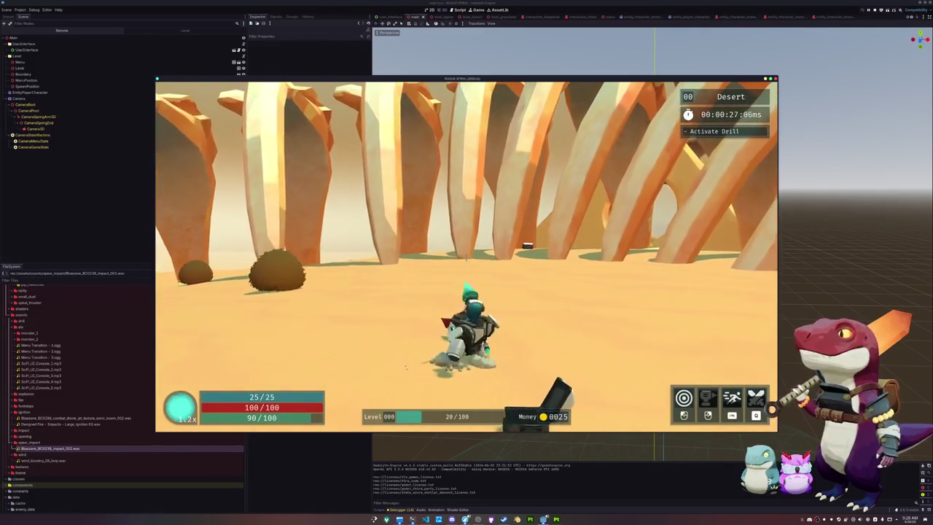
key("w")
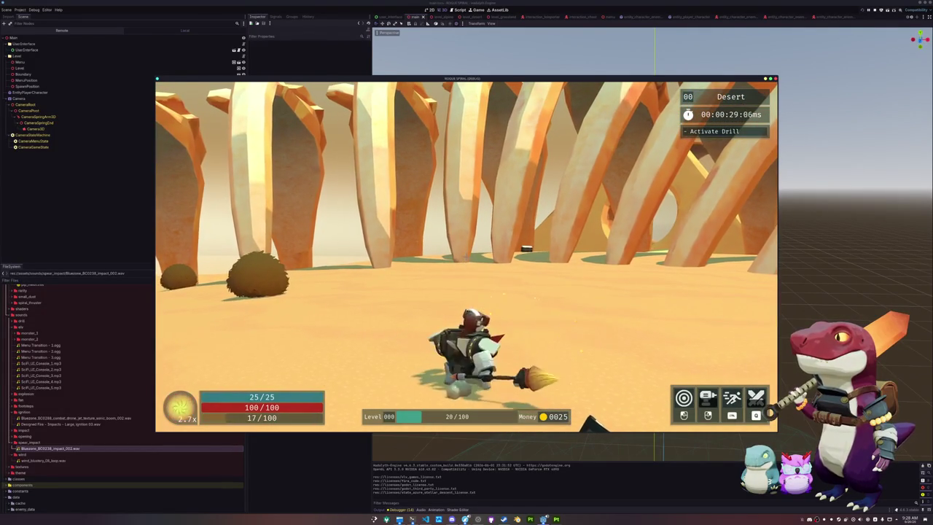
key("Escape")
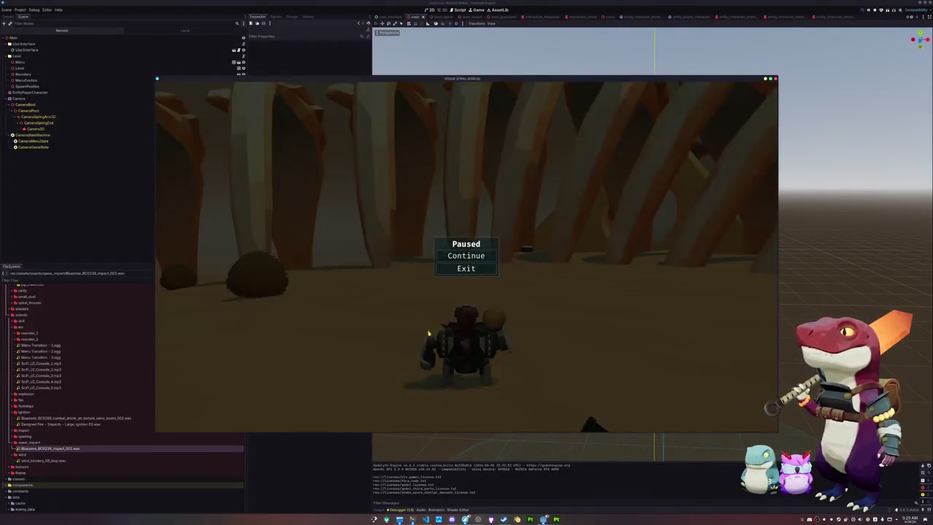
left_click(466, 269)
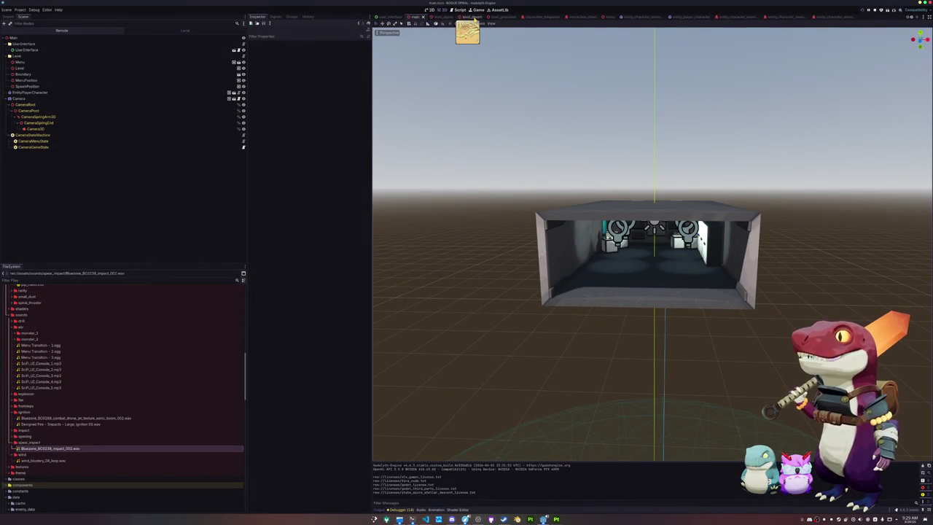
- Review the user_interface and crystal enemy scenes, then open the ranged boss projectile scene
left_click(384, 17)
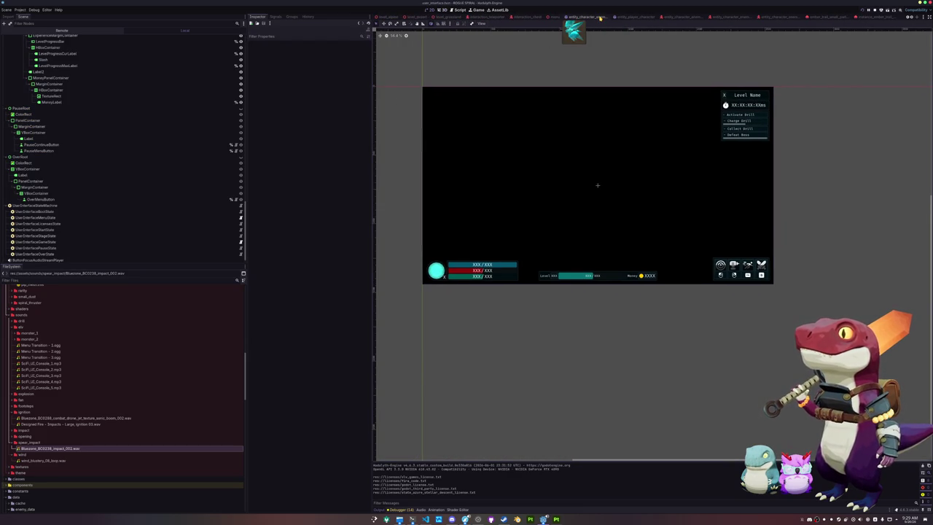
left_click(599, 17)
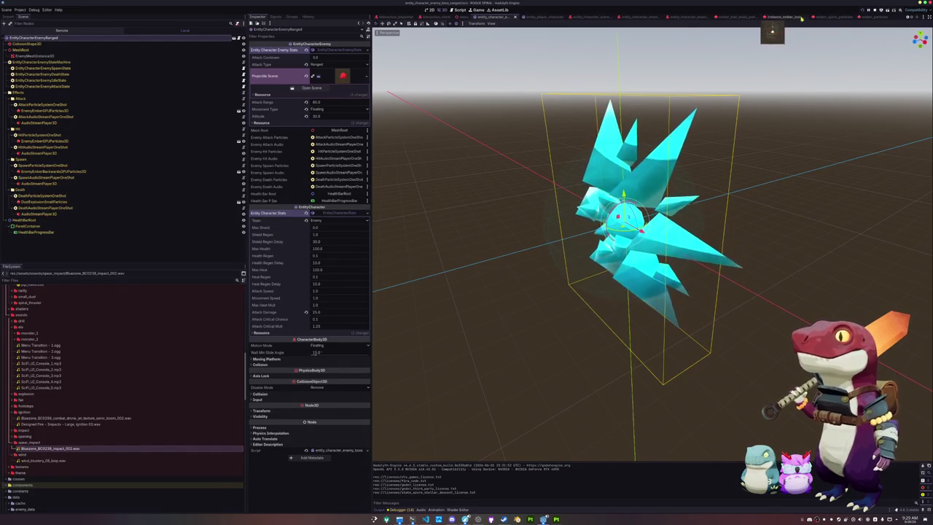
scroll(584, 19, "up", 1)
scroll(576, 19, "up", 1)
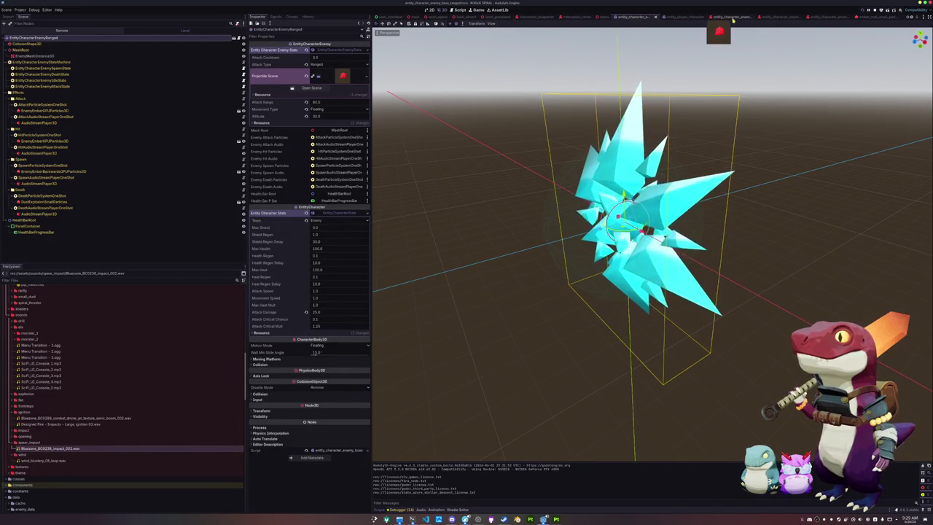
left_click(730, 18)
left_click(730, 17)
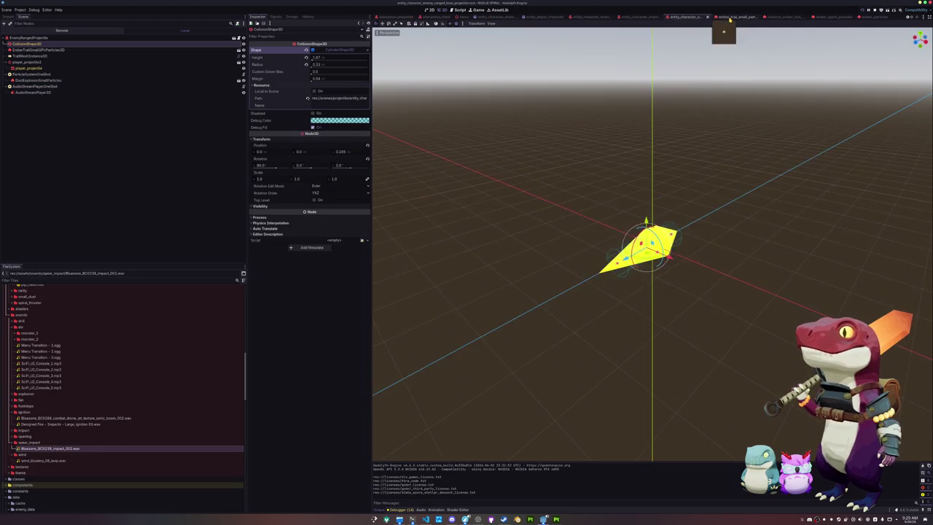
- Set EnemyRangedProjectile's Max Steering Velocity to 0.8
left_click(738, 17)
left_click(780, 17)
left_click(638, 18)
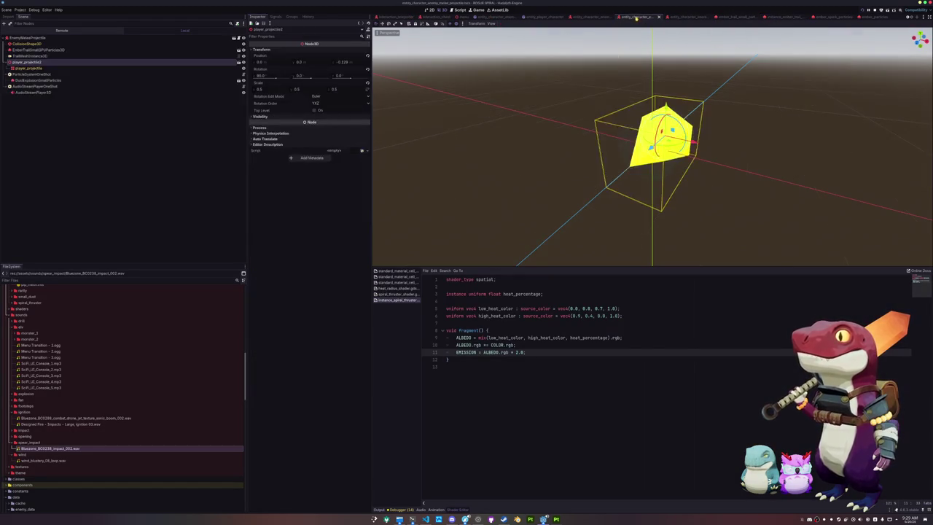
left_click(162, 38)
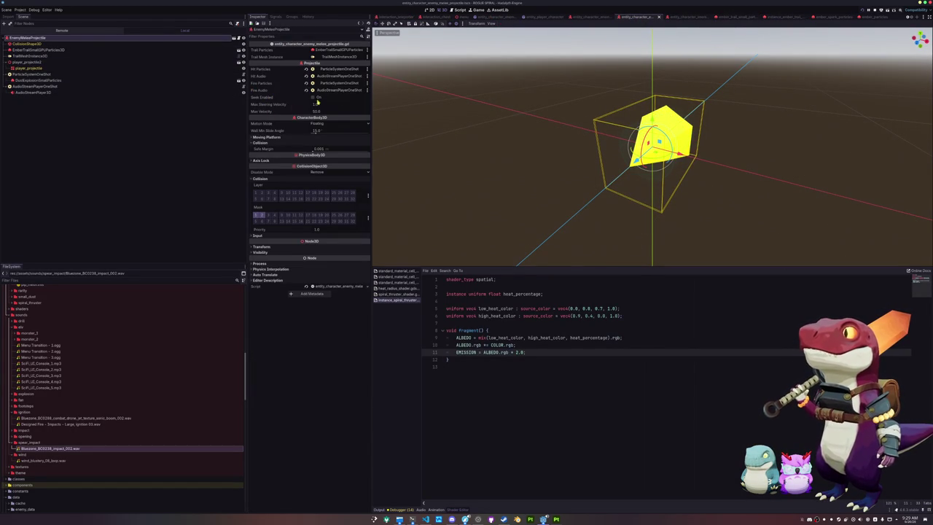
left_click(591, 16)
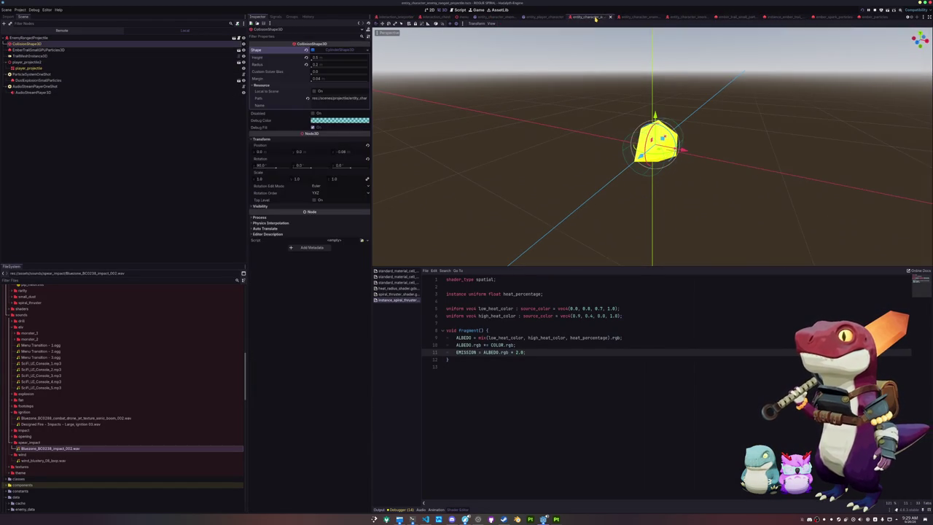
left_click(128, 38)
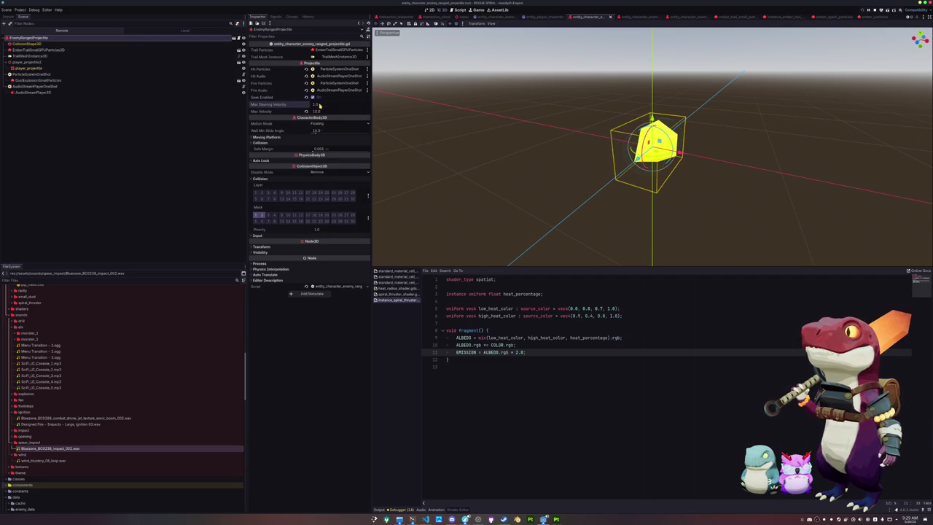
type("0.8")
key("Return")
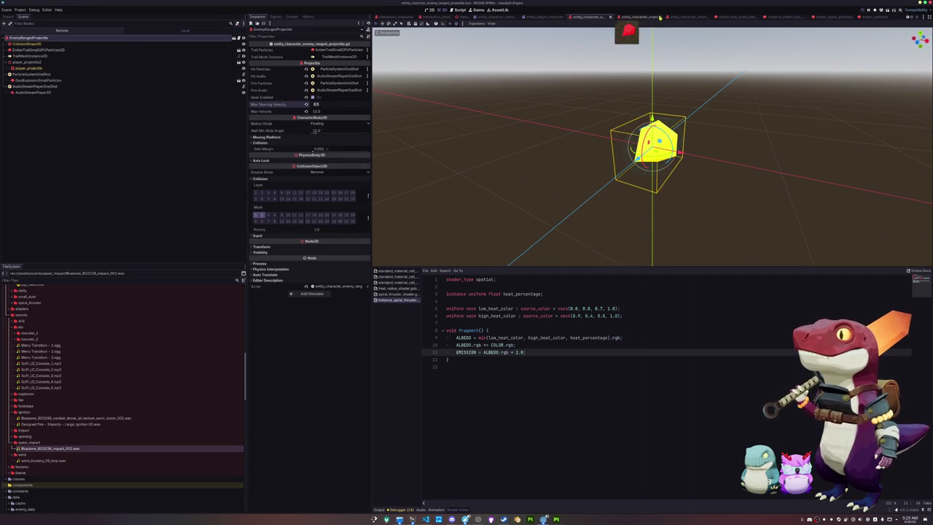
- Set the boss projectile's Max Steering Velocity to 0.8 as well
left_click(682, 16)
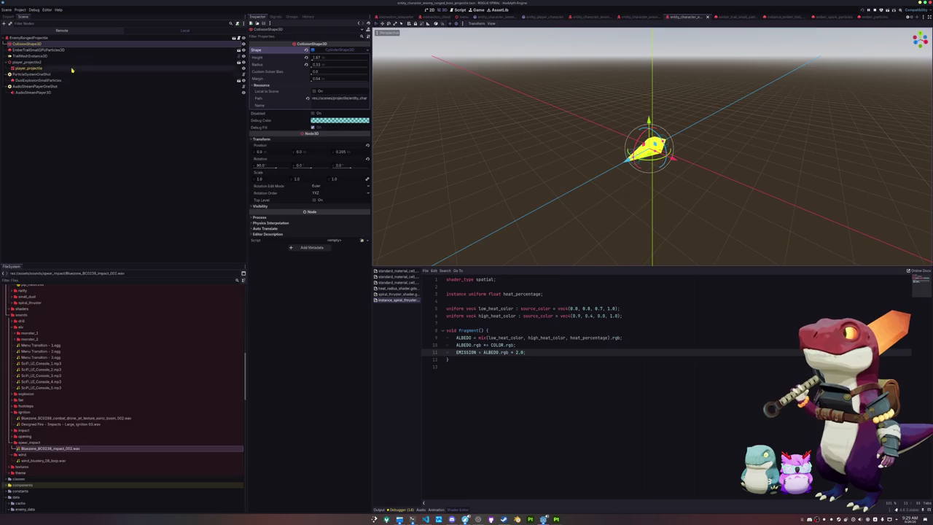
left_click(73, 37)
left_click_drag(326, 108, 321, 108)
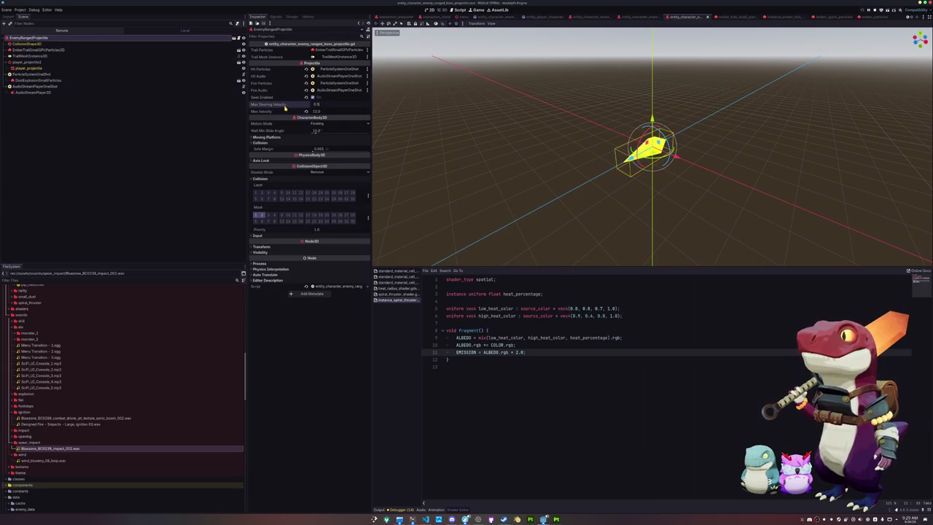
left_click(734, 17)
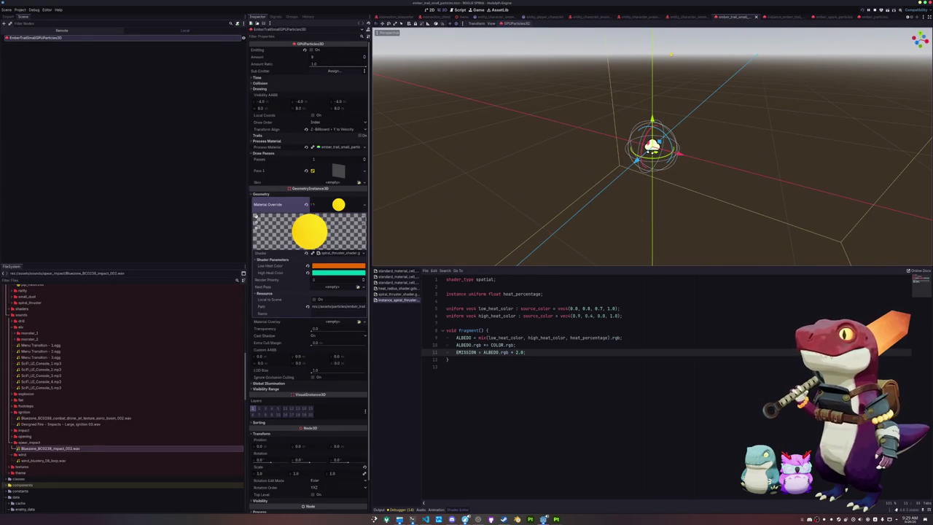
- Check the ember trail, spark, player and ranged boss scenes, return to main, and launch Blender
left_click(782, 17)
left_click(822, 17)
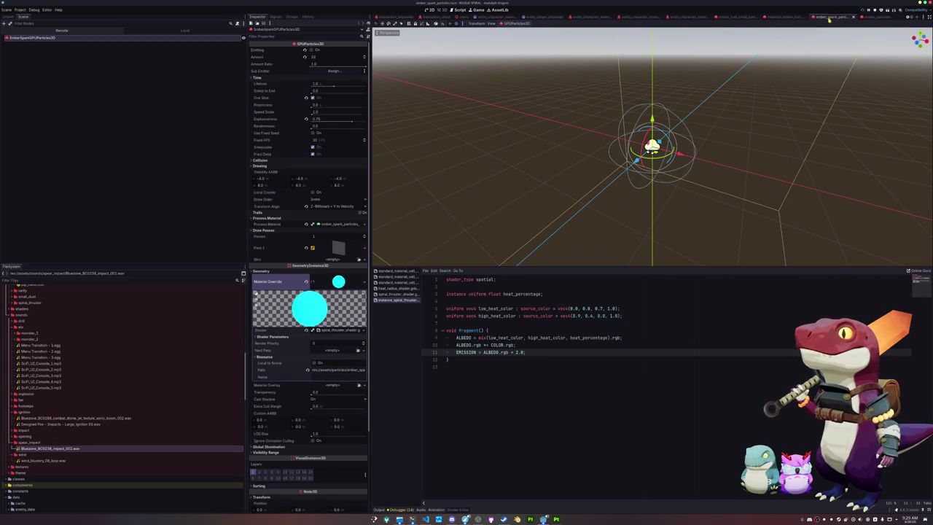
left_click(582, 18)
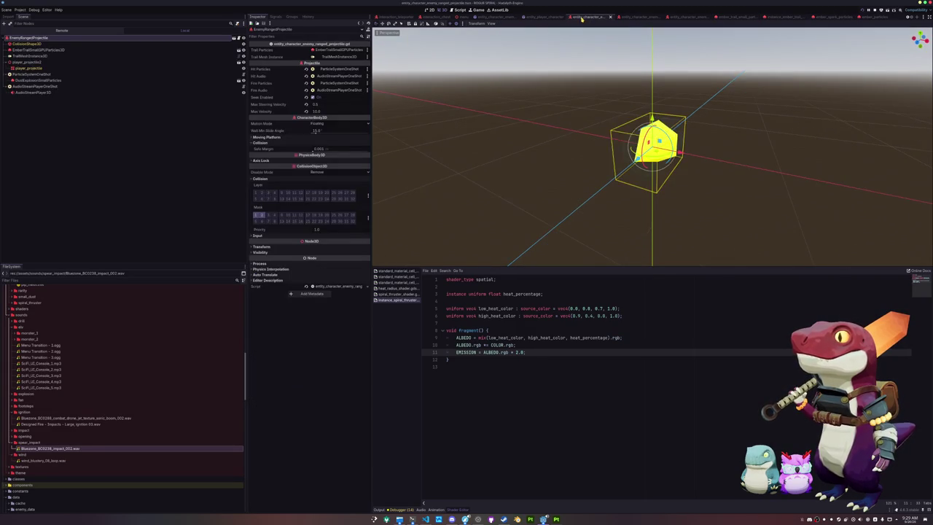
scroll(585, 19, "up", 2)
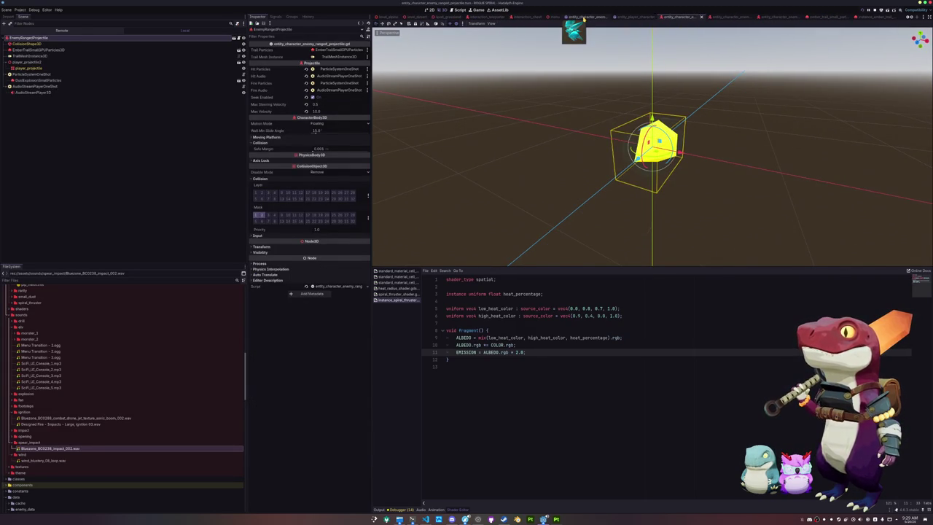
left_click(631, 17)
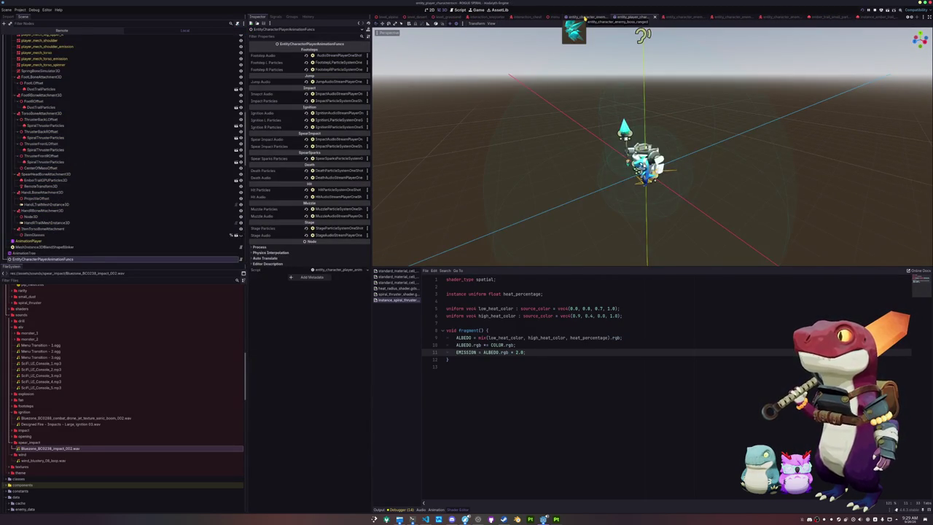
left_click(584, 18)
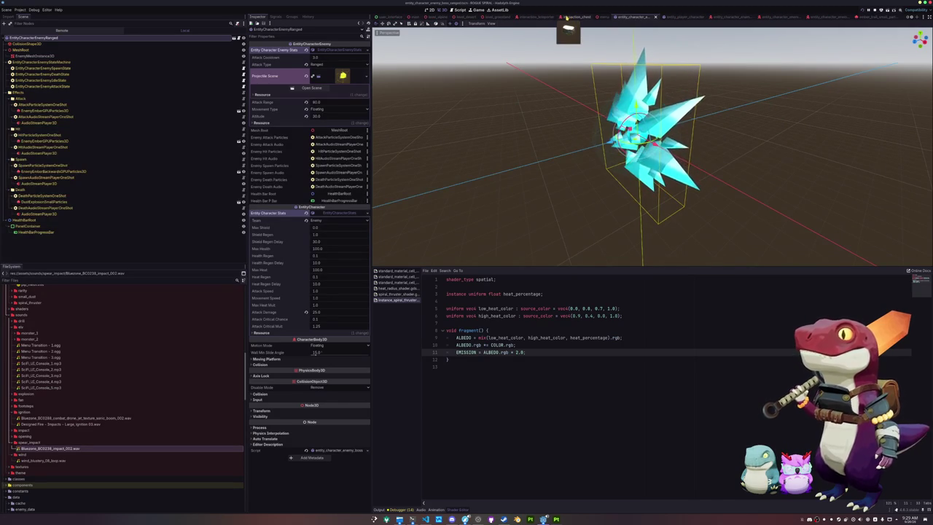
left_click(414, 16)
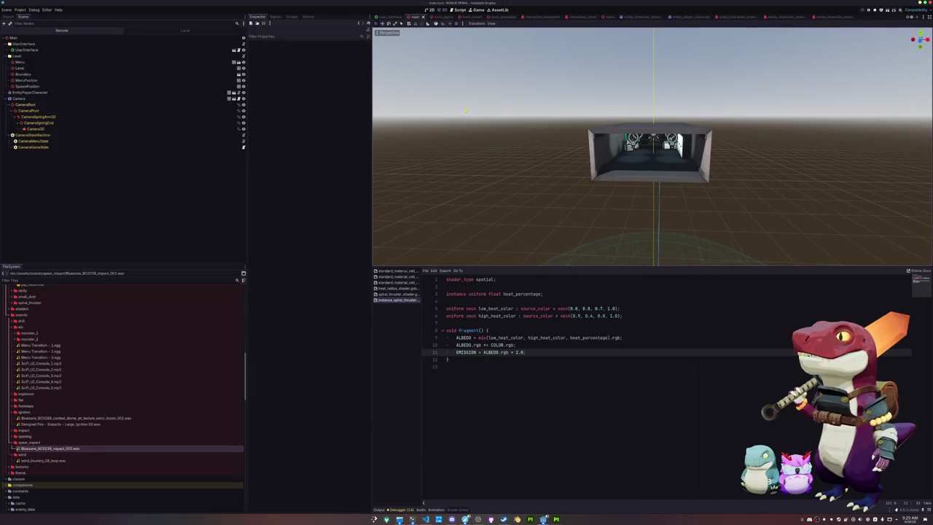
left_click(517, 519)
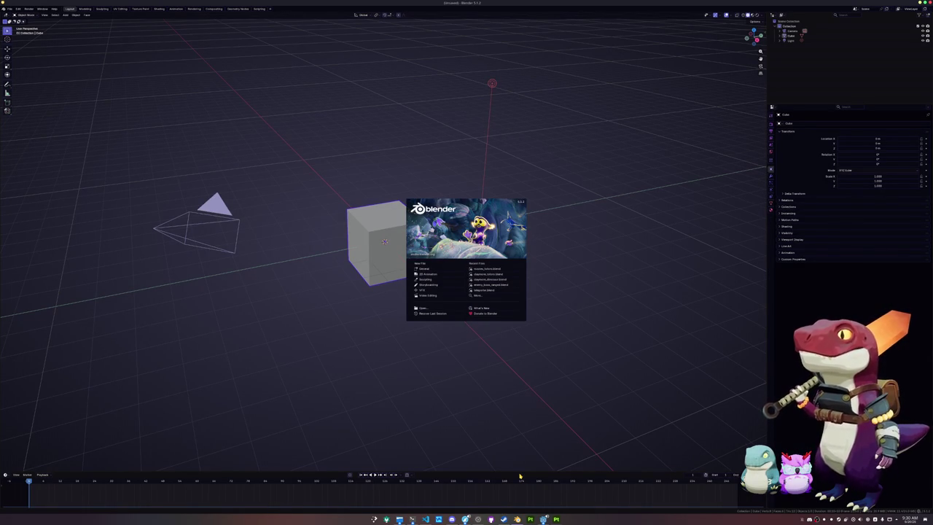
- Delete the default cube, camera and light, then bring up the Save Blender File dialog
left_click(424, 269)
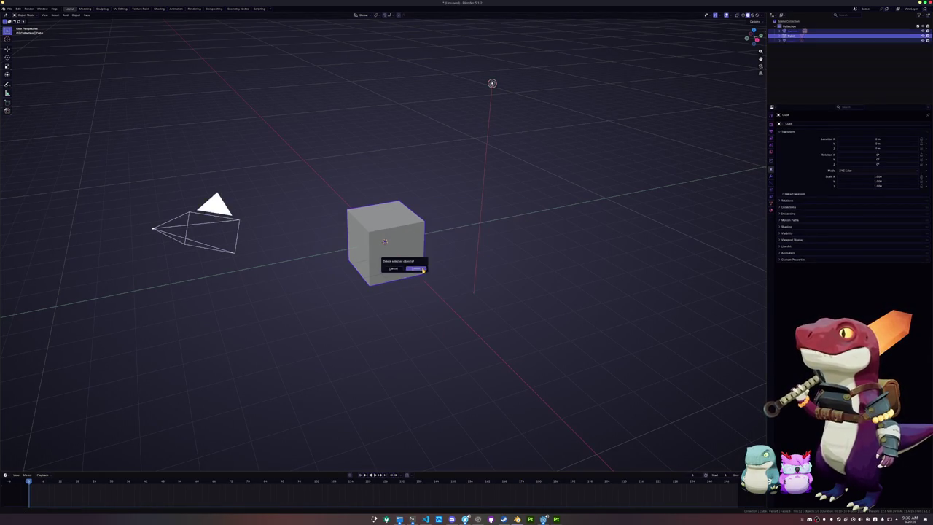
key("ctrl+s")
left_click(316, 24)
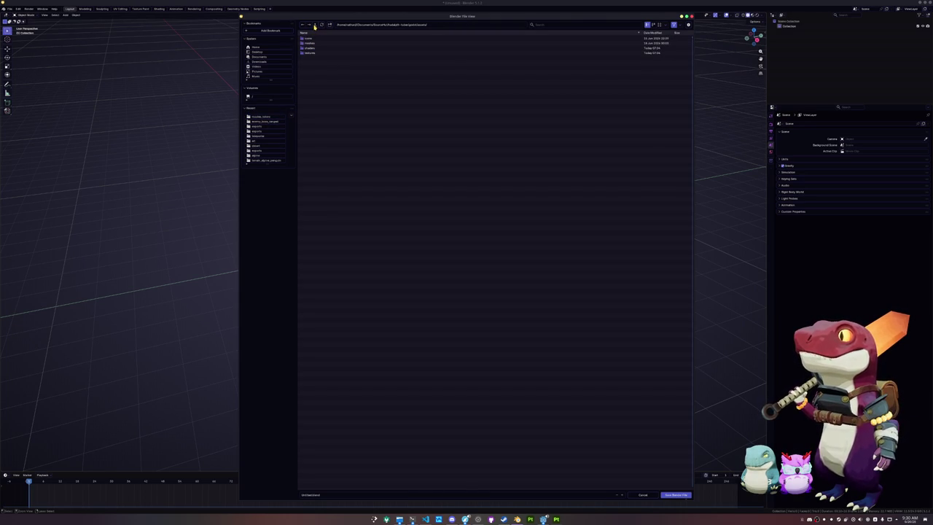
- Browse the Save As dialog to the project's godot/meshes/items folder
left_click(315, 24)
double_click(314, 63)
double_click(315, 53)
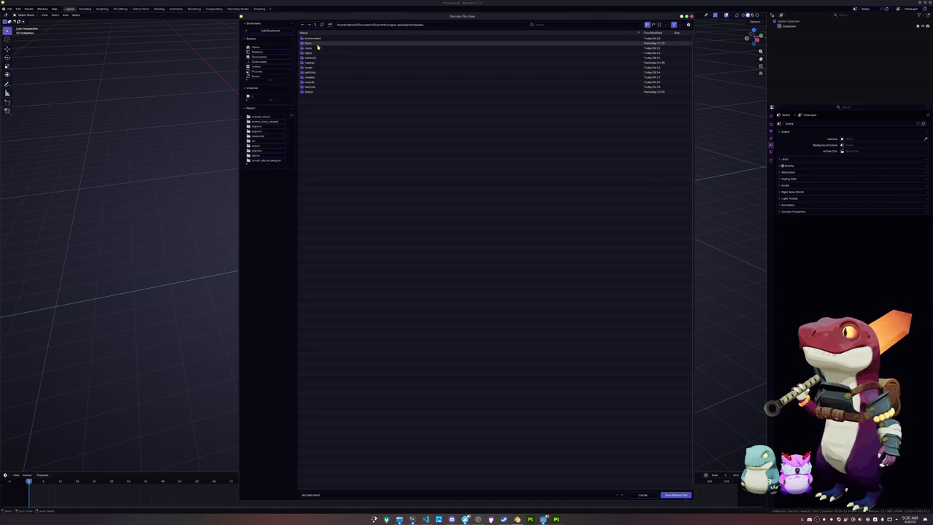
double_click(317, 63)
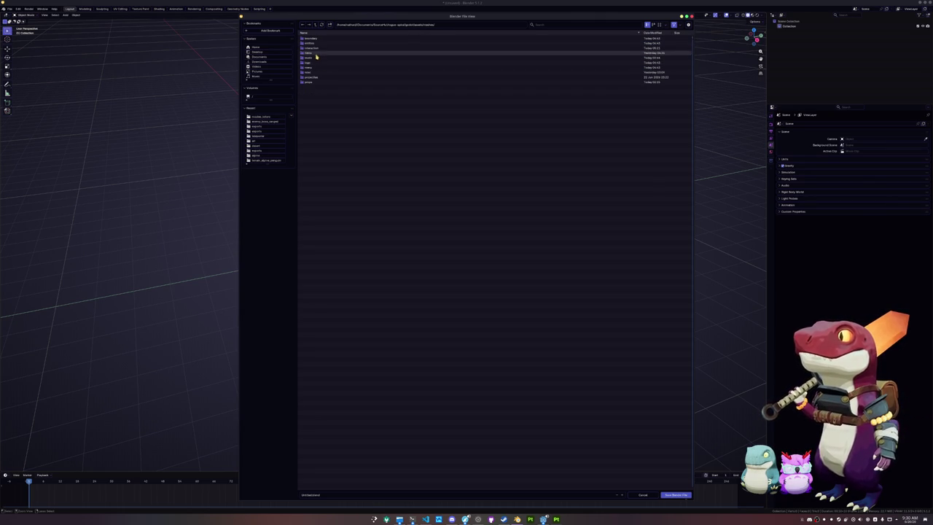
double_click(315, 47)
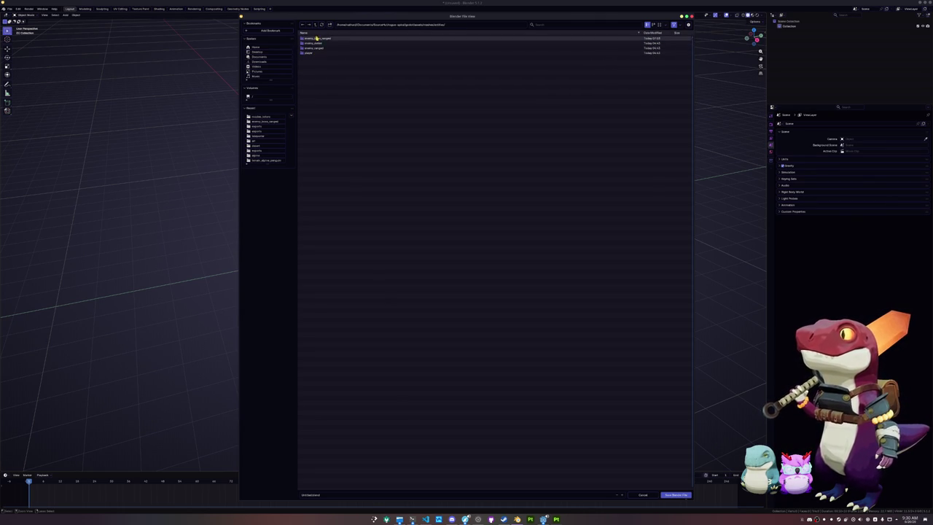
left_click(315, 25)
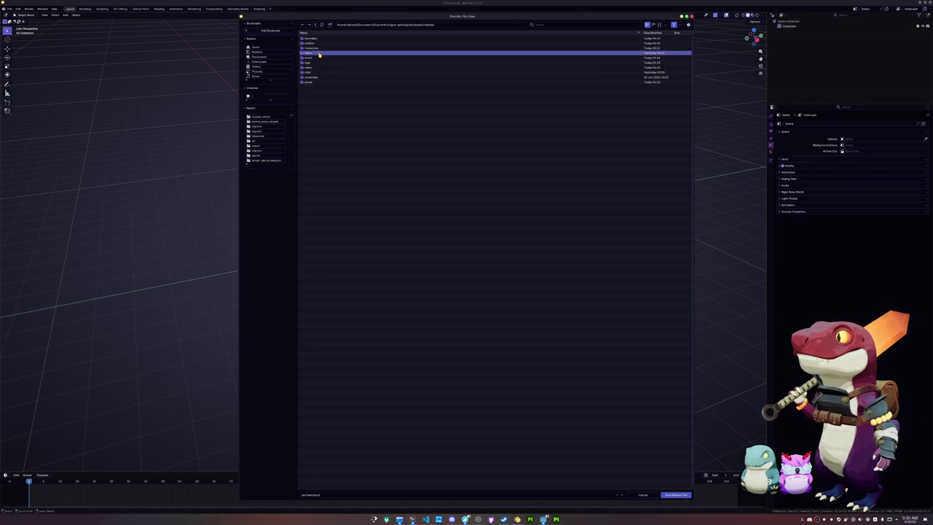
double_click(317, 52)
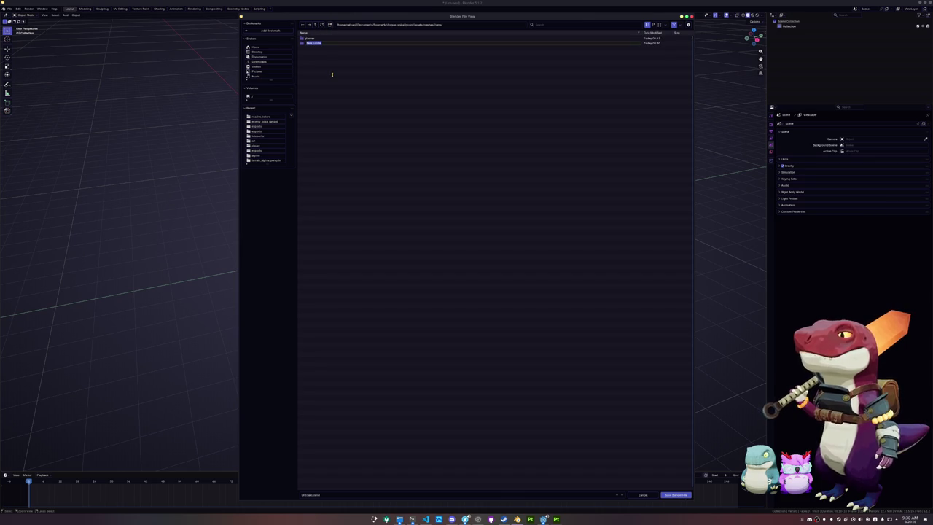
- Create a new scrape folder there and save the scene inside it as scrape.blend
key("Return")
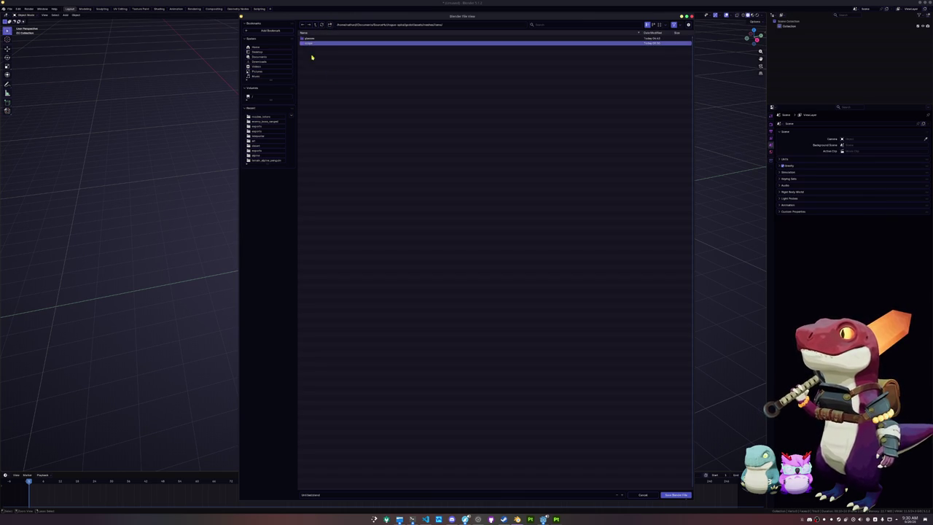
double_click(316, 43)
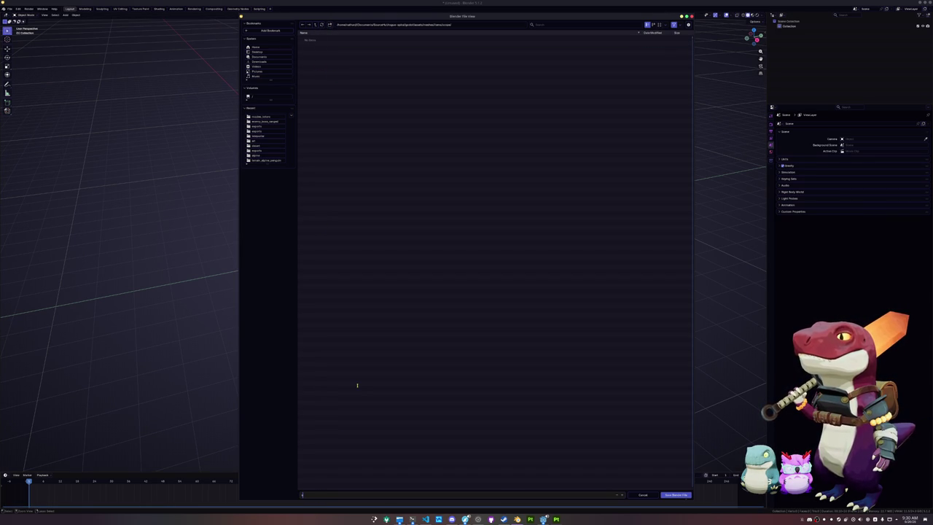
type("ated")
key("Return")
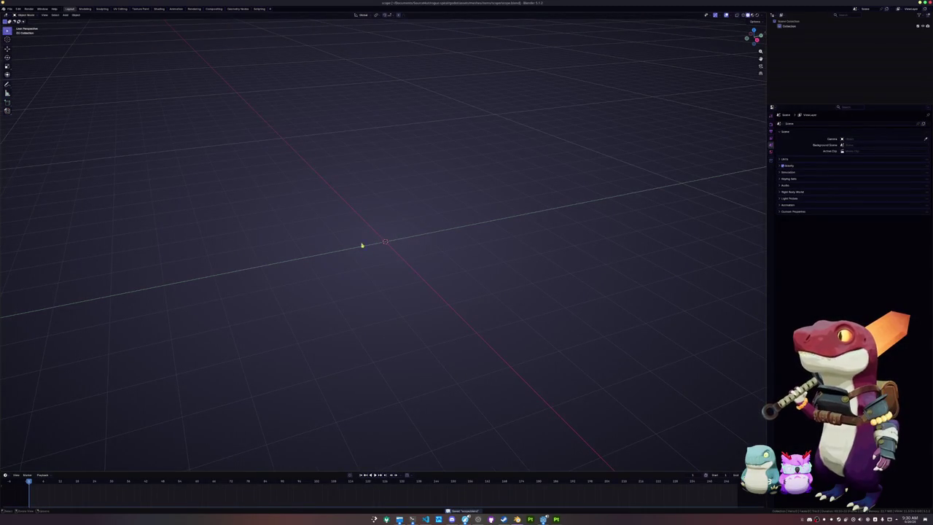
- Add a cylinder and rotate it 90° on X so it lies on its side
left_click(11, 9)
key("shift+a")
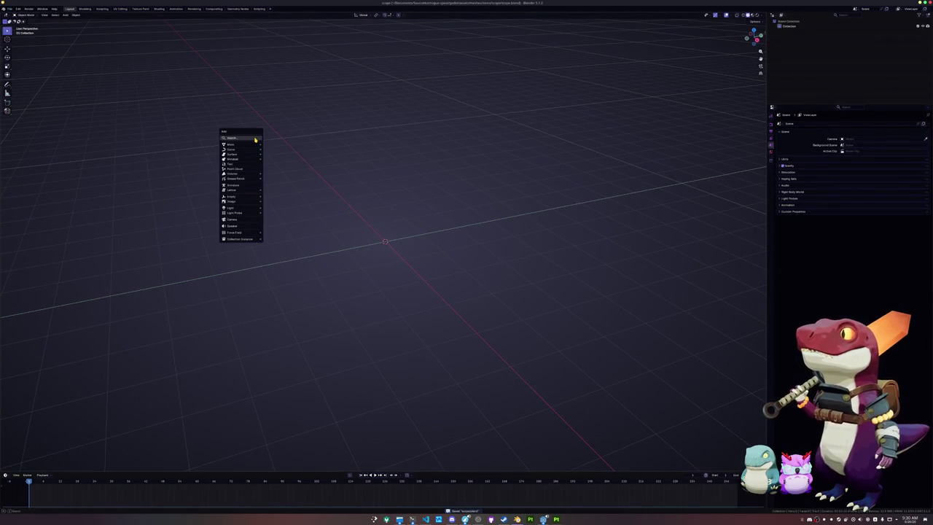
mouse_move(241, 144)
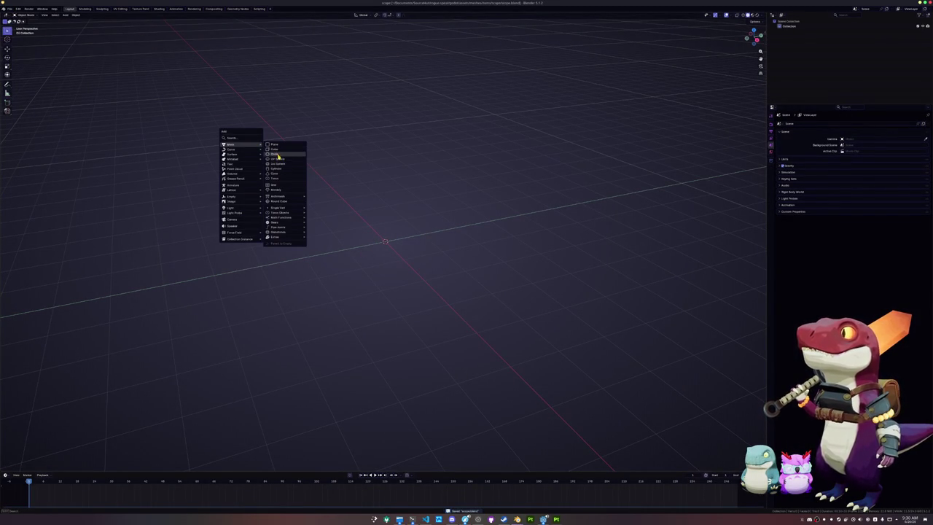
left_click(278, 168)
type("rx90")
key("Return")
- In front view, shrink the cylinder, raise it along Z, and settle it at 0.334 scale
key("KP_1")
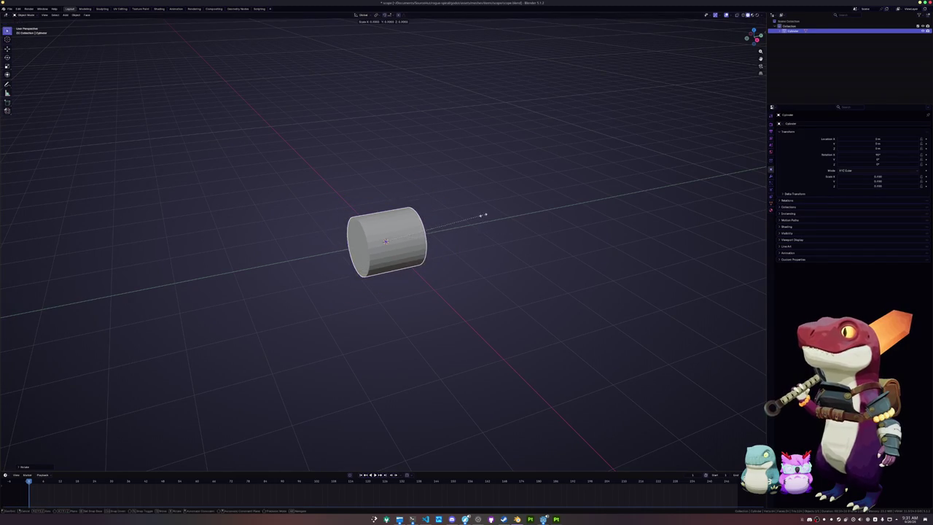
key("s")
left_click(456, 217)
key("g")
key("z")
left_click(453, 190)
key("s")
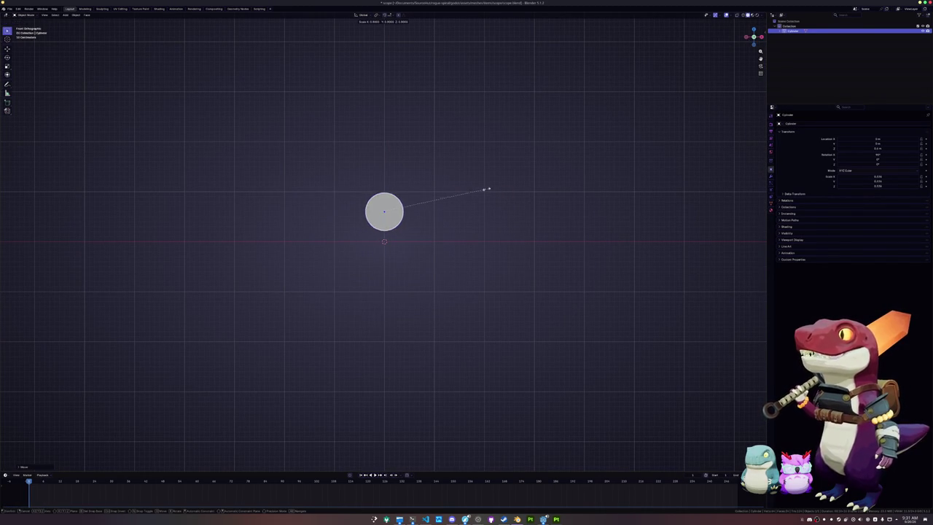
left_click(476, 194)
- Add a small cube and position it just beneath the cylinder
key("shift+a")
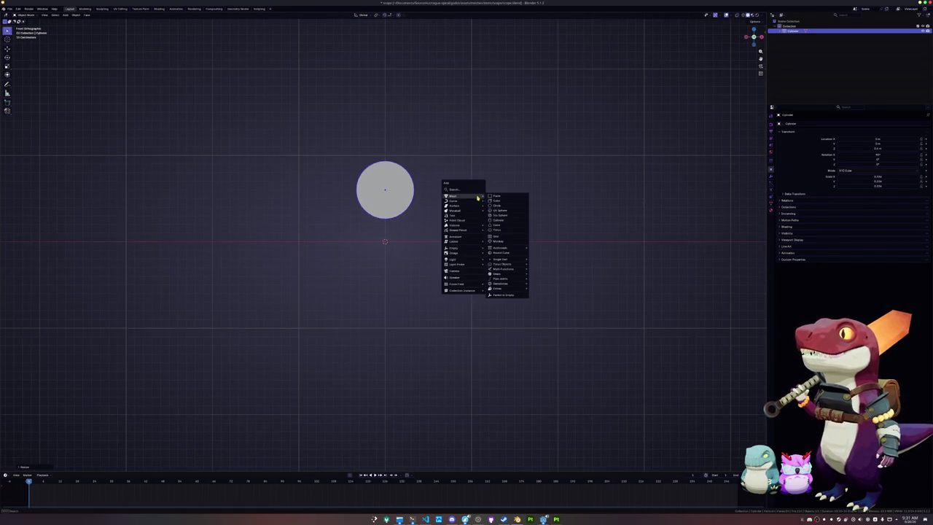
left_click(500, 203)
key("s")
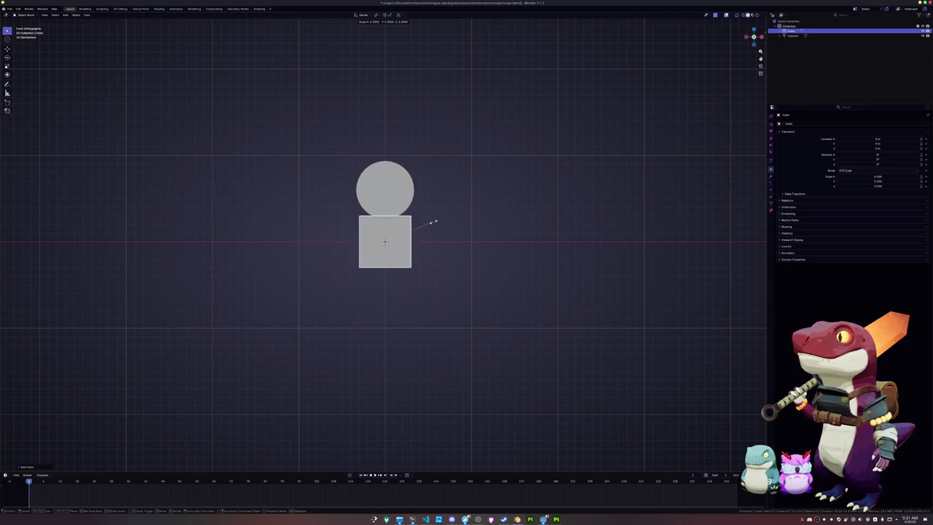
left_click(423, 223)
key("g")
key("z")
left_click(423, 204)
left_click_drag(419, 211, 382, 219)
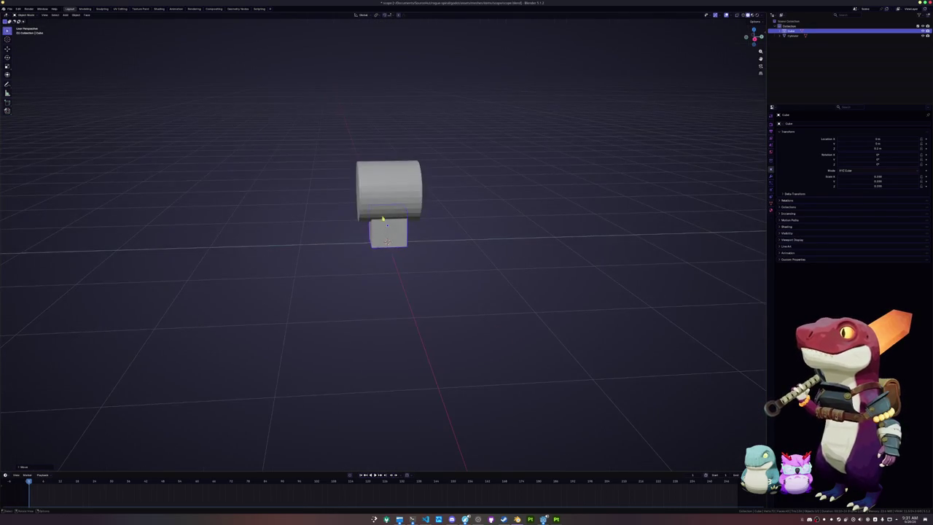
- Lengthen the cylinder and the cube along Y, then duplicate the cube
left_click(409, 204)
key("s")
key("y")
left_click(469, 209)
left_click(406, 240)
key("s")
key("y")
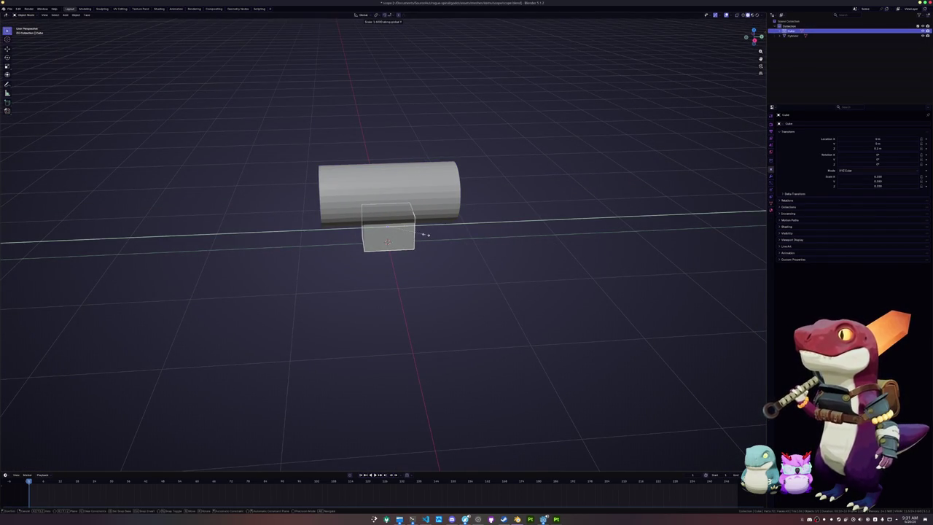
left_click(441, 220)
key("shift+d")
key("Tab")
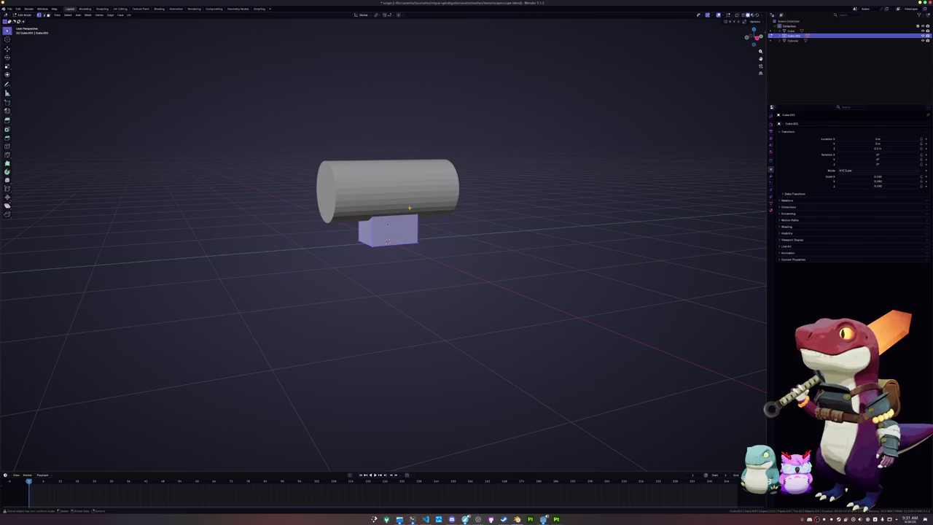
- Flatten the duplicate cube and widen it along Y into a base slab
left_click(390, 209)
key("alt+z")
scroll(454, 221, "up", 2)
key("g")
key("z")
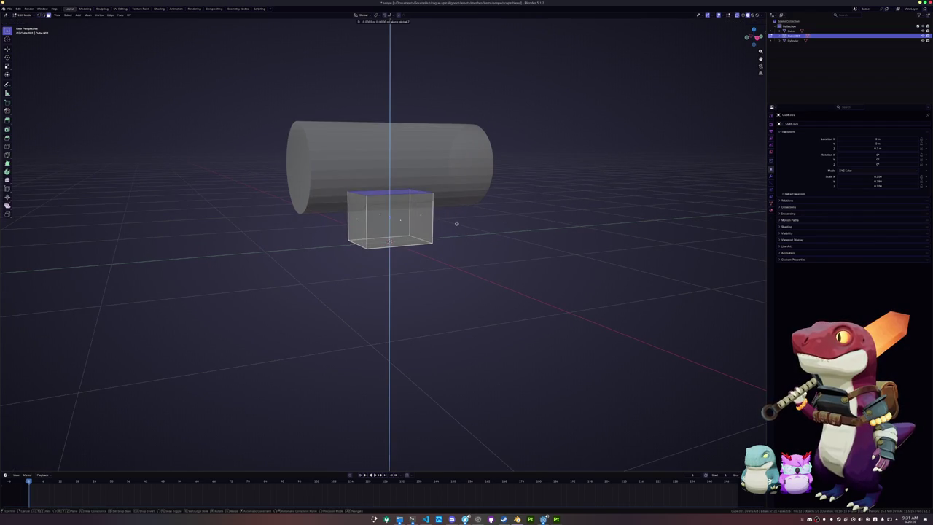
left_click(458, 226)
key("a")
key("s")
key("y")
left_click(484, 225)
key("Tab")
- Lower the upper cube's bottom so it rests on the slab
key("alt+z")
left_click(393, 218)
key("Tab")
key("alt+z")
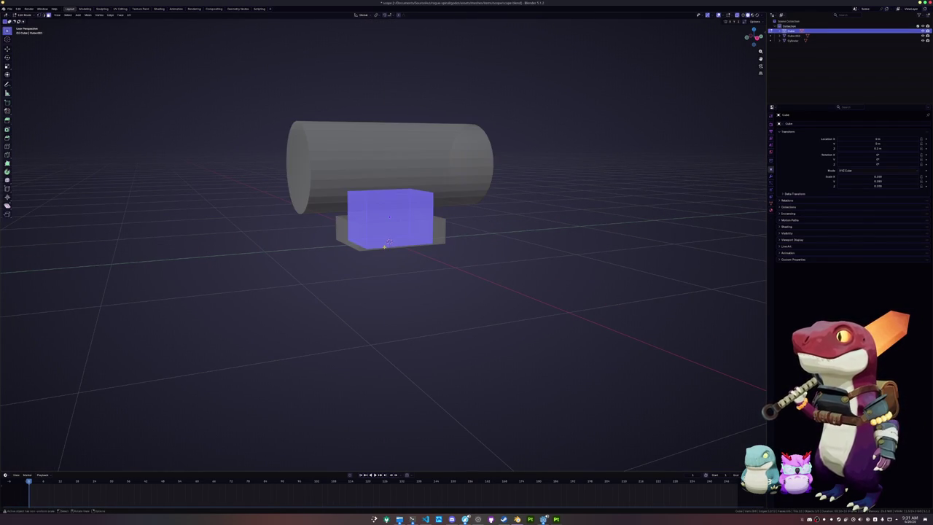
key("alt+a")
right_click(388, 241)
key("Escape")
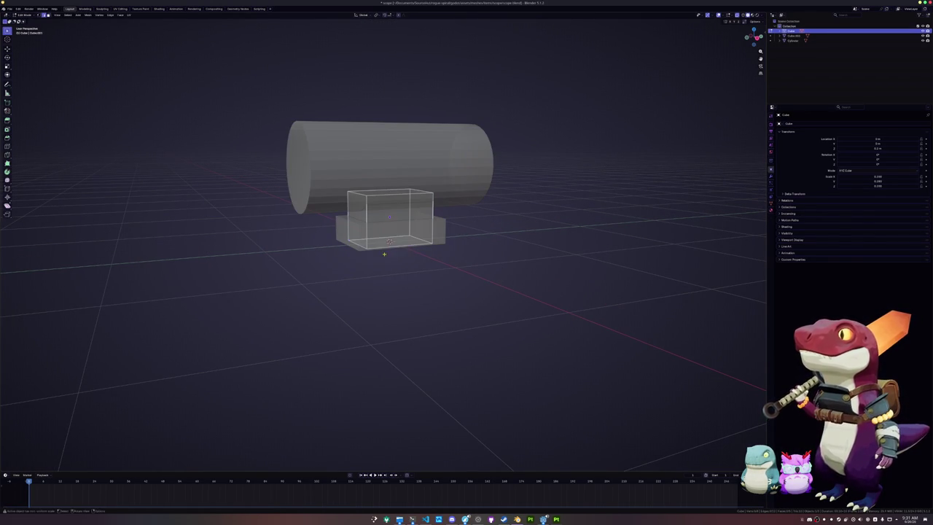
left_click(389, 243)
key("g")
key("z")
left_click(390, 241)
key("Tab")
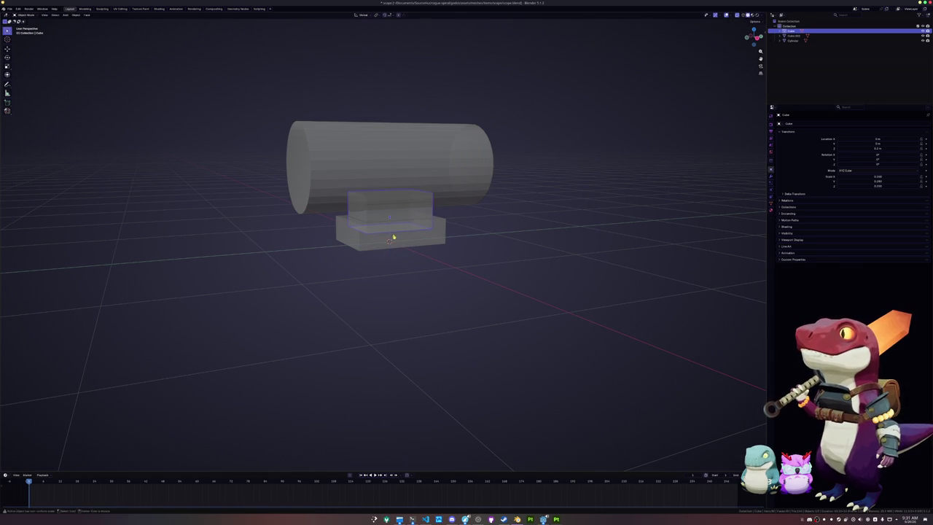
key("alt+z")
- Separate the cylinder's end face into its own object
left_click(328, 183)
scroll(342, 193, "down", 3)
key("Tab")
key("3")
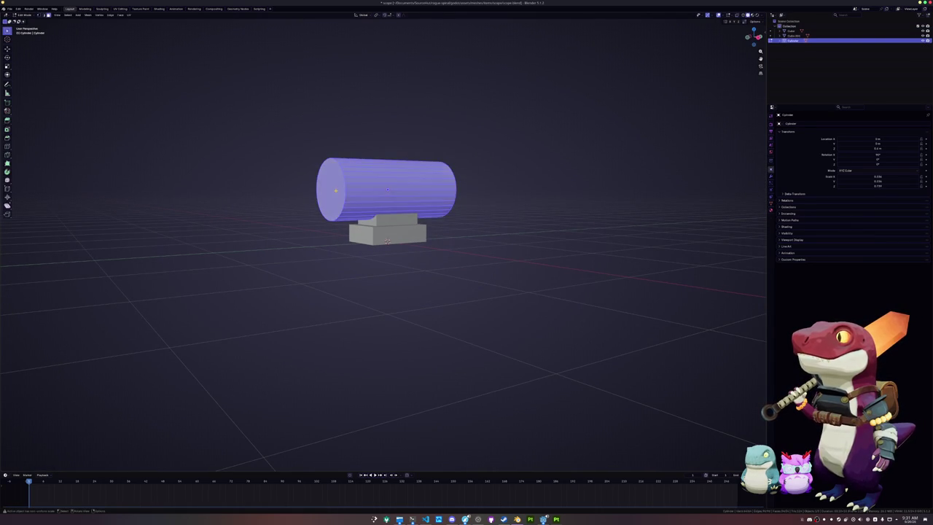
left_click(342, 194)
right_click(309, 195)
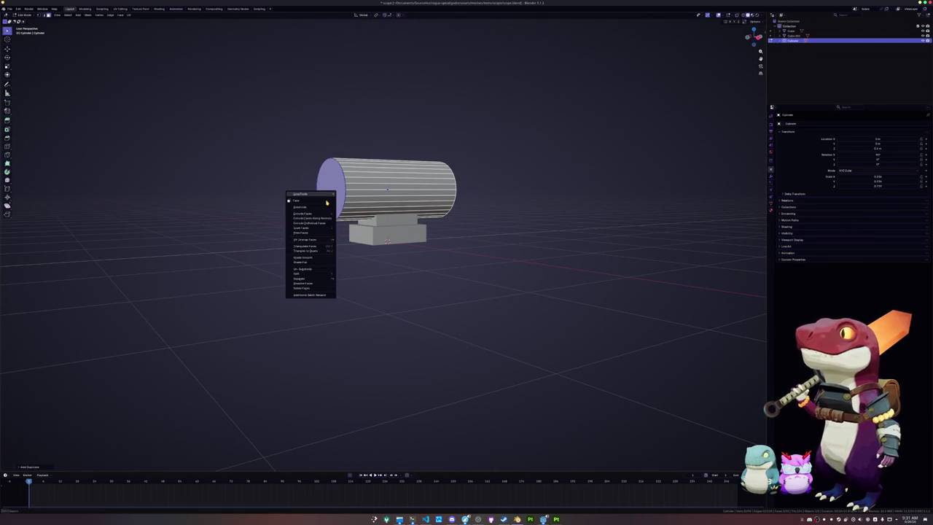
left_click(350, 278)
key("Tab")
- Enlarge the separated end face and extrude it into a rim
left_click(327, 191)
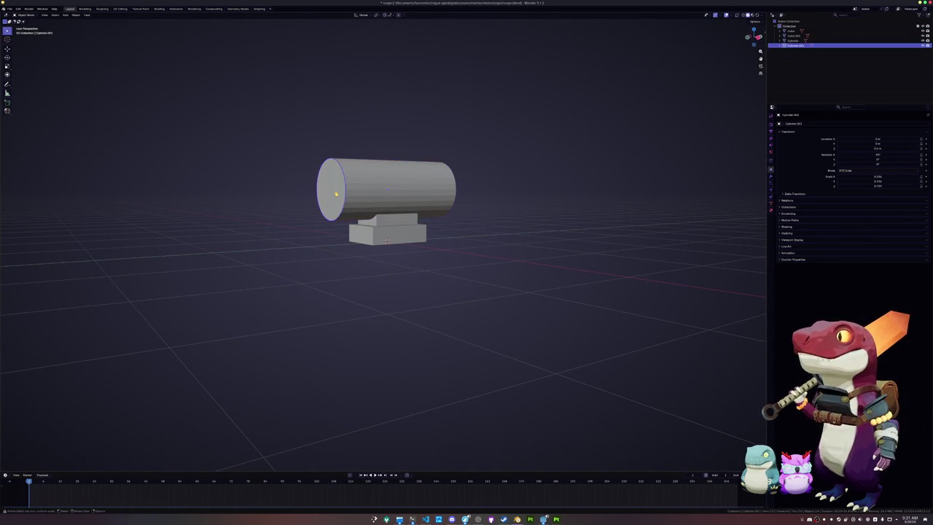
key("Tab")
key("s")
key("shift+x")
key("shift+y")
left_click(405, 213)
key("e")
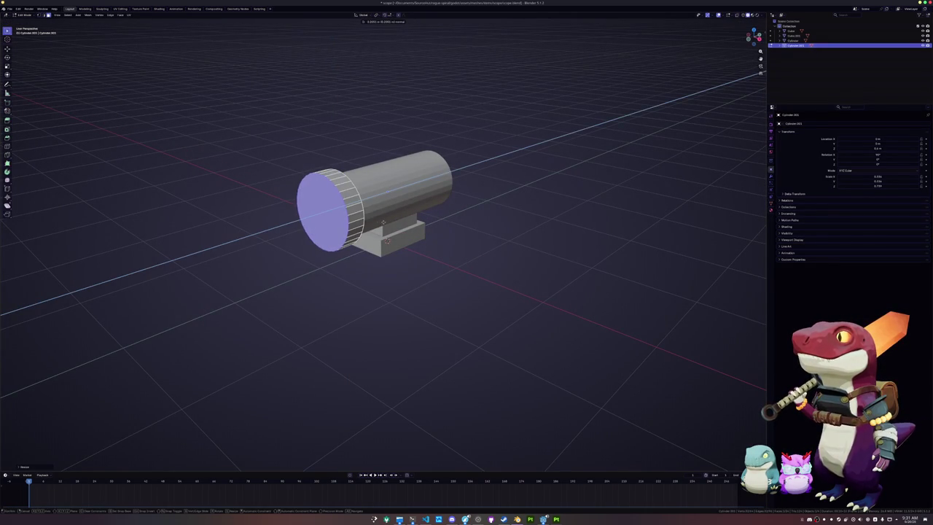
left_click(377, 224)
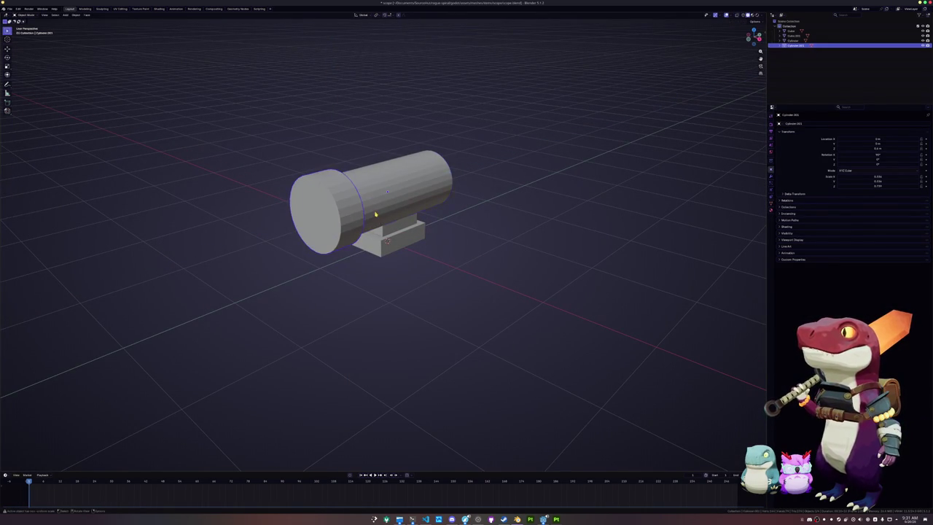
key("alt+q")
- Separate the barrel's front face, then inset and extrude it into a ring
left_click(336, 209)
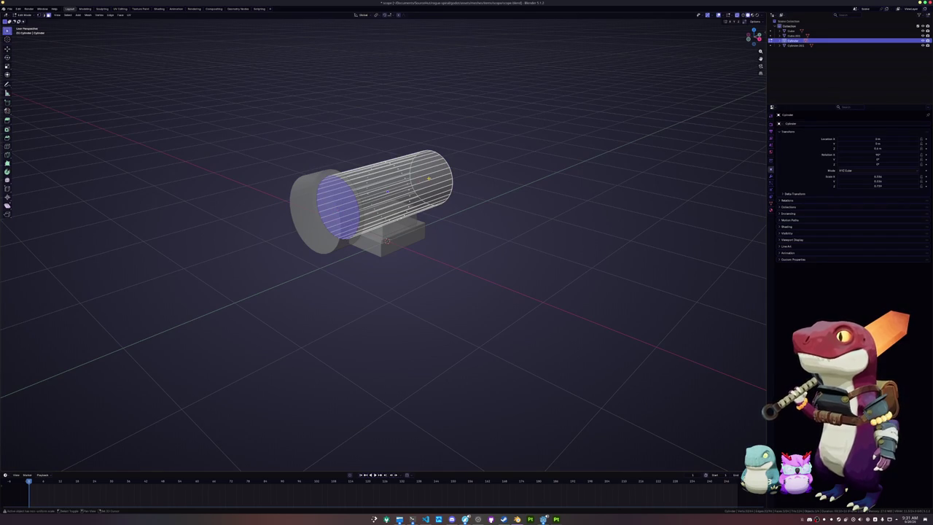
key("p")
left_click(416, 167)
key("Tab")
left_click(341, 214)
key("Tab")
key("a")
key("i")
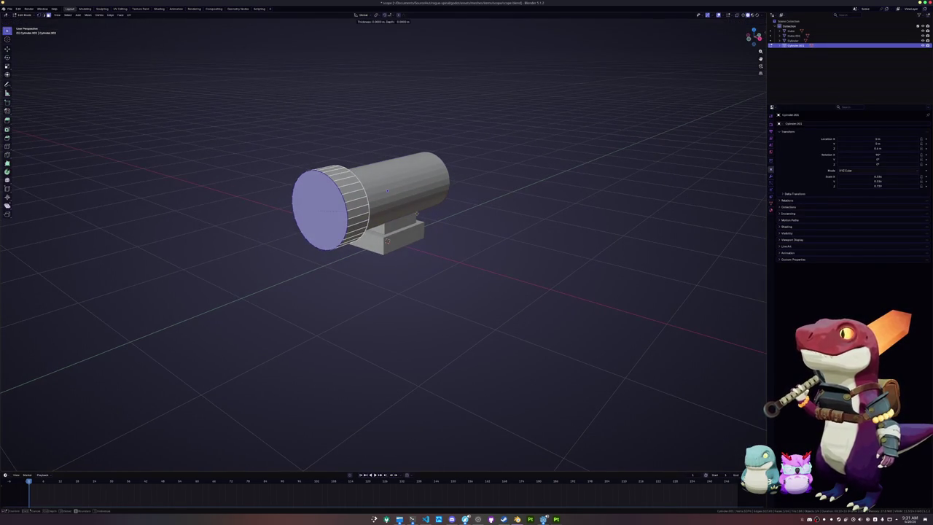
left_click(404, 215)
key("e")
left_click(413, 210)
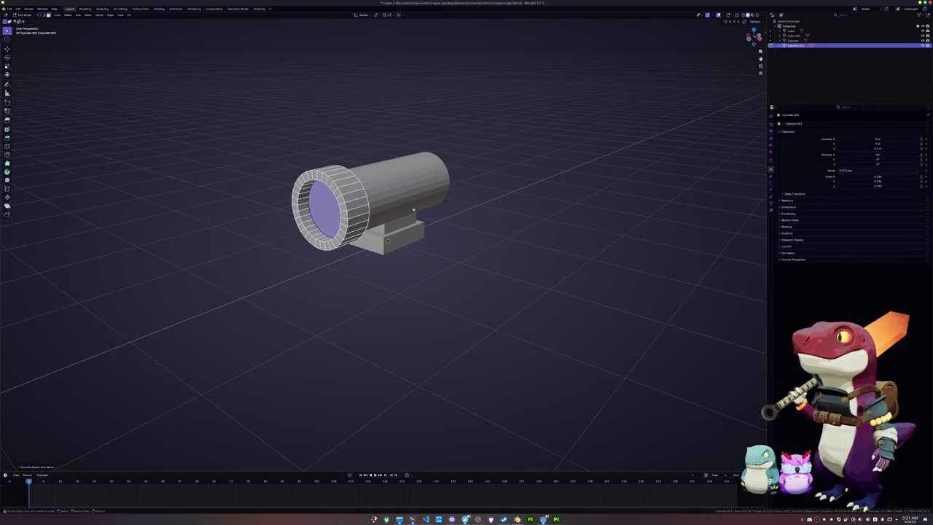
- Delete the cap's inner face to leave a hollow muzzle
right_click(399, 186)
left_click(421, 203)
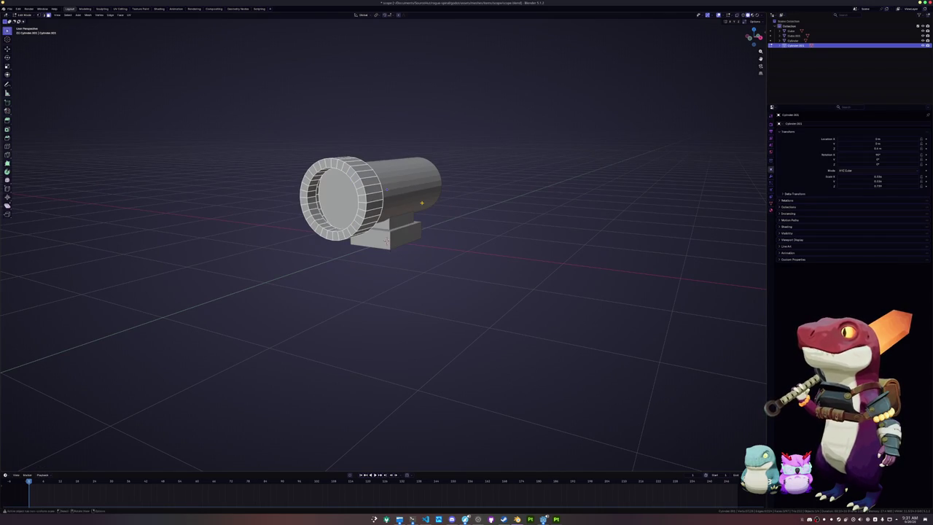
mouse_move(461, 219)
left_mouse_down()
mouse_move(481, 197)
mouse_move(433, 219)
mouse_move(369, 209)
left_mouse_up()
left_click(370, 204)
right_click(360, 191)
left_click_drag(469, 202, 469, 197)
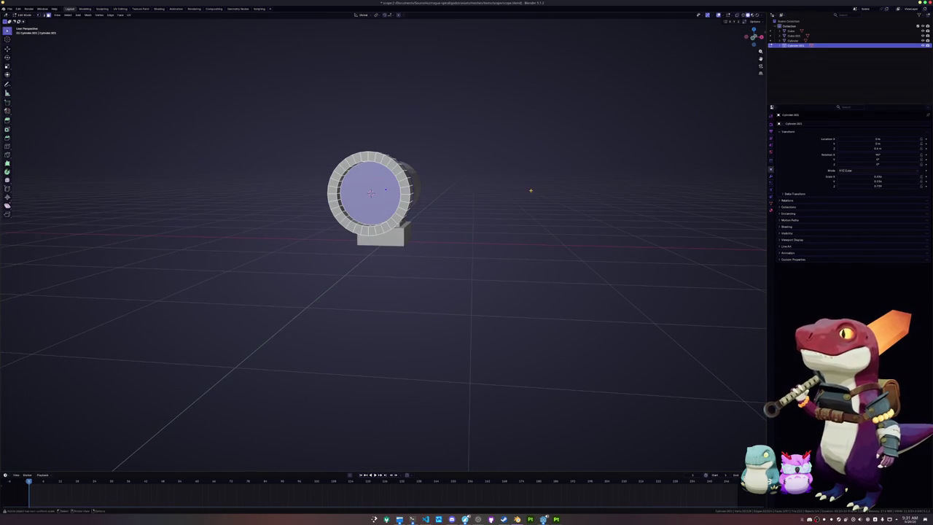
key("x")
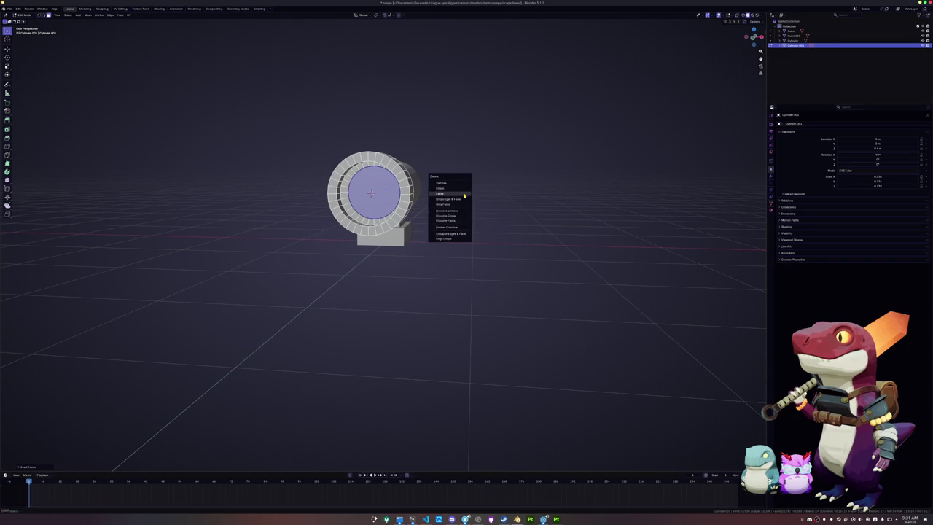
left_click(464, 194)
left_click_drag(464, 194, 496, 204)
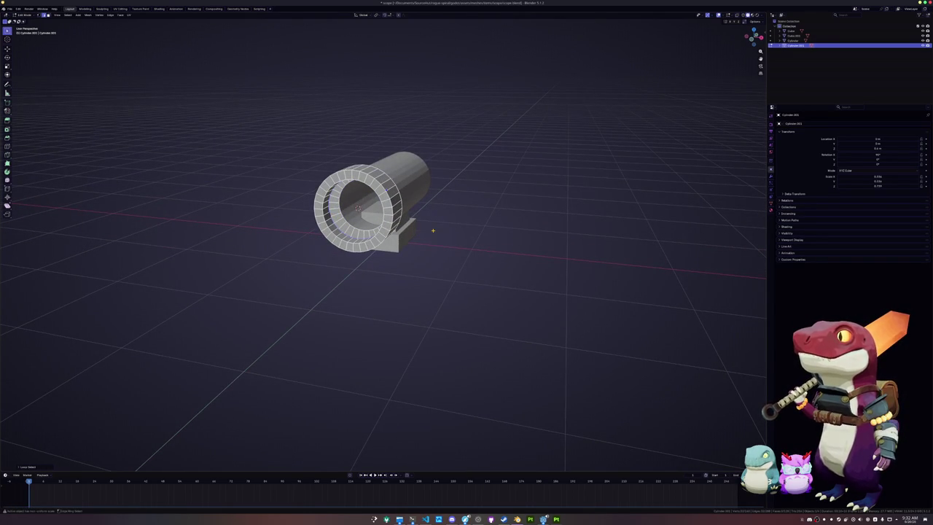
key("Tab")
key("shift+a")
- Add a UV sphere, replacing an accidentally added ico sphere
mouse_move(394, 224)
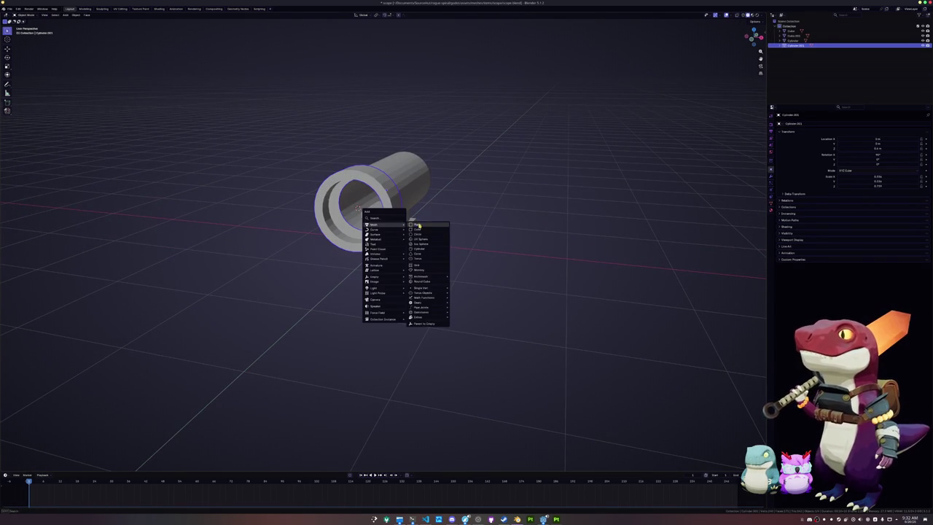
left_click(423, 244)
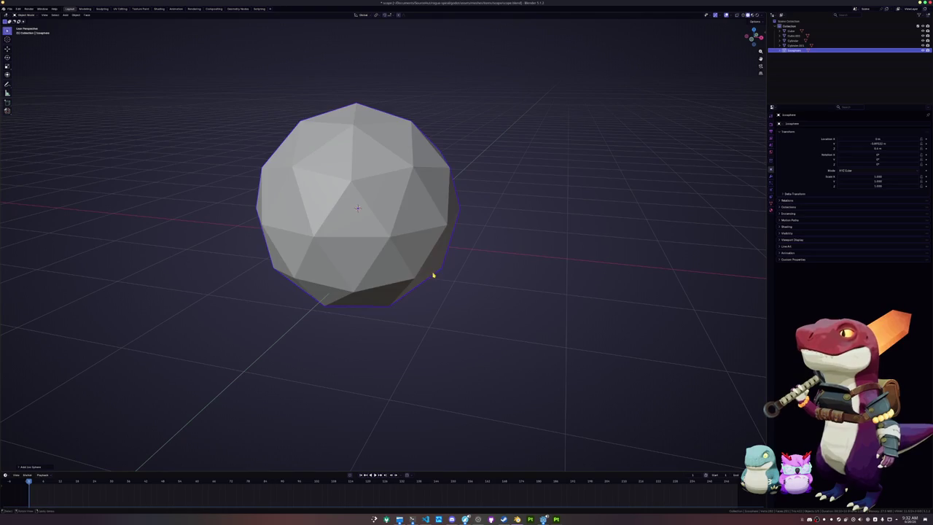
key("ctrl+z")
key("shift+a")
mouse_move(437, 264)
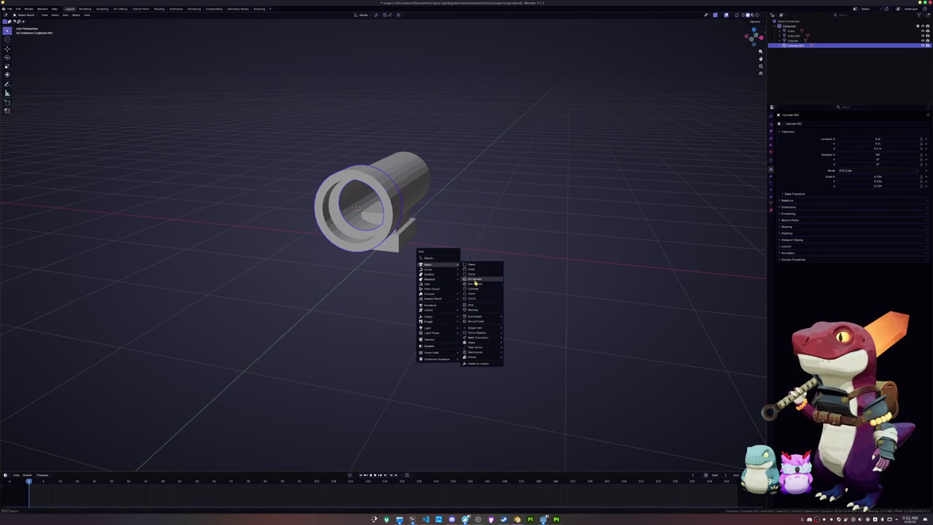
left_click(474, 279)
- Delete the sphere's lower half in front view to leave a hemisphere
key("Tab")
key("KP_1")
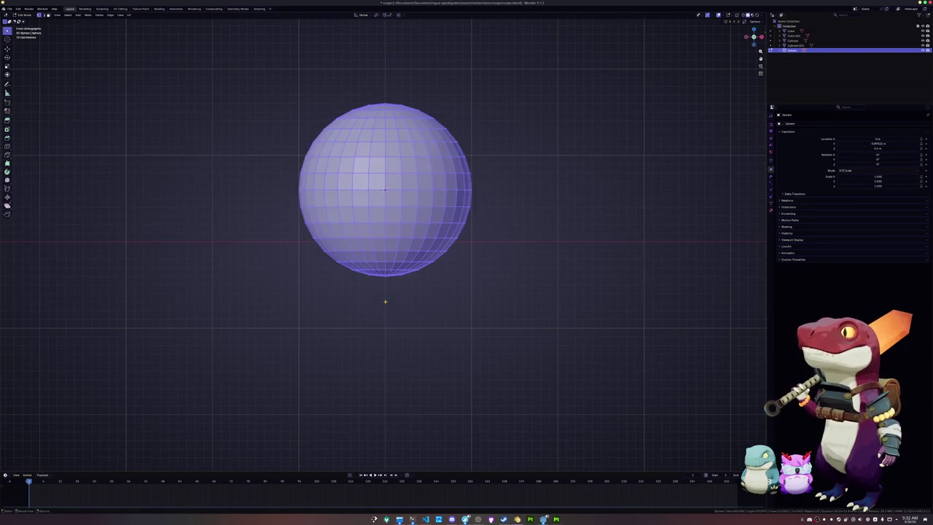
key("alt+z")
left_click_drag(533, 298, 232, 194)
key("x")
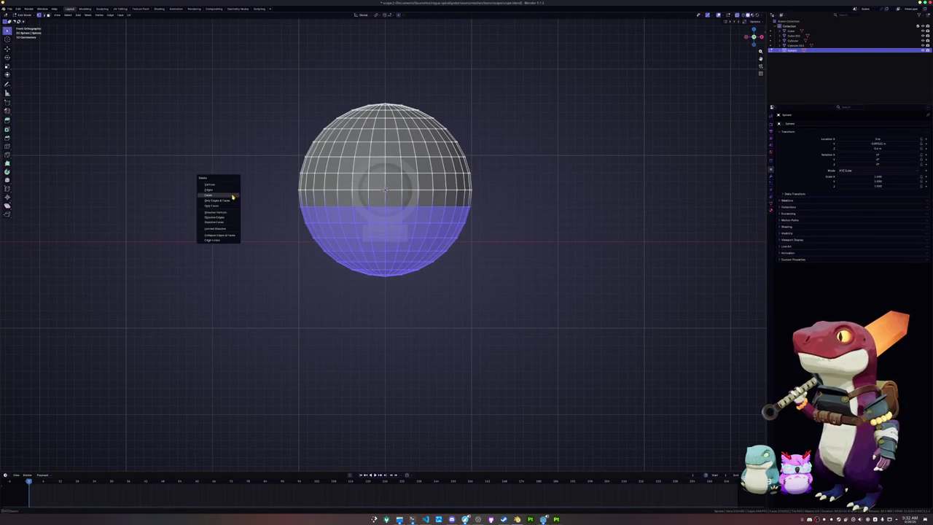
left_click(228, 190)
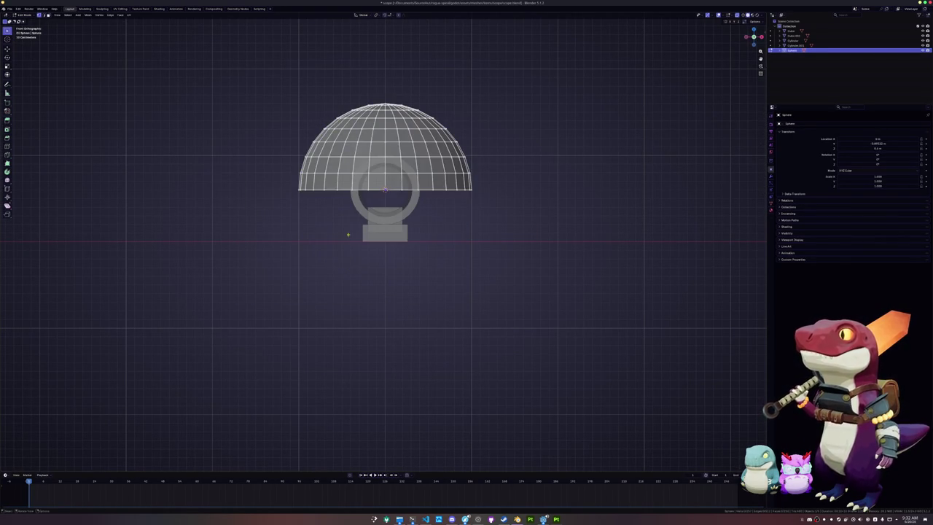
key("Tab")
- Rotate the hemisphere 90° and flatten it along X into a shallow dome
key("KP_3")
key("r")
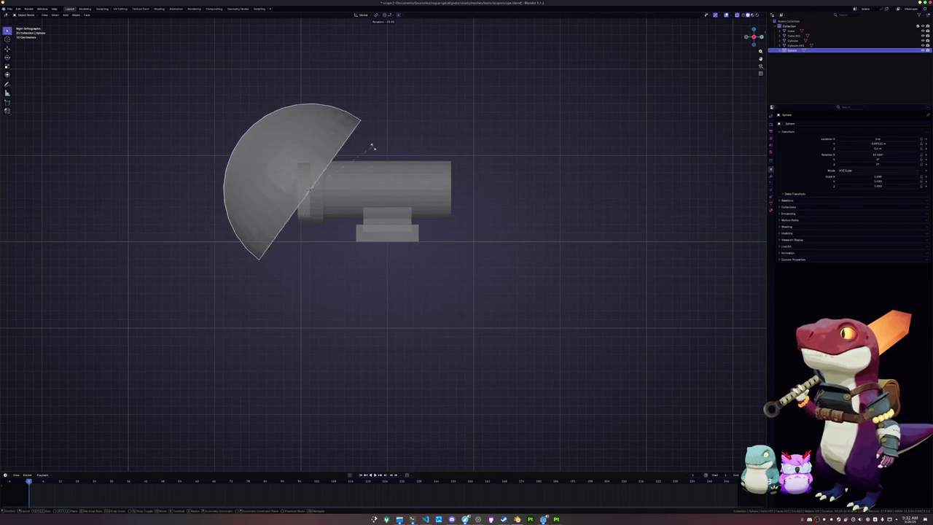
left_click(341, 101)
key("s")
key("x")
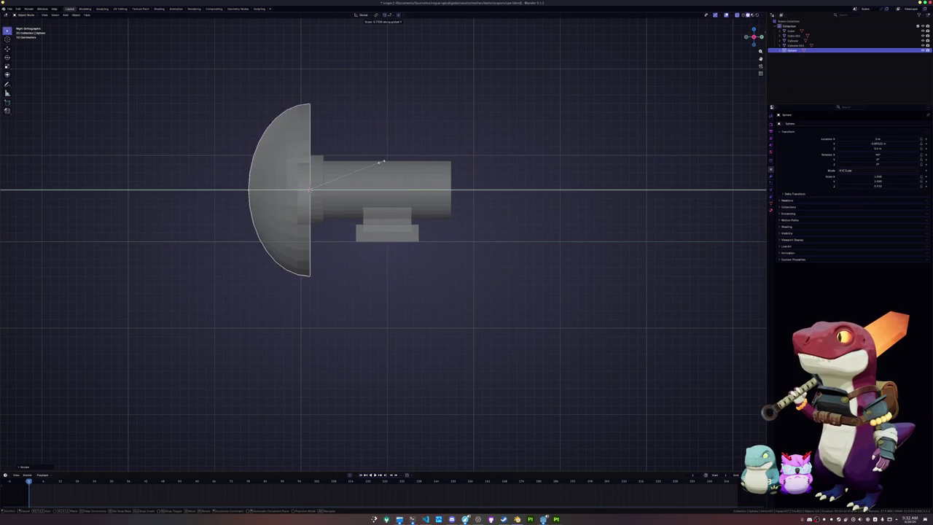
left_click(352, 179)
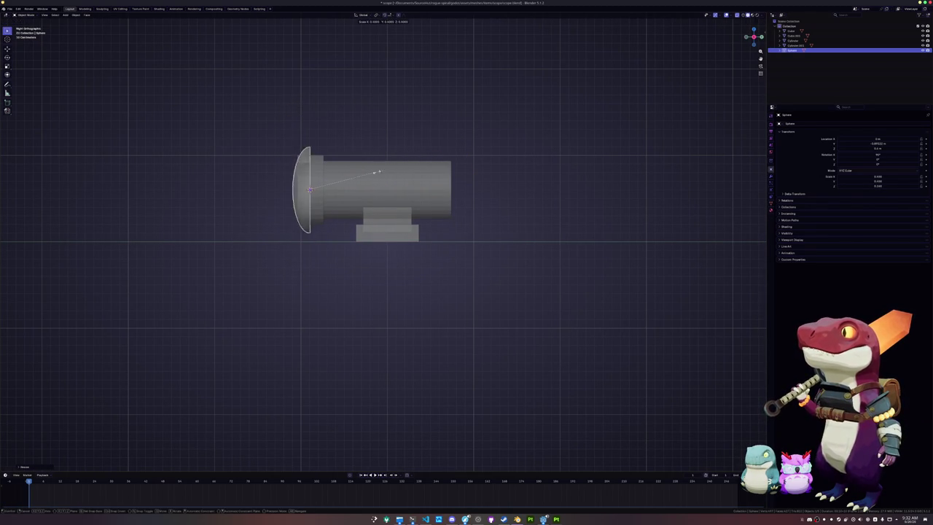
- Resize the dome to fit the cannon barrel
mouse_move(367, 177)
left_mouse_down()
mouse_move(481, 177)
mouse_move(460, 204)
left_mouse_up()
key("alt+z")
scroll(481, 171, "up", 2)
key("s")
left_click(482, 189)
scroll(482, 188, "down", 3)
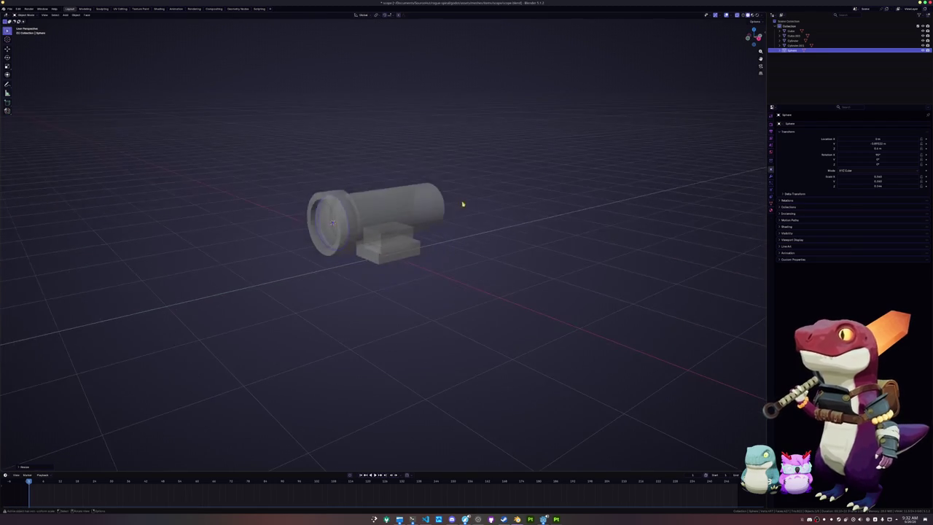
- Add a Mirror modifier to the dome, mirrored across Cylinder along the Y axis
left_click(771, 177)
left_click(778, 124)
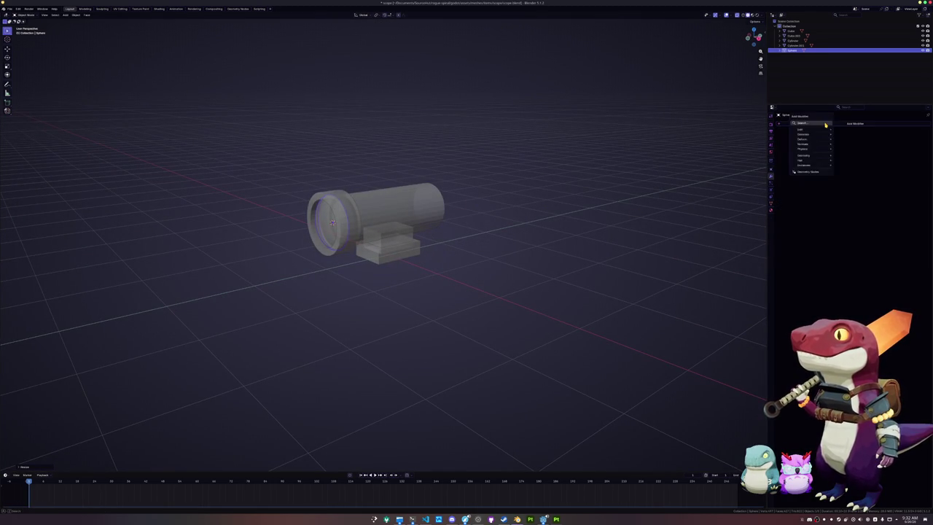
key("space")
left_click(845, 134)
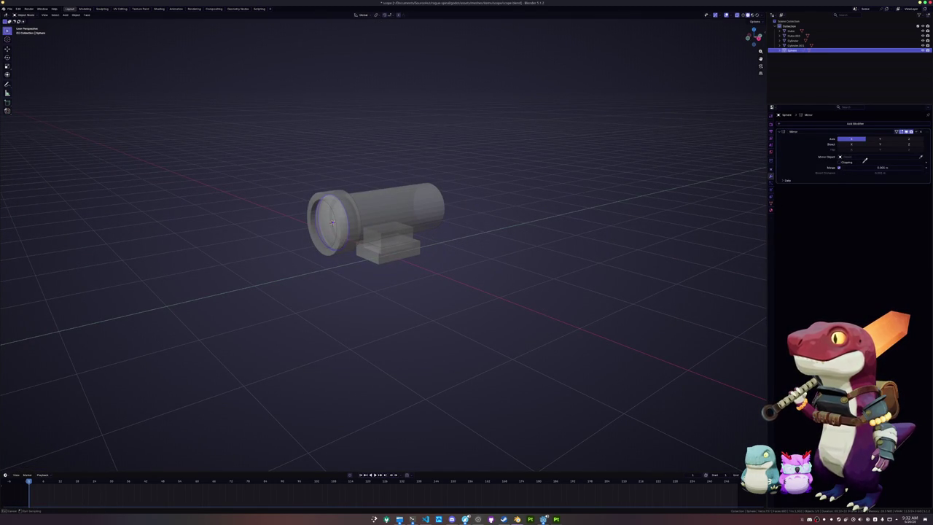
left_click(421, 189)
left_click(851, 138)
left_click(880, 138)
key("KP_1")
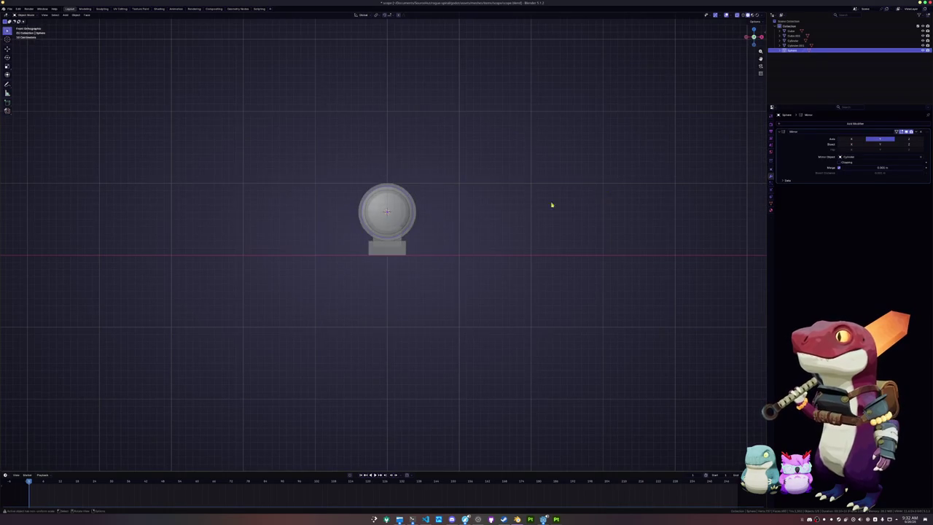
- Give the end-cap ring a Mirror modifier across Cylinder on the Y axis
left_click(327, 234)
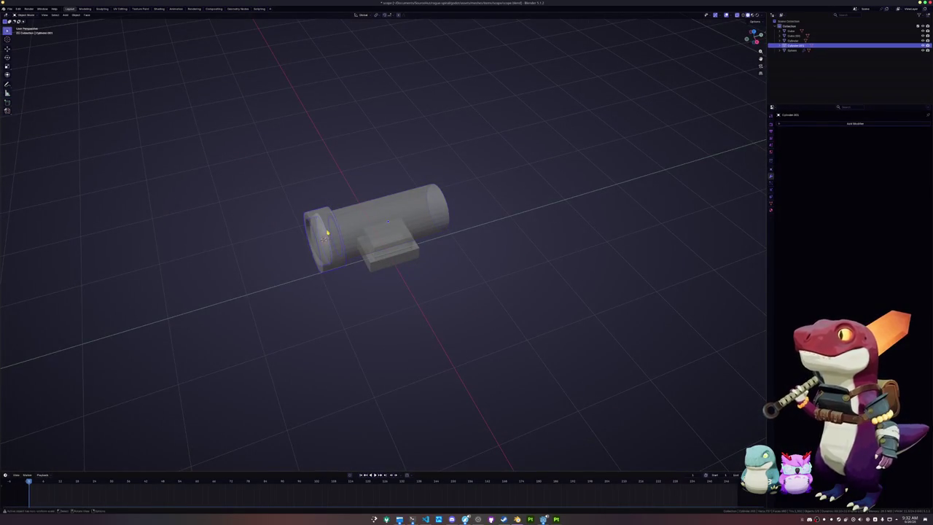
left_click(832, 124)
left_click(840, 135)
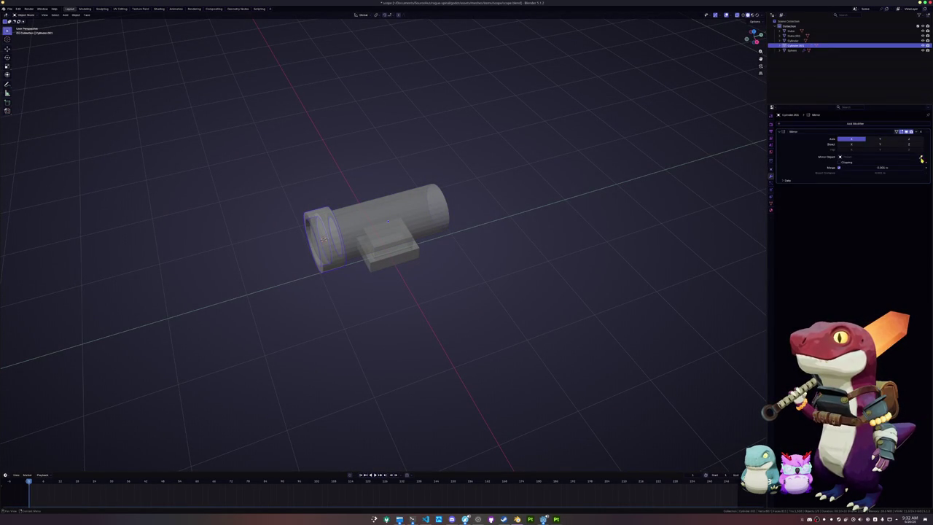
left_click(852, 138)
left_click(880, 138)
- Apply the main barrel cylinder's transforms so the mirrored parts line up
left_click_drag(521, 218, 440, 232)
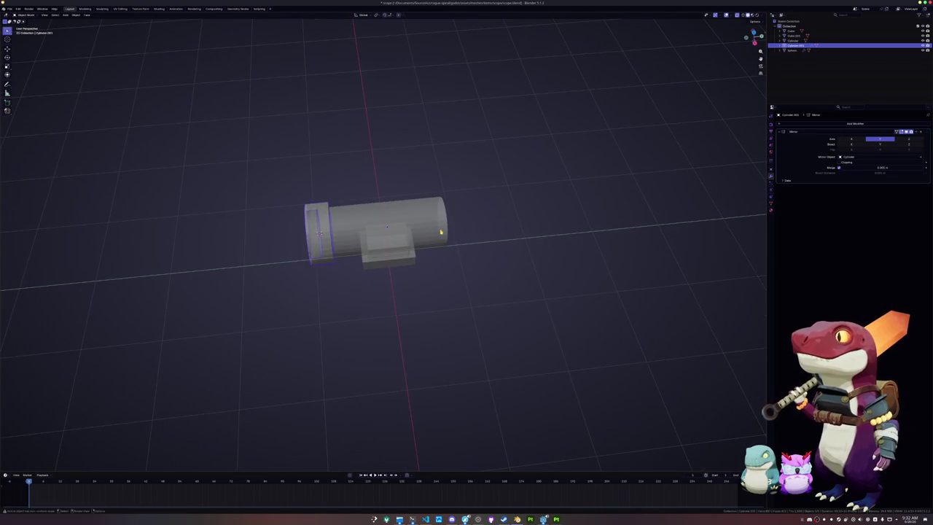
left_click(437, 231)
key("ctrl+a")
left_click(428, 246)
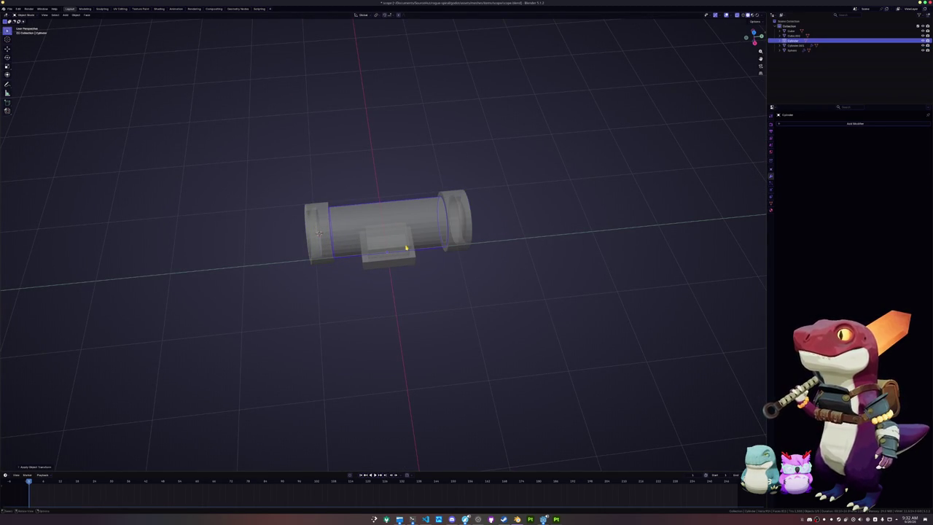
key("alt+a")
mouse_move(337, 246)
left_mouse_down()
mouse_move(426, 221)
mouse_move(415, 240)
left_mouse_up()
left_click(441, 244)
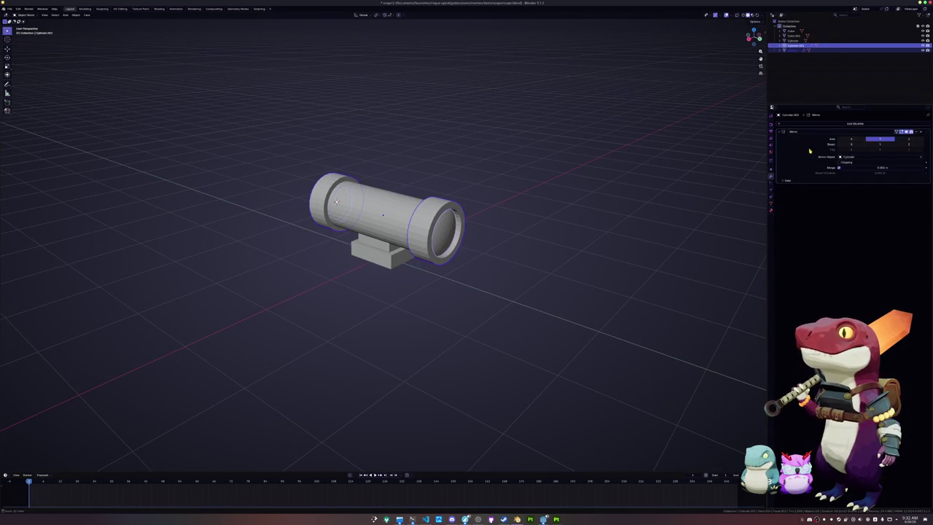
- Apply the Mirror modifiers on the end-cap ring and the dome
key("ctrl+a")
key("KP_3")
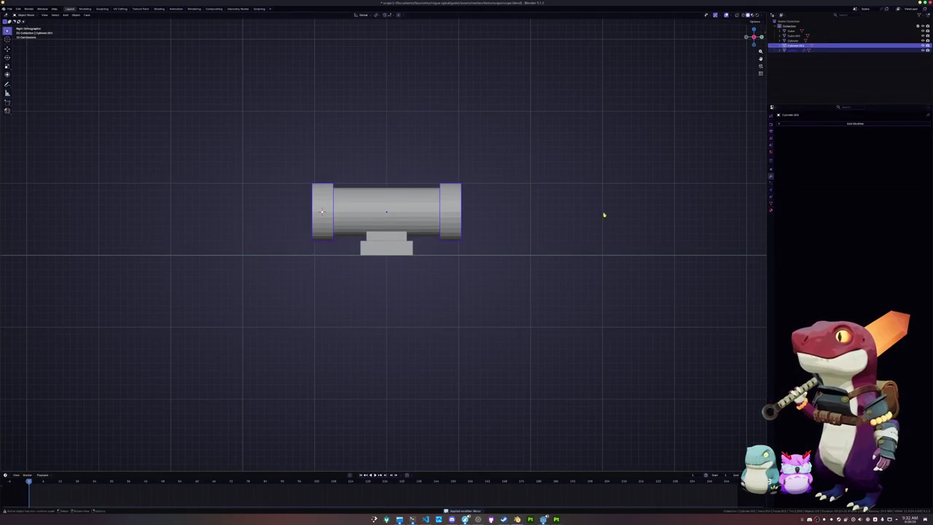
key("ctrl+v")
key("ctrl+a")
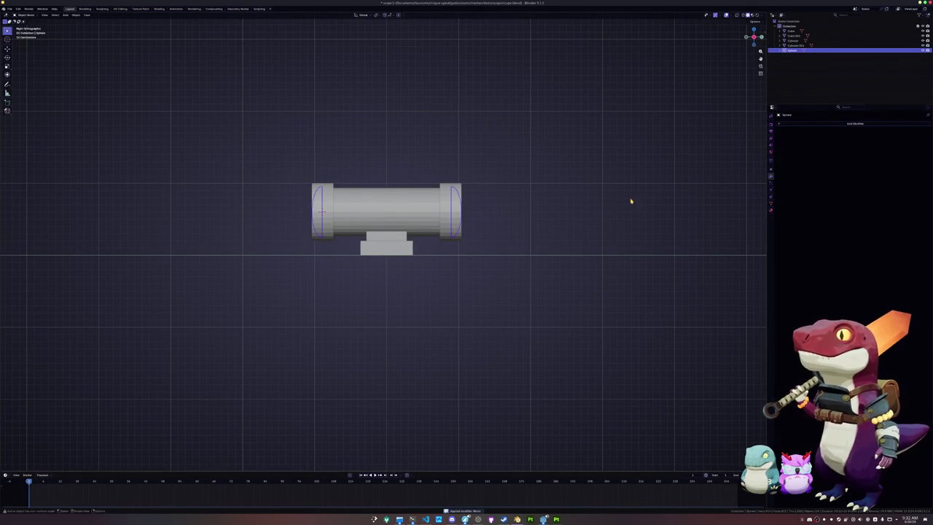
- In the dome's mesh, box-select all vertices of the right-hand dome
key("Tab")
key("ctrl+KP_3")
left_click_drag(344, 258, 257, 143)
key("Tab")
left_click(311, 230)
left_click(309, 232)
key("Tab")
key("alt+z")
key("alt+z")
key("KP_3")
left_click_drag(532, 255, 427, 150)
scroll(643, 200, "up", 2)
- Resize the right-hand dome and pull it inward along the barrel
key("s")
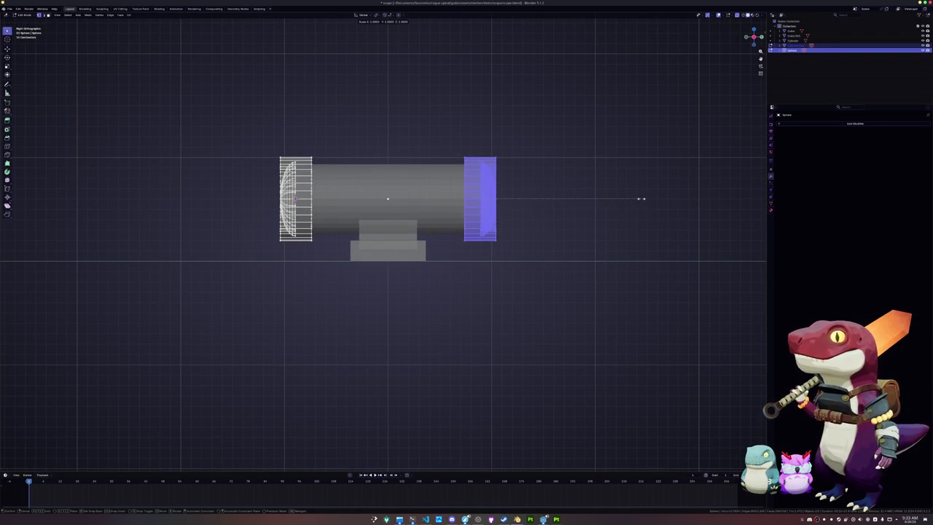
left_click(627, 197)
key("g")
key("y")
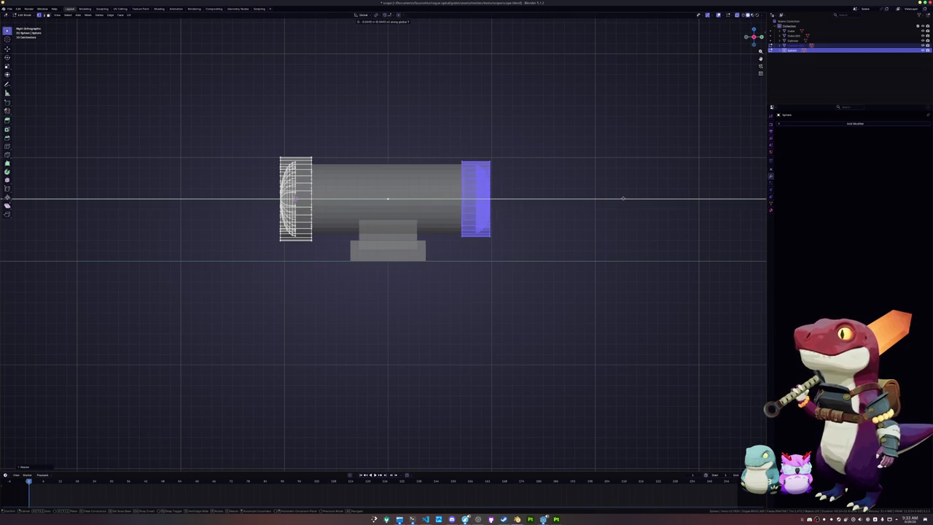
left_click(623, 197)
key("Tab")
left_click(419, 210)
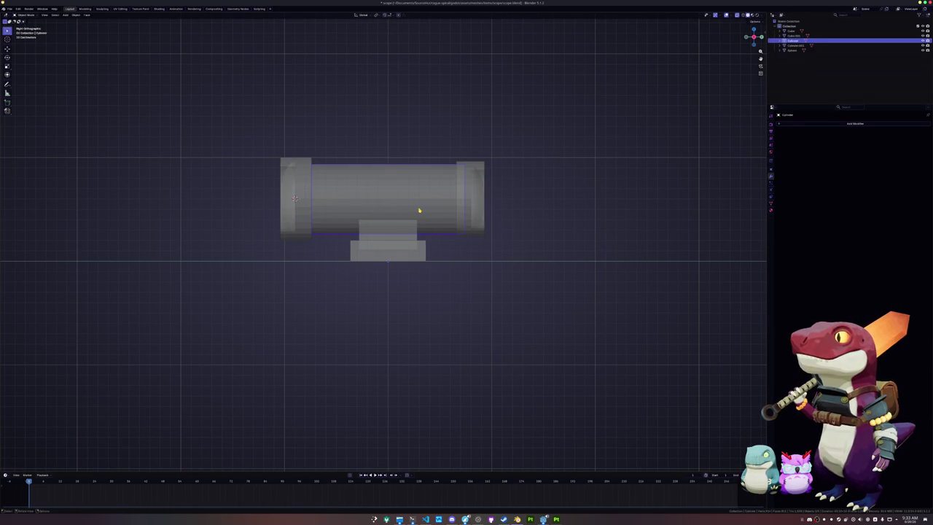
key("shift+a")
mouse_move(512, 238)
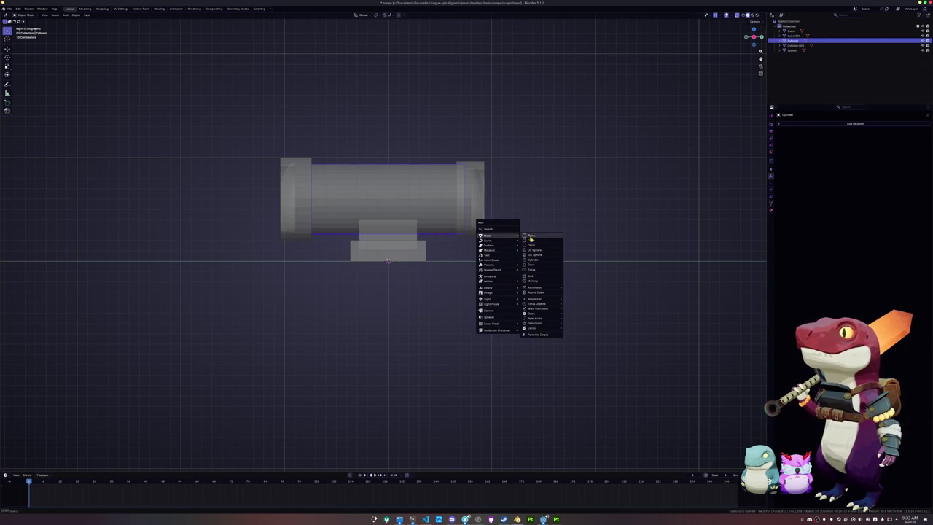
- Add a cylinder rotated 90°, scaled and raised, then narrowed on Y into a barrel band
left_click(533, 259)
type("r90")
key("Return")
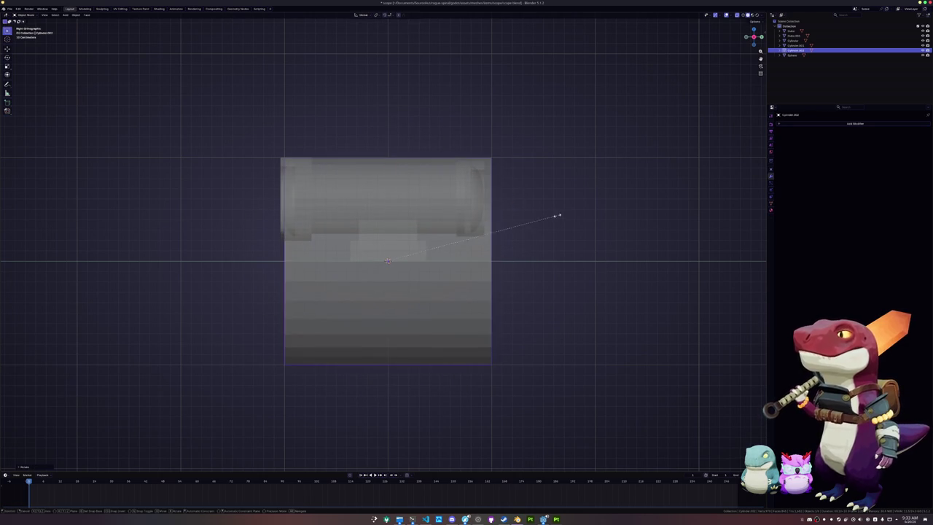
key("s")
left_click(447, 254)
key("g")
key("z")
left_click(461, 191)
left_click_drag(461, 192, 527, 198)
key("s")
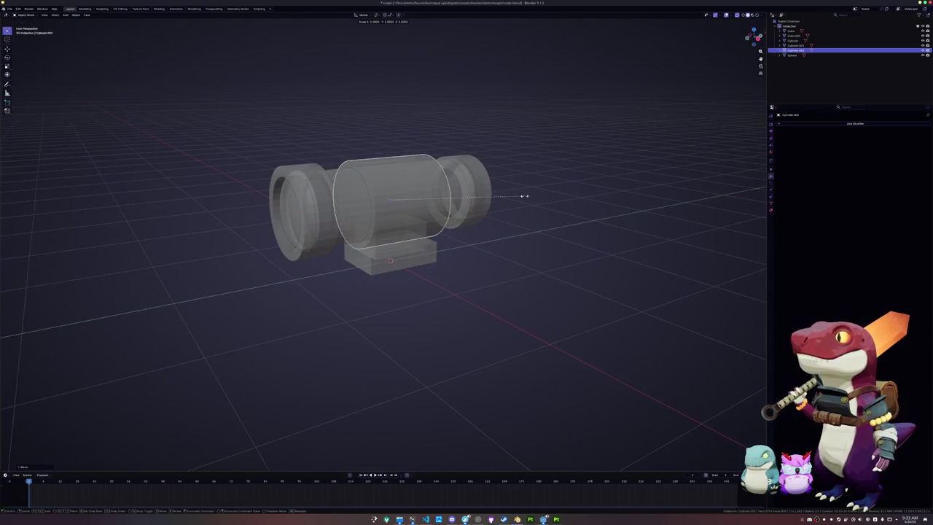
key("alt+z")
key("y")
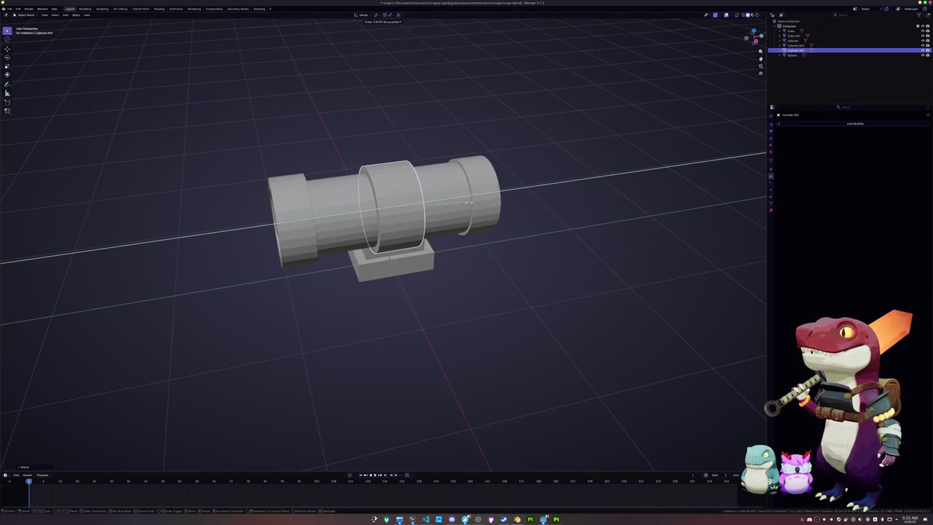
left_click(438, 203)
- Move the base block's end face along Y to lengthen the base
left_click_drag(437, 203, 390, 198)
left_click(399, 267)
left_click_drag(399, 266, 412, 234)
key("Tab")
left_click(355, 244)
key("KP_1")
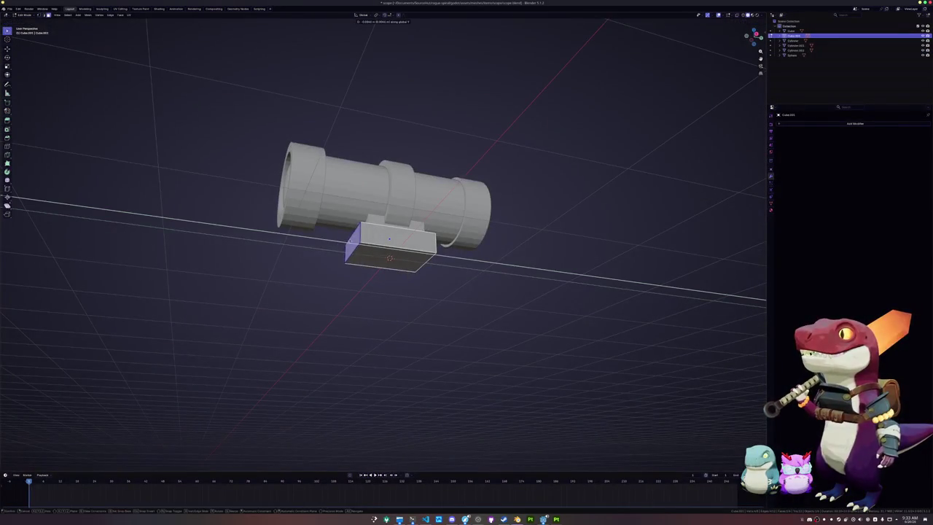
left_click_drag(321, 260, 292, 259)
mouse_move(408, 291)
left_mouse_down()
mouse_move(448, 275)
mouse_move(415, 219)
left_mouse_up()
key("g")
key("y")
key("Escape")
- Inset the middle band's end faces and delete the inner faces to make it an open ring
key("Tab")
left_click(414, 213)
left_click(382, 197)
key("Tab")
key("alt+z")
left_click_drag(408, 292, 466, 280)
key("s")
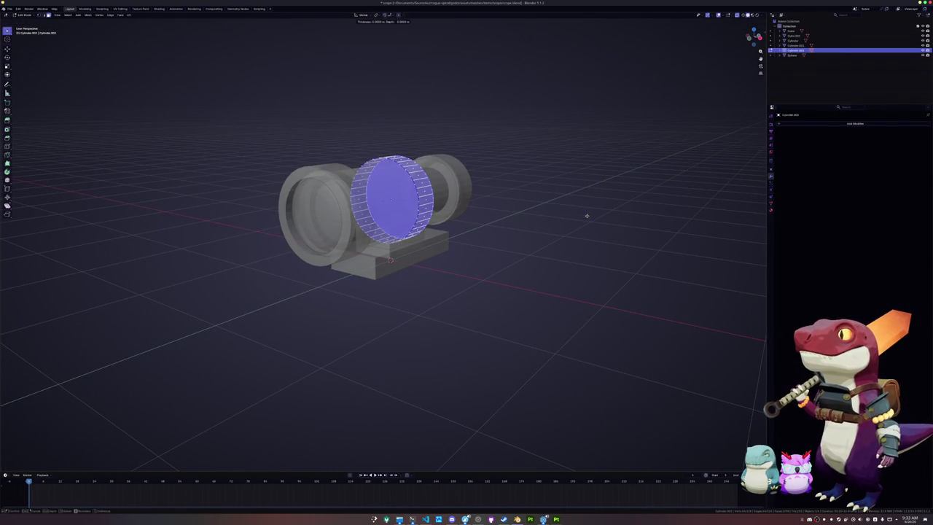
left_click(575, 217)
left_click(573, 226)
key("Tab")
key("alt+z")
left_click_drag(556, 243, 434, 257)
left_click(434, 257)
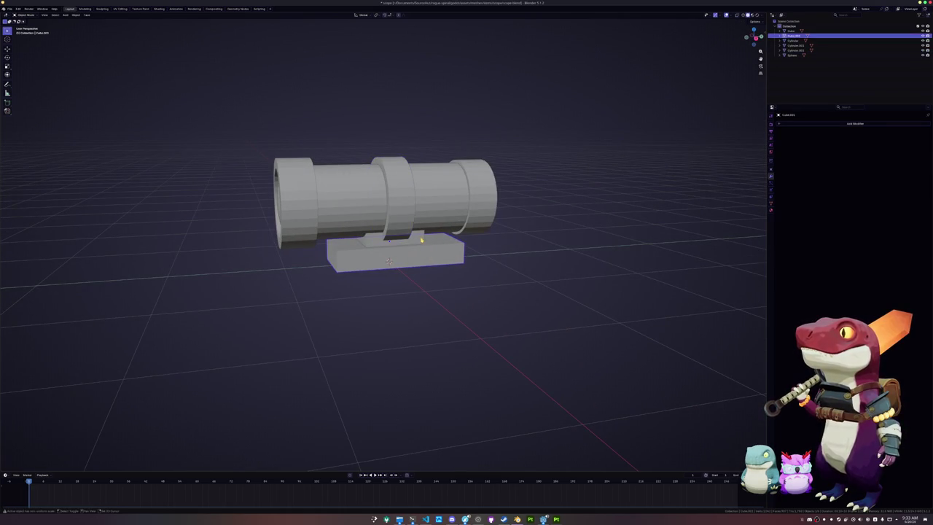
- Add a Bevel modifier to the barrel, middle band and end cap
left_click(427, 218, "shift")
left_click_drag(427, 219, 417, 225)
left_click(386, 223, "shift")
left_click(475, 205)
left_click_drag(475, 204, 620, 189)
left_click(855, 123)
mouse_move(810, 139)
left_click(836, 149)
- Apply the selected parts' transforms and set the Bevel modifier's amount
key("ctrl+a")
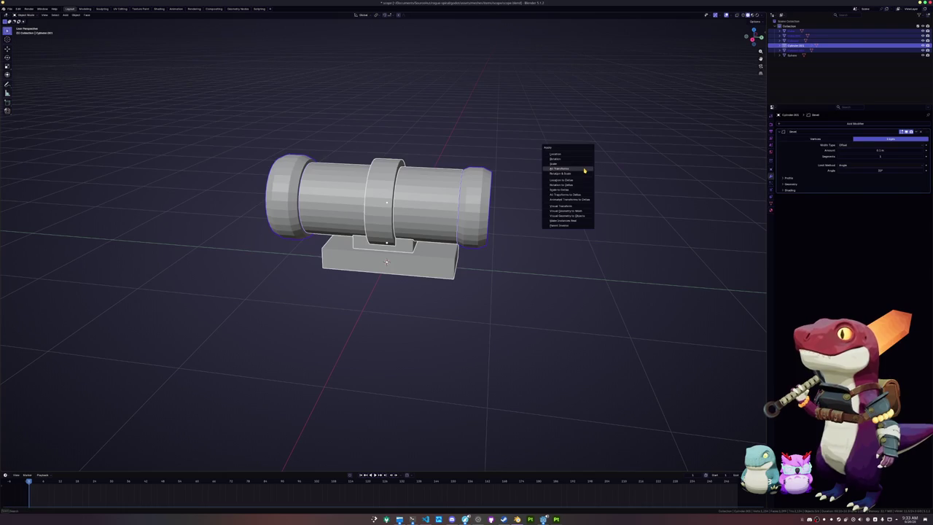
left_click(565, 167)
left_click(872, 148)
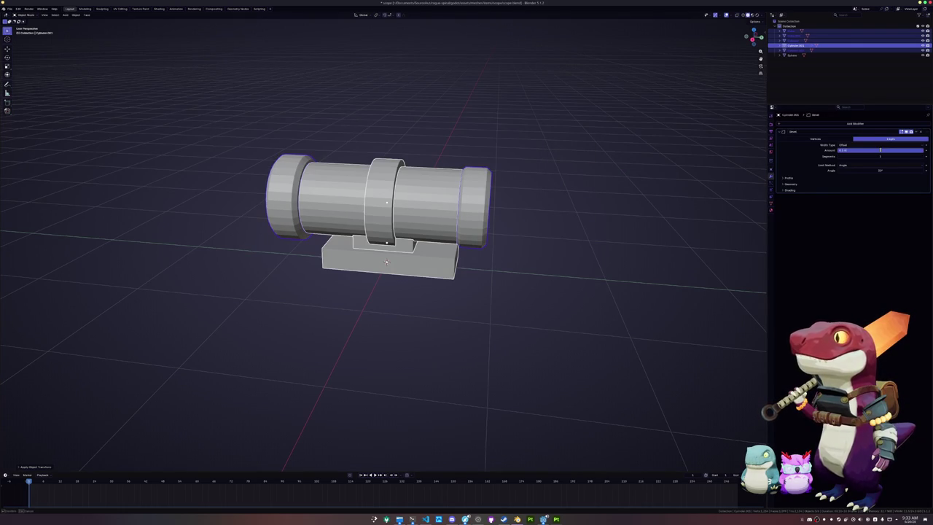
left_click(817, 153)
left_click(879, 149)
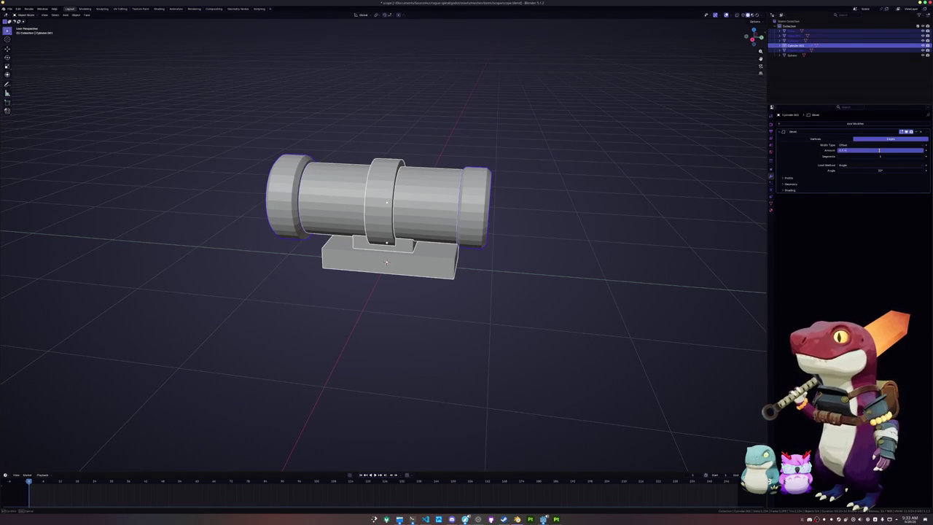
key("Return")
left_click(882, 149)
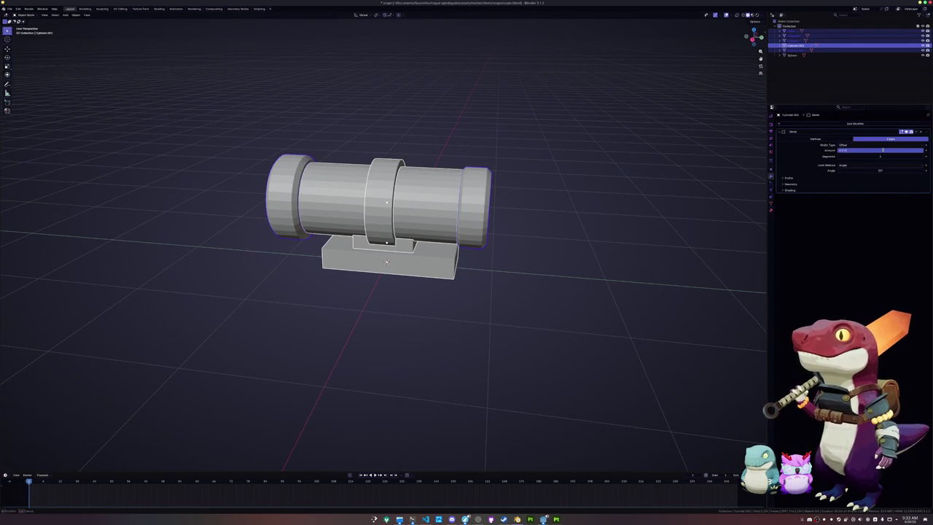
key("Return")
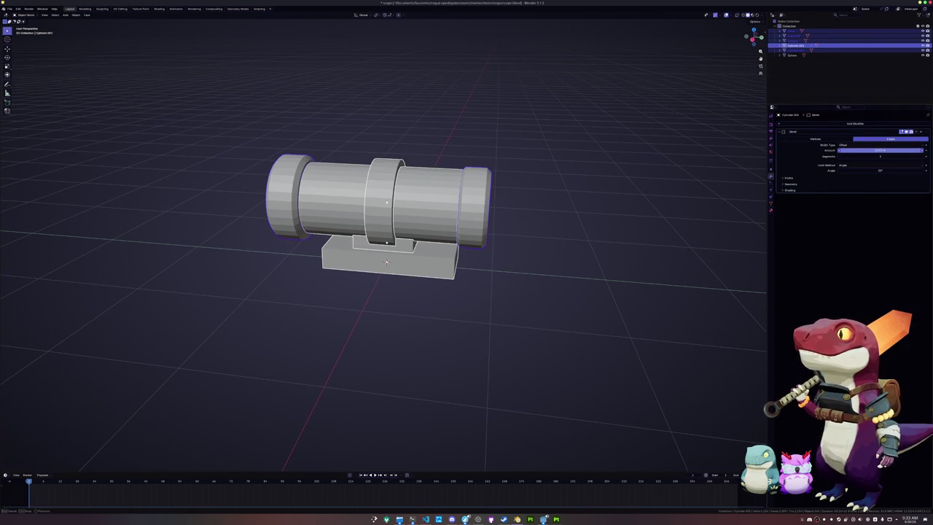
- Apply the base block's transform, then try a loop cut on it and cancel
key("ctrl+a")
left_click(632, 184)
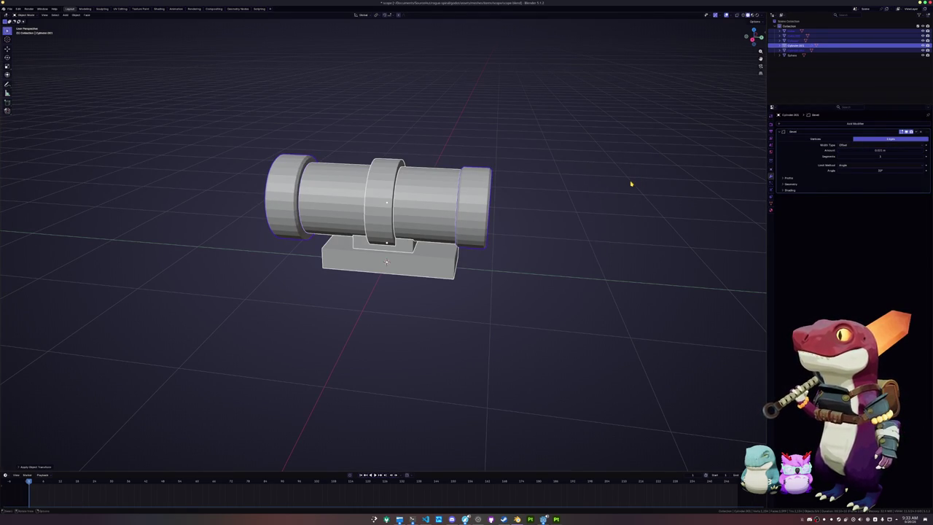
left_click_drag(574, 166, 573, 167)
right_click(573, 167)
left_click(392, 260)
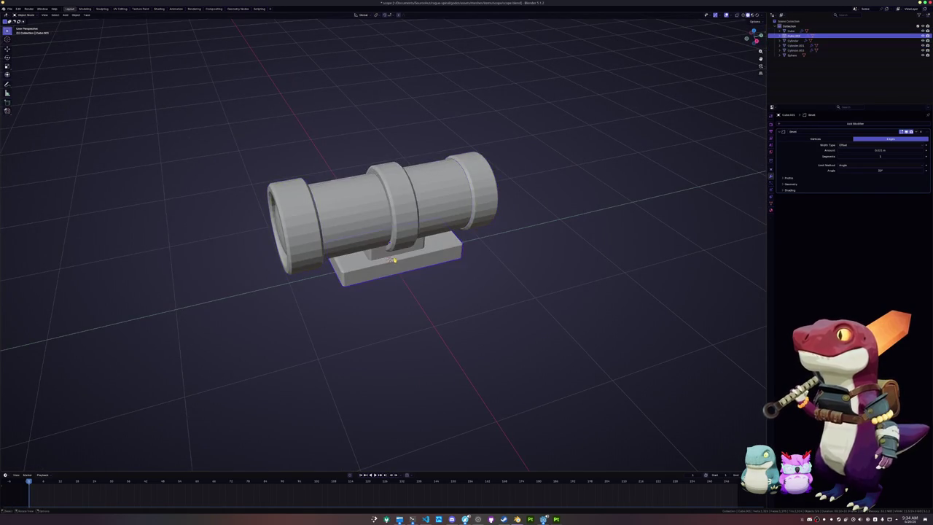
scroll(392, 260, "up", 3)
key("Tab")
key("ctrl+r")
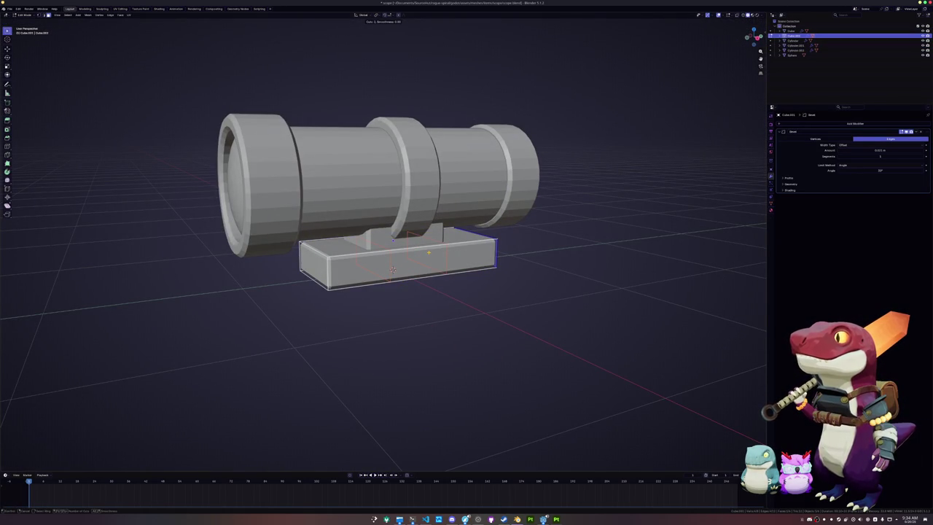
key("Escape")
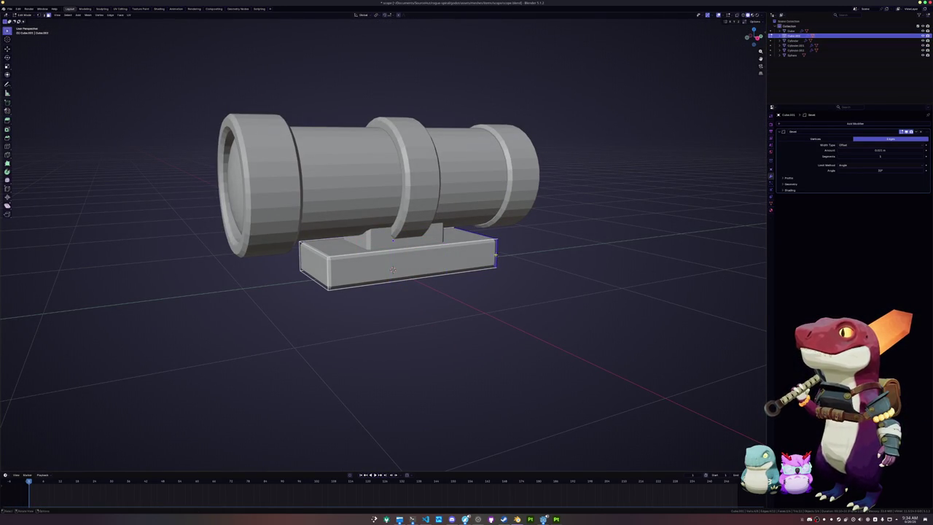
- Add a cube, shrink it and flatten it along Z
left_click(397, 271)
key("Tab")
key("shift+a")
mouse_move(398, 284)
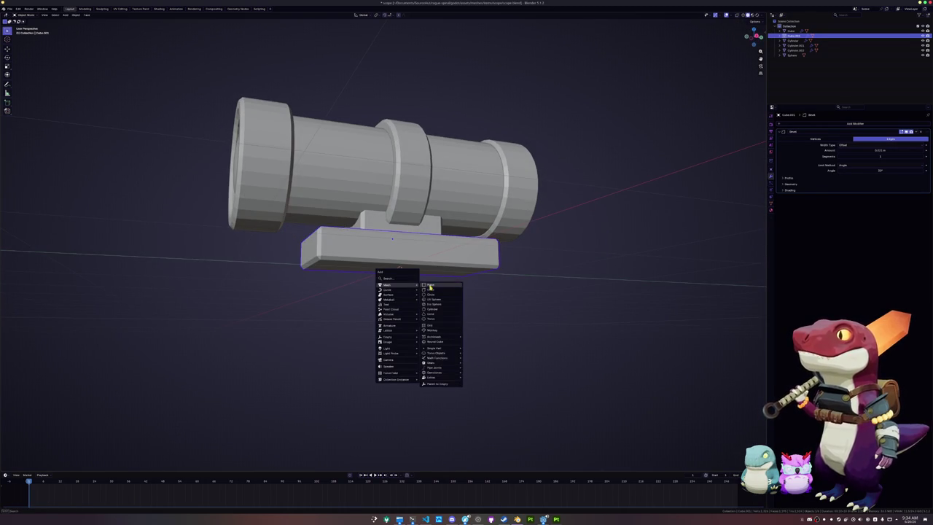
left_click(435, 291)
key("s")
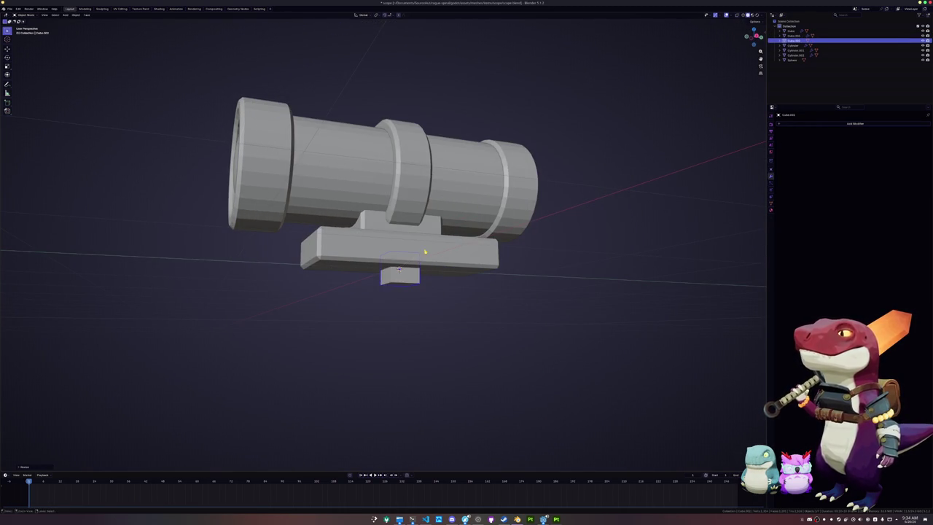
key("x")
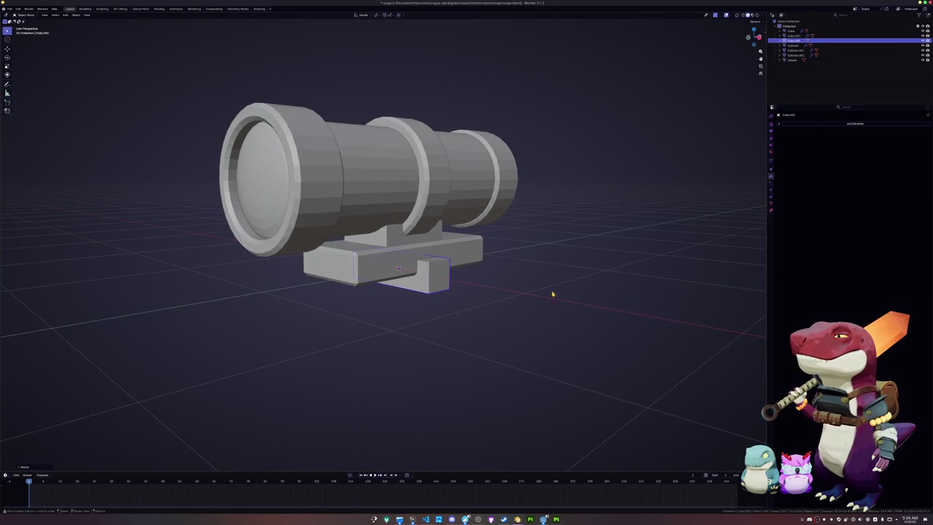
key("z")
left_click(490, 270)
- Place the flat box under the base's front and lower its bottom face into a foot
key("g")
key("z")
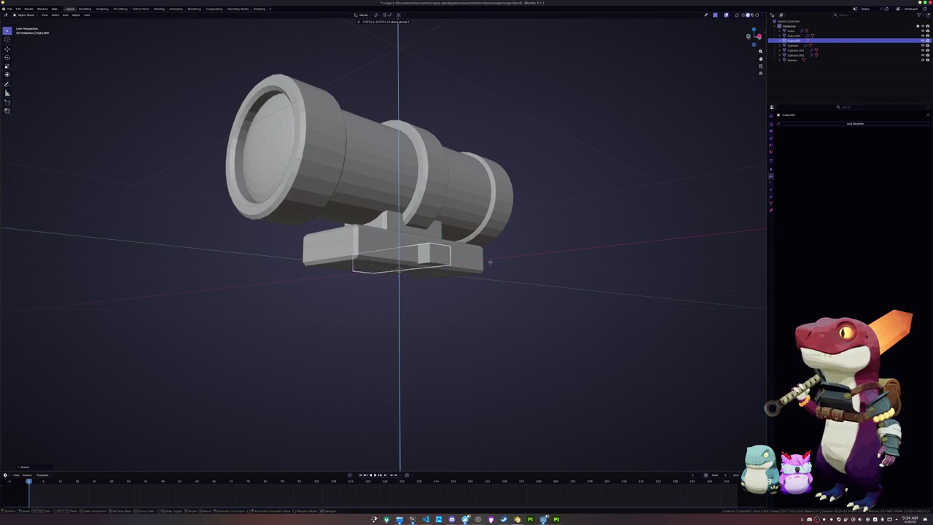
key("y")
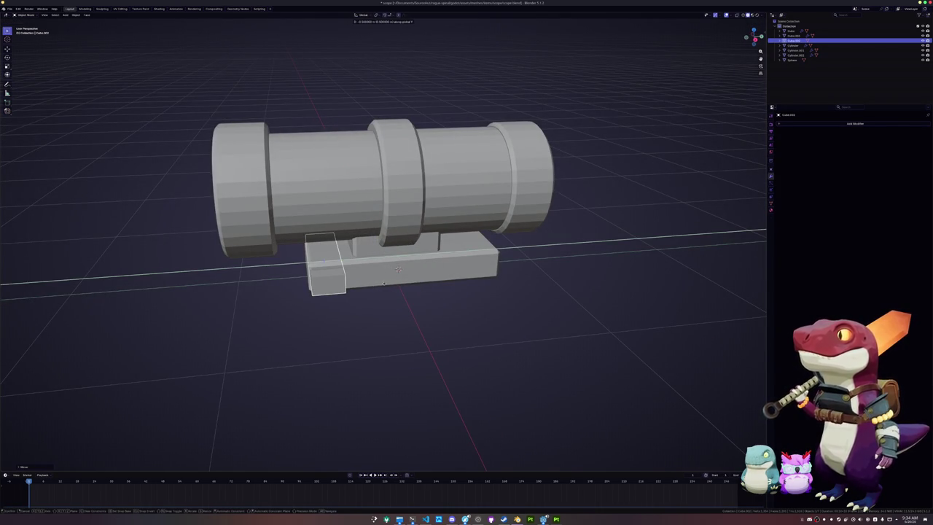
key("Return")
key("Tab")
left_click(364, 250)
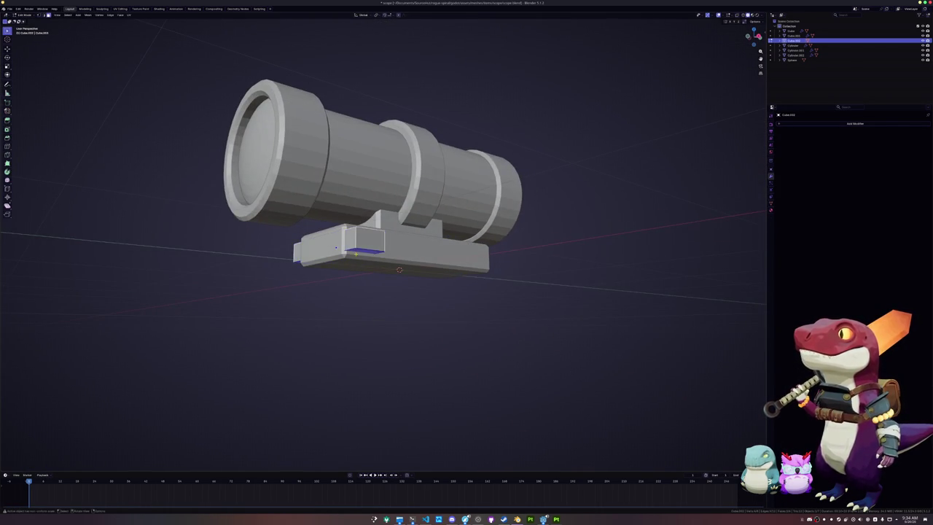
key("g")
key("z")
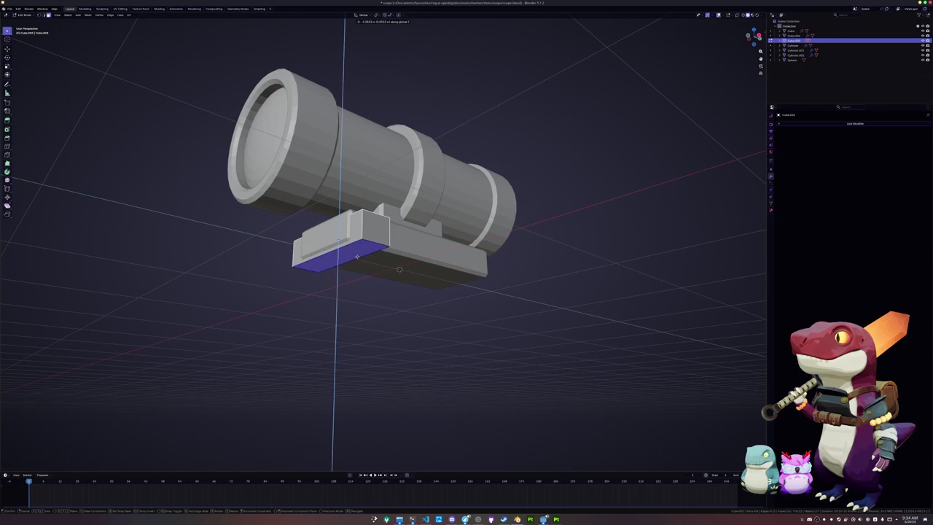
left_click(347, 248)
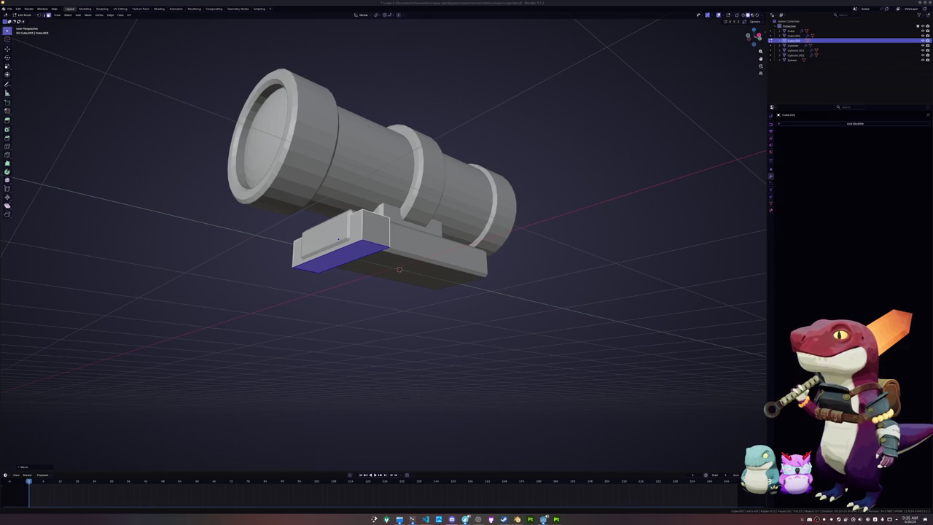
- Duplicate the foot box twice along Y, placing copies at the middle and back of the base
left_click(372, 224)
key("Tab")
key("KP_3")
key("shift+d")
key("y")
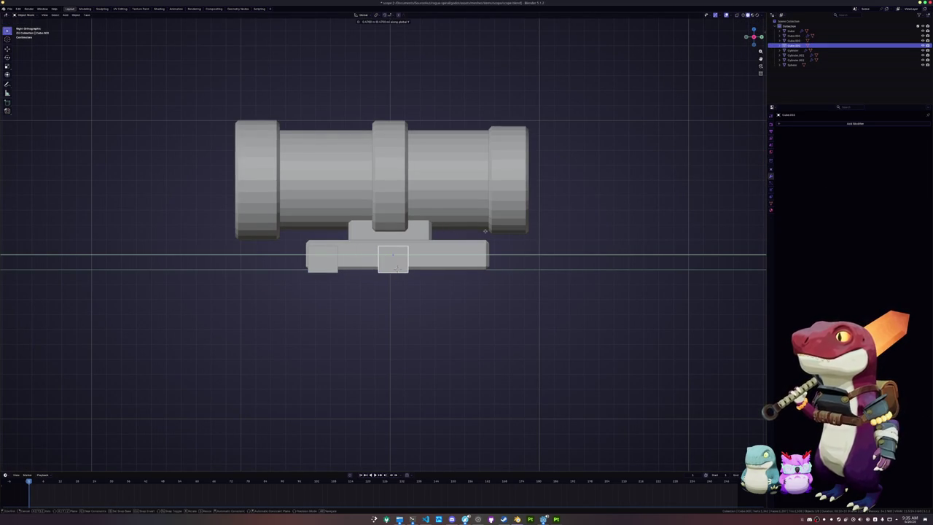
left_click(491, 230)
key("shift+d")
key("y")
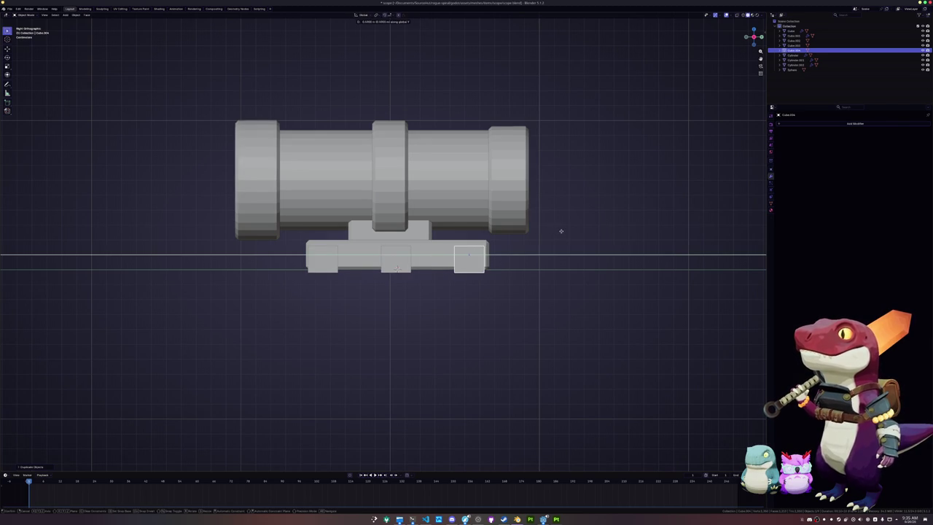
left_click(560, 231)
left_click(469, 259)
left_click(396, 258, "shift")
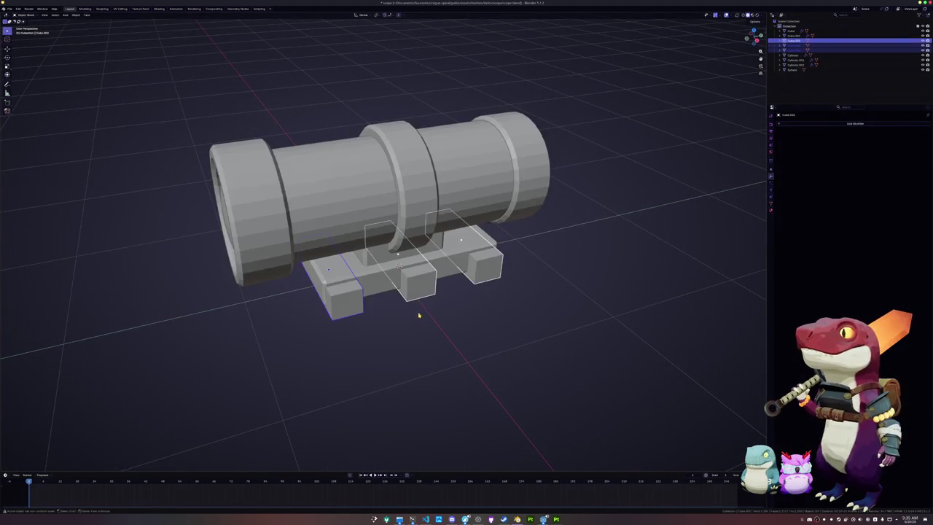
- Join the parts, apply their transforms, and set the origin to the centre of mass
mouse_move(658, 198)
left_mouse_down()
mouse_move(506, 249)
mouse_move(474, 298)
left_mouse_up()
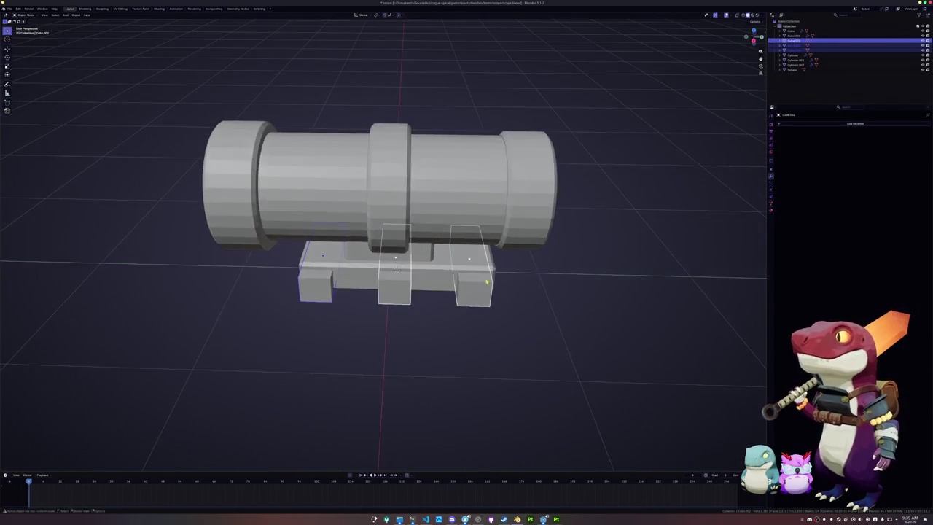
key("ctrl+j")
key("ctrl+a")
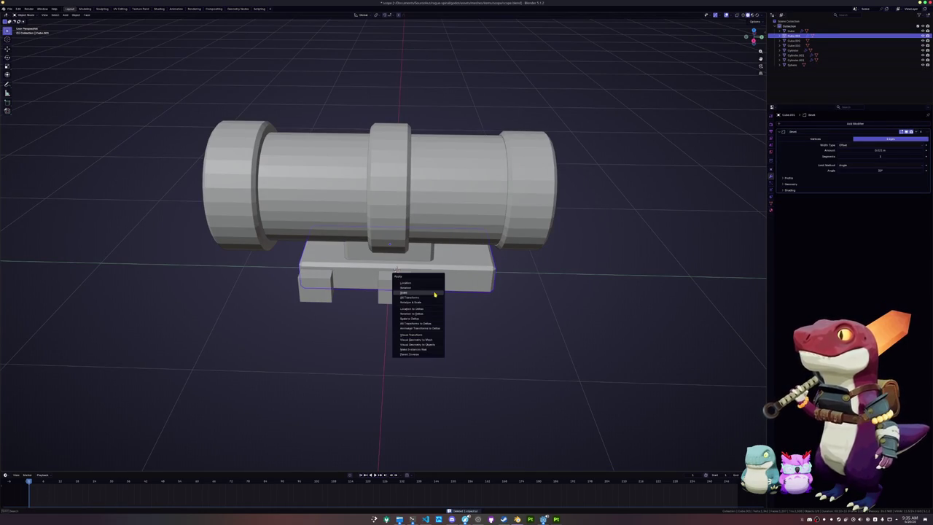
left_click(401, 295)
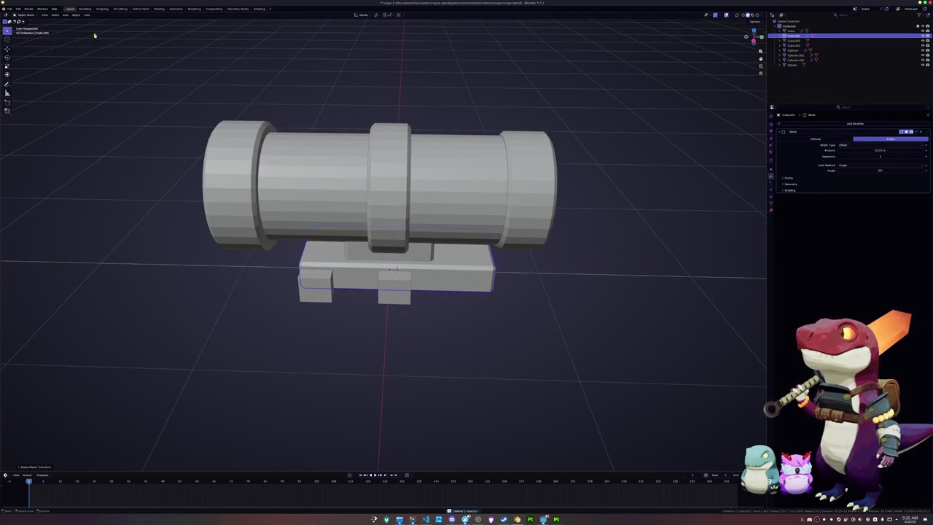
left_click(76, 15)
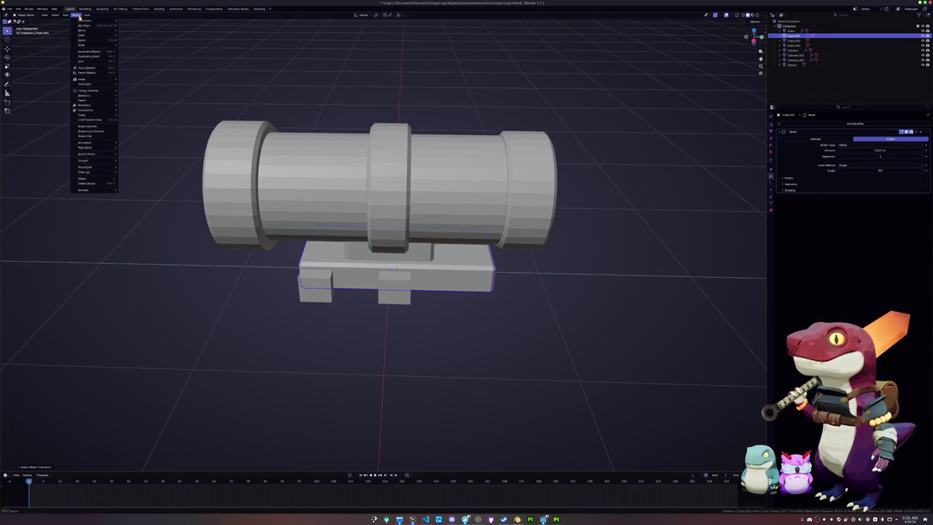
left_click(76, 16)
left_click(75, 16)
mouse_move(84, 25)
left_click(148, 48)
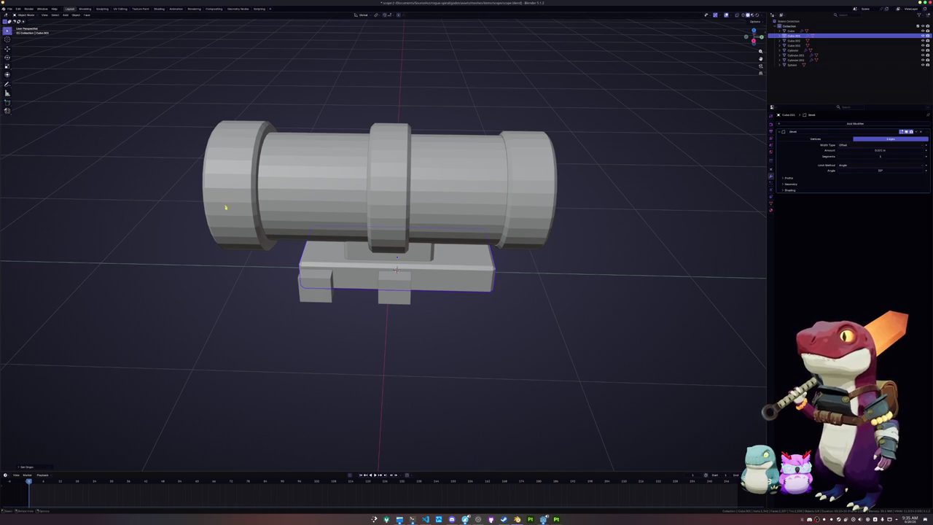
- Delete the middle foot and mirror the remaining foot on Y around the base
left_click(390, 292)
key("x")
left_click(354, 292)
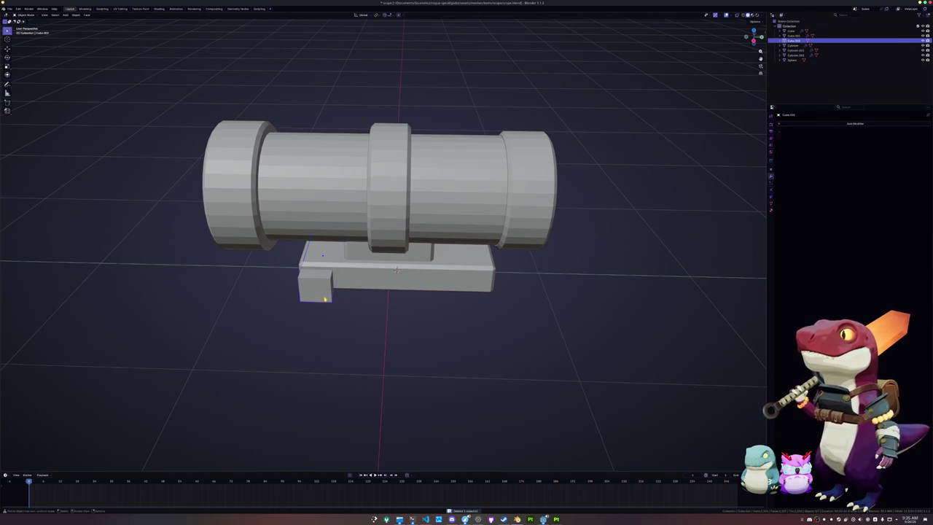
left_click(808, 125)
left_click(838, 144)
left_click(921, 158)
left_click(474, 278)
left_click(859, 140)
left_click(880, 139)
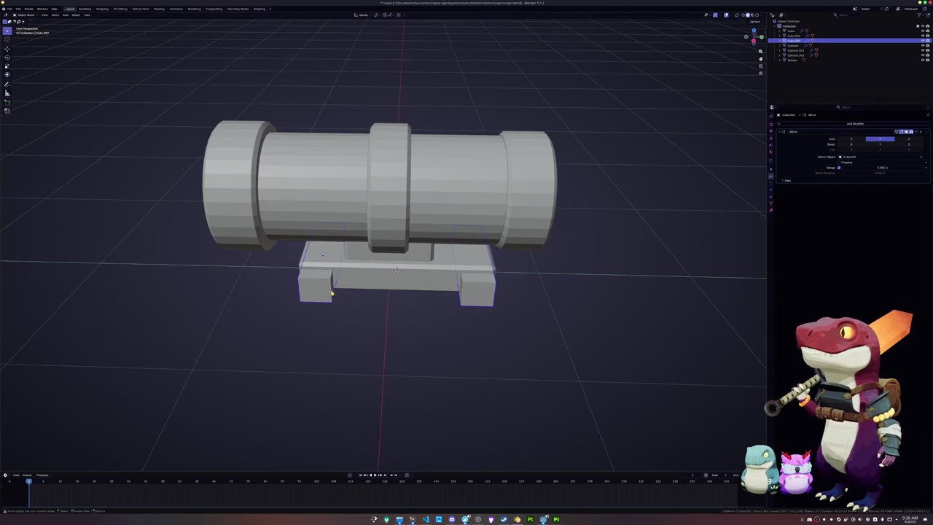
- Duplicate a foot to the cursor, raise it under the base, and spread the pair along X
key("shift+d")
key("shift+s")
left_click(364, 277)
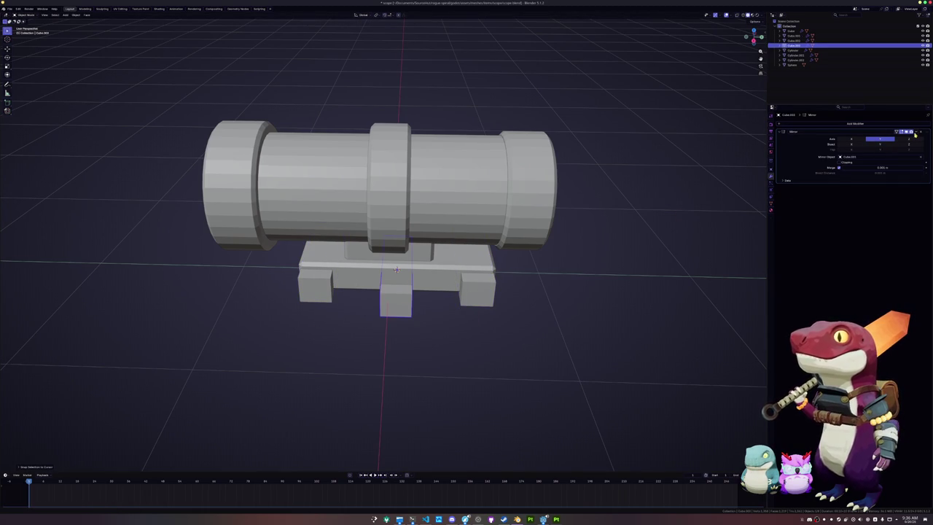
scroll(485, 277, "down", 1)
key("g")
key("z")
left_click(487, 263)
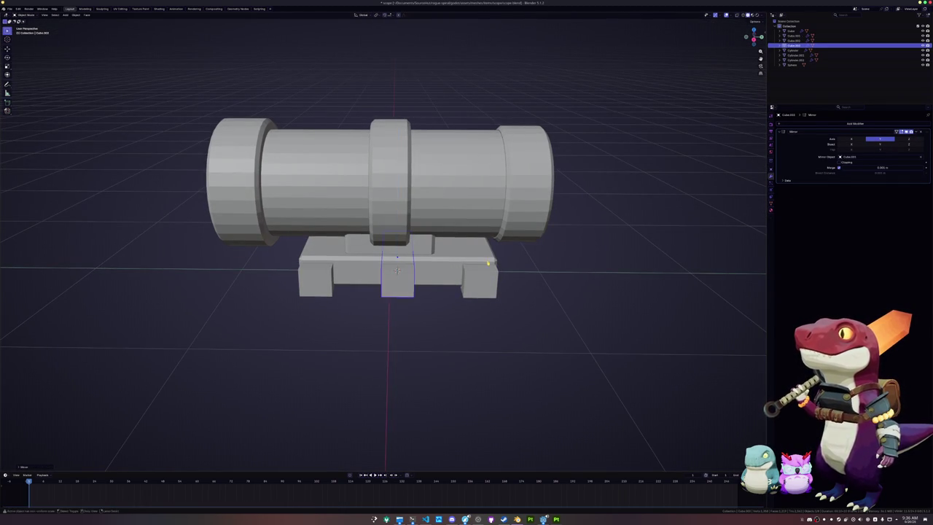
scroll(487, 263, "down", 3)
key("g")
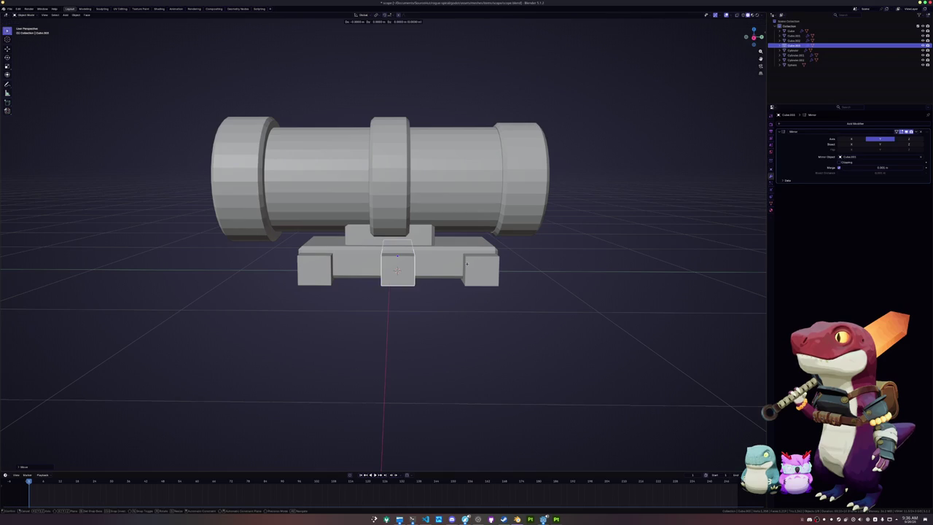
key("x")
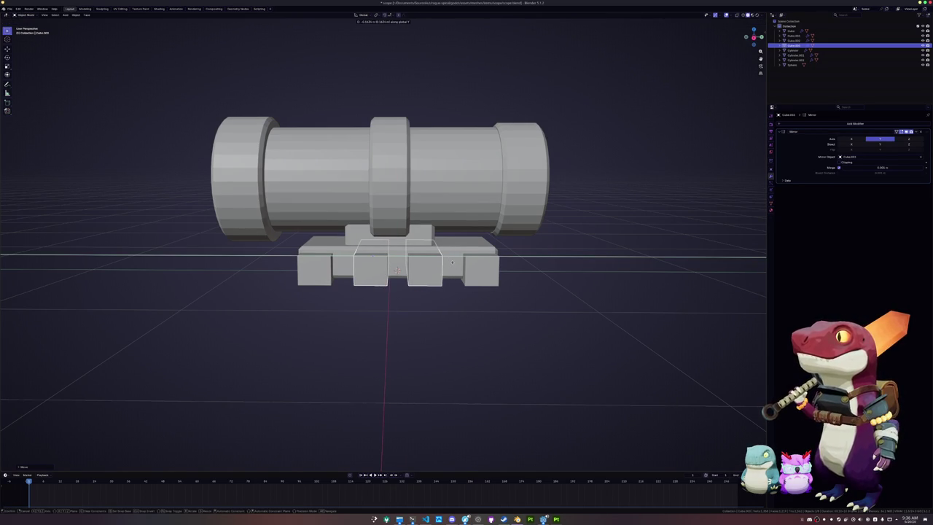
left_click(452, 263)
scroll(452, 262, "down", 3)
left_click(793, 35, "ctrl")
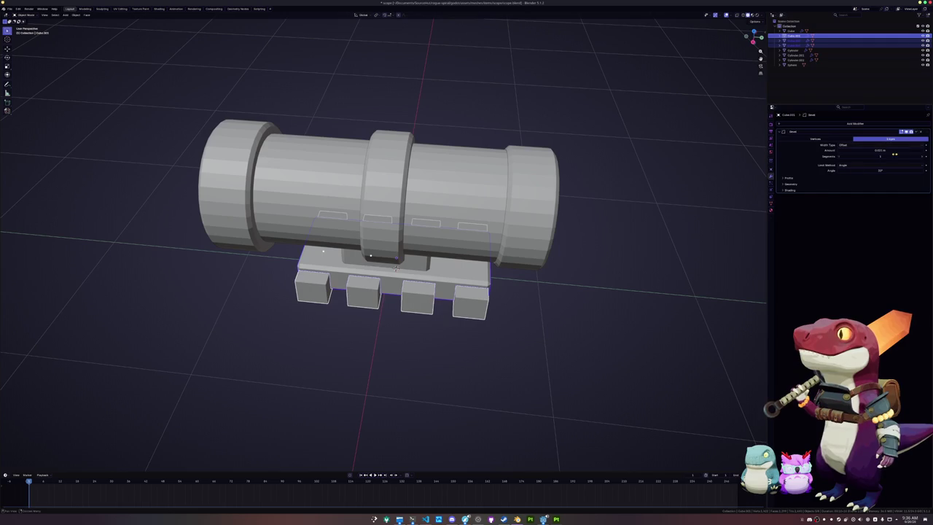
- Apply the scale of the selected feet and base plate
key("ctrl+a")
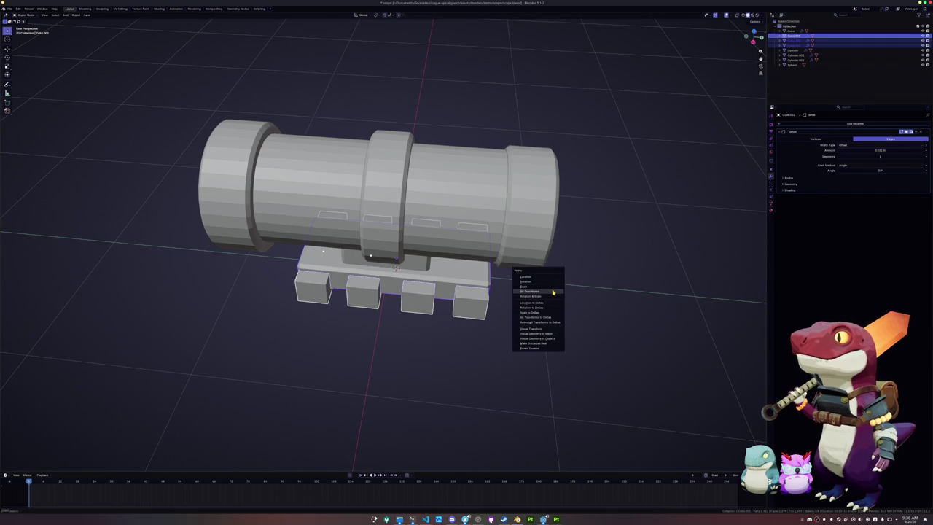
key("Escape")
key("ctrl+a")
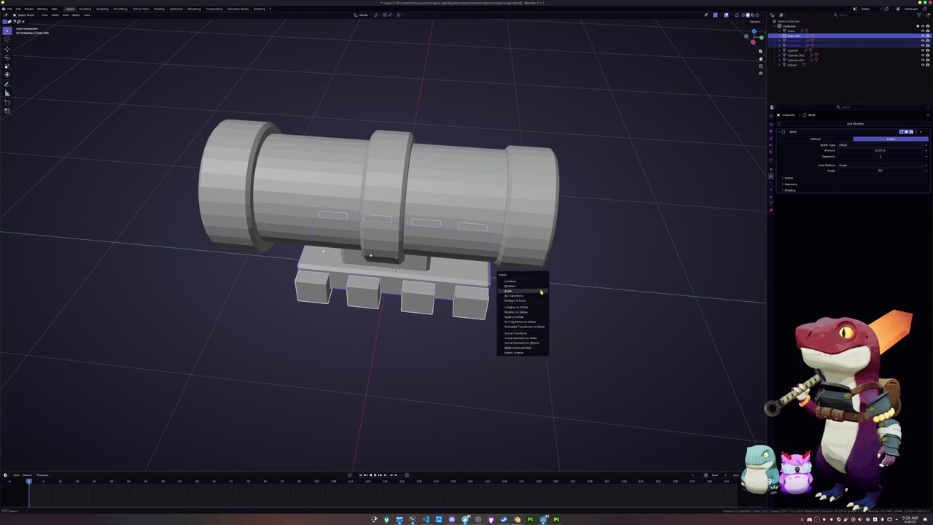
left_click(541, 292)
mouse_move(542, 292)
left_mouse_down()
mouse_move(558, 279)
mouse_move(483, 309)
mouse_move(461, 299)
left_mouse_up()
- Bevel the edges of the four foot blocks in Edit Mode
key("Tab")
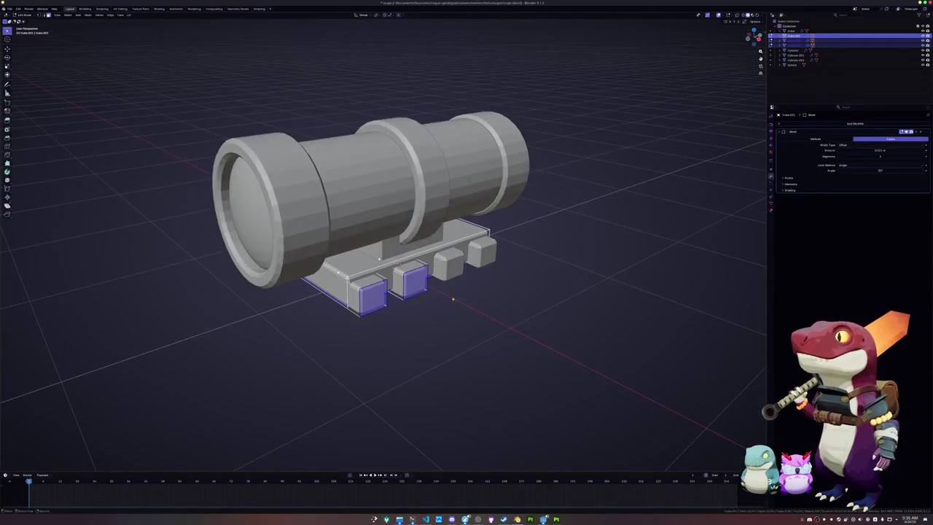
left_click_drag(403, 301, 446, 304)
key("Tab")
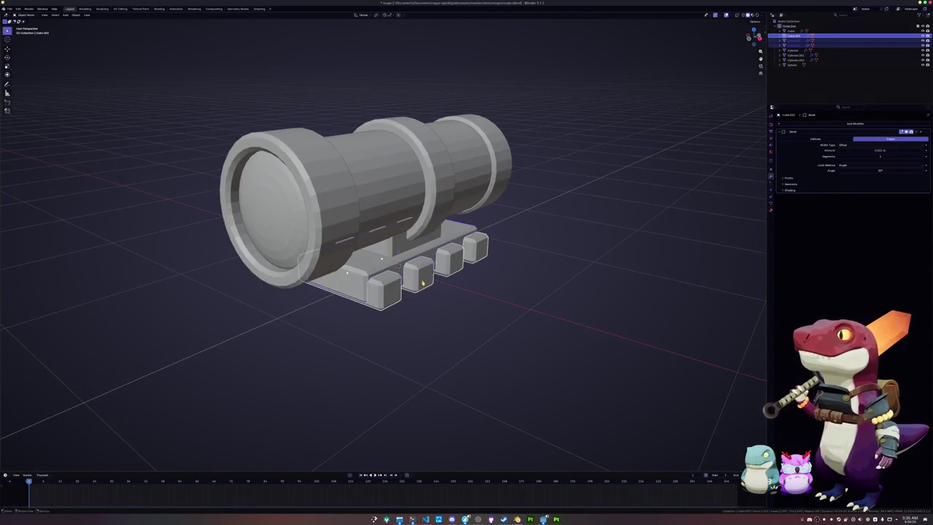
key("Tab")
key("s")
key("Escape")
key("KP_1")
key("ctrl+l")
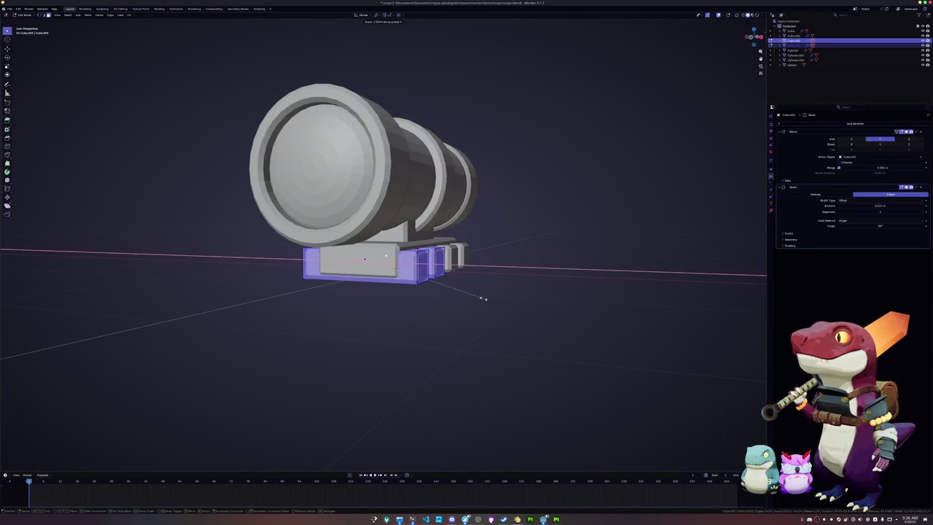
left_click_drag(499, 299, 510, 292)
key("alt+a")
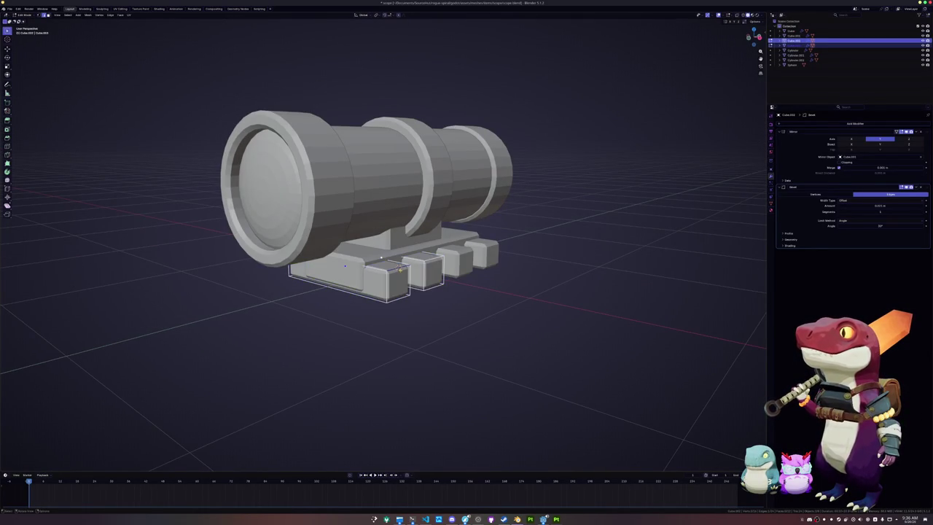
scroll(536, 268, "up", 3)
key("ctrl+b")
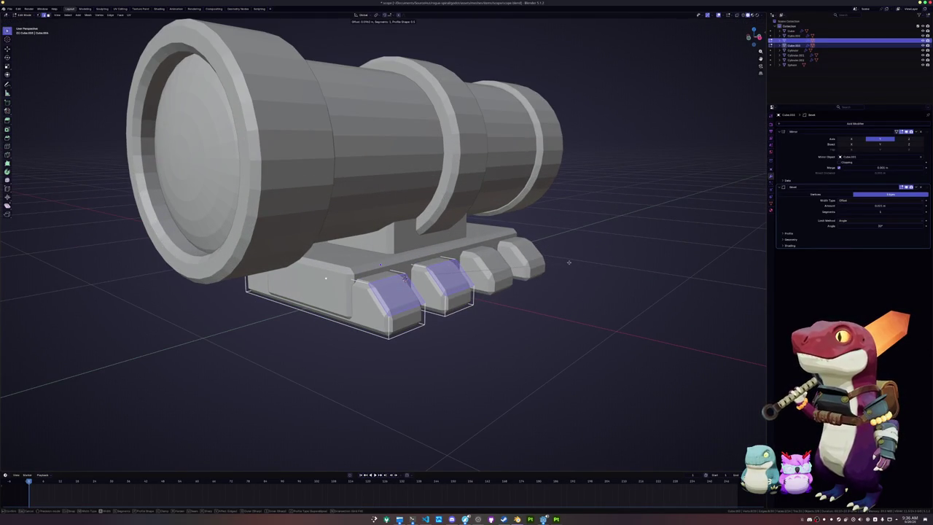
left_click(569, 262)
key("Tab")
- Scale the whole base block along the Y axis
scroll(565, 267, "down", 3)
key("alt+z")
key("alt+z")
left_click_drag(333, 274, 399, 268)
key("Tab")
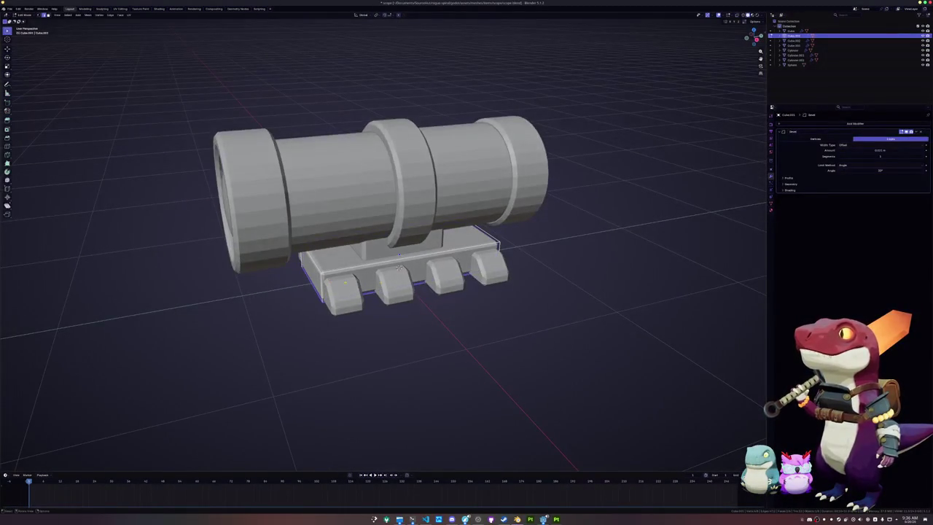
key("a")
key("KP_3")
key("s")
key("y")
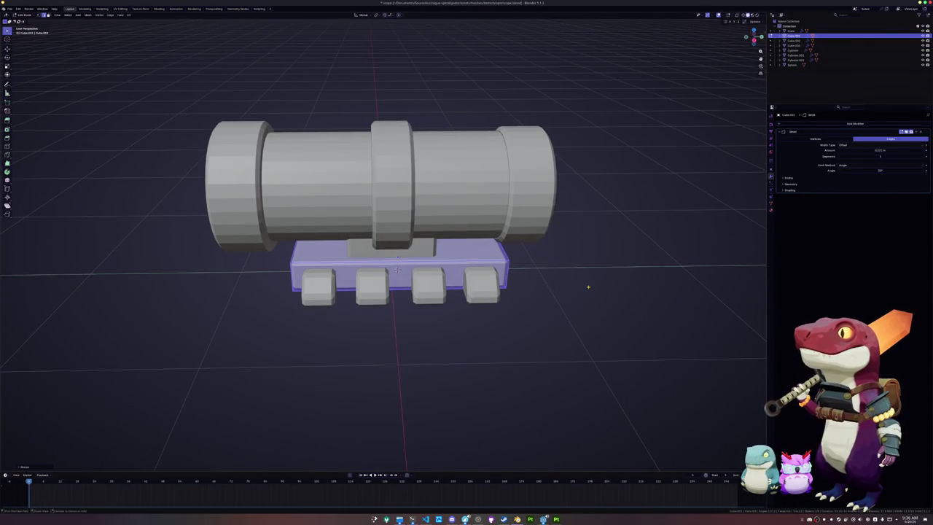
left_click(589, 287)
mouse_move(589, 287)
left_mouse_down()
mouse_move(554, 291)
mouse_move(538, 261)
left_mouse_up()
key("Tab")
- Bevel the base slab's upper edges and return to object level
key("ctrl+b")
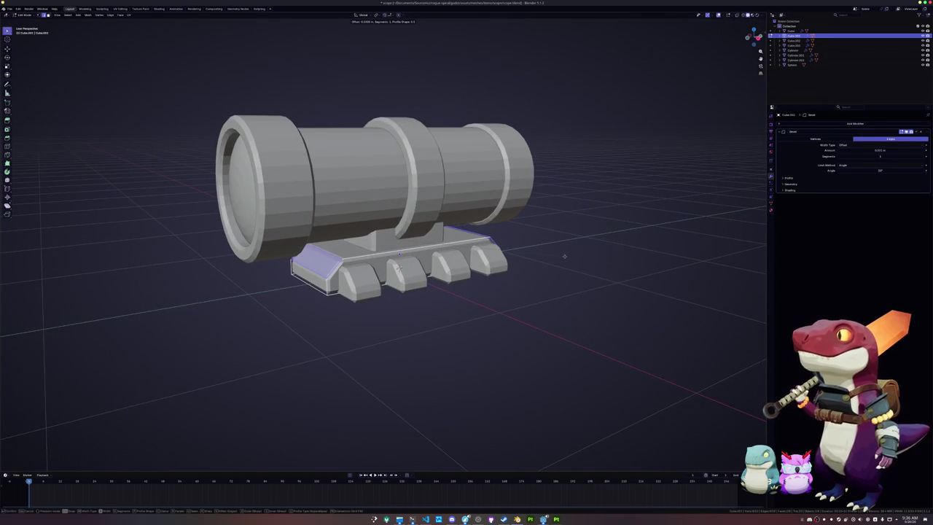
left_click(560, 256)
key("Tab")
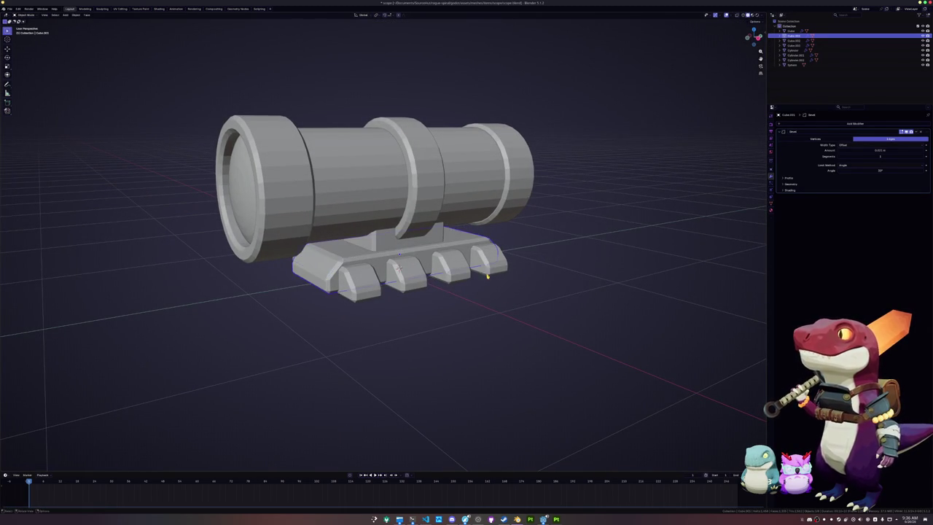
scroll(510, 248, "up", 3)
mouse_move(510, 248)
left_mouse_down()
mouse_move(452, 219)
mouse_move(443, 265)
mouse_move(437, 225)
left_mouse_up()
left_click(437, 225)
left_click(334, 219)
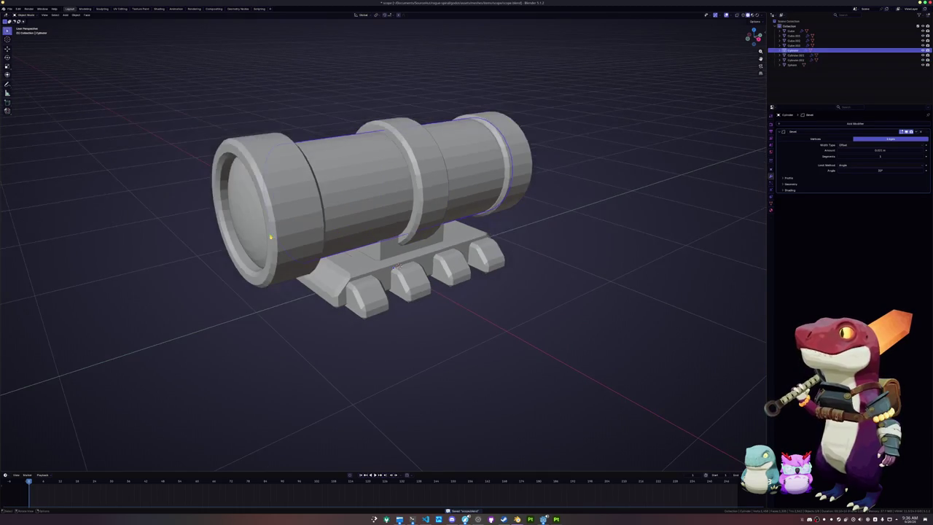
- Delete the top face of the base cube in see-through Edit Mode
left_click(271, 237)
mouse_move(270, 237)
left_mouse_down()
mouse_move(365, 242)
mouse_move(364, 215)
left_mouse_up()
left_click(336, 240)
left_click(371, 242)
key("Tab")
key("alt+z")
left_click(364, 213)
key("x")
left_click(364, 212)
key("Tab")
- Convert all cannon parts to mesh, join them into one object, and apply scale
scroll(500, 296, "down", 4)
left_click_drag(500, 296, 202, 152)
right_click(466, 182)
mouse_move(459, 204)
left_click(487, 202)
scroll(488, 202, "up", 1)
left_click(339, 272)
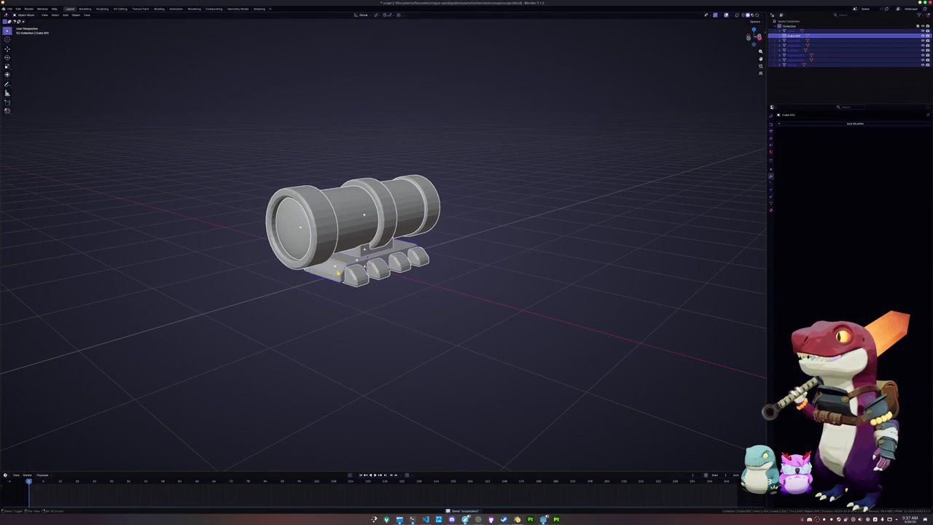
key("ctrl+j")
key("ctrl+a")
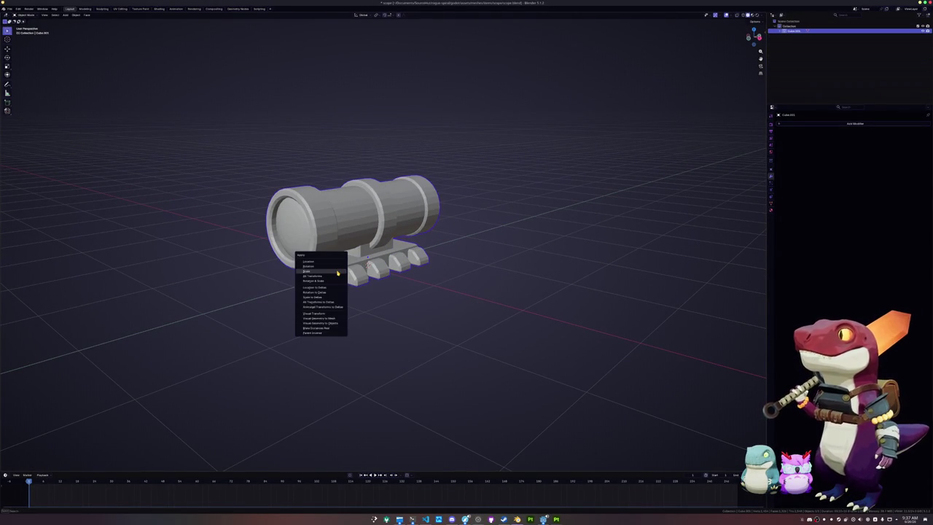
key("ctrl+a")
left_click(337, 273)
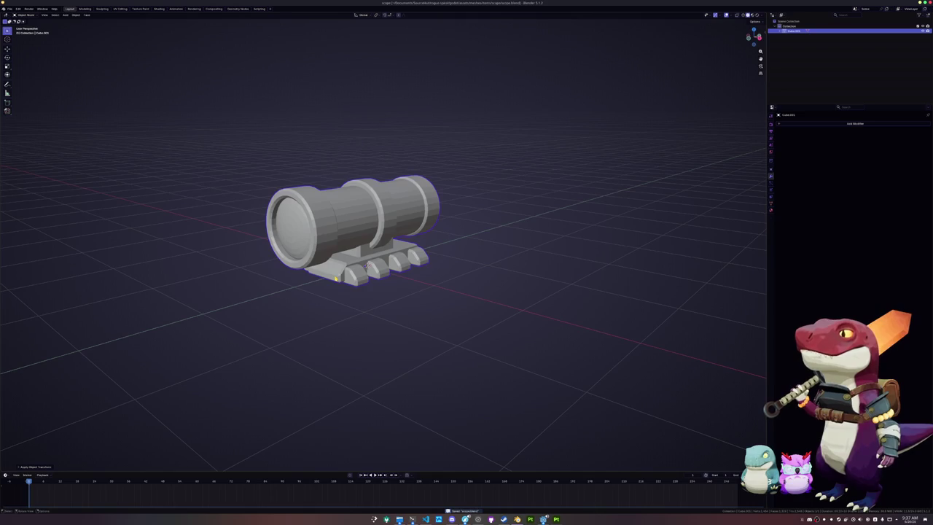
- Name the object and mesh data 'scope' and add a new material named 'scope'
key("F2")
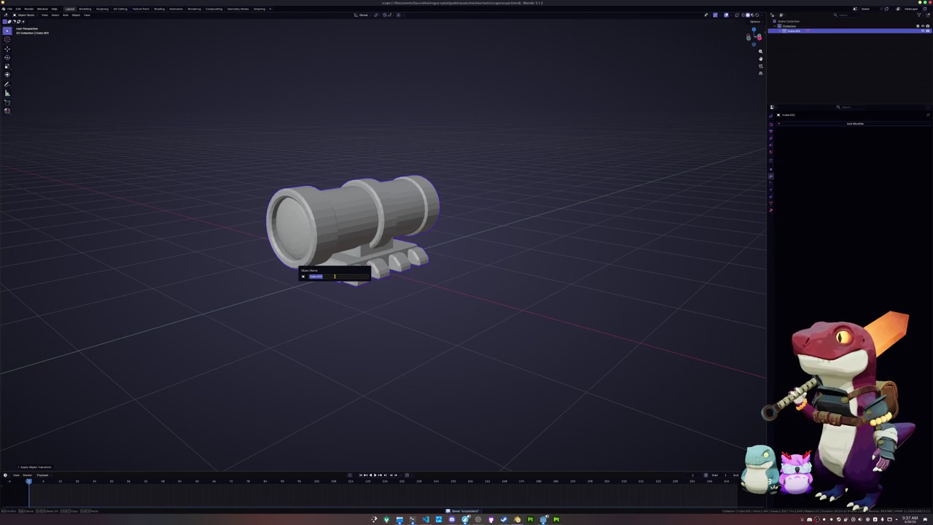
type("scope")
key("Return")
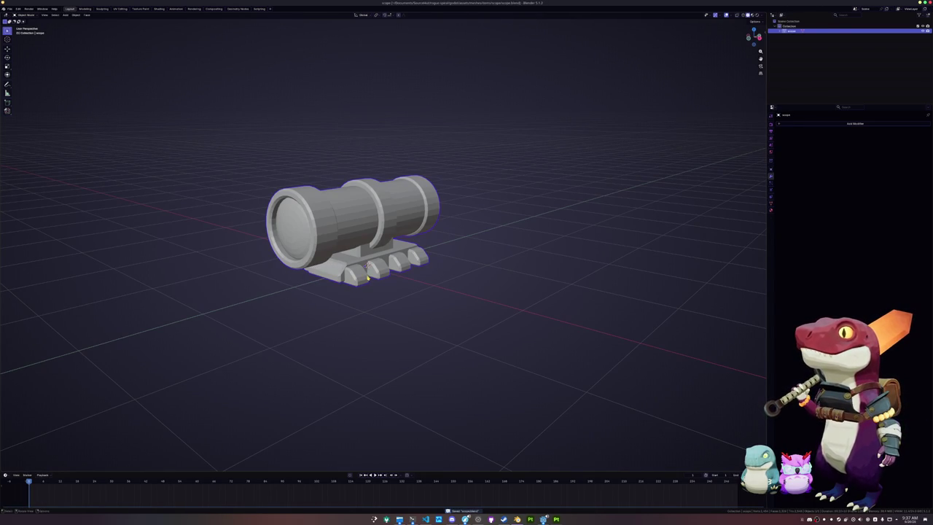
key("F2")
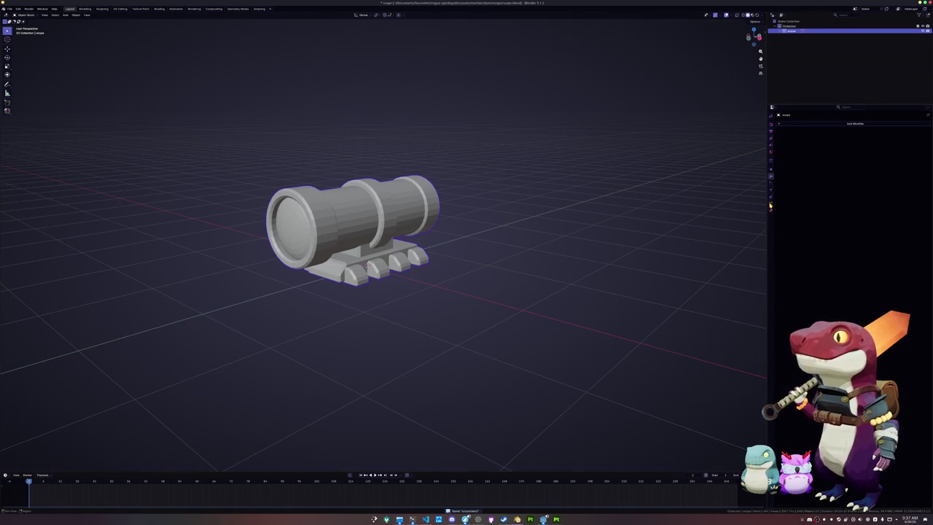
left_click(772, 197)
left_click(791, 123)
type("scope")
key("Return")
left_click(772, 210)
left_click(811, 146)
left_click(795, 144)
type("scope")
key("Return")
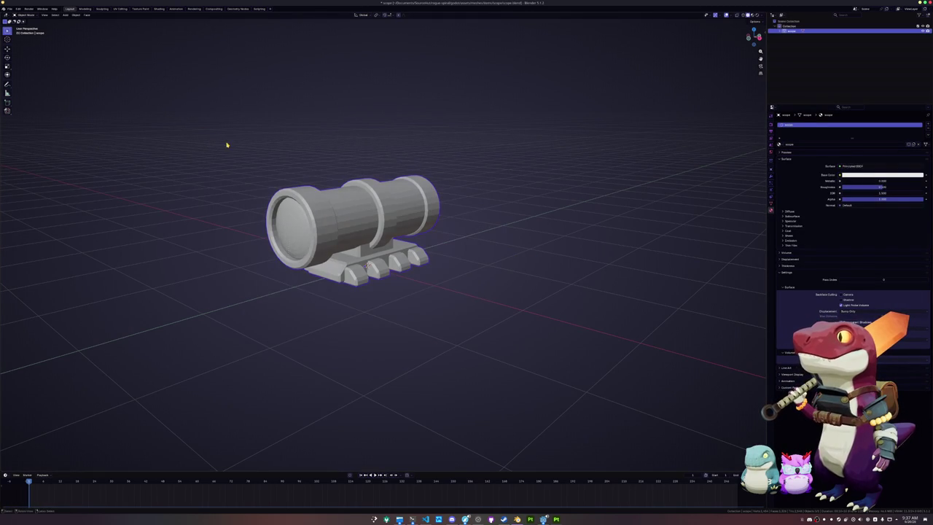
- Apply Shade Auto Smooth and enter Edit Mode with all faces selected
right_click(281, 191)
left_click(298, 207)
key("Tab")
left_click(119, 9)
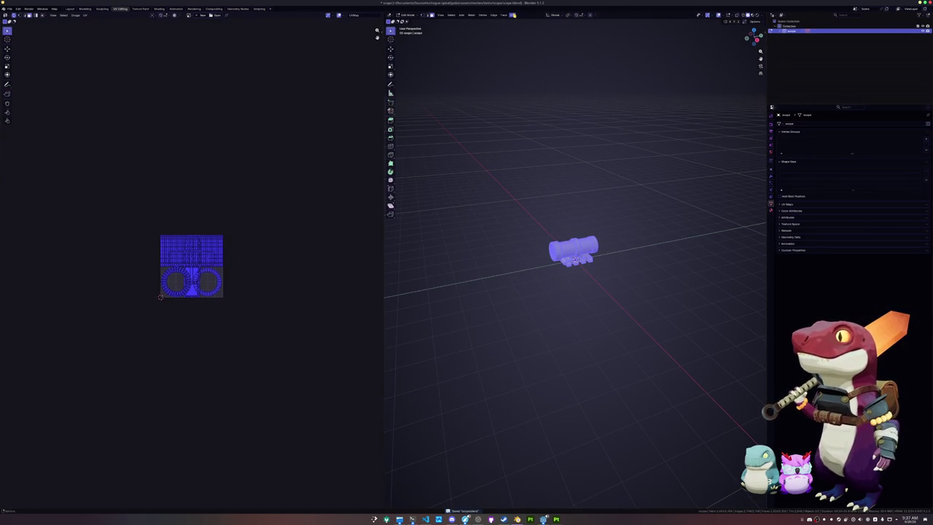
- Run a first Smart UV Project on the scope mesh and reapply auto smooth shading
left_click(512, 14)
left_click(528, 37)
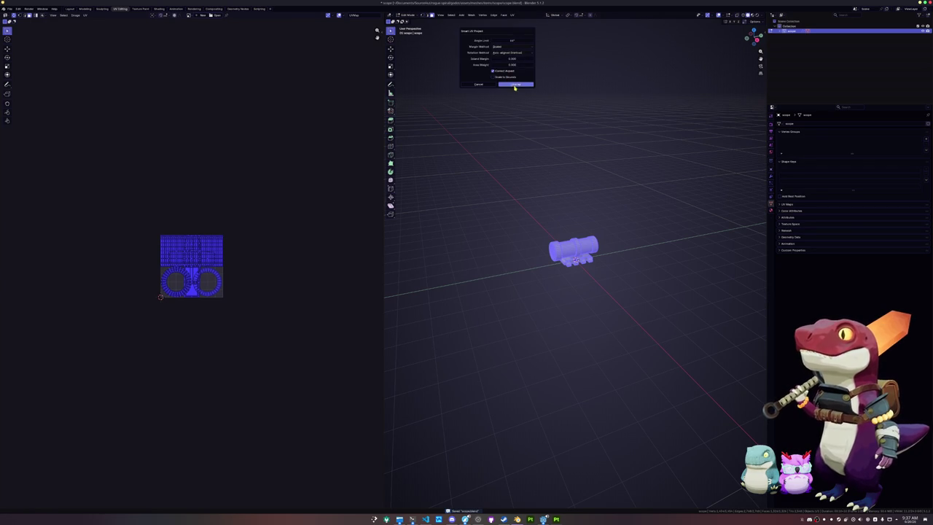
left_click(514, 87)
key("Home")
key("Tab")
right_click(520, 197)
left_click(519, 197)
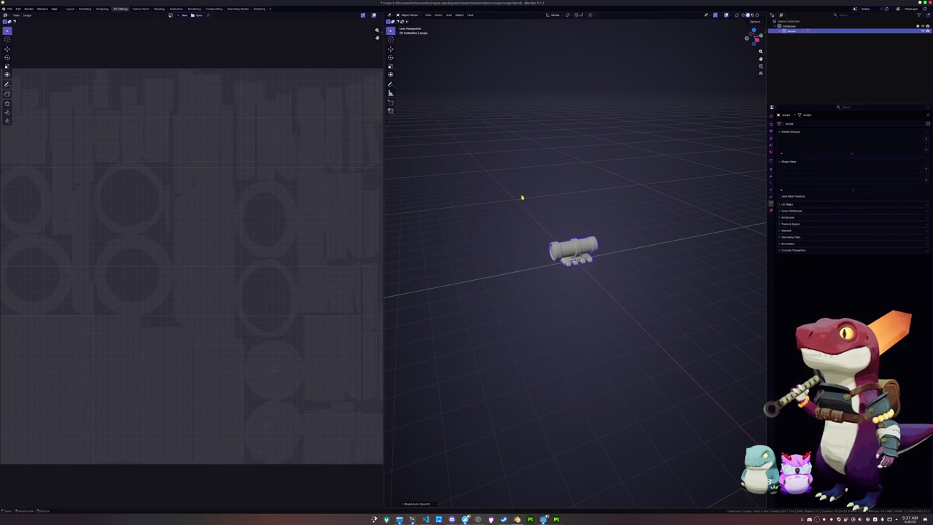
key("KP_Decimal")
right_click(642, 167)
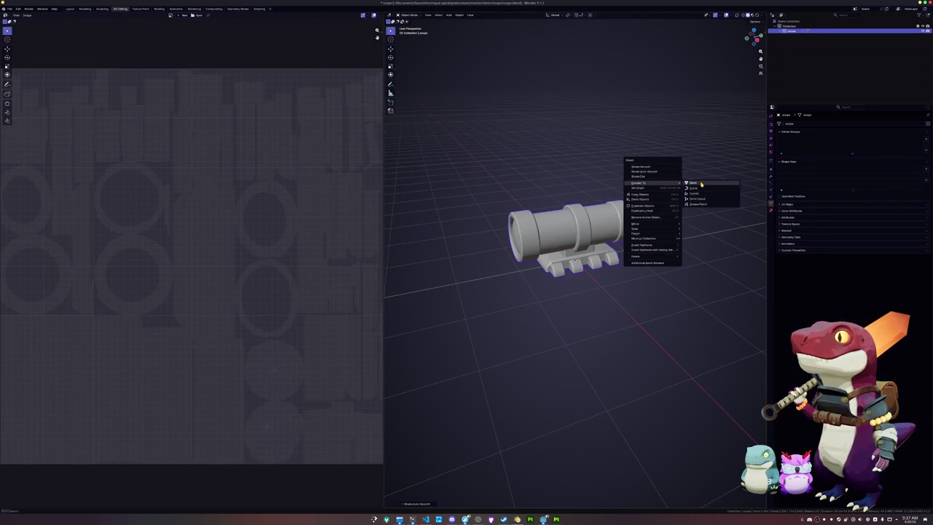
left_click(692, 182)
- Select similar edges in edge mode and mark them as seams
key("Tab")
key("2")
key("shift+g")
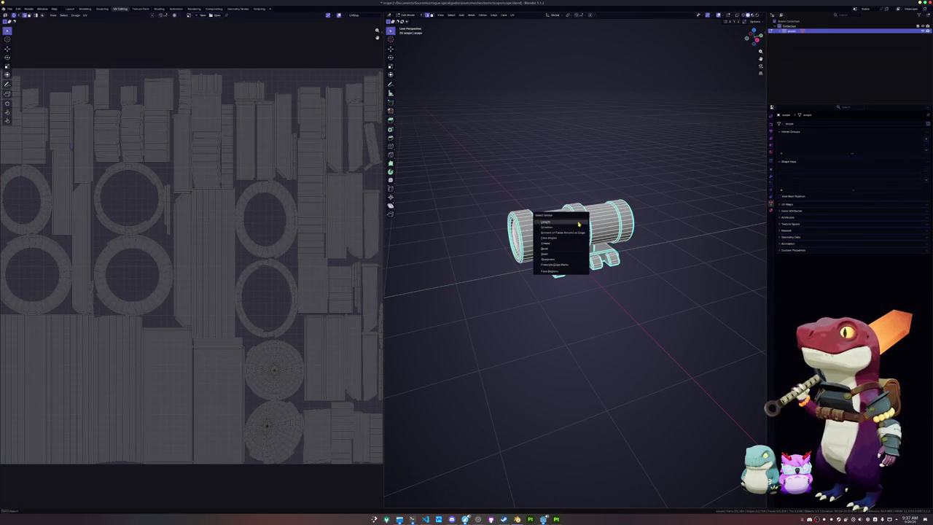
left_click(566, 258)
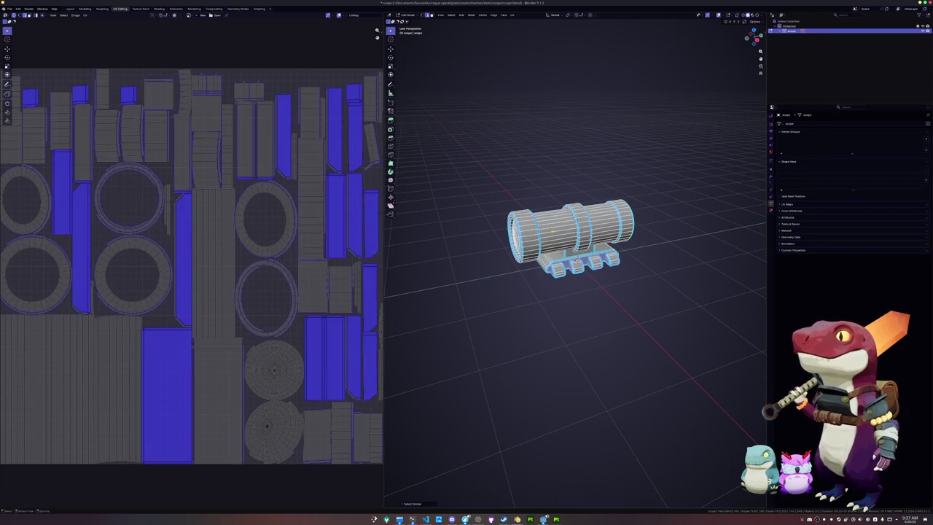
key("ctrl+e")
left_click(492, 214)
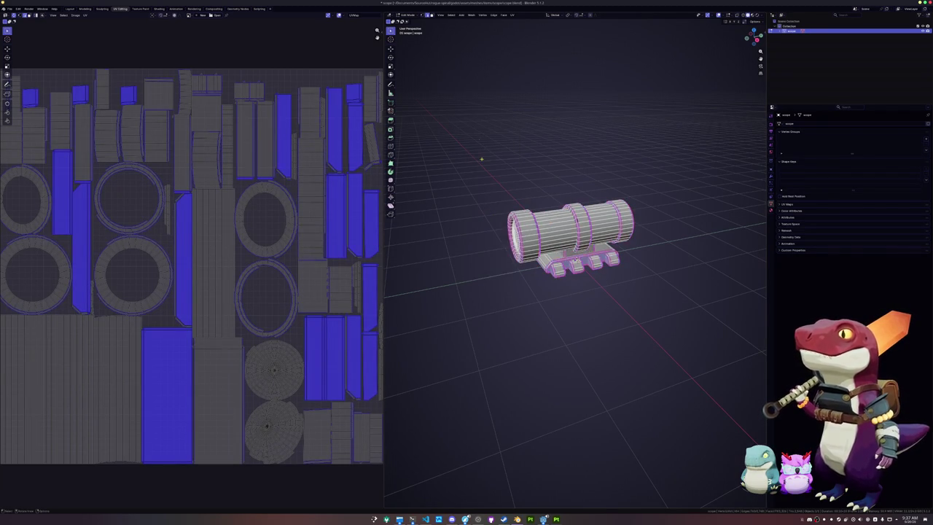
- Unwrap the whole mesh along its seams, then rerun Smart UV Project
key("a")
left_click(516, 14)
left_click(525, 23)
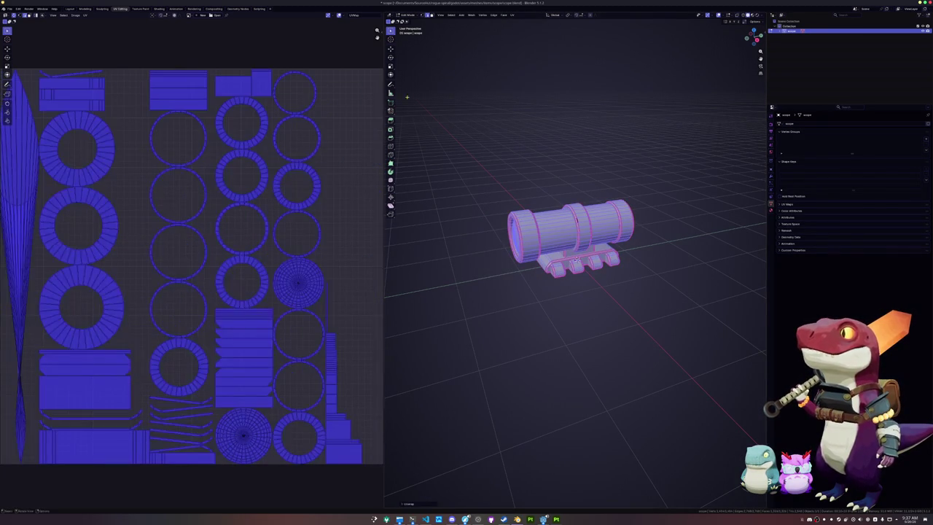
key("alt+a")
key("Home")
key("a")
left_click(516, 15)
left_click(525, 37)
left_click(511, 83)
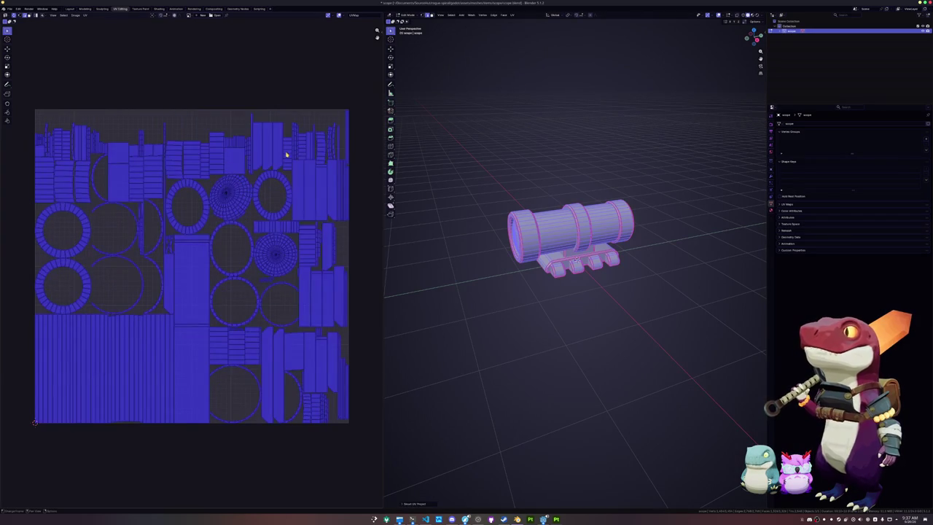
- Pack the UV islands tightly with UVPackmaster3 from the N panel
key("n")
left_click(379, 75)
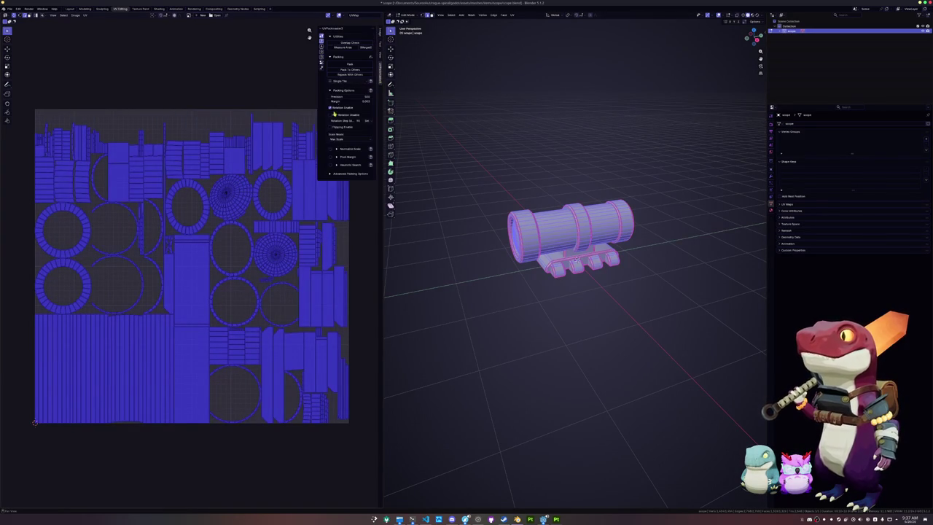
left_click(12, 14)
left_click(353, 64)
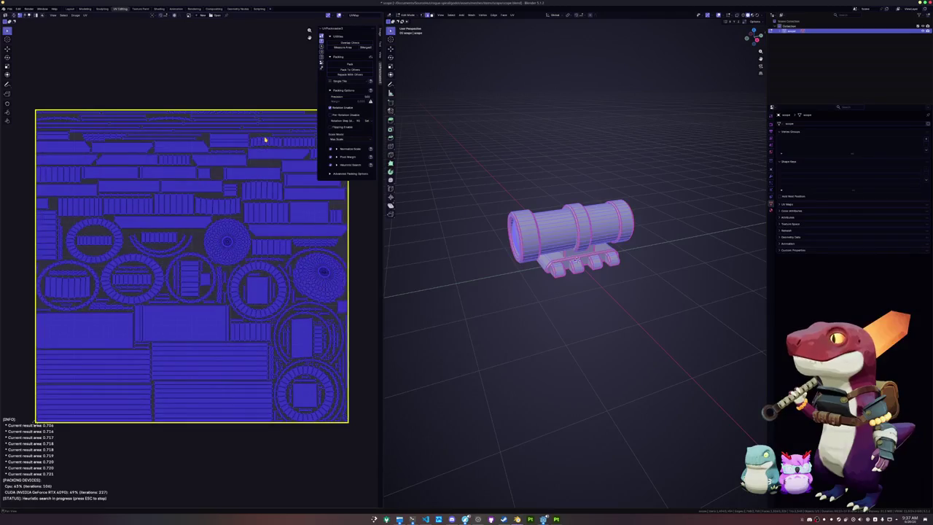
key("Escape")
key("Tab")
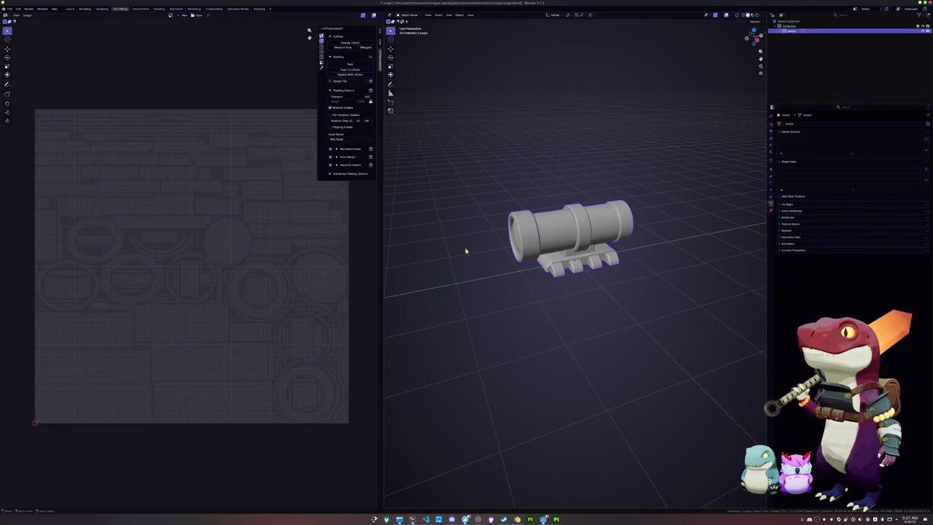
mouse_move(462, 246)
left_mouse_down()
mouse_move(405, 243)
mouse_move(467, 244)
left_mouse_up()
- Leave edit mode and export the cannon as FBX into a newly named exports folder
key("Tab")
key("Tab")
left_click(10, 8)
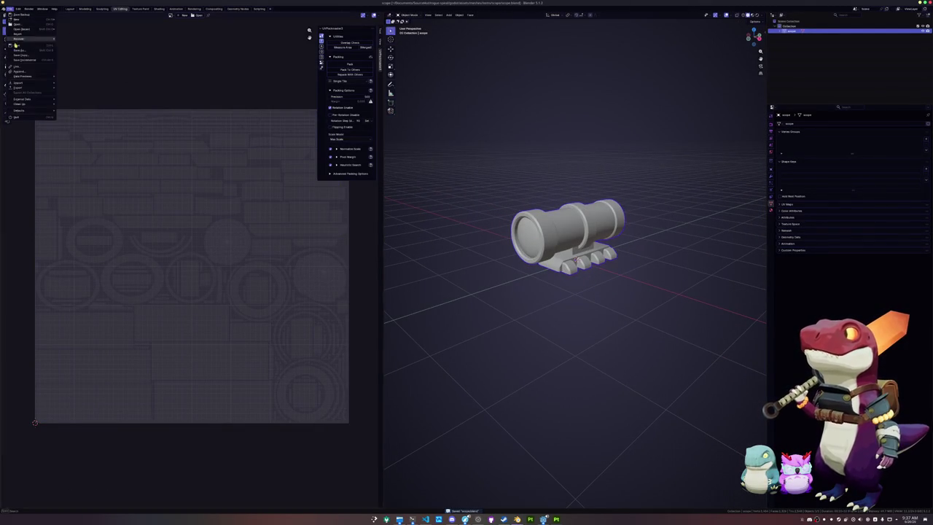
mouse_move(22, 88)
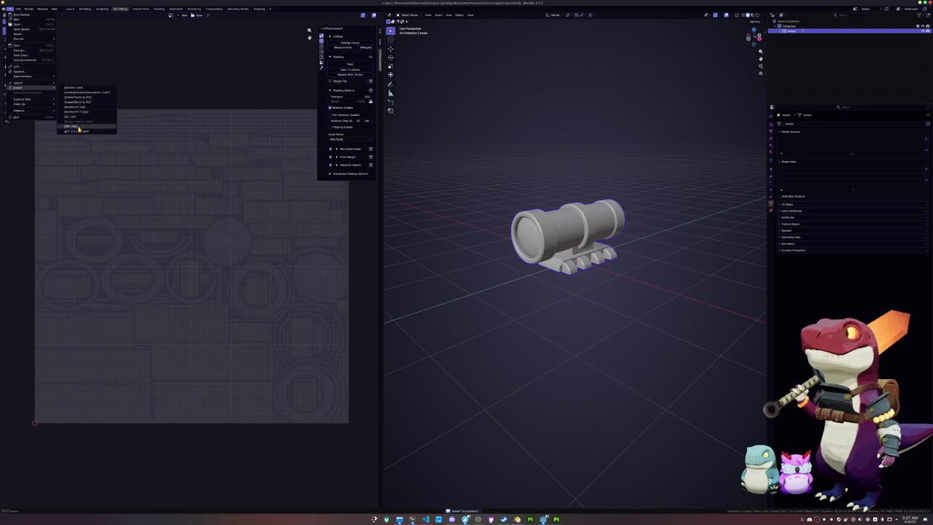
left_click(80, 126)
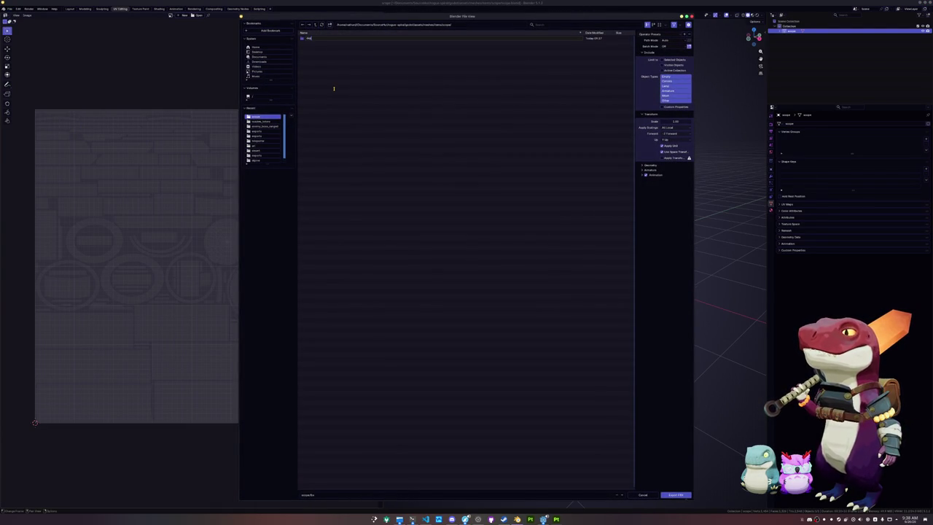
key("Return")
left_click(323, 38)
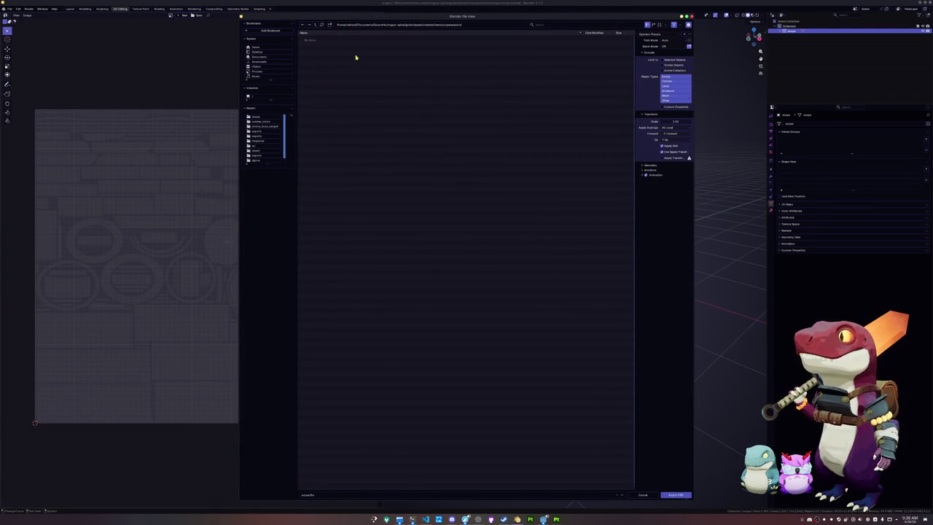
left_click(675, 495)
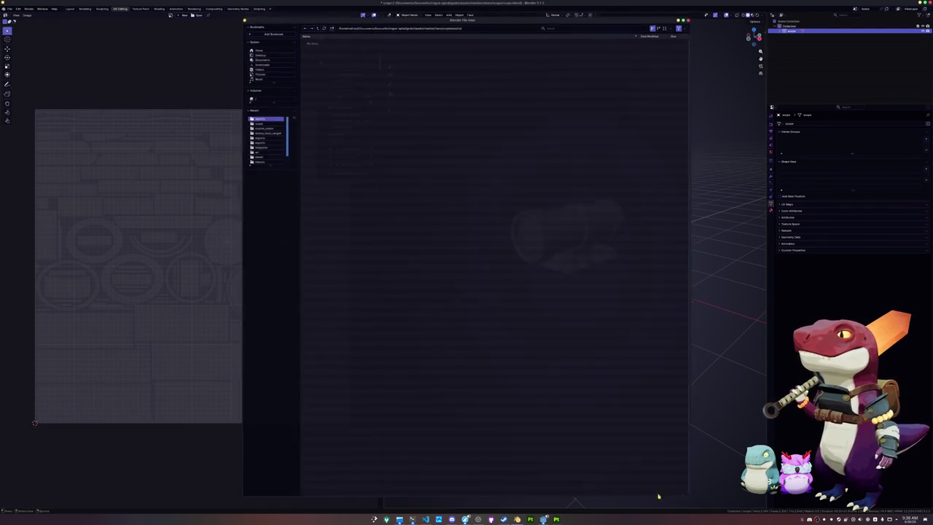
left_click(556, 519)
- Create a new Substance Painter project from the exported cannon FBX mesh
left_click(4, 9)
left_click(16, 14)
left_click(512, 195)
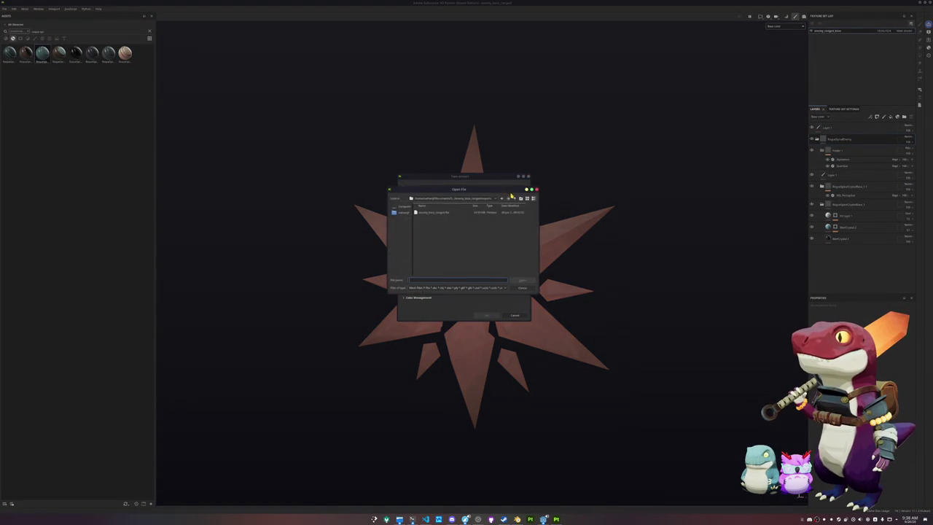
left_click(514, 198)
left_click(515, 198)
left_click(515, 198)
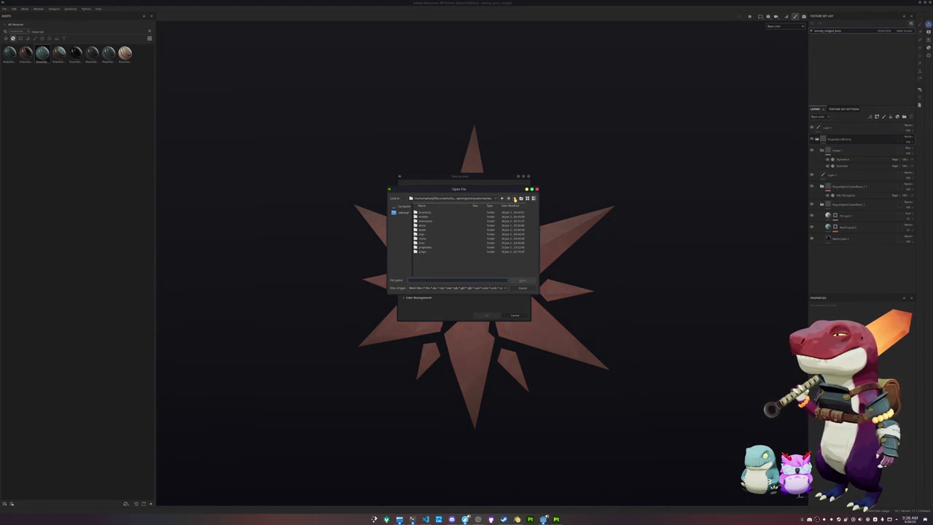
double_click(427, 212)
double_click(426, 213)
double_click(428, 213)
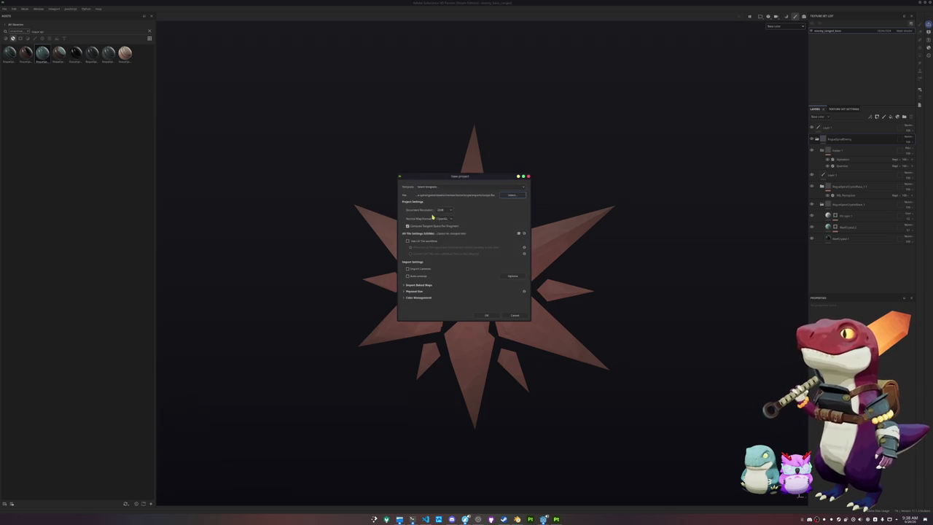
left_click(487, 315)
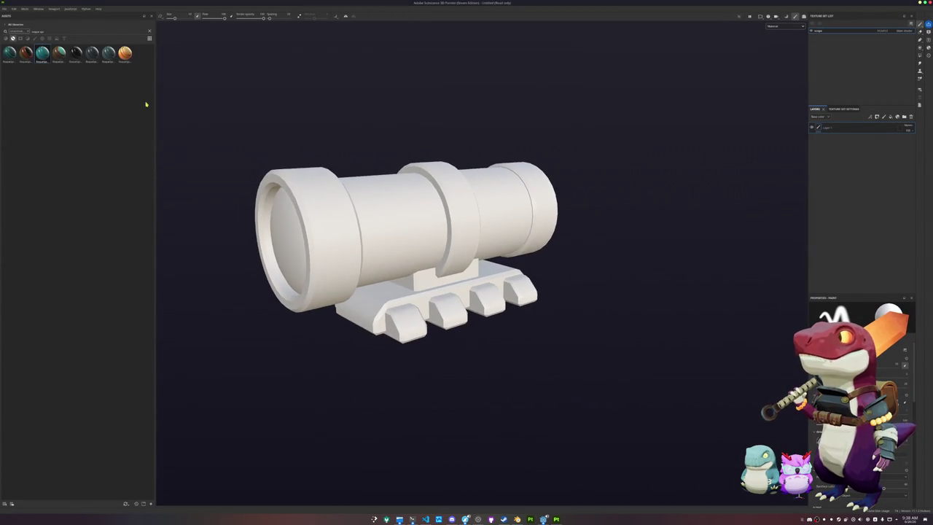
- Apply a smart material to the cannon, bake its mesh maps, and display only Base color
left_click(58, 53)
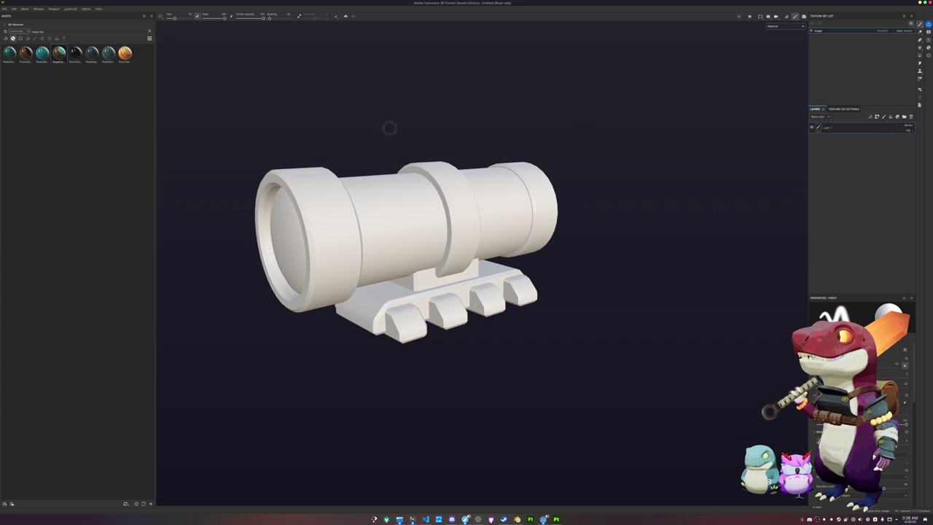
left_click_drag(72, 59, 853, 136)
key("ctrl+shift+b")
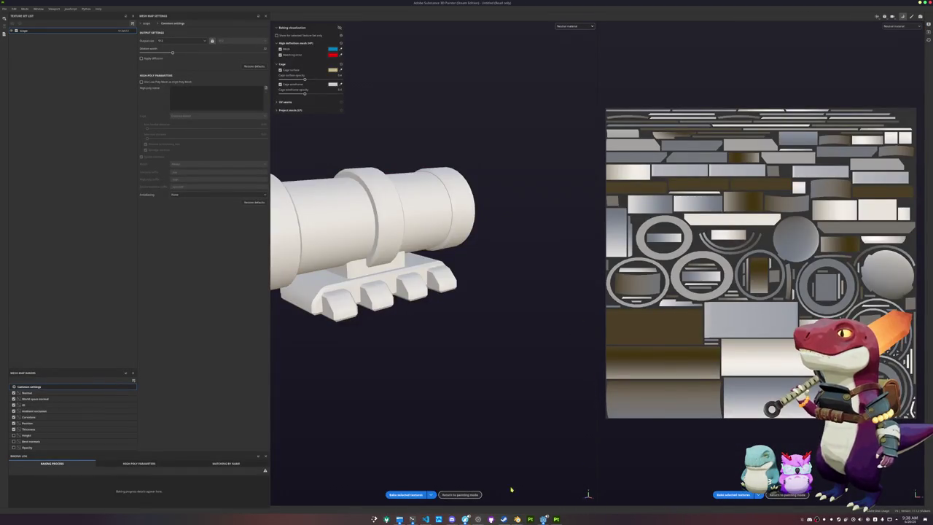
left_click(407, 495)
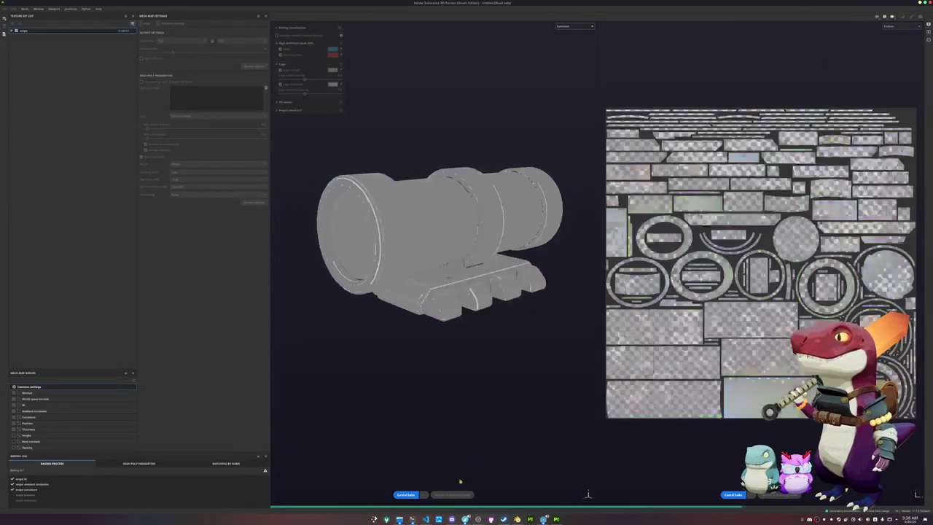
left_click(452, 495)
left_click(789, 29)
left_click(784, 47)
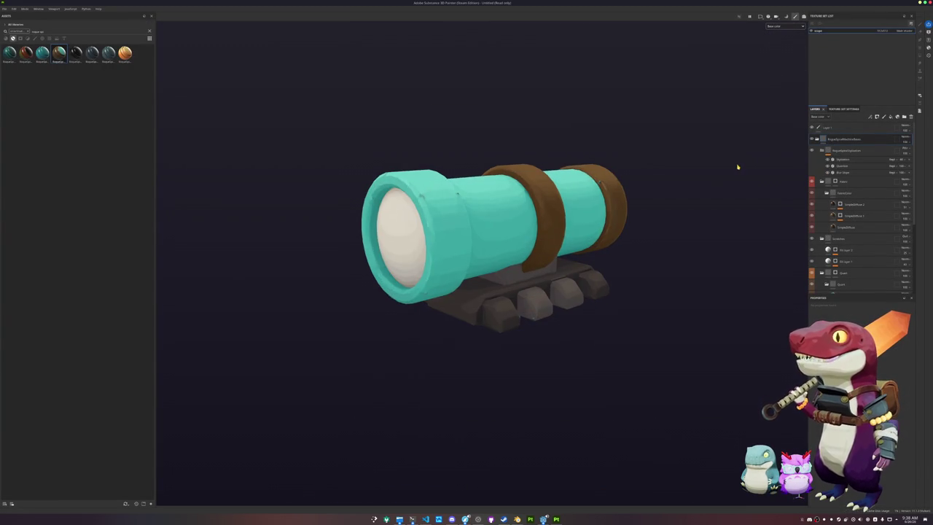
- Add black masks to the Quartz and Fabric layers to hide the teal and brown paint
mouse_move(720, 175)
left_mouse_down()
mouse_move(706, 216)
mouse_move(807, 196)
left_mouse_up()
scroll(824, 182, "down", 2)
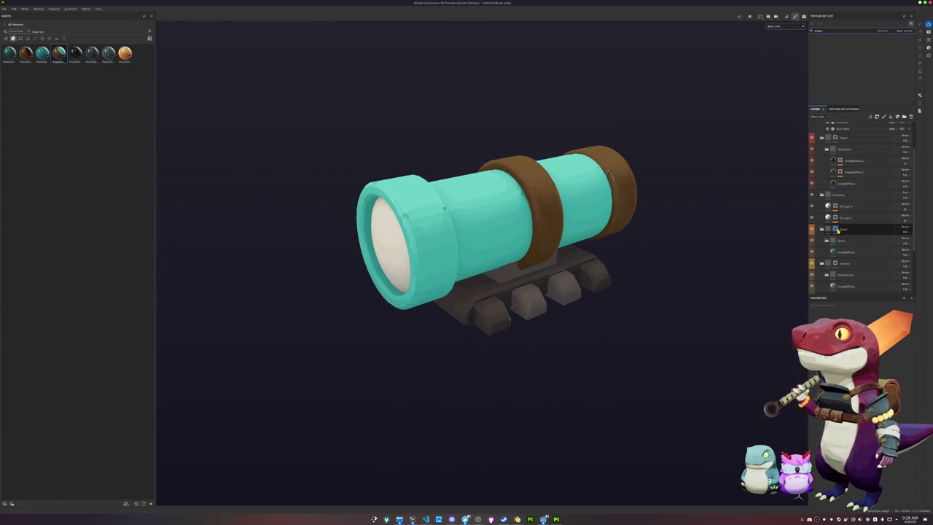
right_click(836, 229)
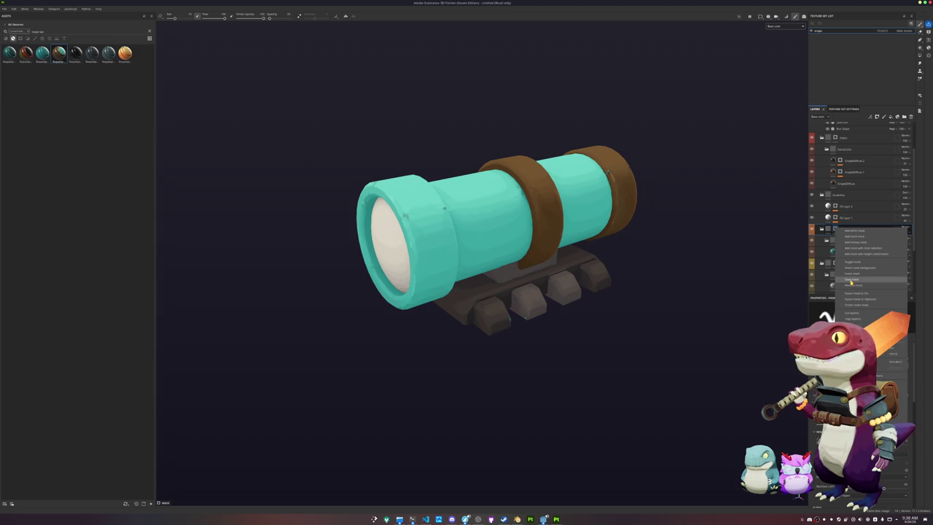
left_click(851, 282)
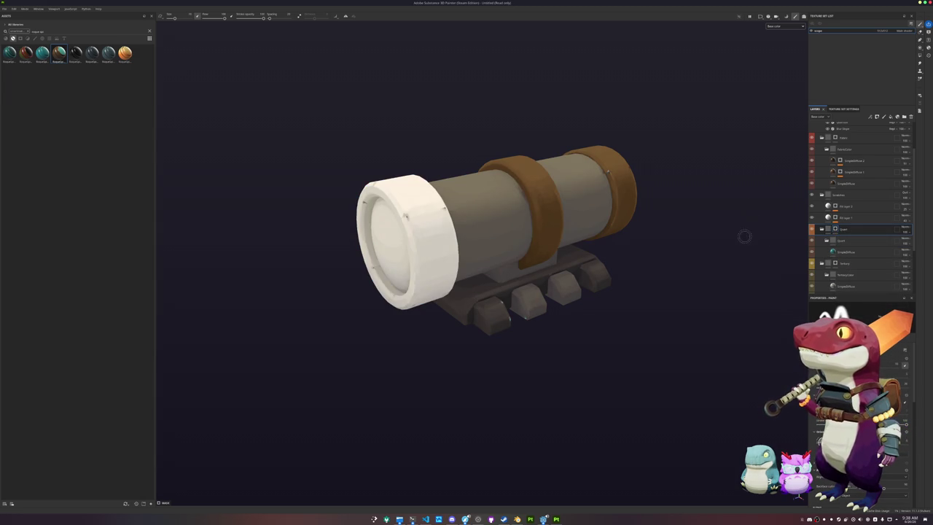
scroll(838, 212, "up", 3)
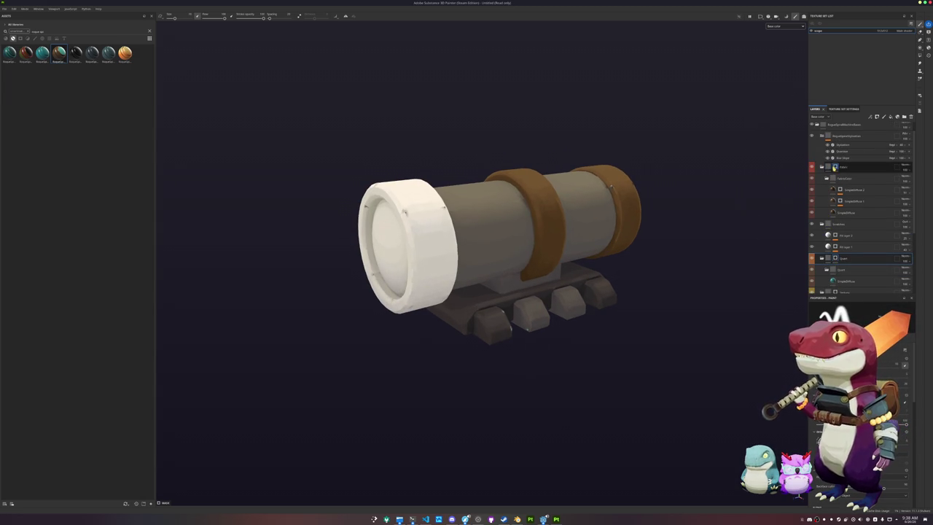
right_click(836, 169)
left_click(852, 218)
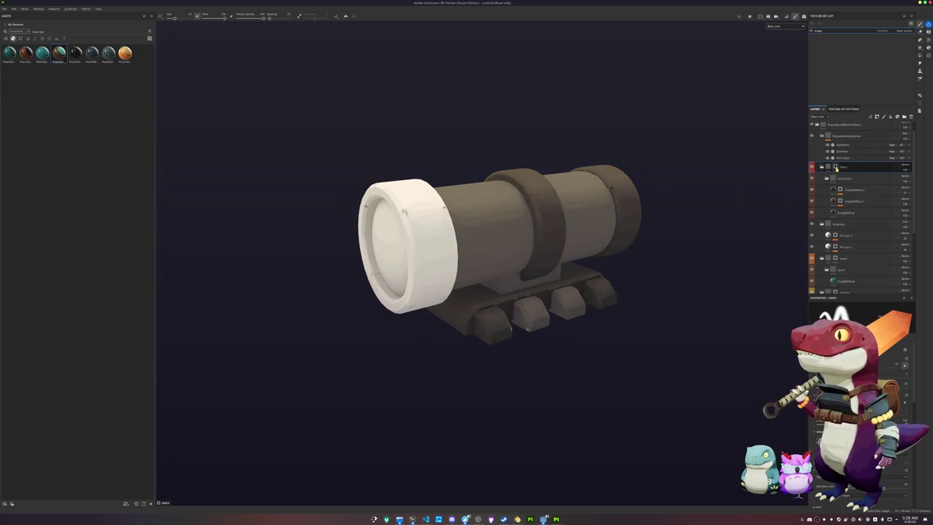
left_click(919, 55)
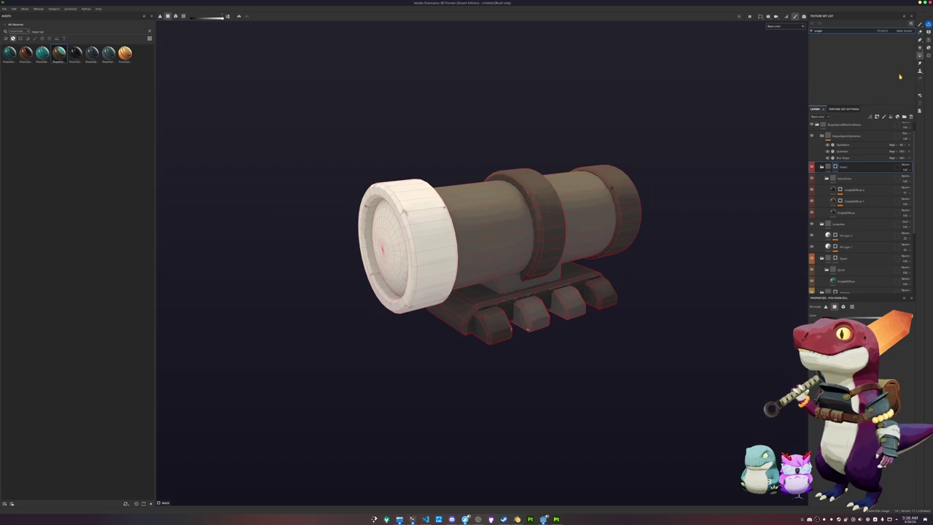
- Fill the barrel cylinder and its support plate brown on the Fabric mask by mesh piece
left_click_drag(676, 277, 644, 258)
left_click(594, 245)
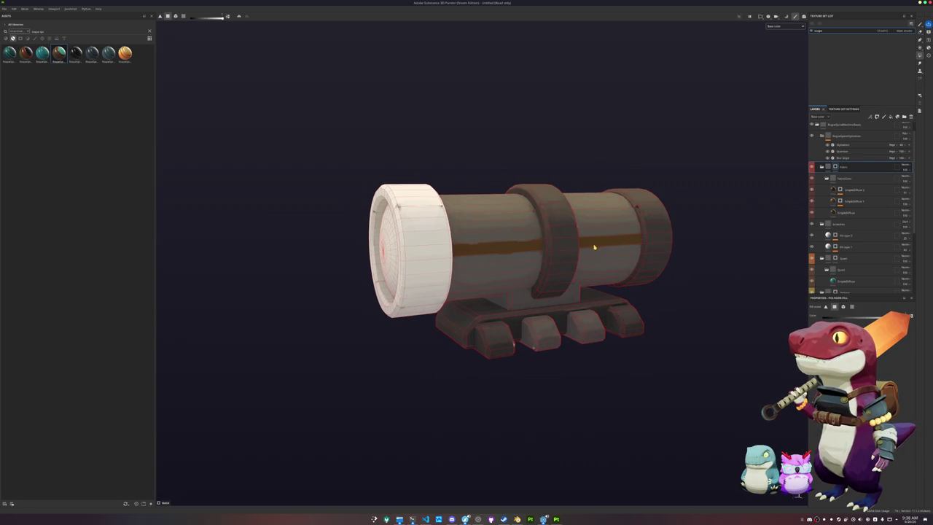
left_click(844, 306)
left_click(595, 256)
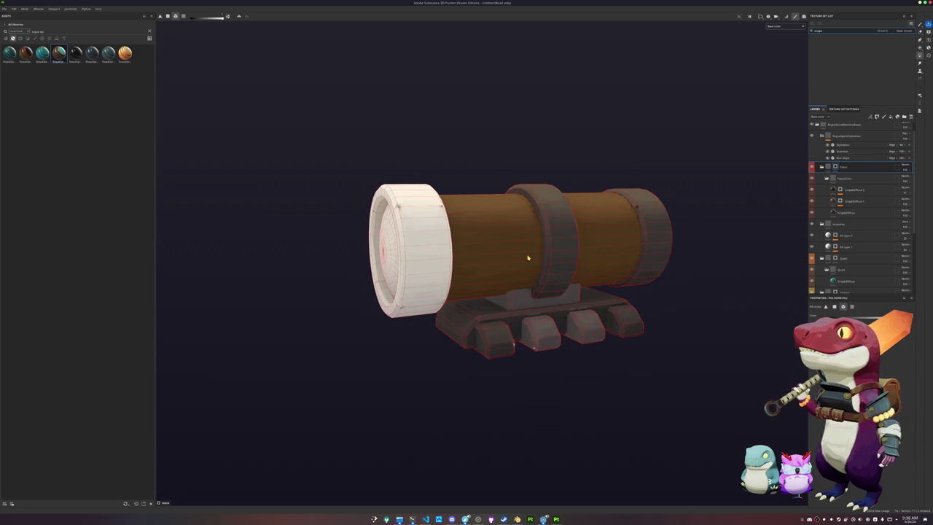
left_click(520, 298)
mouse_move(446, 267)
left_mouse_down()
mouse_move(428, 267)
mouse_move(437, 266)
left_mouse_up()
scroll(835, 189, "down", 2)
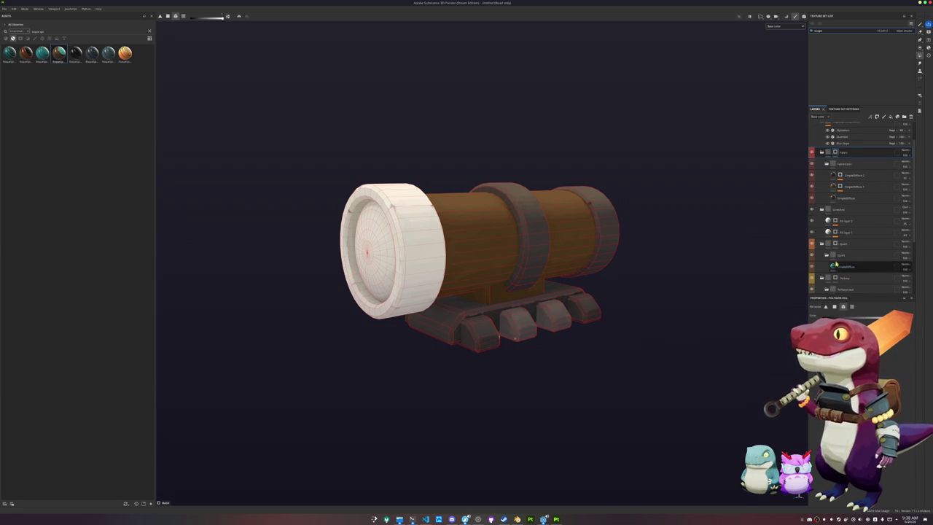
- Reveal the Tertiary grey on the end cap, middle band, base and two feet
left_click(838, 244)
mouse_move(362, 245)
left_mouse_down()
mouse_move(598, 289)
mouse_move(631, 277)
mouse_move(566, 258)
mouse_move(738, 188)
left_mouse_up()
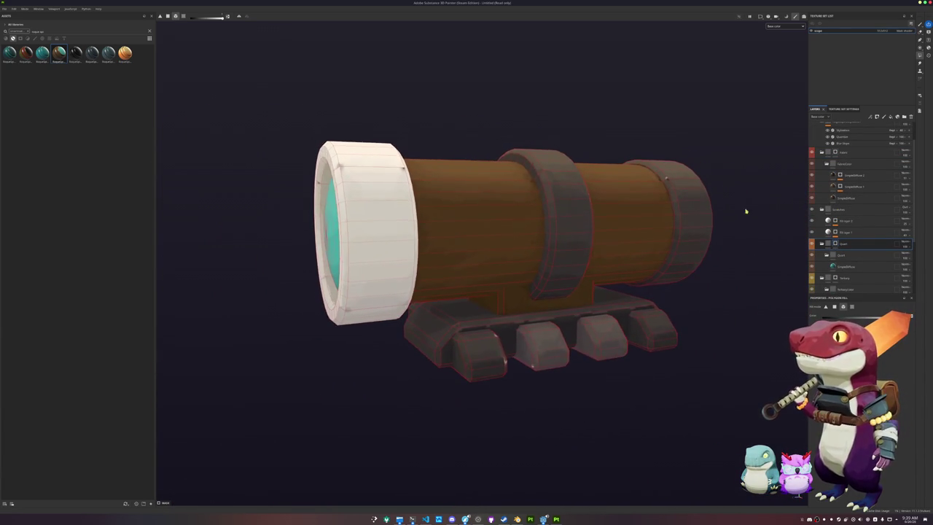
scroll(838, 253, "down", 2)
left_click(839, 250)
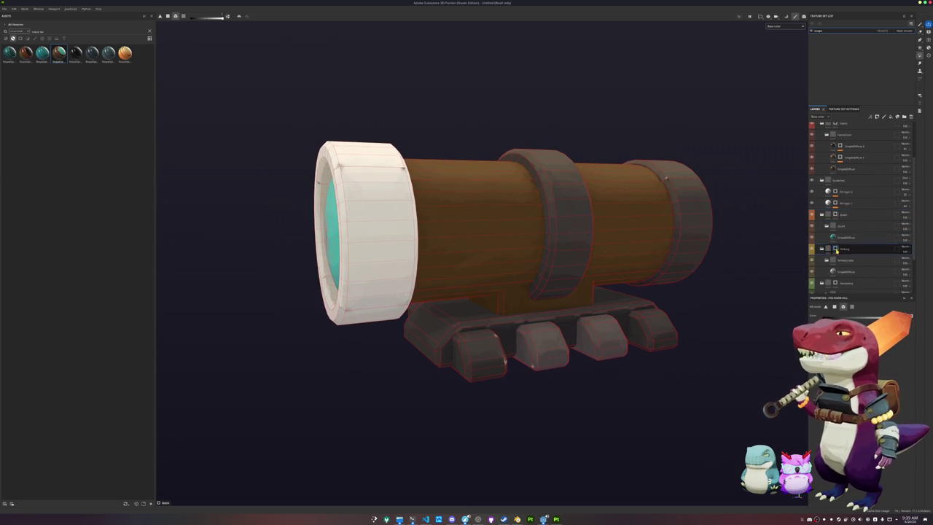
left_click(699, 245)
left_click(583, 256)
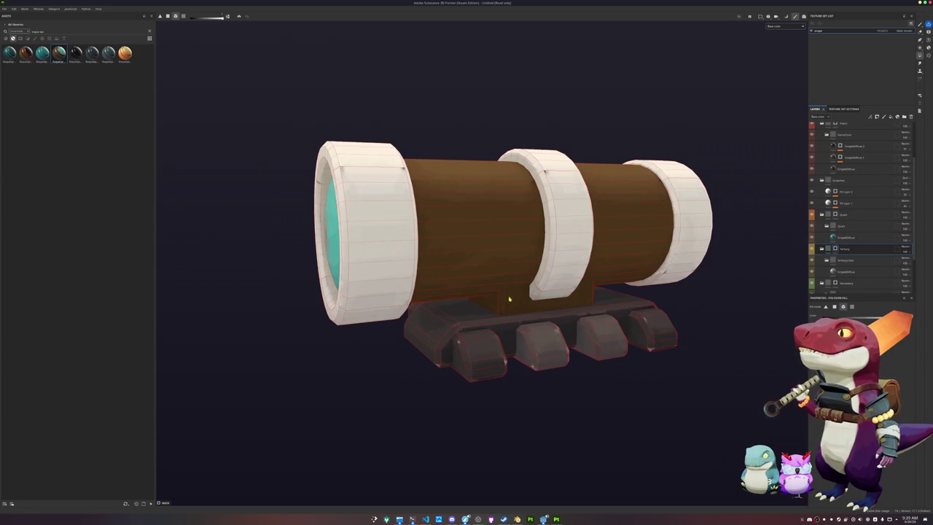
left_click(482, 370)
left_click(600, 337)
left_click(651, 332)
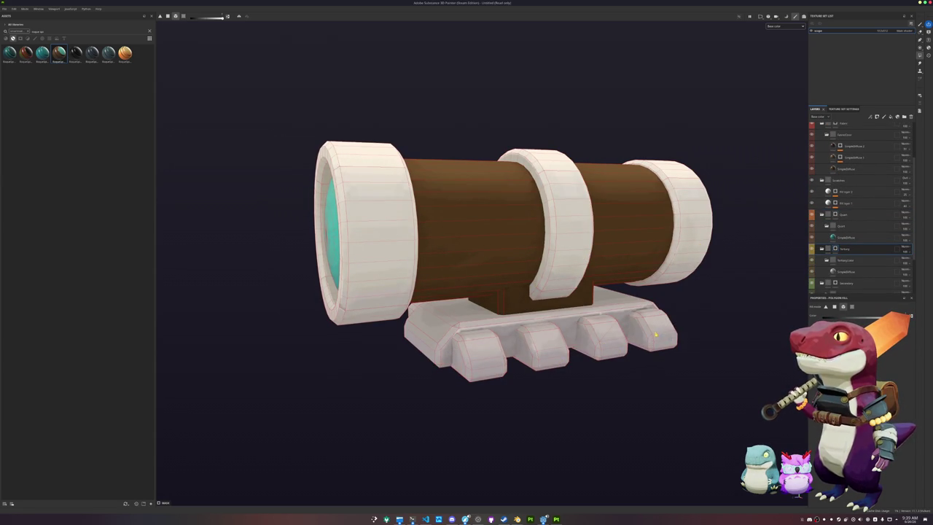
- Select the fill layer inside Tertiary, then the lens fill layer, for editing
scroll(835, 250, "down", 2)
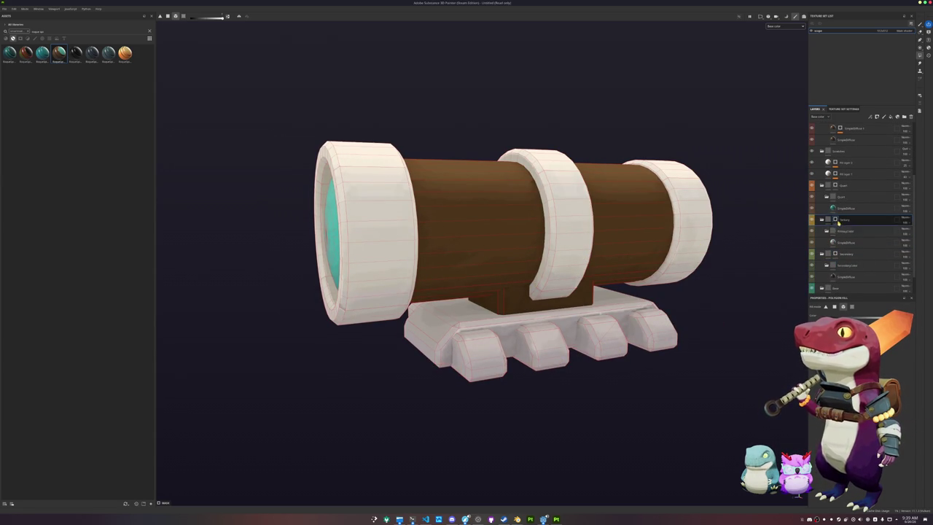
left_click(849, 242)
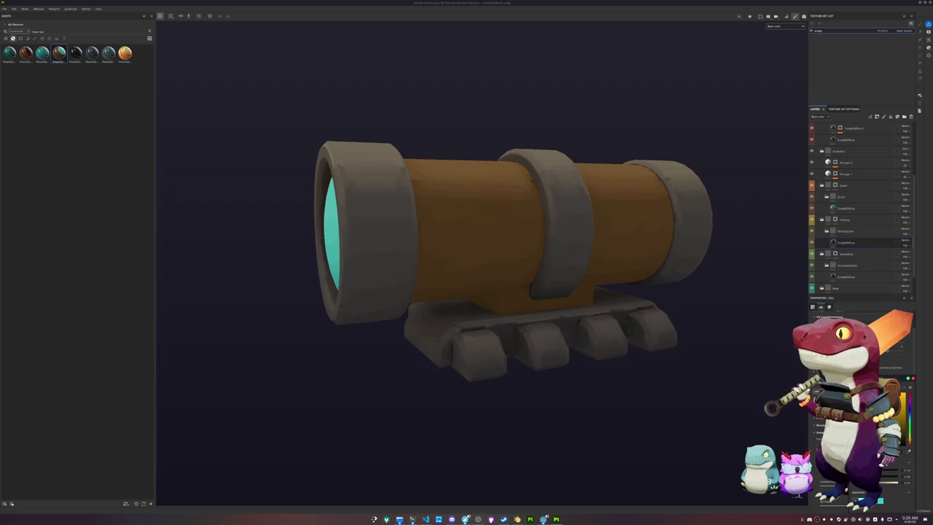
left_click(833, 209)
scroll(860, 211, "up", 1)
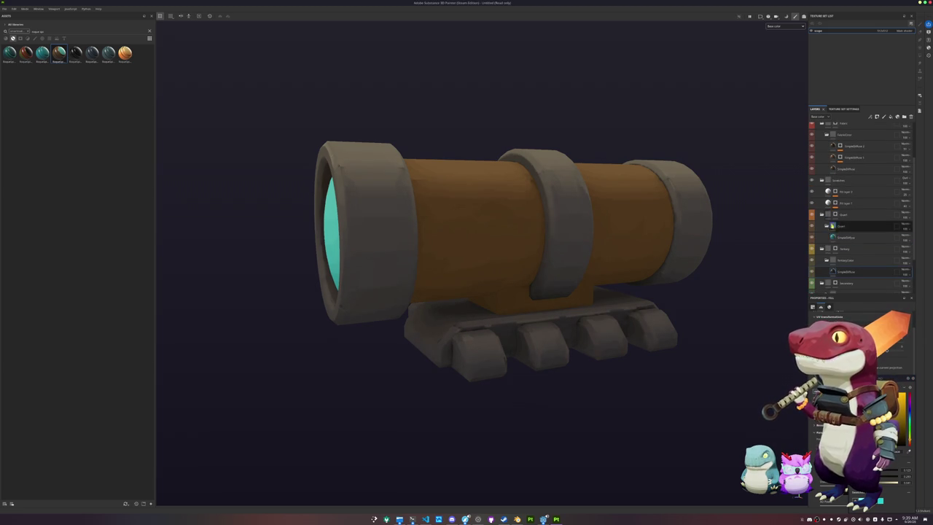
- Hide the SimpleDiffuse 2 layer so the barrel turns olive, then select SimpleDiffuse
left_click_drag(659, 438, 627, 438)
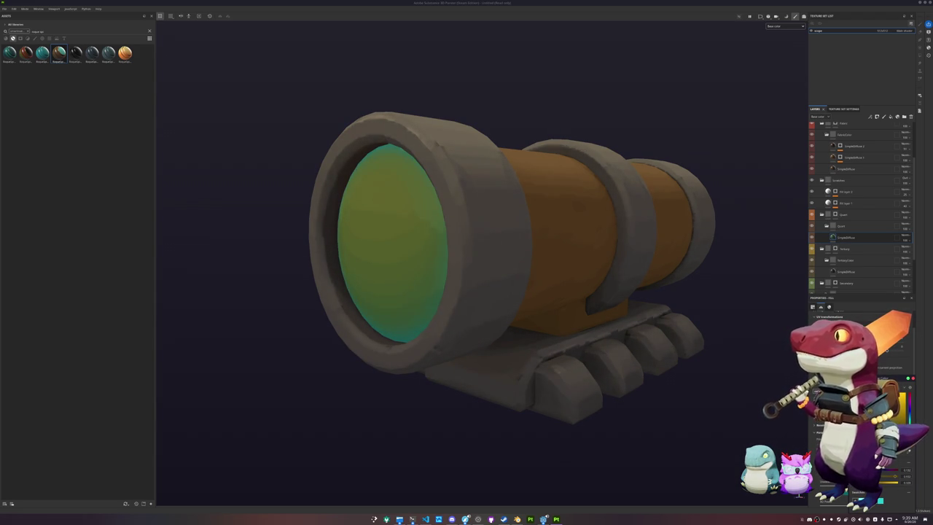
scroll(654, 379, "down", 5)
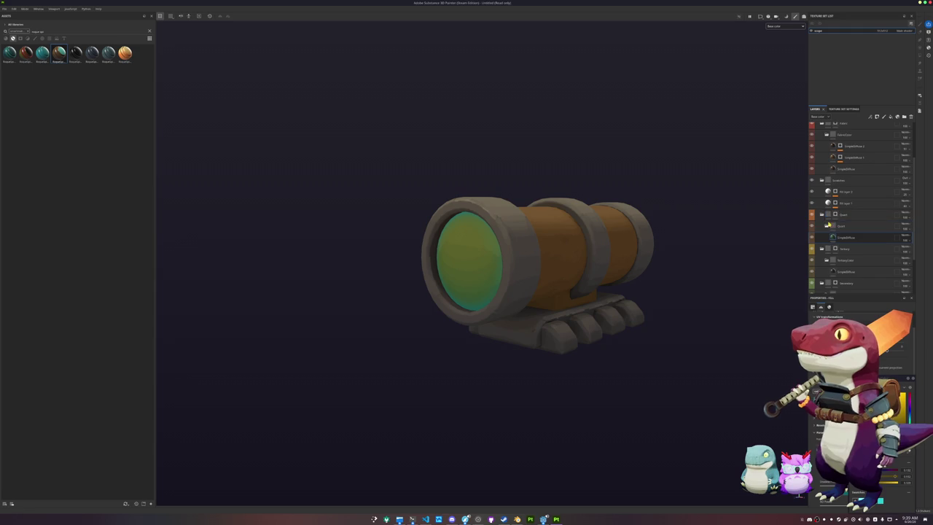
scroll(846, 208, "up", 2)
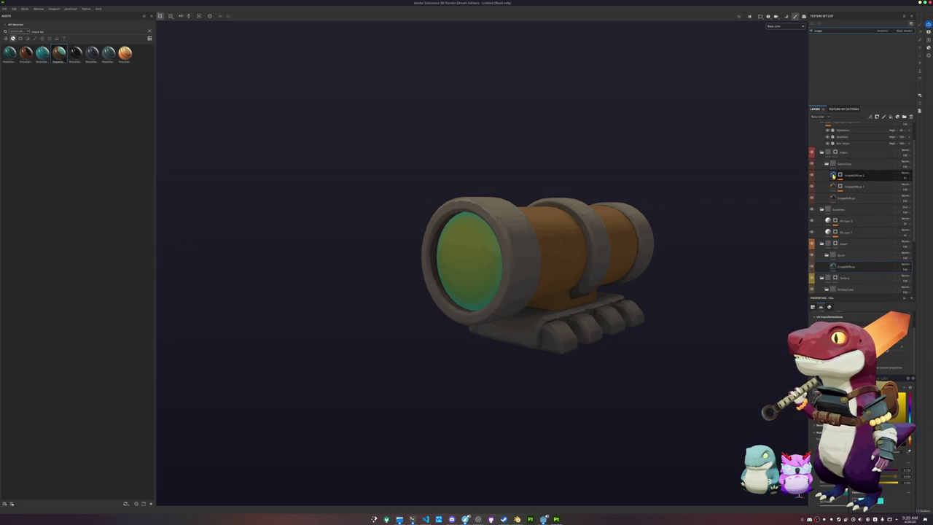
left_click(812, 176)
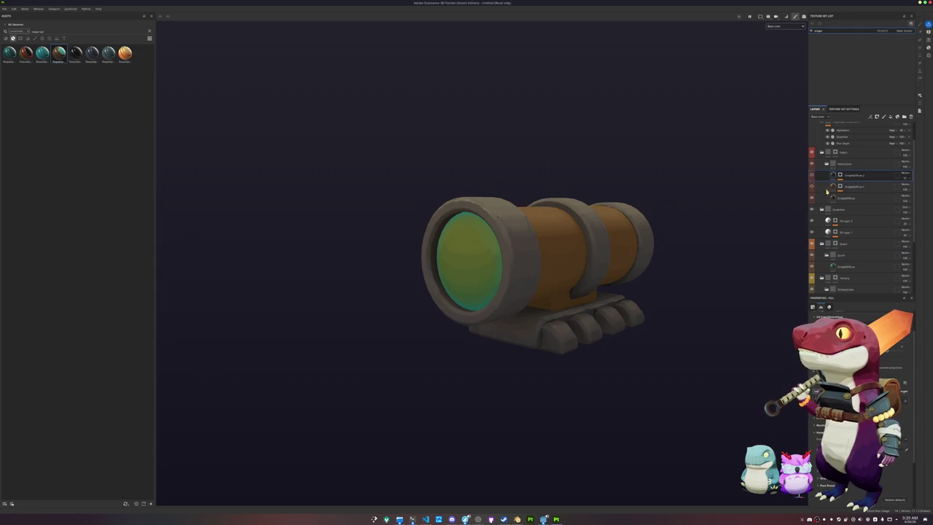
left_click(846, 197)
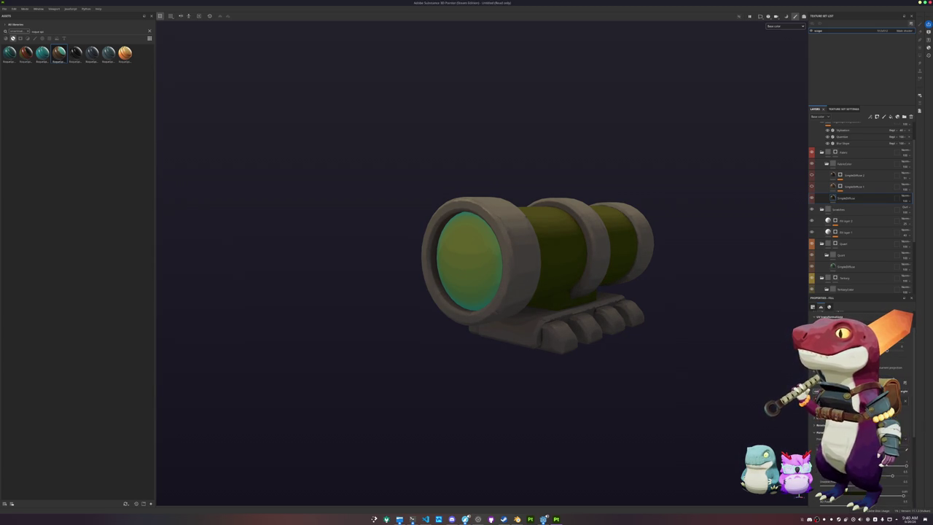
- Move TertiaryColor below SimpleDiffuse, delete the end-cap tint fill layer, and start saving the project
left_click_drag(587, 379, 607, 379)
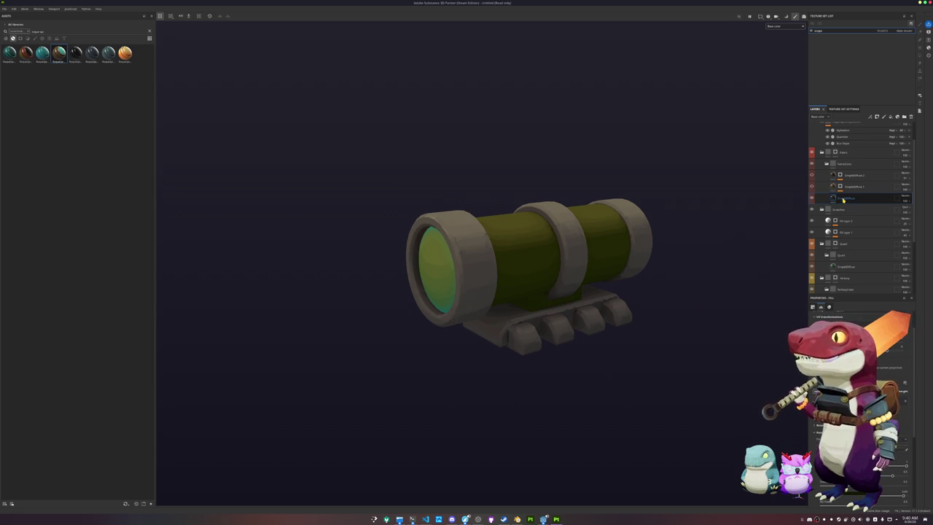
scroll(846, 246, "down", 2)
left_click(846, 246)
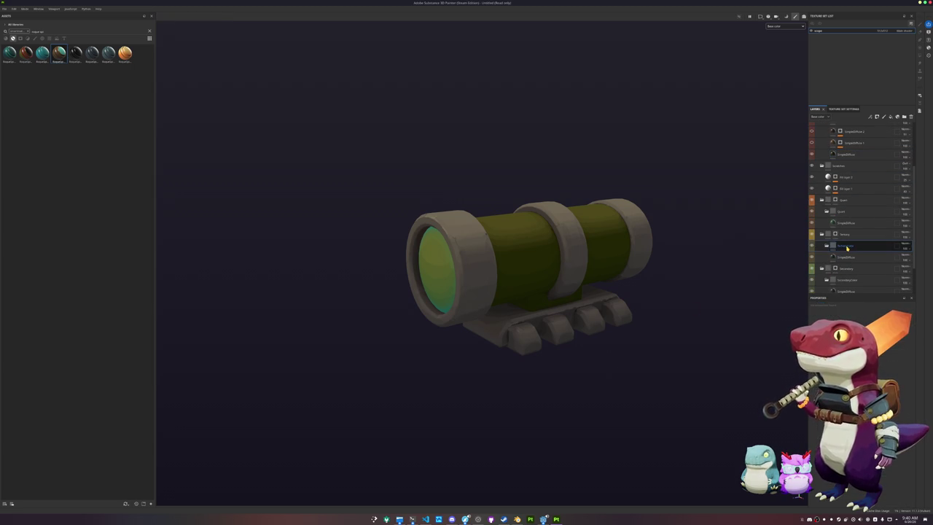
left_click_drag(846, 248, 839, 257)
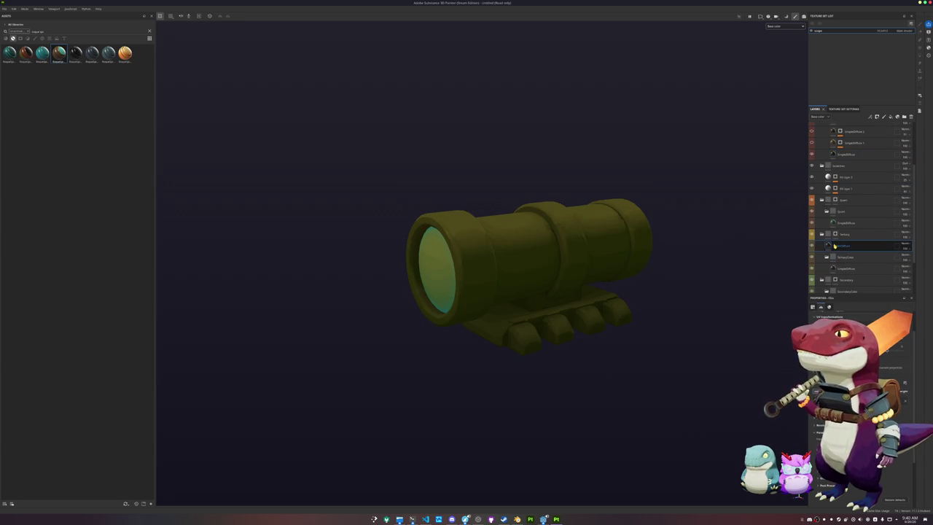
left_click(840, 247)
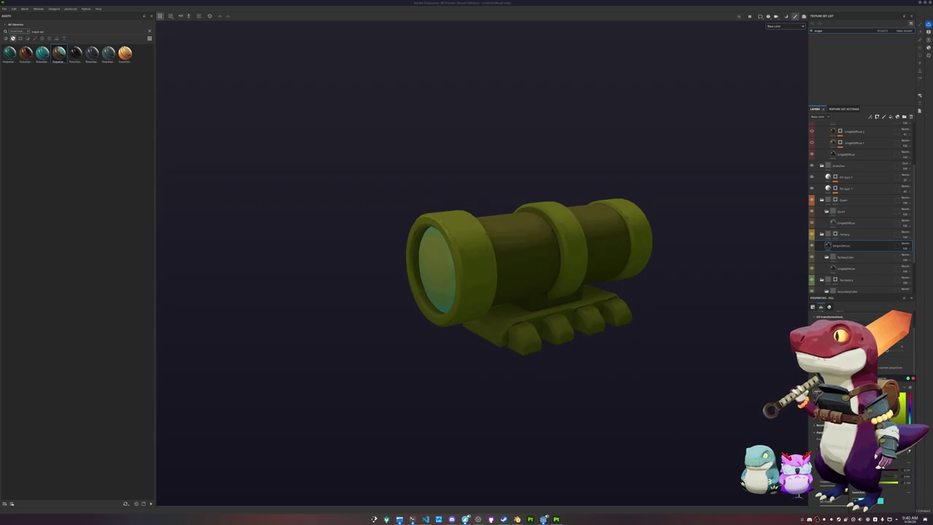
scroll(639, 358, "down", 3)
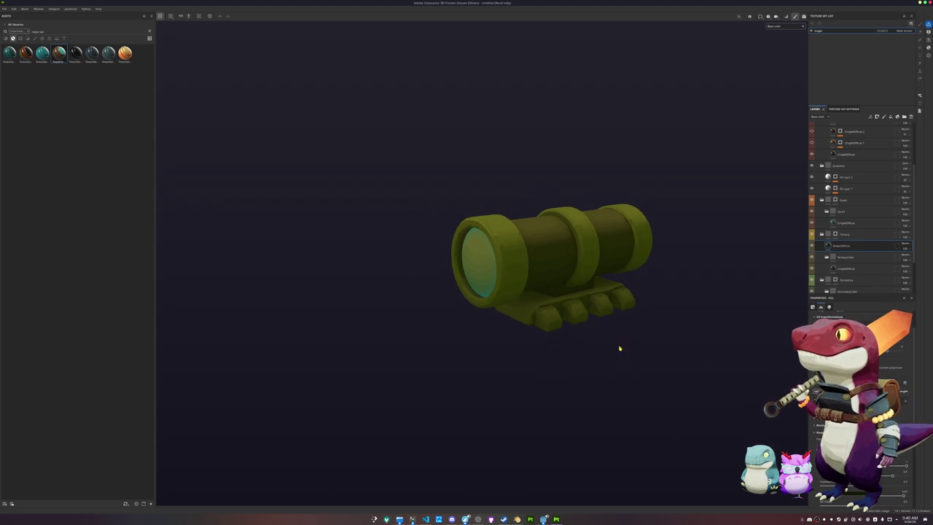
scroll(836, 220, "down", 3)
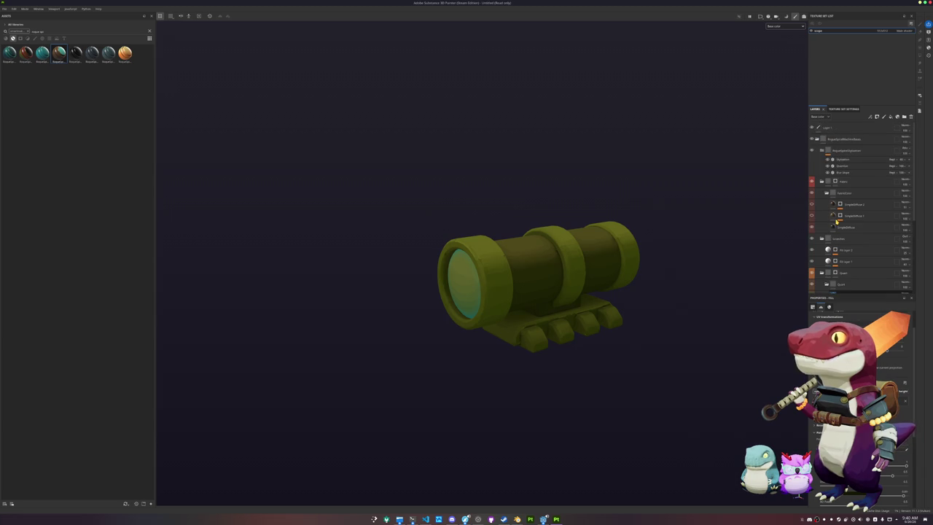
key("Delete")
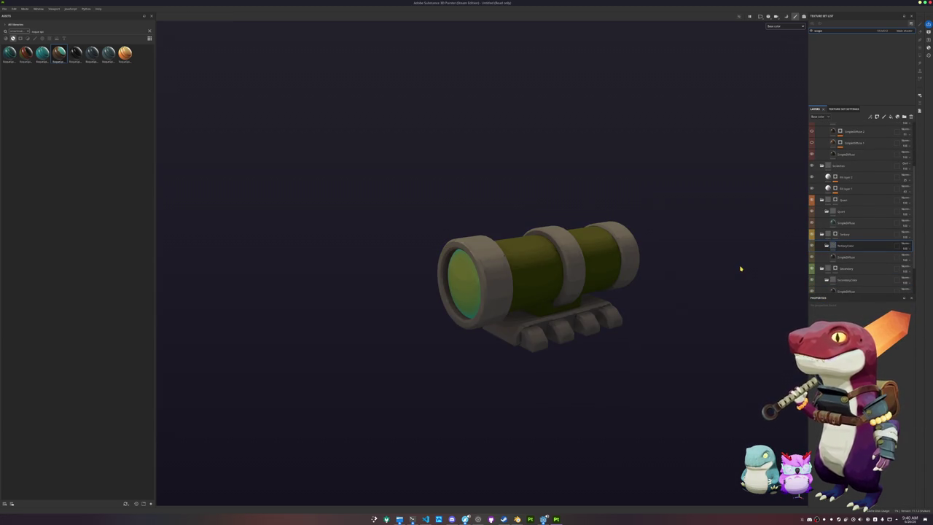
key("ctrl+s")
left_click(489, 205)
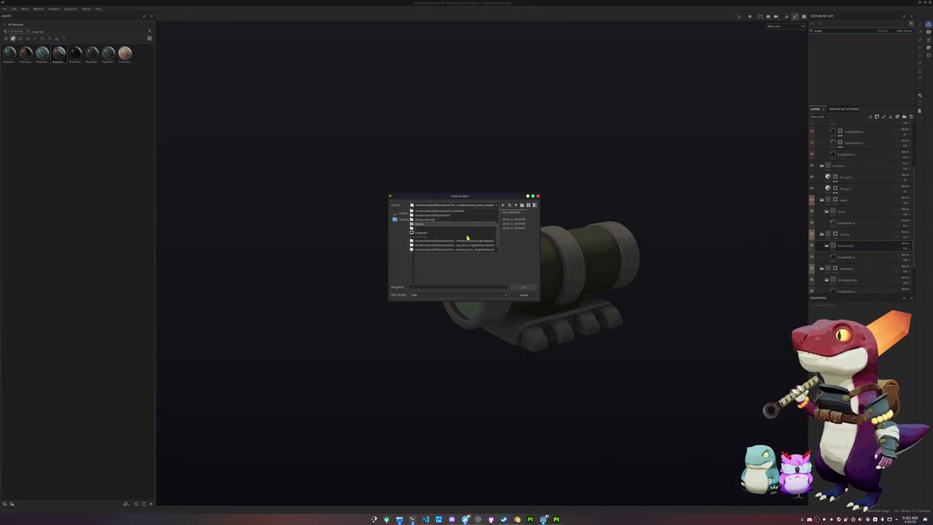
- Save the project as scope in a new subfolder of the chosen project folder
left_click(468, 232)
left_click(522, 205)
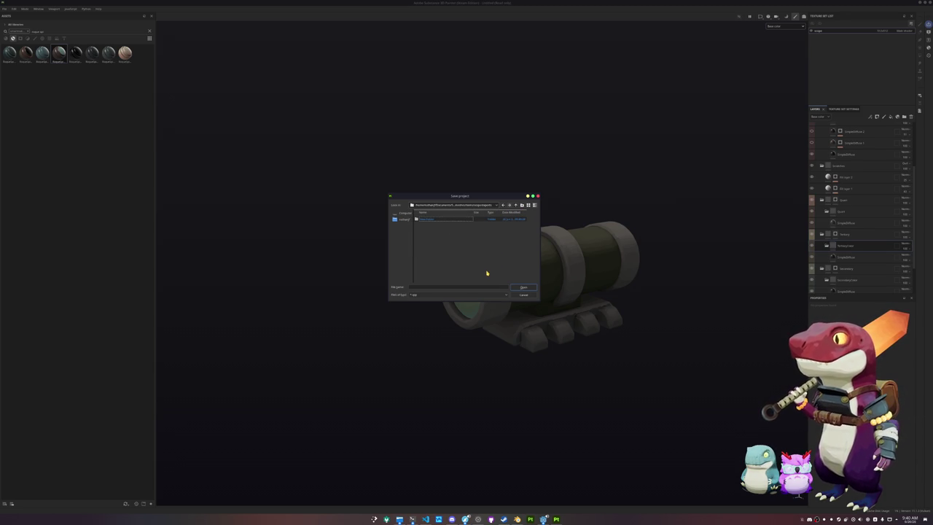
key("Return")
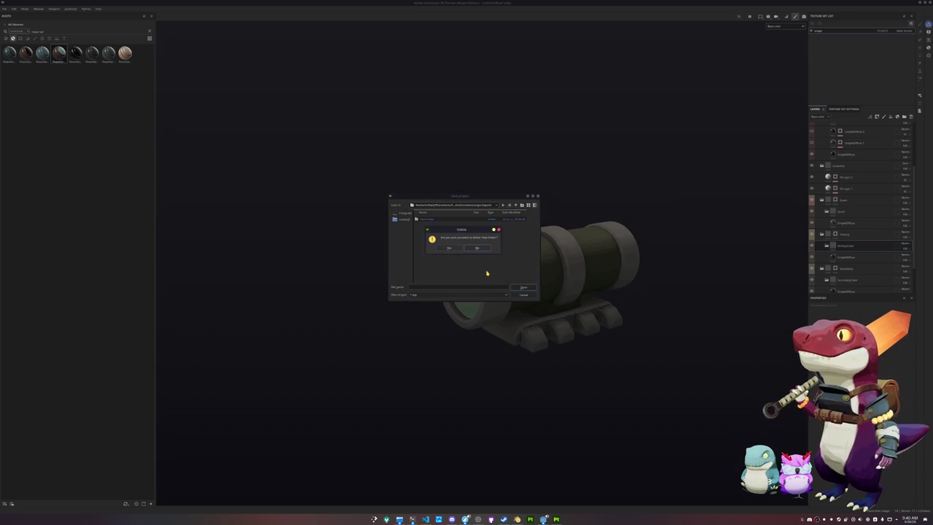
left_click(490, 269)
left_click(522, 204)
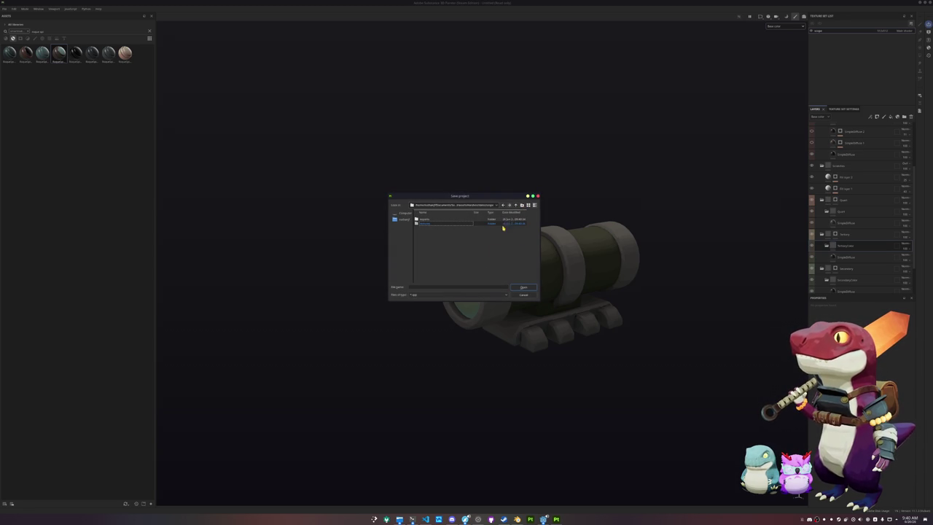
double_click(459, 223)
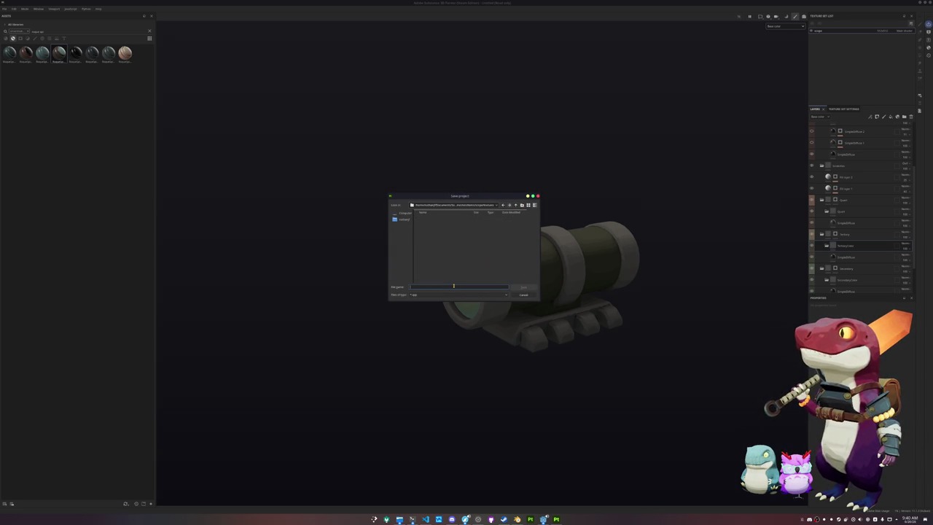
left_click(516, 206)
type("t")
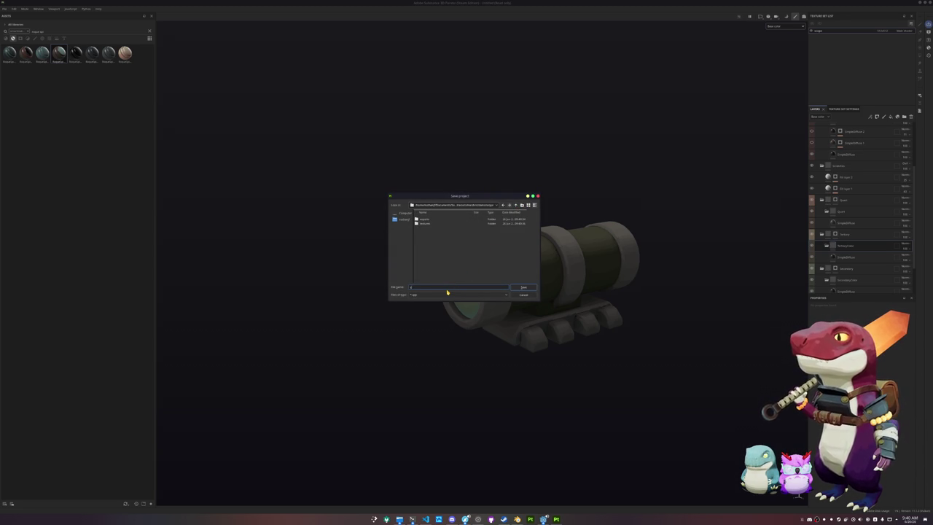
key("Return")
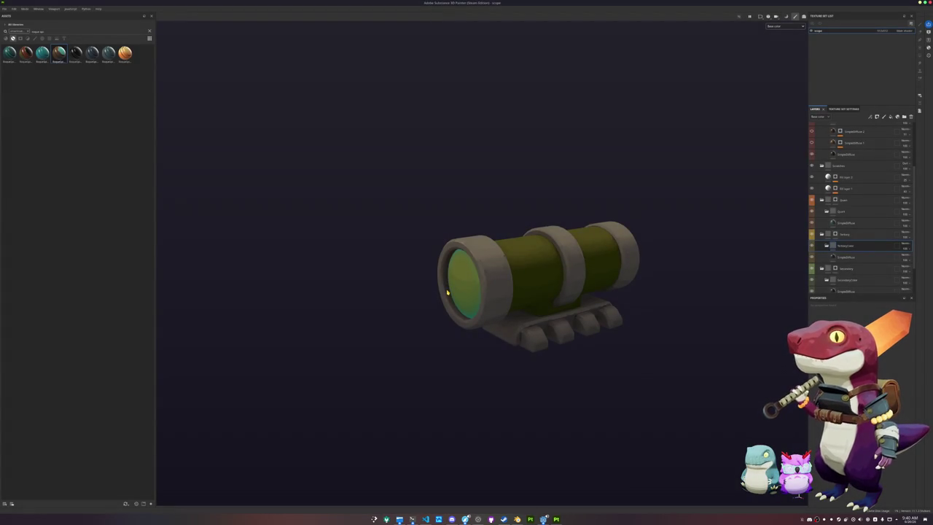
- Export the scope texture set's maps as PNGs to a chosen output subfolder
key("ctrl+shift+e")
left_click(484, 191)
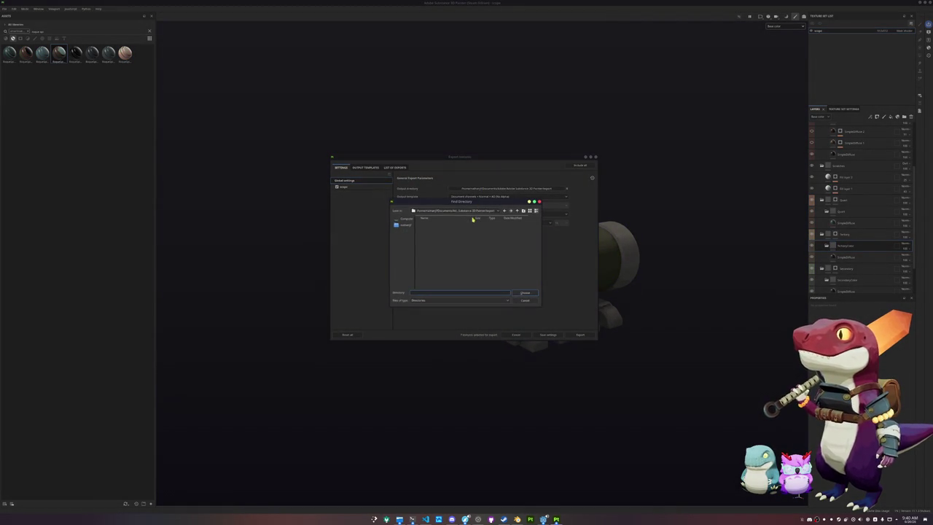
double_click(482, 244)
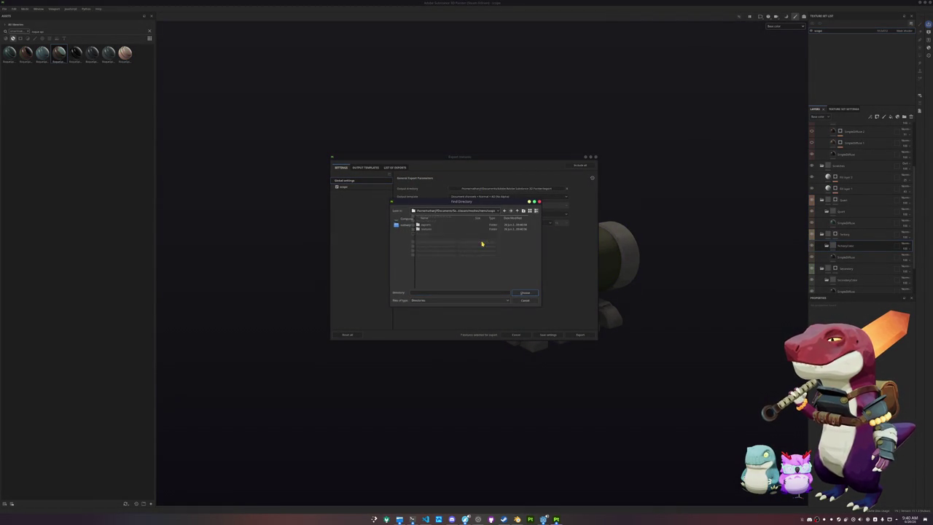
double_click(452, 228)
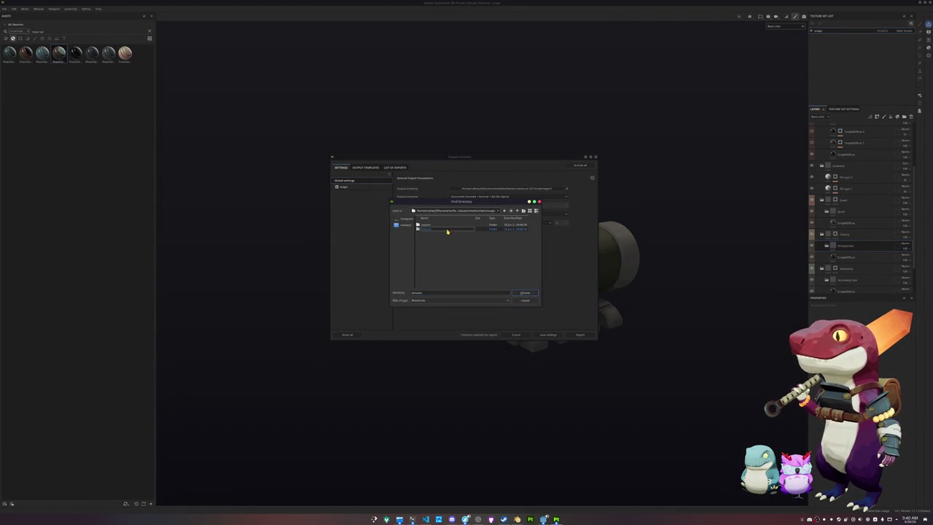
left_click(525, 293)
left_click(382, 187)
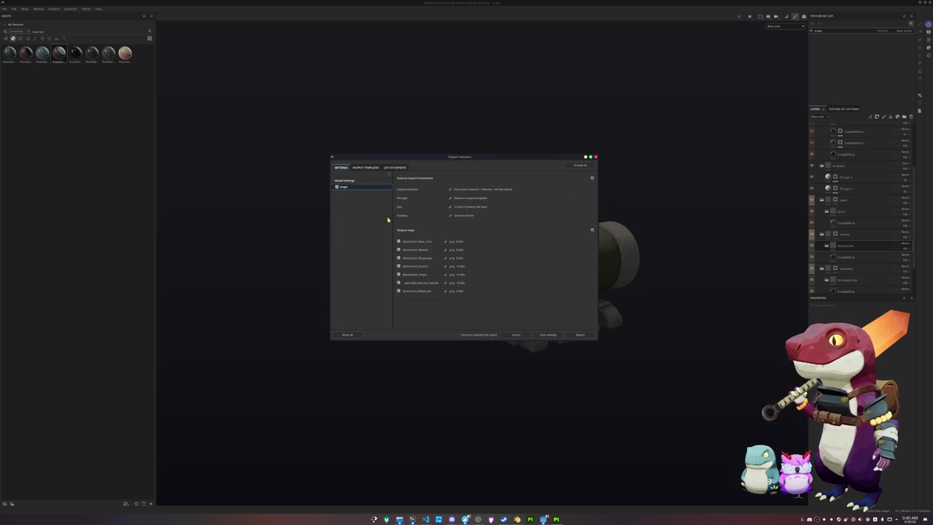
left_click(572, 336)
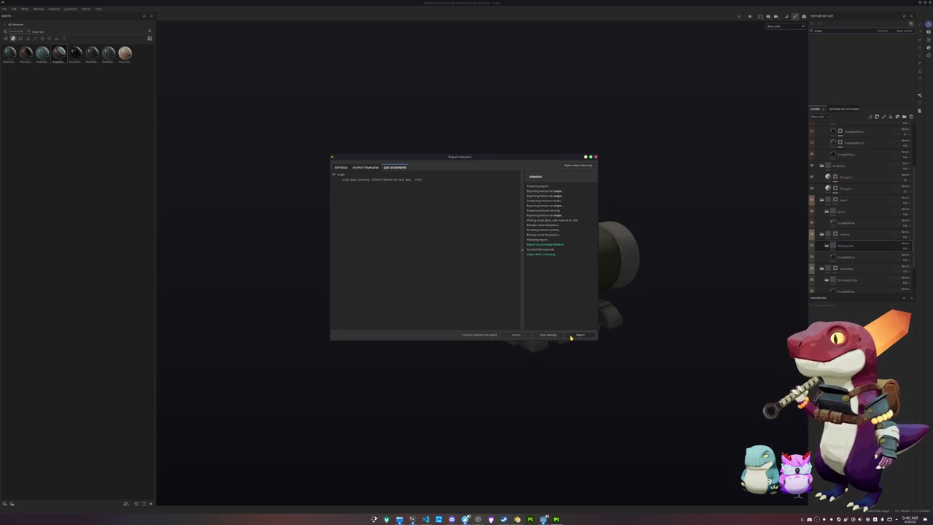
left_click(596, 157)
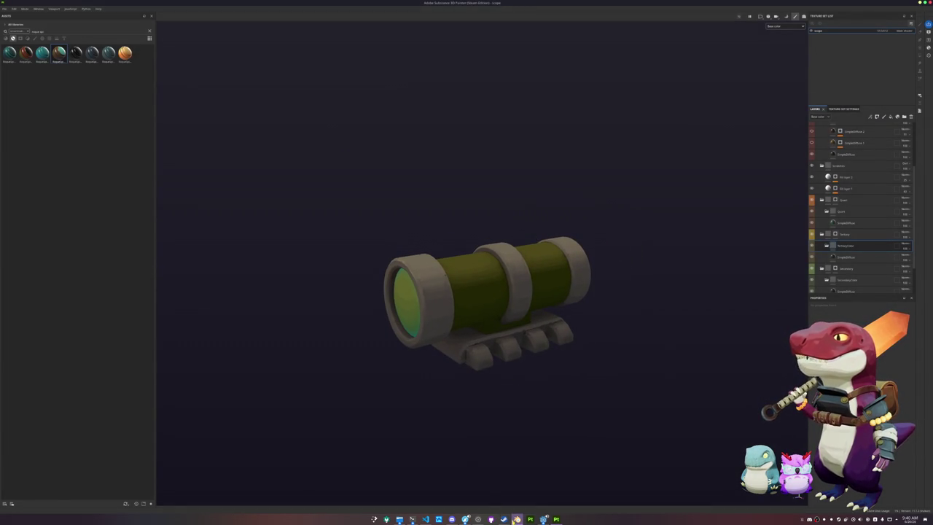
left_click(505, 519)
- Rotate the cannon -90° about Z, then add a camera moved along Y to its left
type("rz-90")
key("Return")
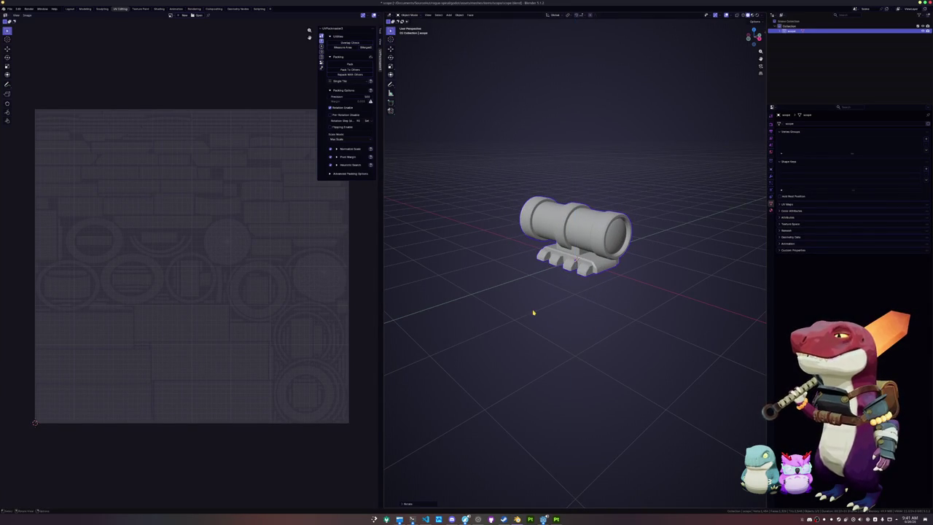
left_click(536, 310)
key("shift+a")
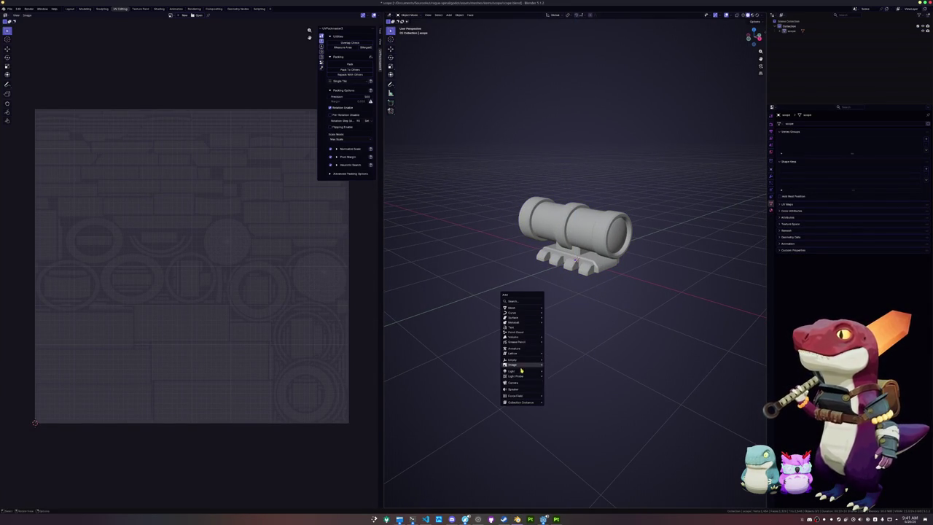
left_click(517, 387)
key("g")
key("x")
key("y")
left_click(418, 381)
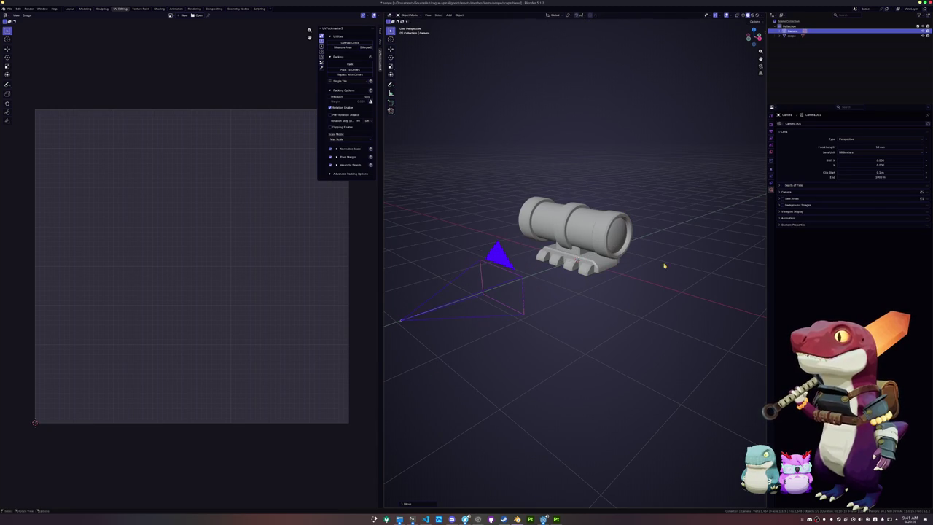
- Set the render output resolution to 128×128 px
left_click(771, 125)
left_click(772, 130)
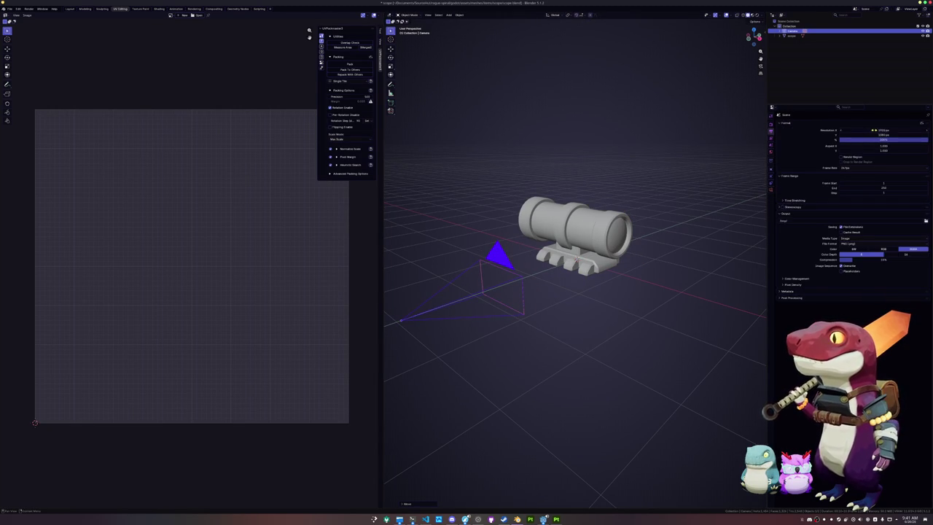
type("8")
key("Return")
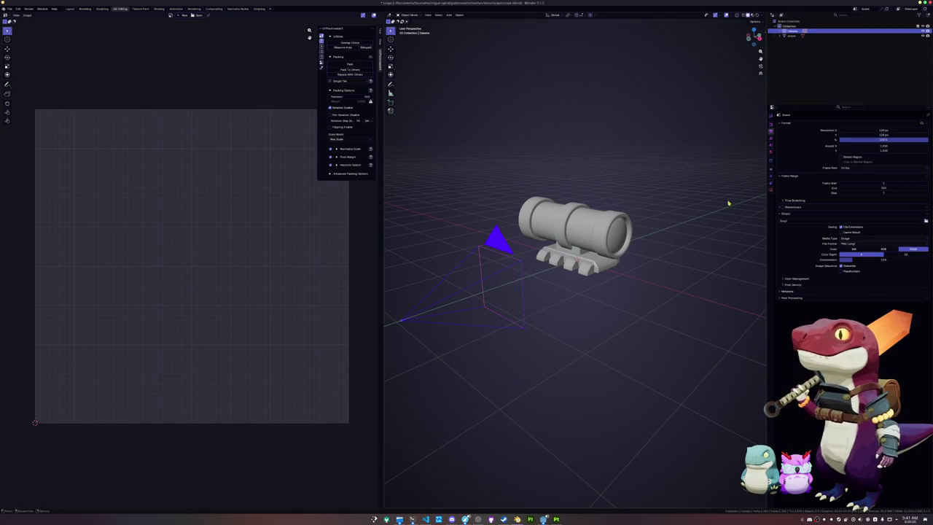
scroll(710, 216, "down", 2)
- View through the camera, set its focal length to 42 mm, and reframe the cannon
key("KP_0")
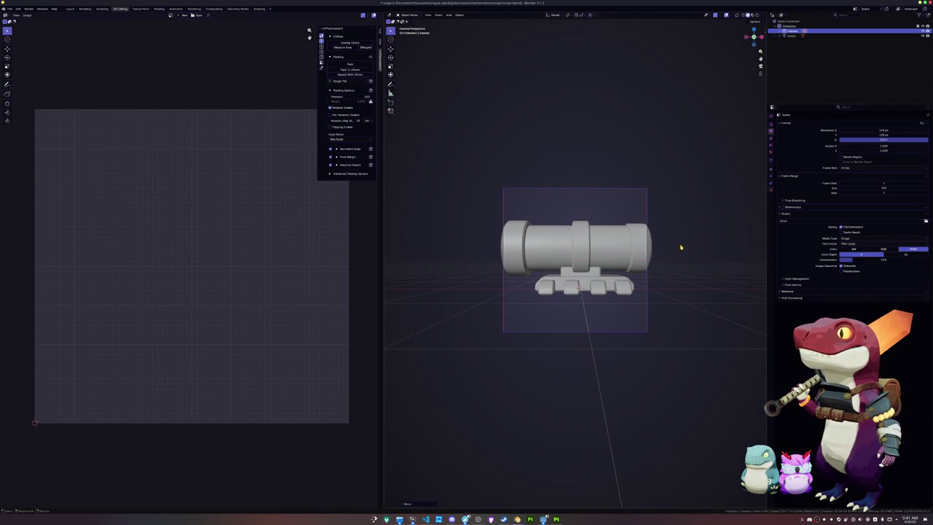
left_click(772, 190)
left_click_drag(863, 146, 840, 147)
key("g")
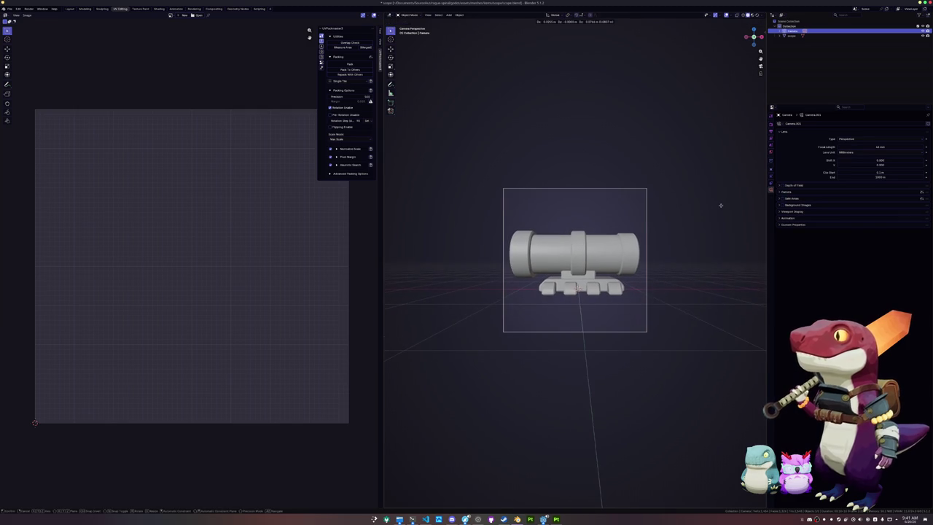
left_click(720, 205)
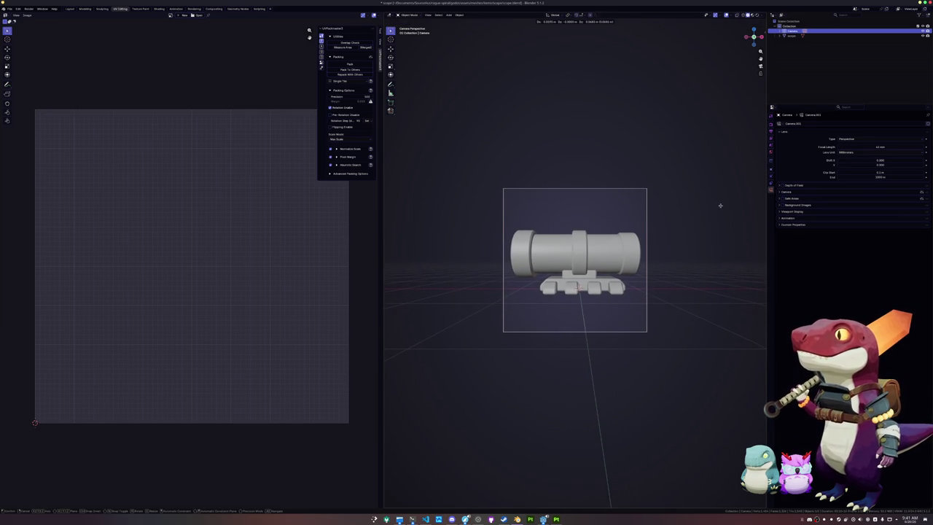
- Select the cannon and show its material nodes with Material Output selected
left_click(634, 240)
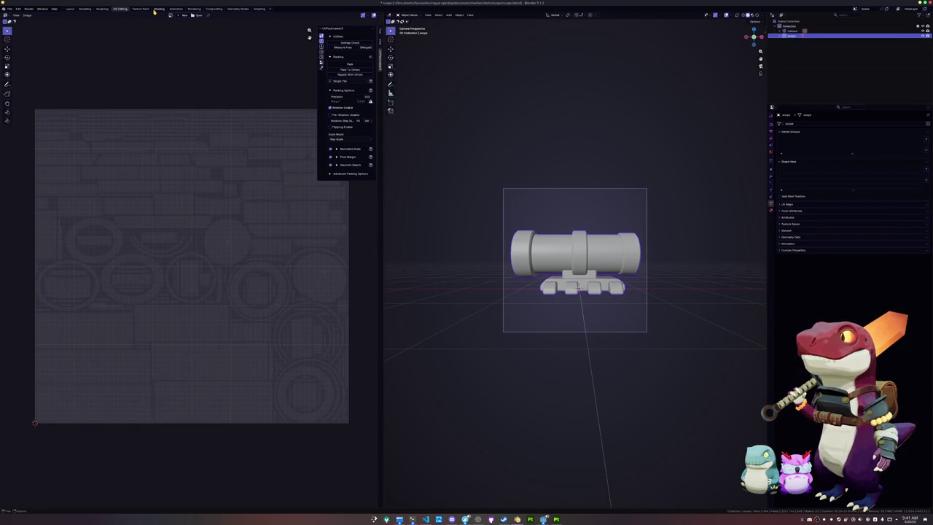
key("ctrl+Page_Down")
key("ctrl+Page_Down")
left_click(550, 355)
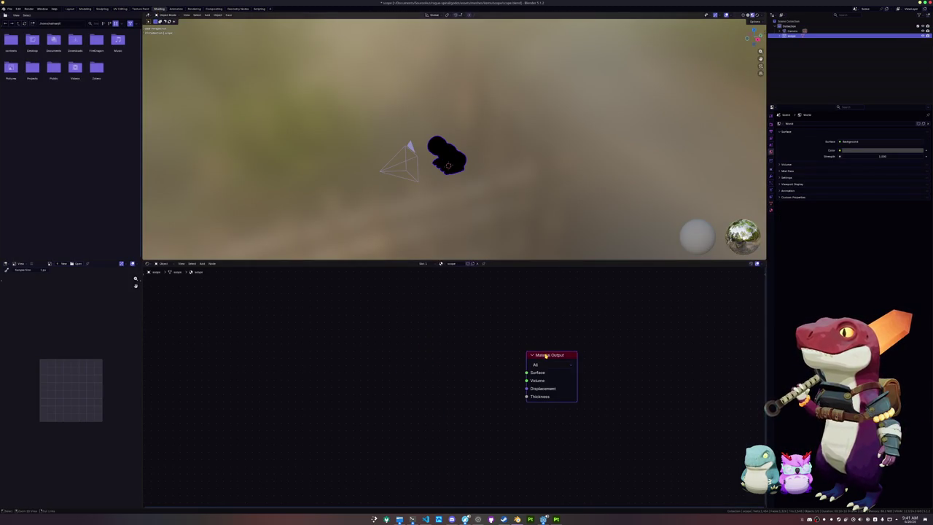
- Add an image texture setup to the material loaded with scope_Base_color.png
key("ctrl+t")
left_click(492, 399)
double_click(307, 43)
double_click(306, 39)
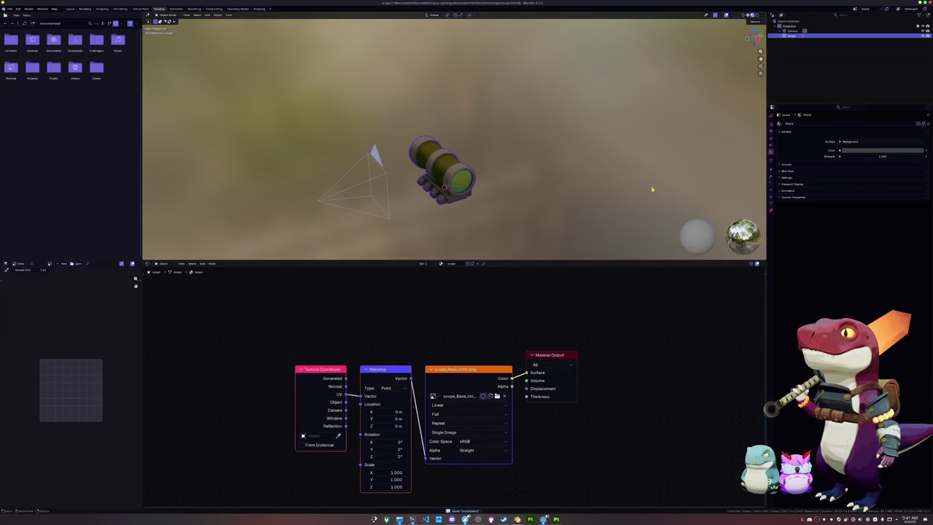
- Enable Film Transparent and set the View Transform to Standard in Render properties
left_click(771, 124)
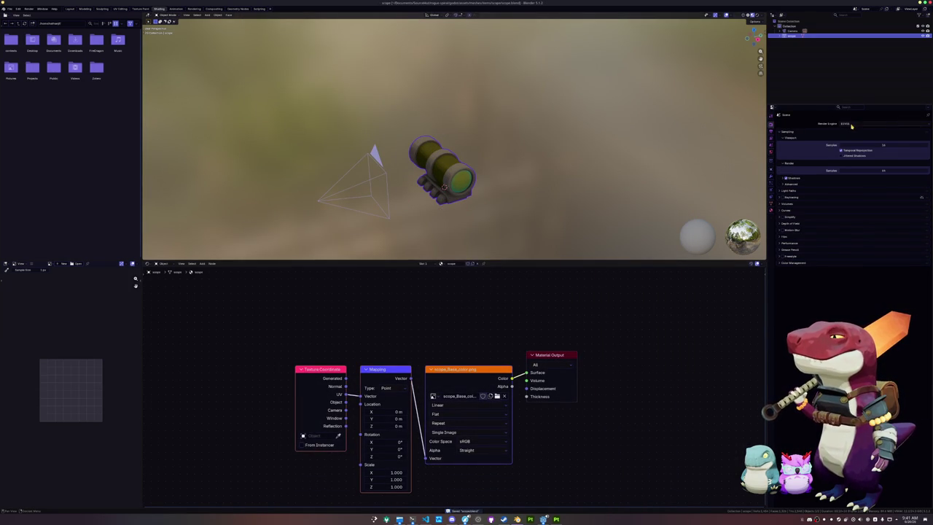
left_click(786, 237)
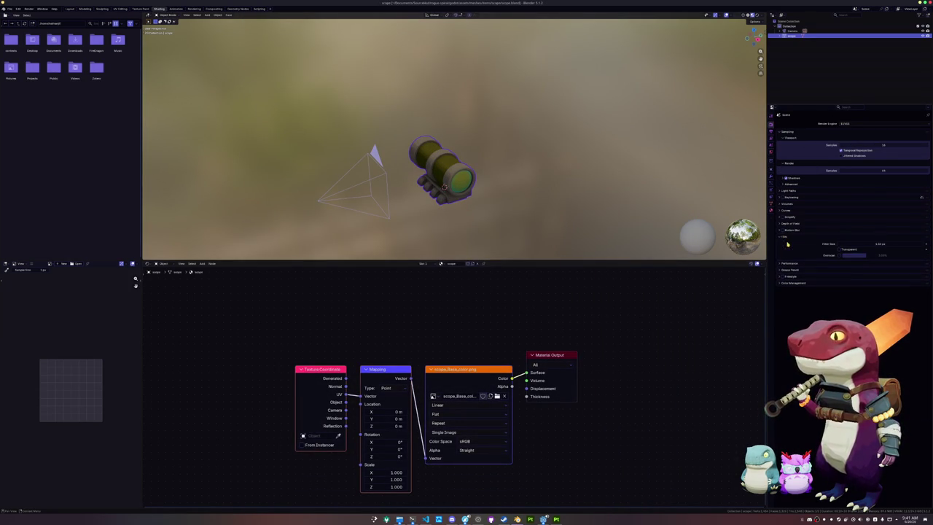
left_click(840, 249)
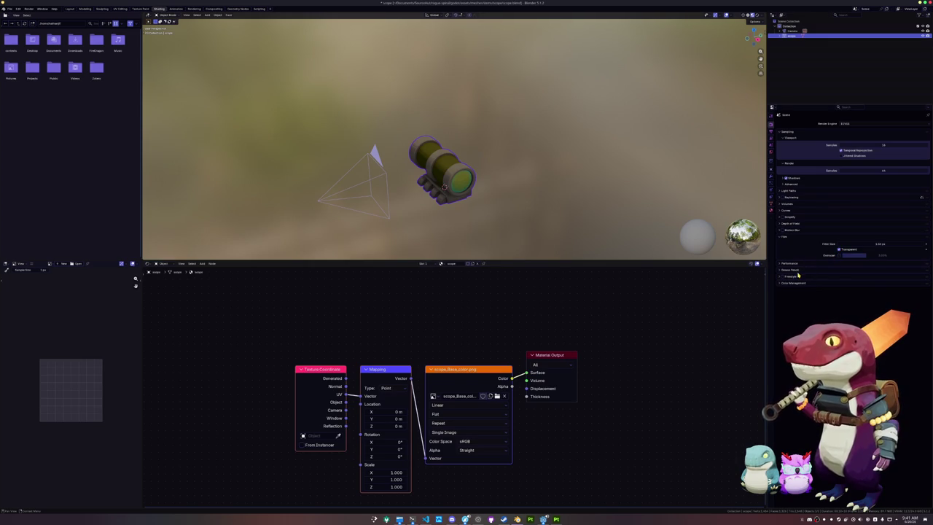
left_click(807, 299)
left_click(807, 286)
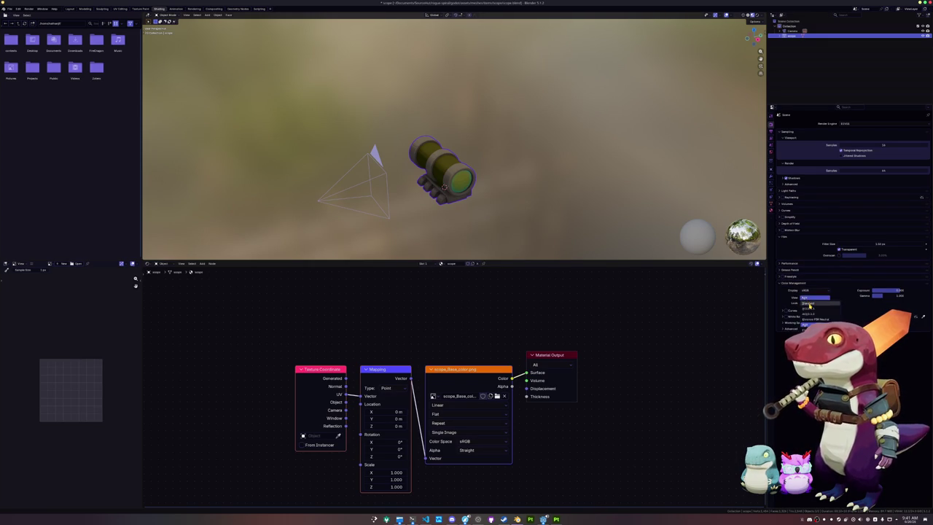
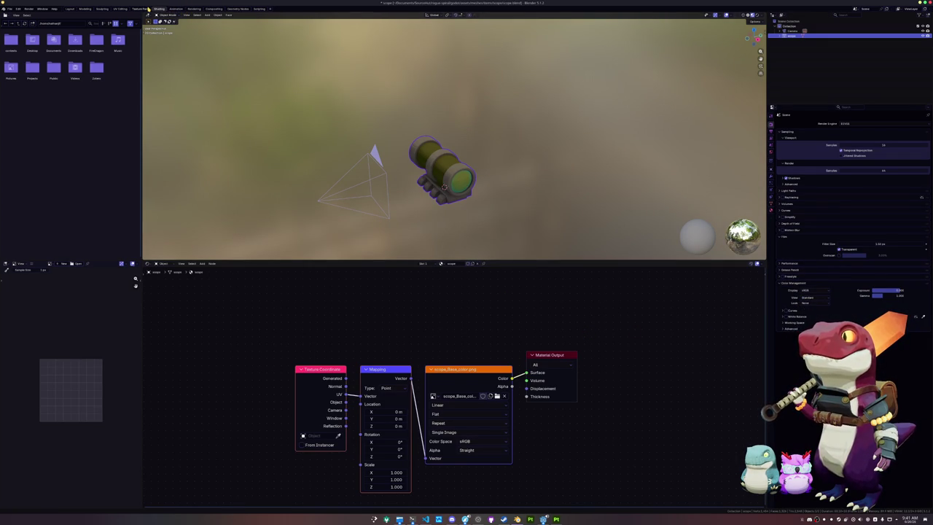
- Render the scope from the camera in the Rendering workspace and start saving the image
left_click(194, 9)
key("F12")
left_click(45, 15)
left_click(62, 62)
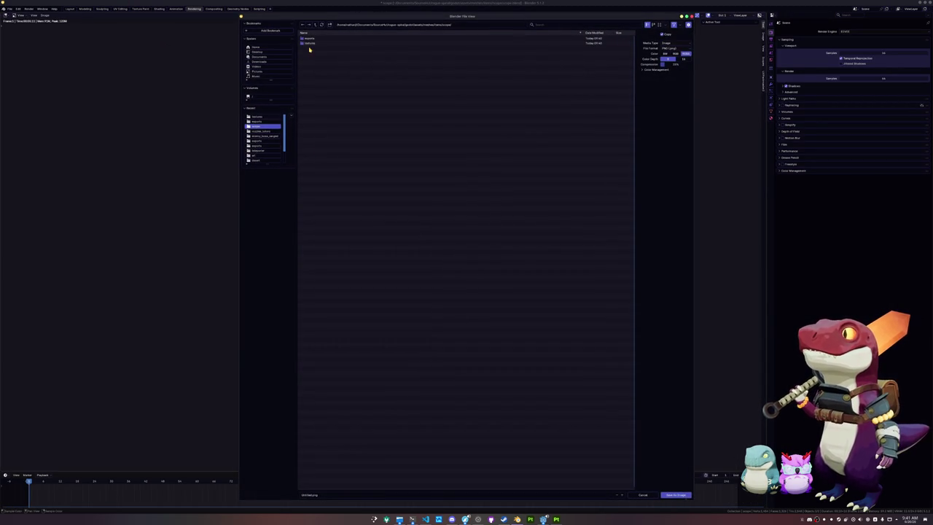
- Save the render as a PNG in the assets/icons/items folder
left_click(314, 25)
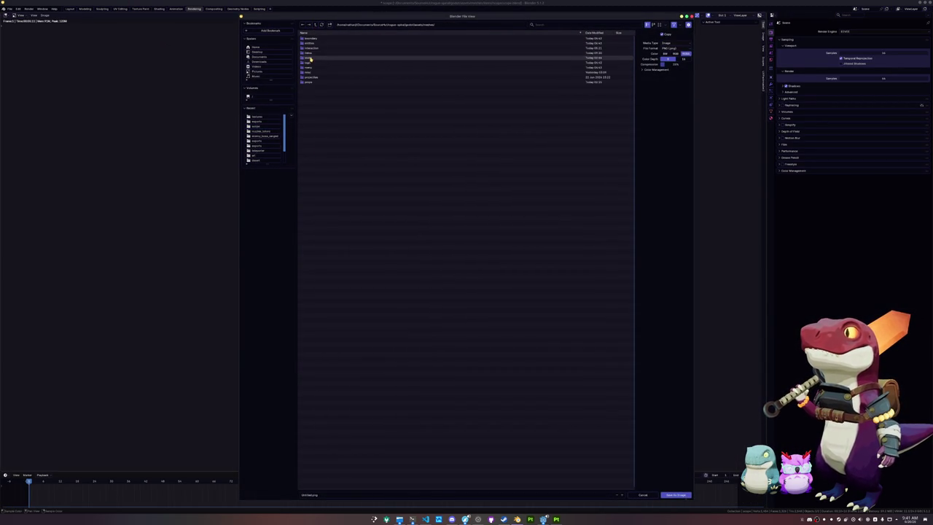
left_click(314, 25)
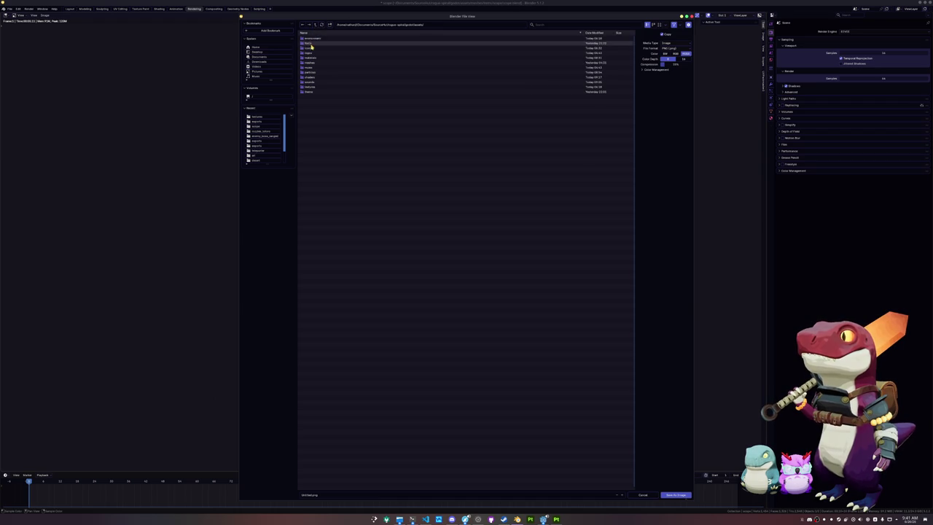
double_click(309, 48)
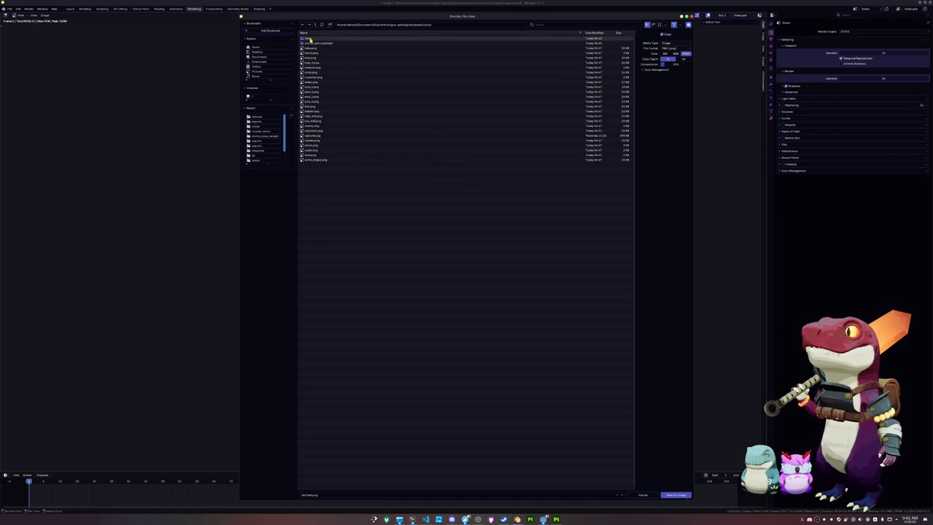
double_click(312, 39)
left_click(339, 494)
type("a")
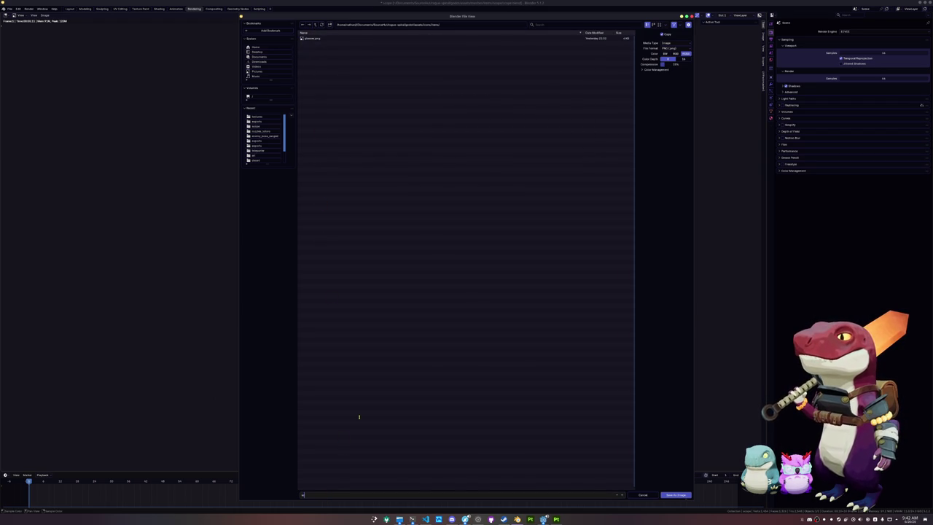
key("Return")
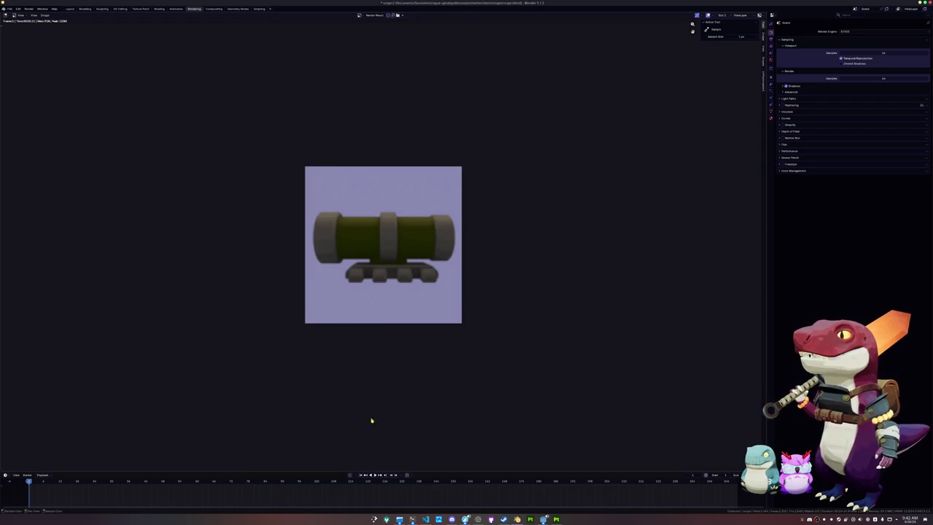
left_click(544, 519)
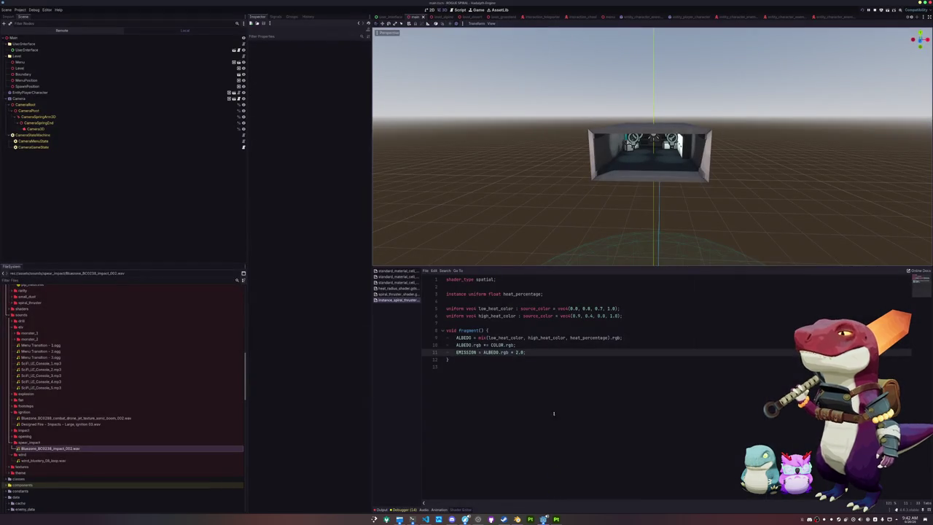
- Clear the scope's rotation and apply its transforms in the Layout workspace
left_click(504, 519)
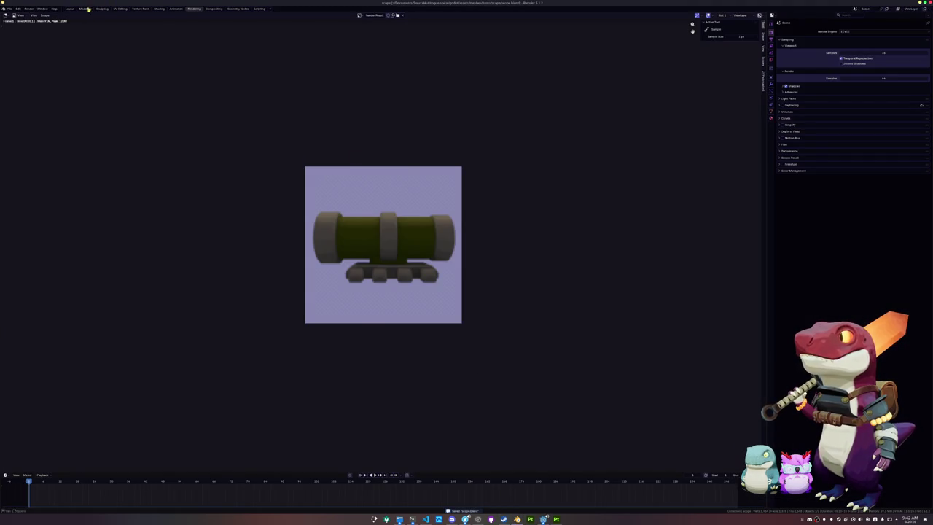
left_click(73, 9)
key("alt+r")
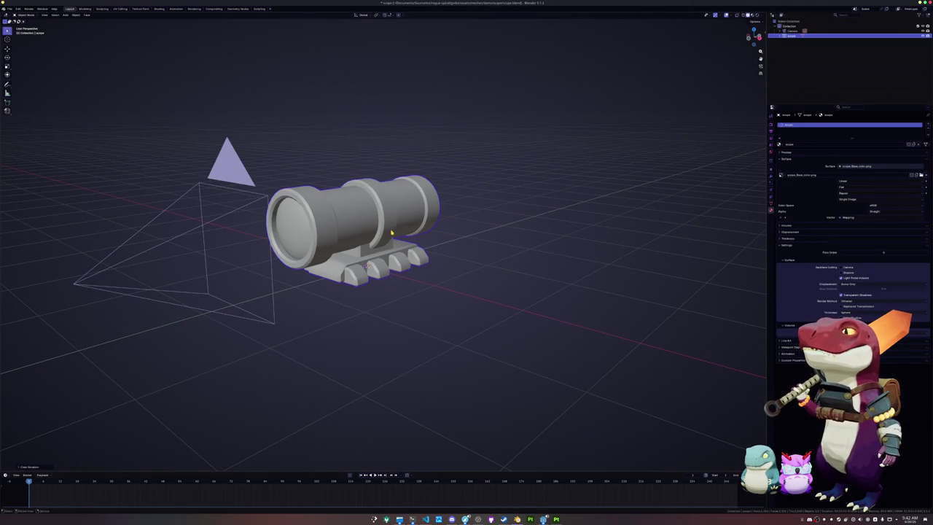
key("ctrl+a")
left_click(386, 245)
- Export the scope as glTF 2.0 after reviewing the Include, Data and Material options
left_click(10, 8)
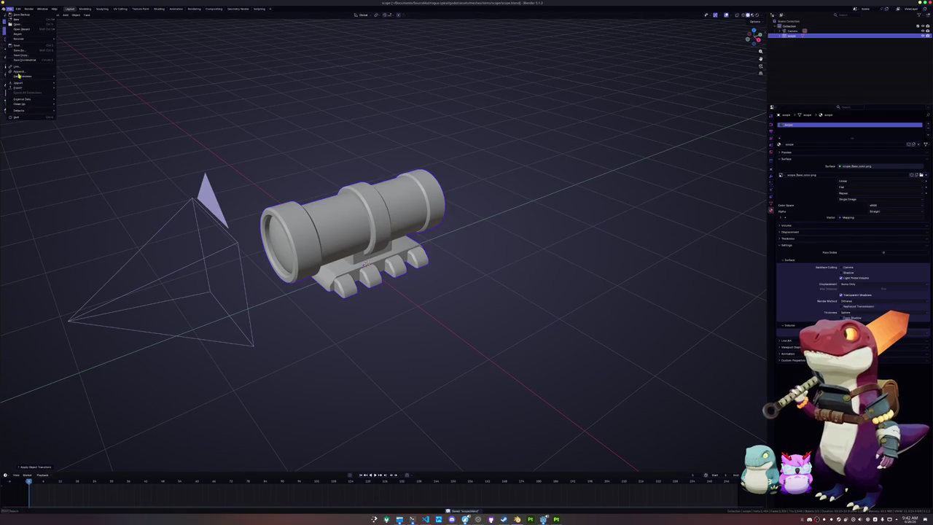
mouse_move(30, 87)
left_click(83, 132)
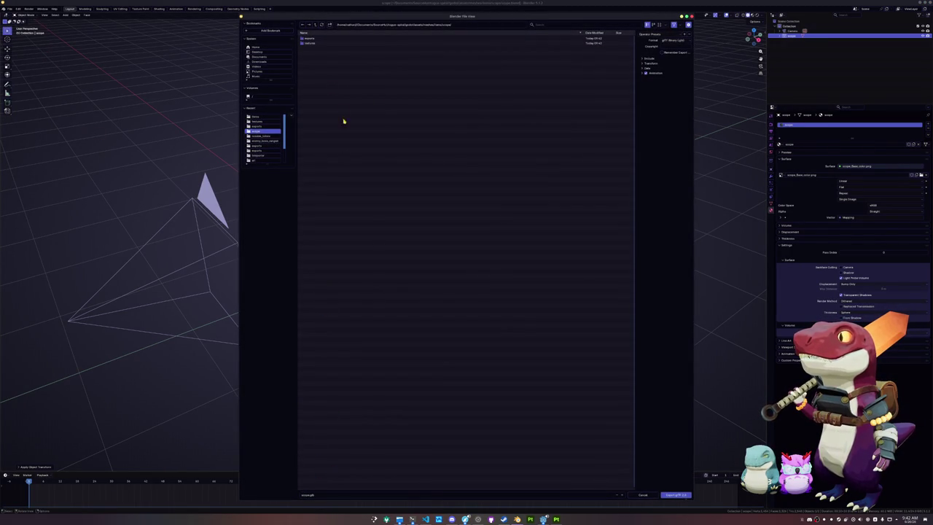
left_click(667, 58)
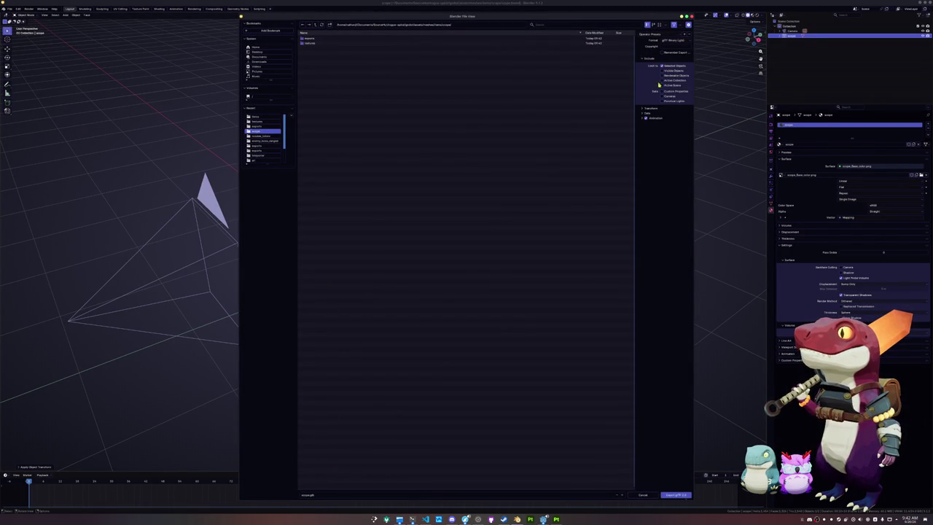
left_click(648, 113)
left_click(653, 129)
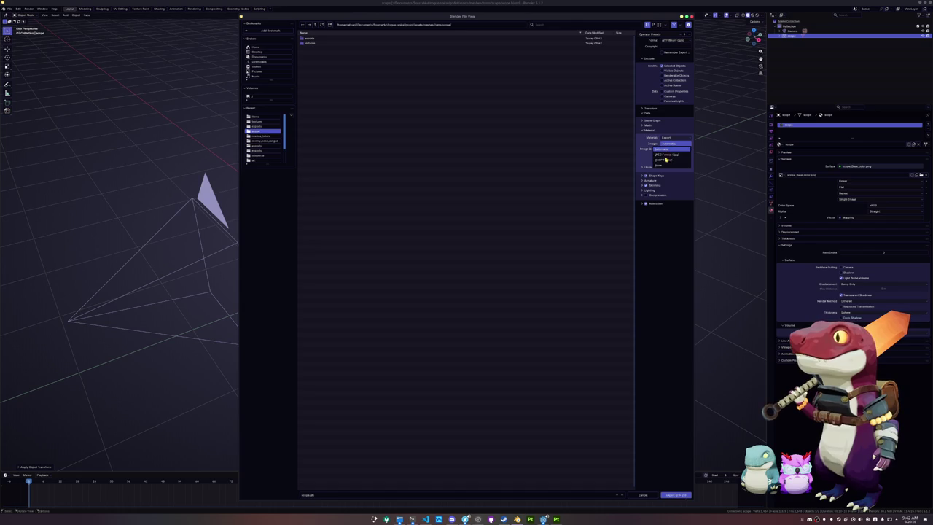
left_click(676, 495)
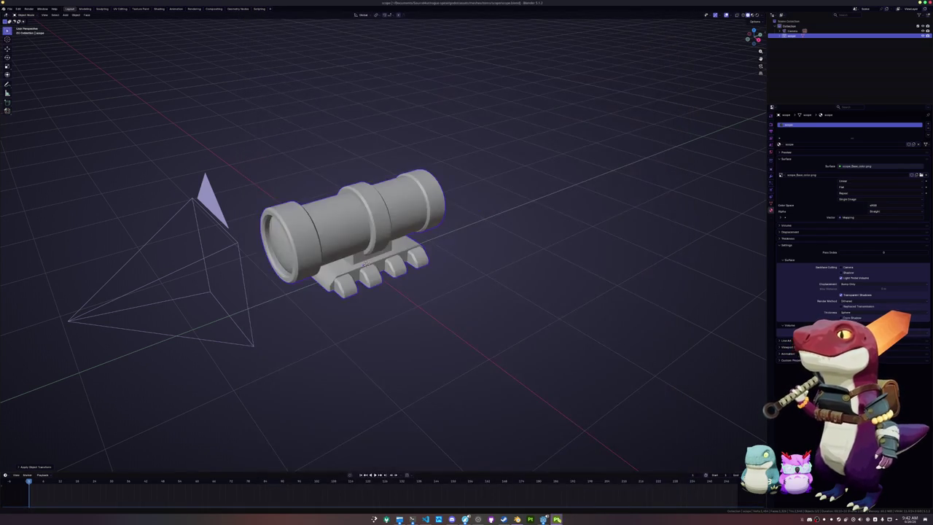
left_click(556, 518)
- Tidy Godot's FileSystem dock by collapsing the music, sounds and icons folders
left_click(544, 518)
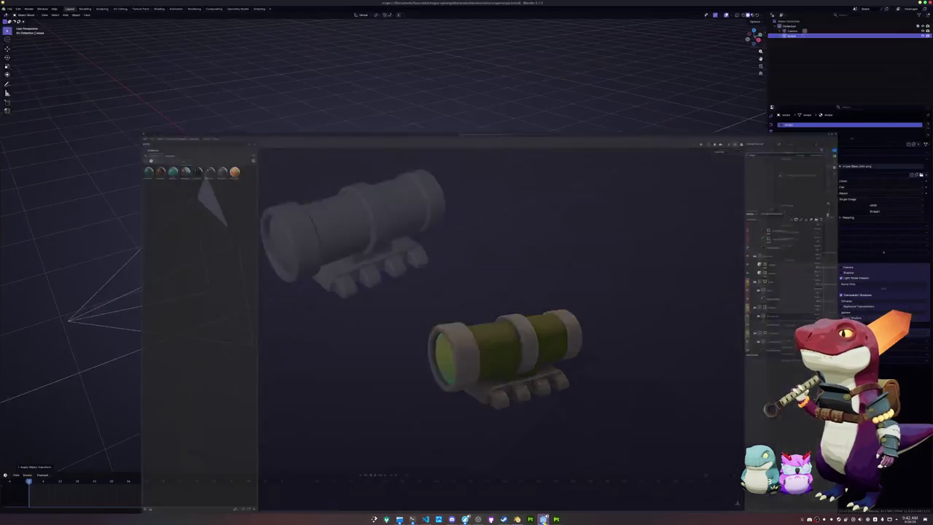
left_click(546, 398)
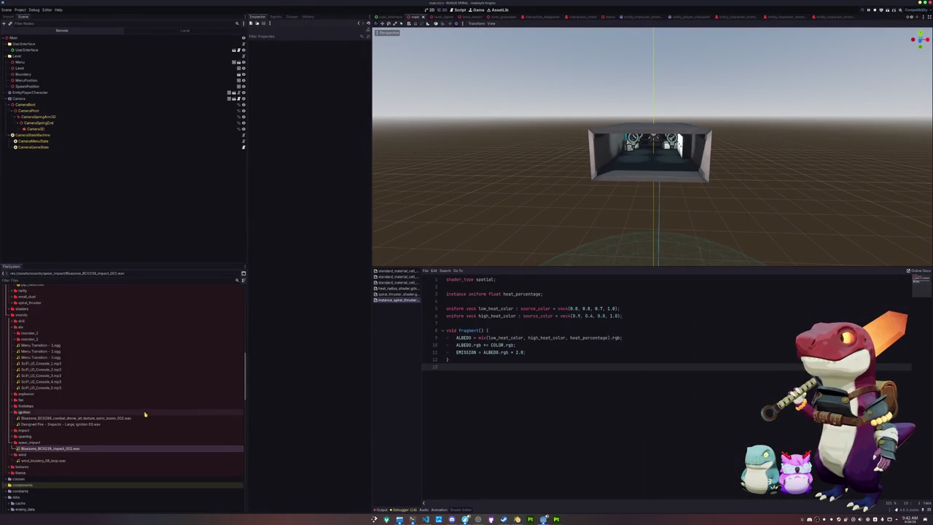
scroll(92, 414, "down", 5)
scroll(57, 414, "up", 15)
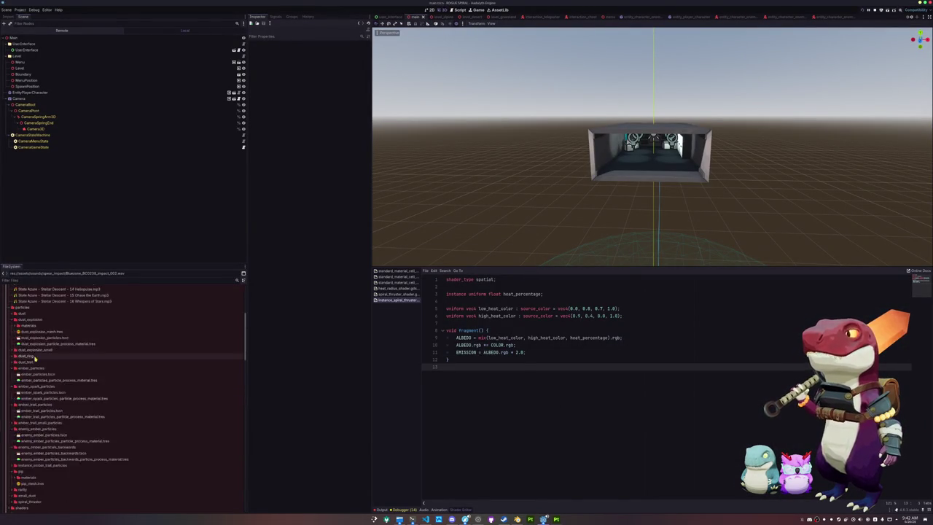
left_click(22, 342)
left_click(10, 342)
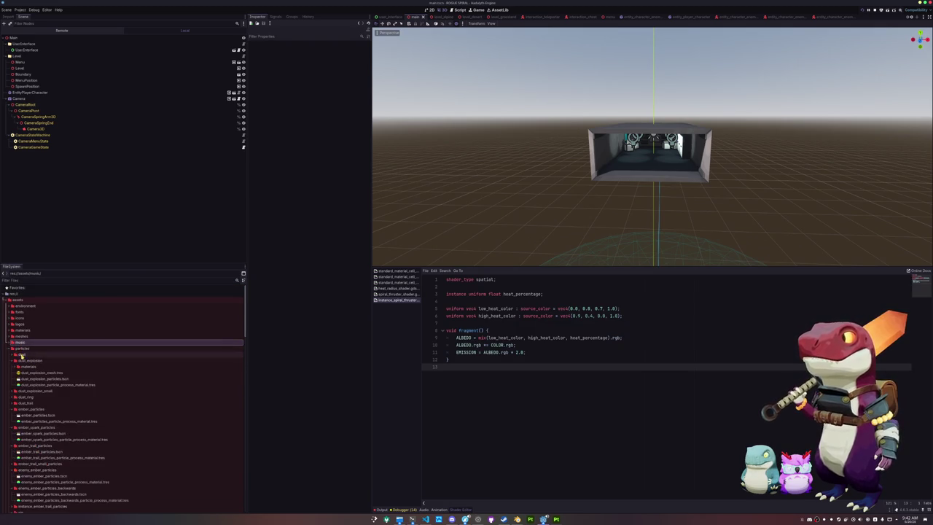
left_click(22, 349)
left_click(12, 360)
double_click(23, 361)
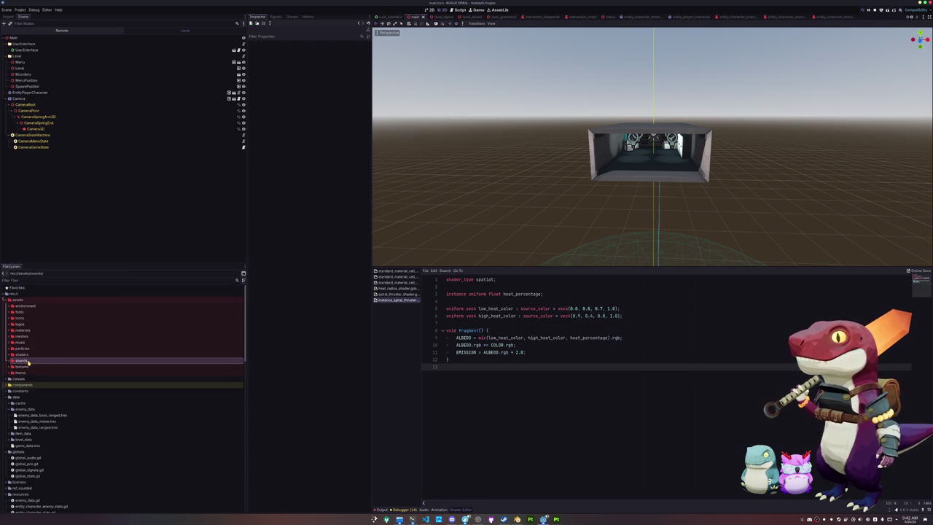
double_click(24, 318)
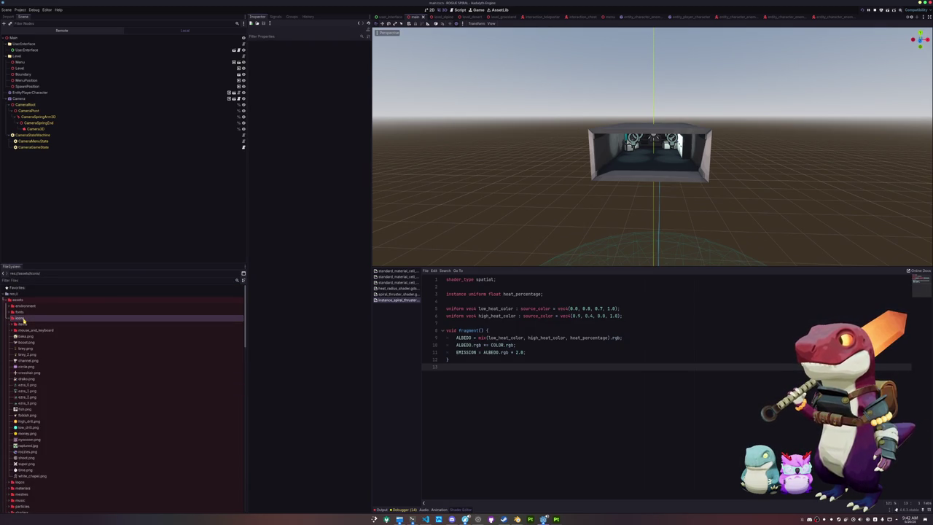
double_click(23, 319)
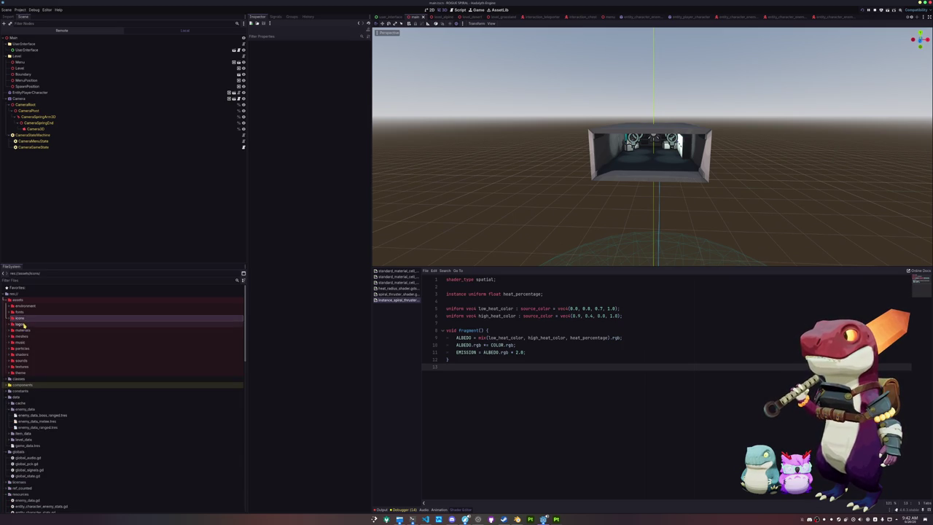
- Expand assets > meshes > items and bring up the scope folder's actions
double_click(24, 336)
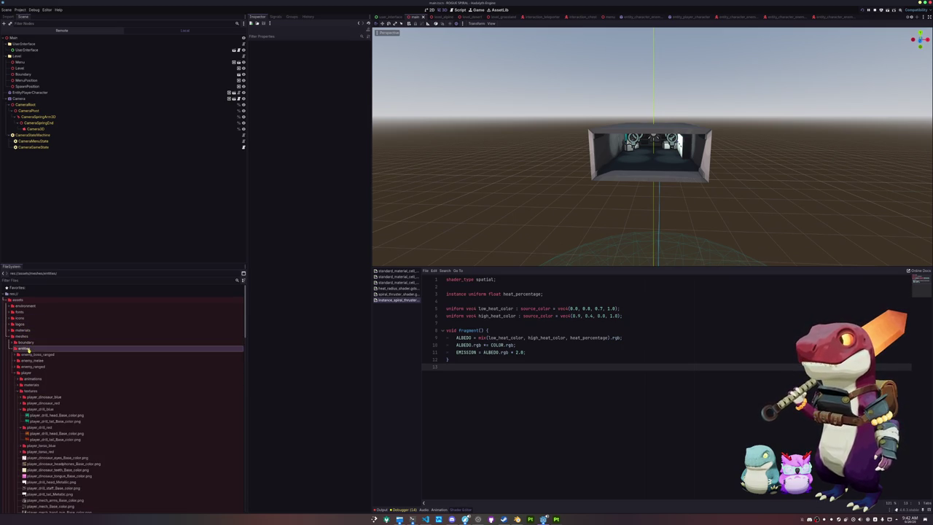
left_click(28, 355)
double_click(29, 358)
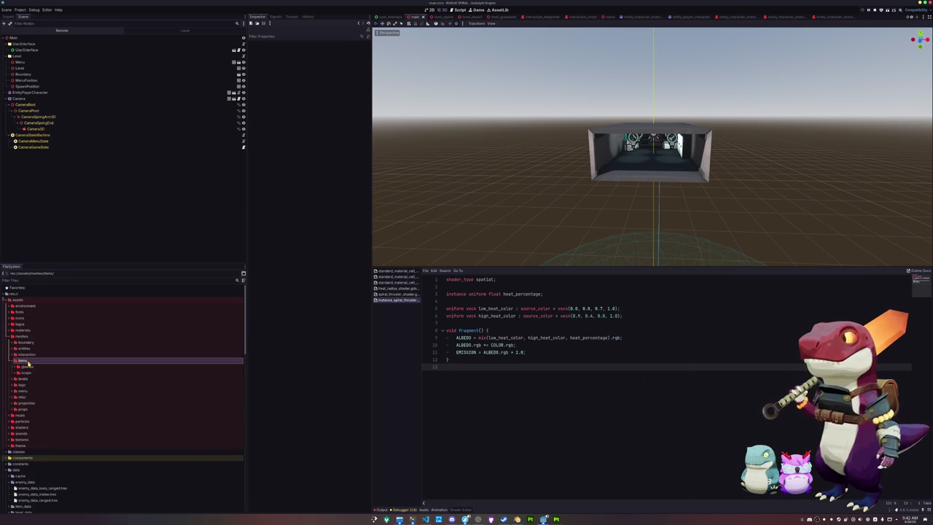
scroll(30, 349, "down", 1)
double_click(27, 333)
left_click(31, 345)
double_click(32, 345)
right_click(31, 346)
- Create a 'materials' folder inside the scope mesh folder
mouse_move(80, 348)
left_click(111, 349)
type("materials")
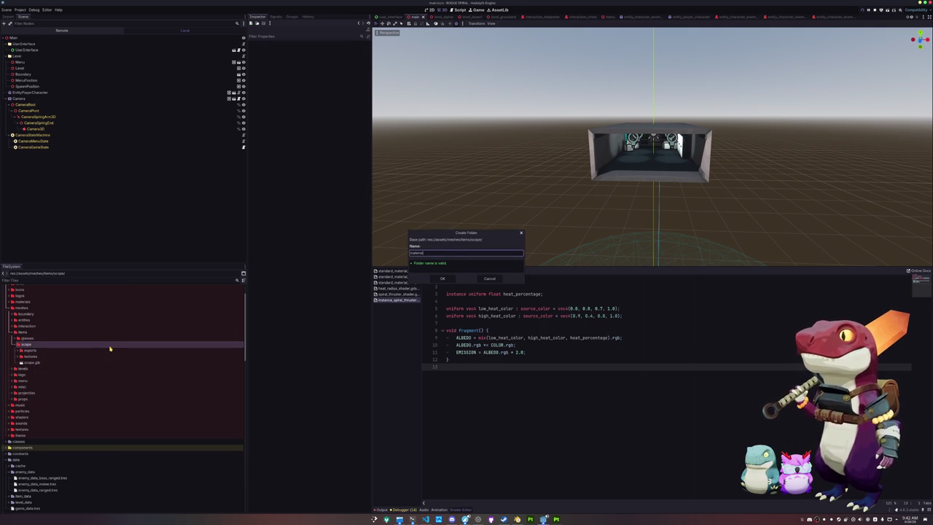
key("Return")
left_click(53, 358)
left_click(17, 339)
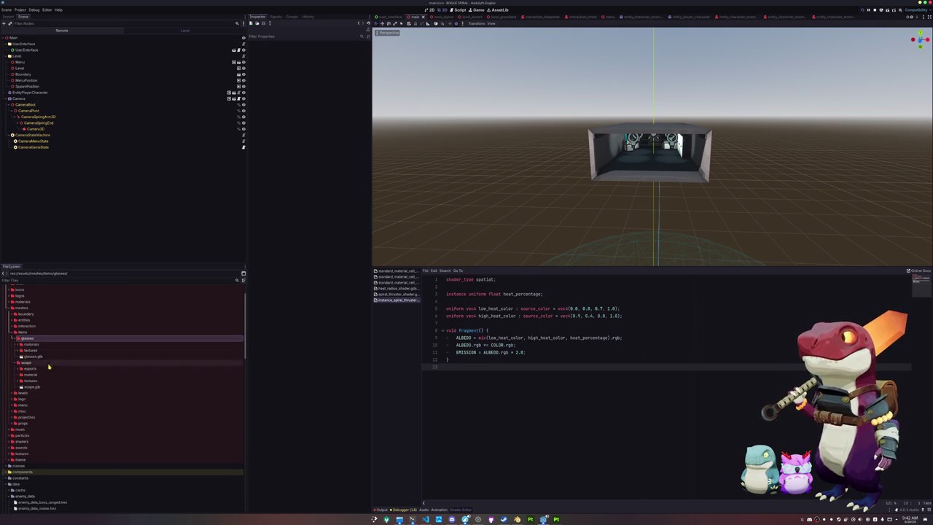
type("s")
key("Return")
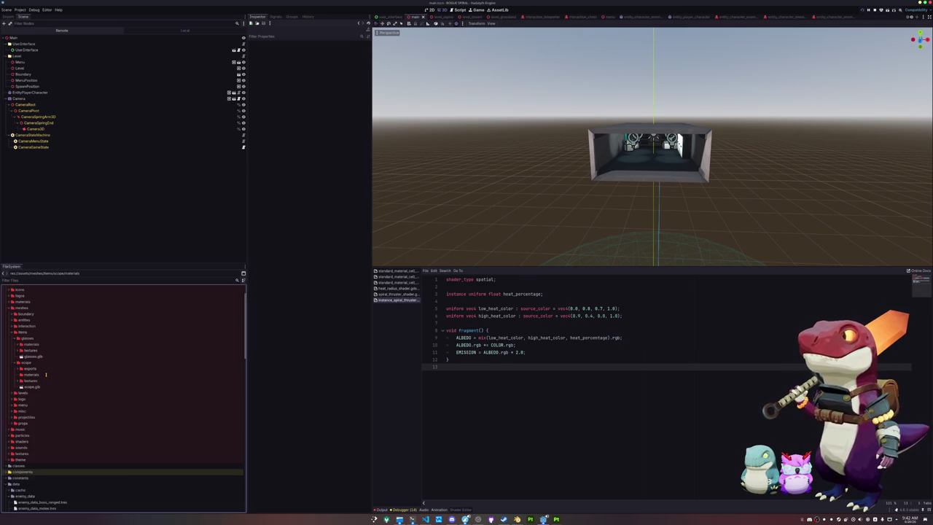
- Create a new ShaderMaterial resource saved as scope_shader_material.tres in materials
right_click(38, 376)
mouse_move(88, 379)
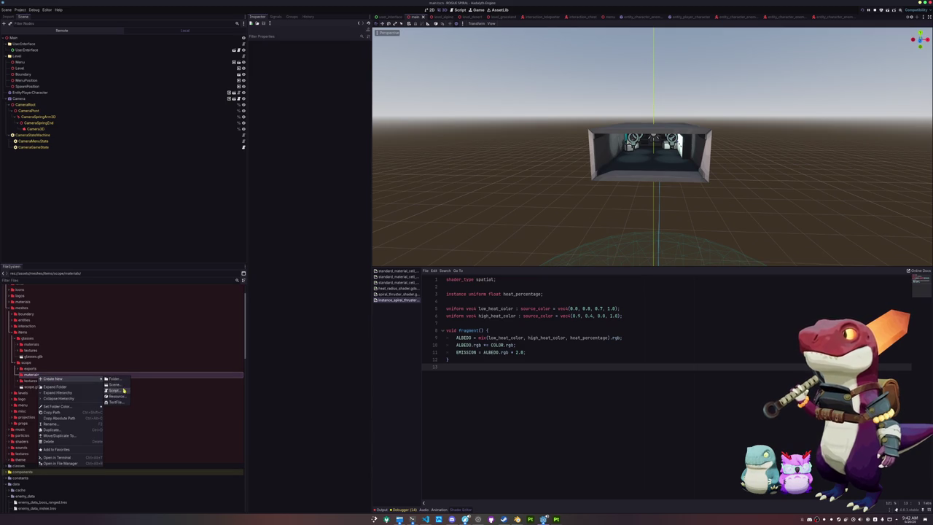
left_click(117, 396)
left_click(375, 264)
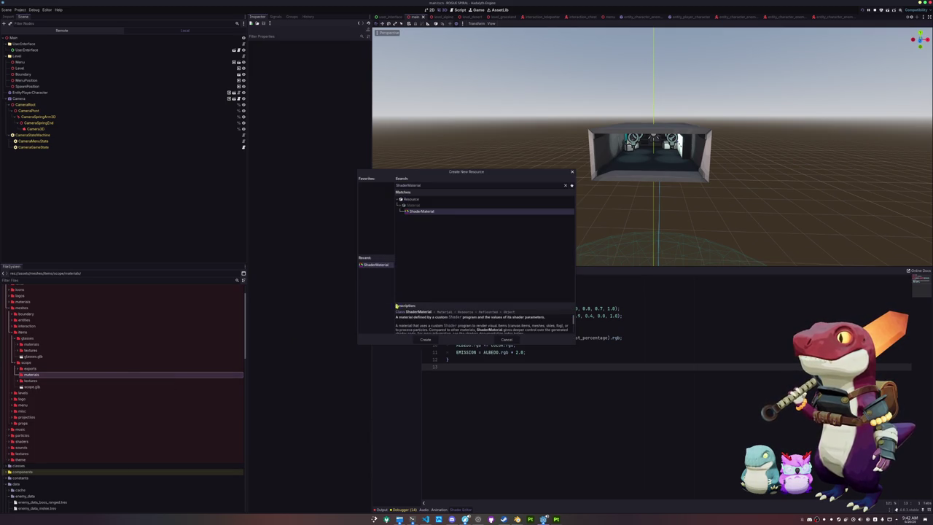
left_click(425, 340)
type("scope_shader_material.tres")
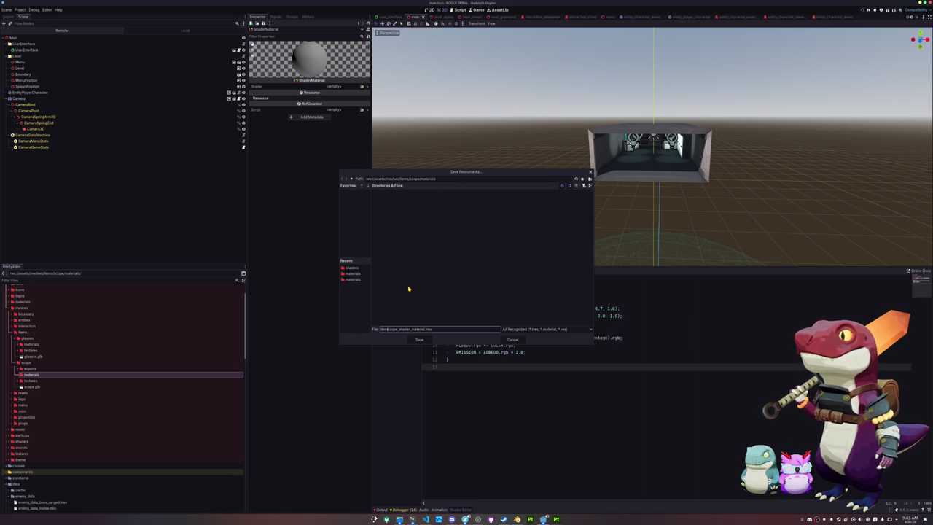
key("Return")
- Open scope_shader_material.tres in the Inspector and bring up its Shader field
left_click(45, 382)
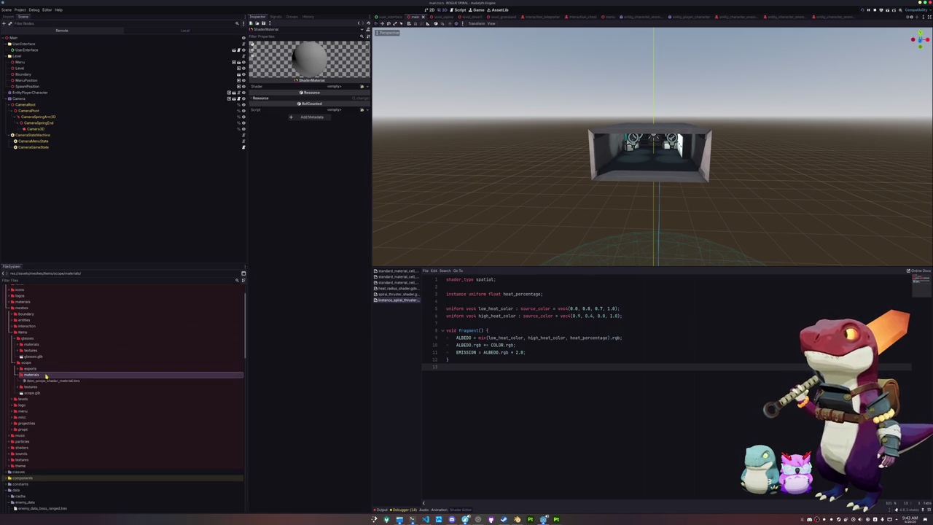
left_click(31, 344)
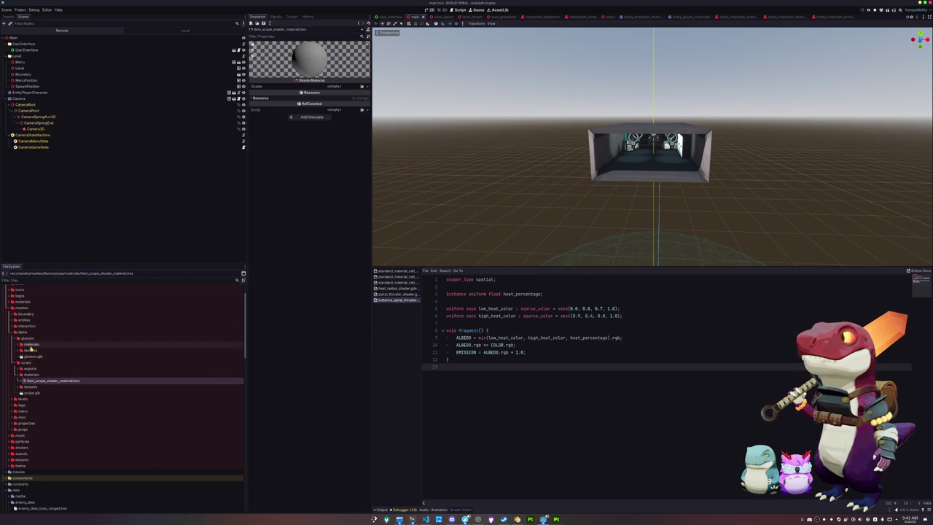
left_click(58, 381)
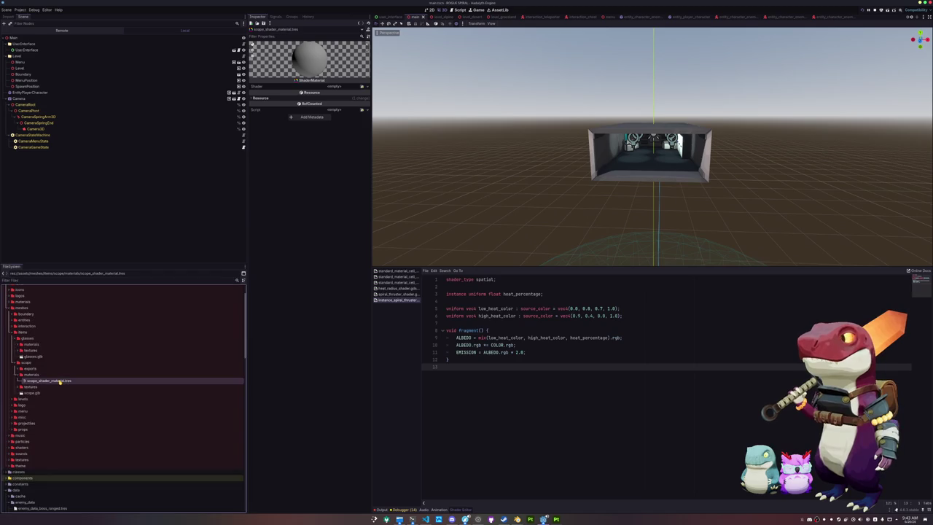
left_click(361, 86)
left_click(362, 99)
- Assign the standard_material_cell shader and the scope.png albedo texture to the material
type("shader")
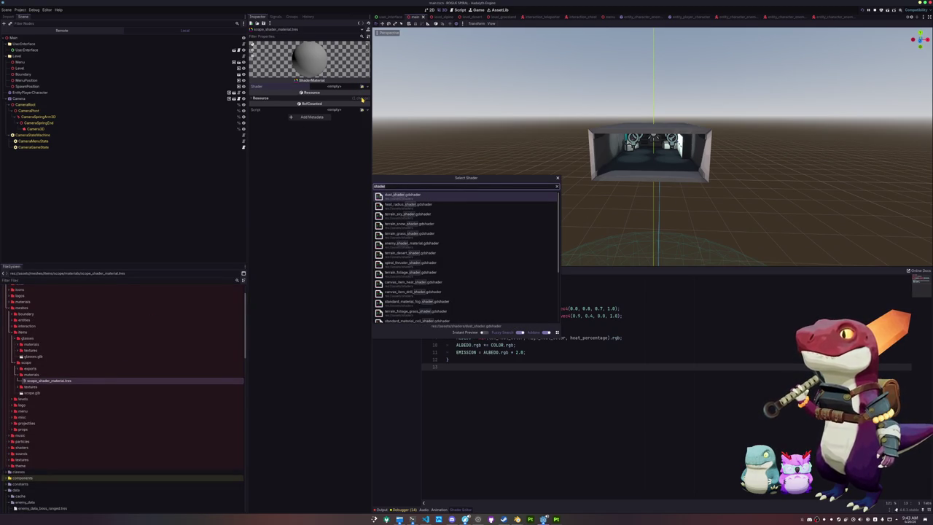
type("cell")
key("Return")
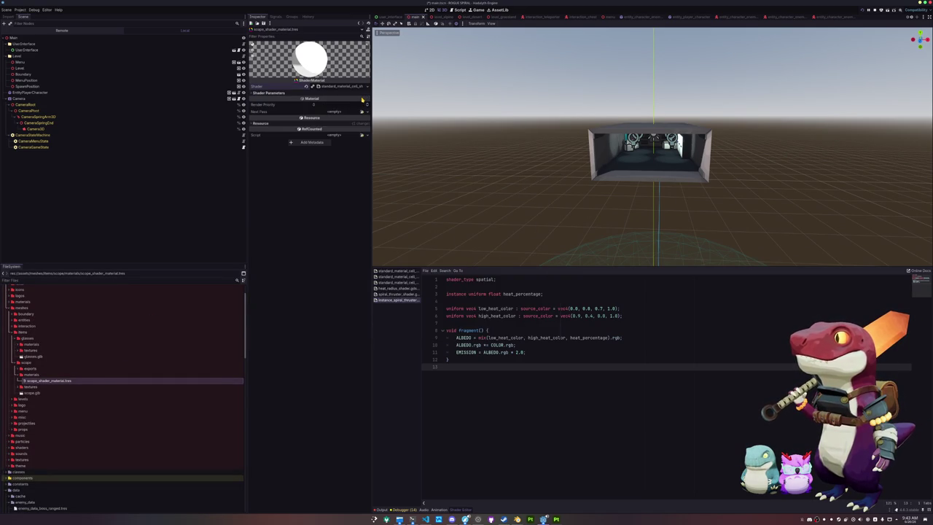
left_click(362, 99)
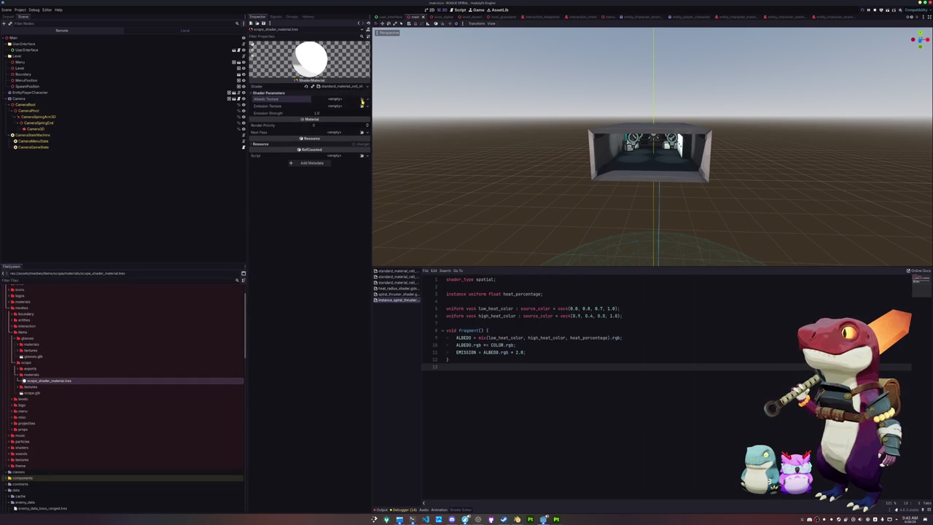
left_click(350, 131)
type("scope")
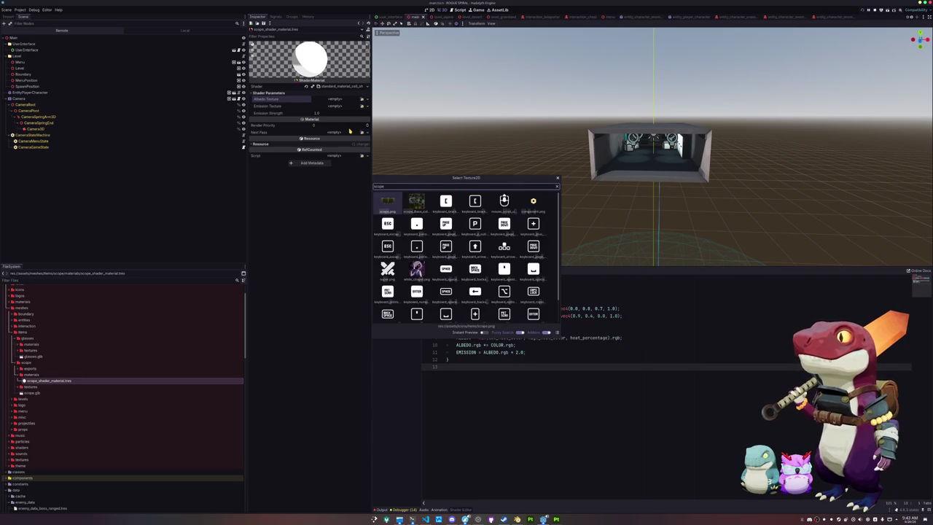
key("Return")
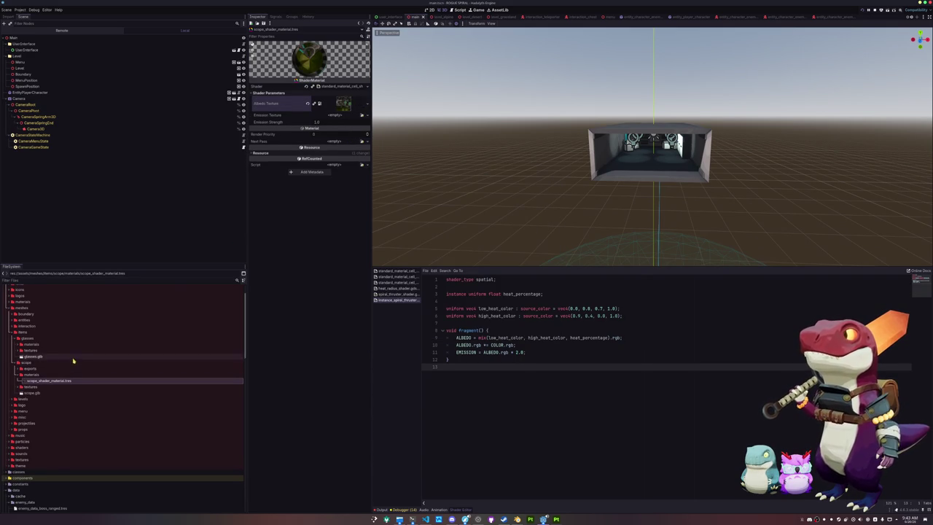
- Collapse the user_interface, projectile, level and entity folders in FileSystem
scroll(51, 393, "down", 10)
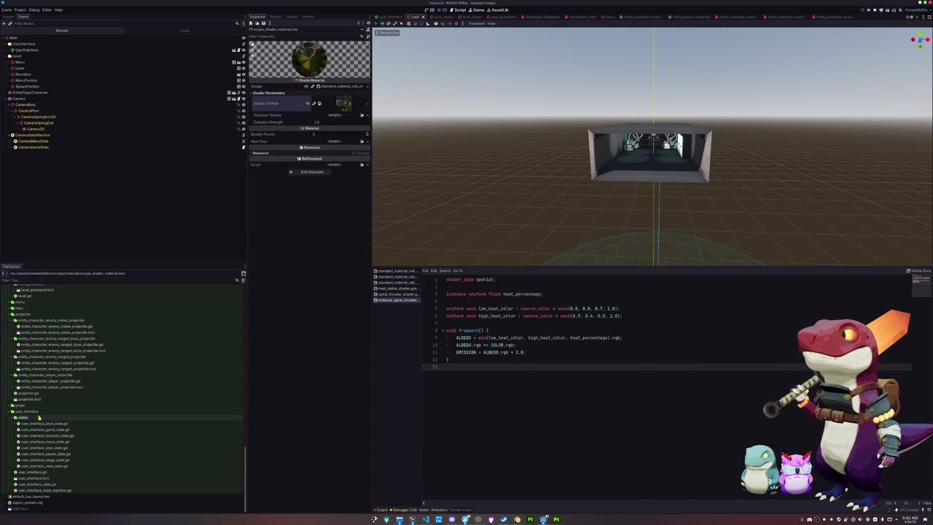
double_click(38, 418)
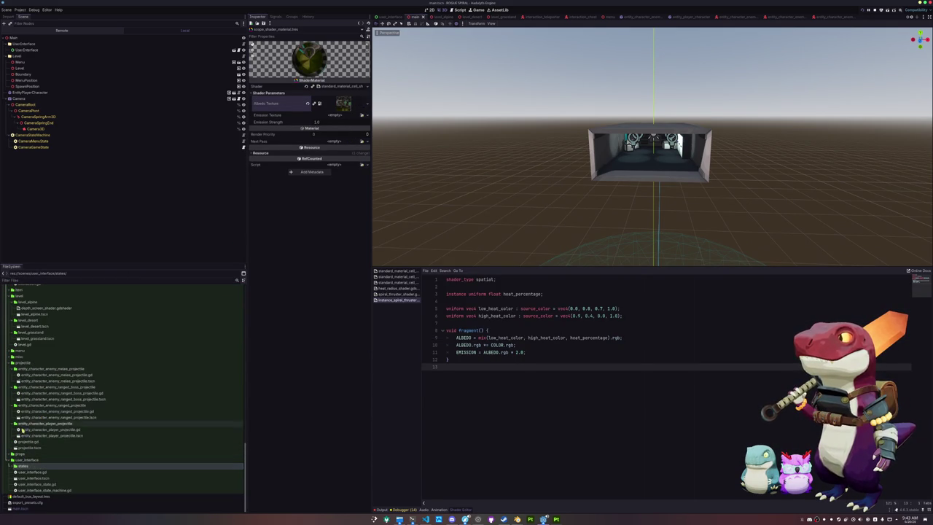
double_click(25, 460)
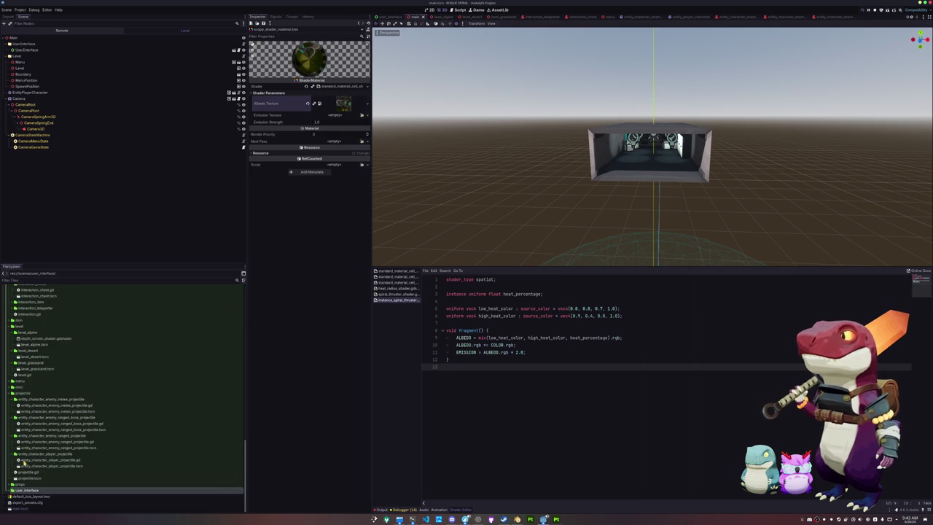
double_click(26, 393)
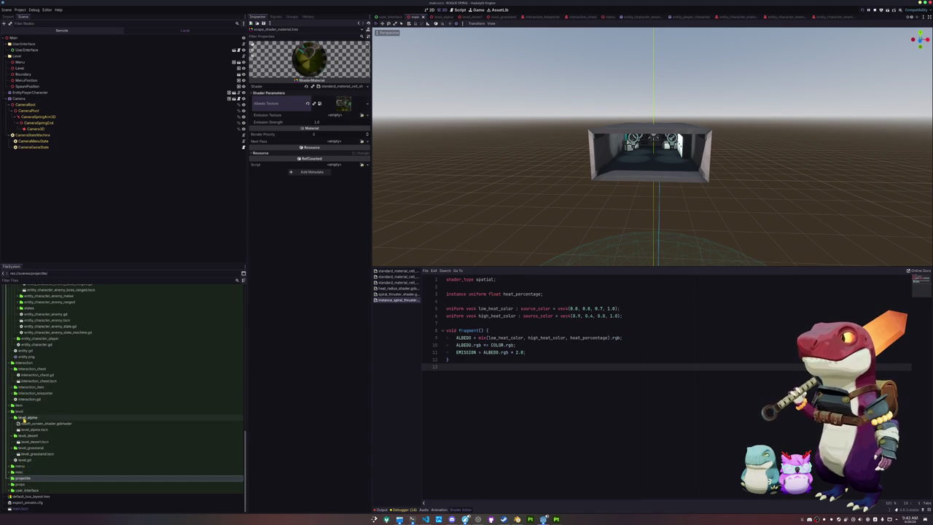
double_click(20, 411)
double_click(20, 454)
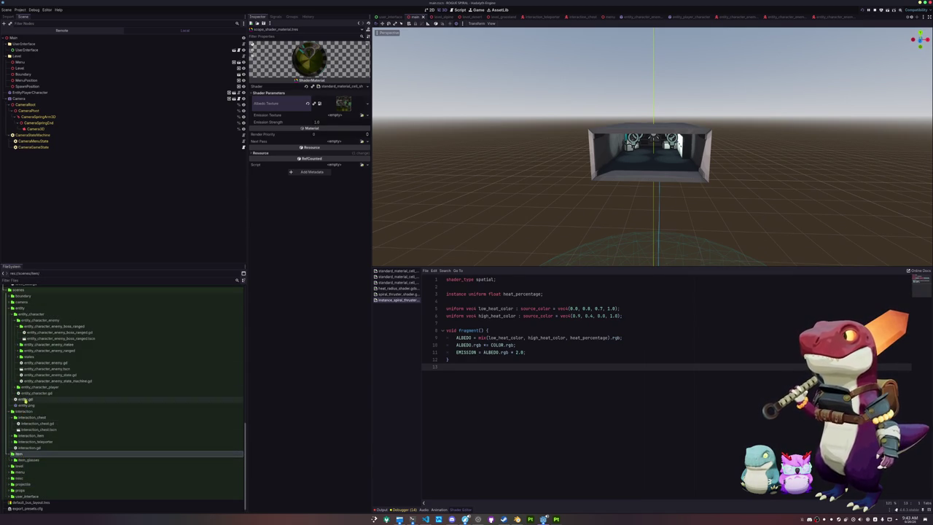
- Duplicate the item_glasses folder as item_scope
double_click(16, 309)
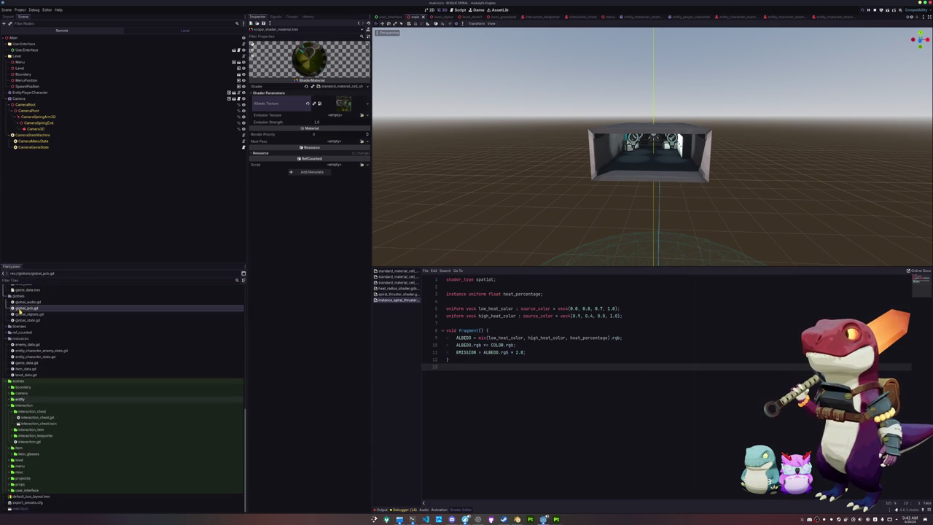
double_click(20, 406)
left_click(26, 453)
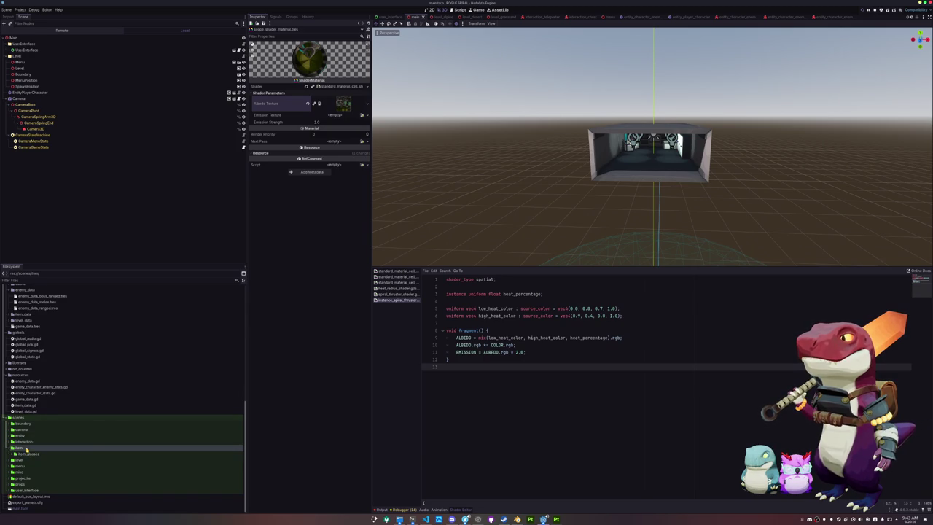
key("ctrl+d")
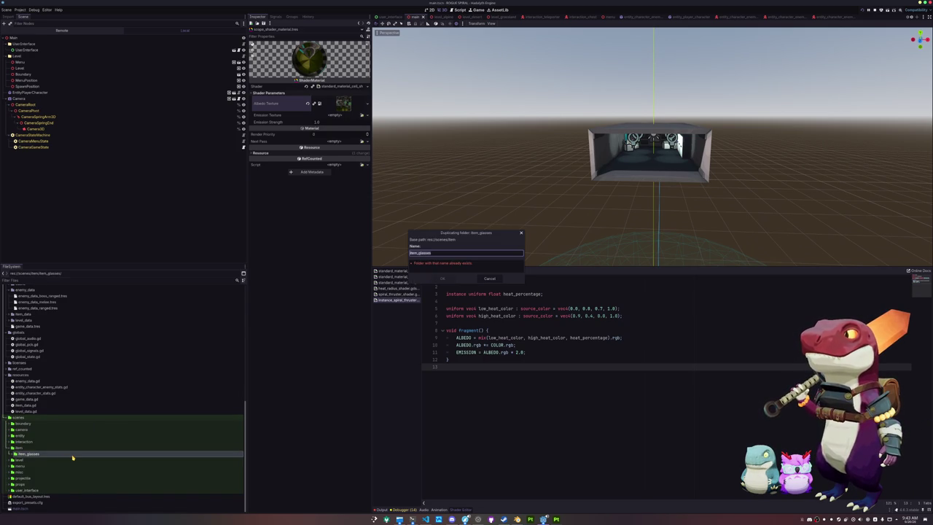
type("s")
key("Return")
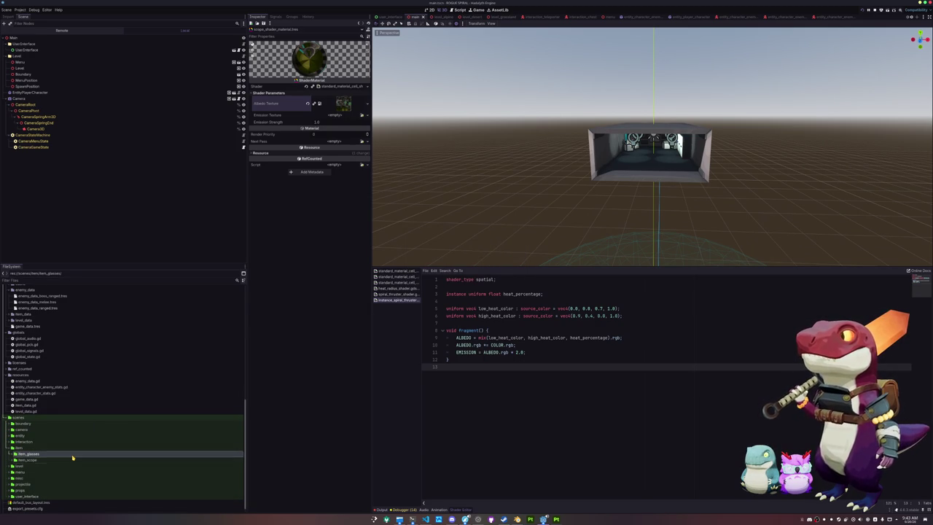
- Rename the copied scene to item_scope.tscn and open it
left_click(52, 466)
key("F2")
key("Return")
double_click(50, 467)
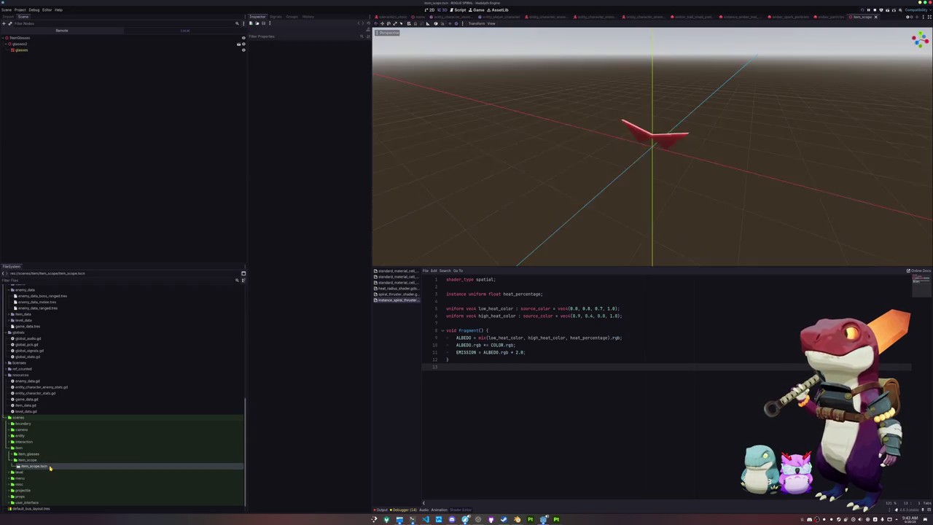
- Rename the root node to ItemScope and save the scene
left_click(29, 37)
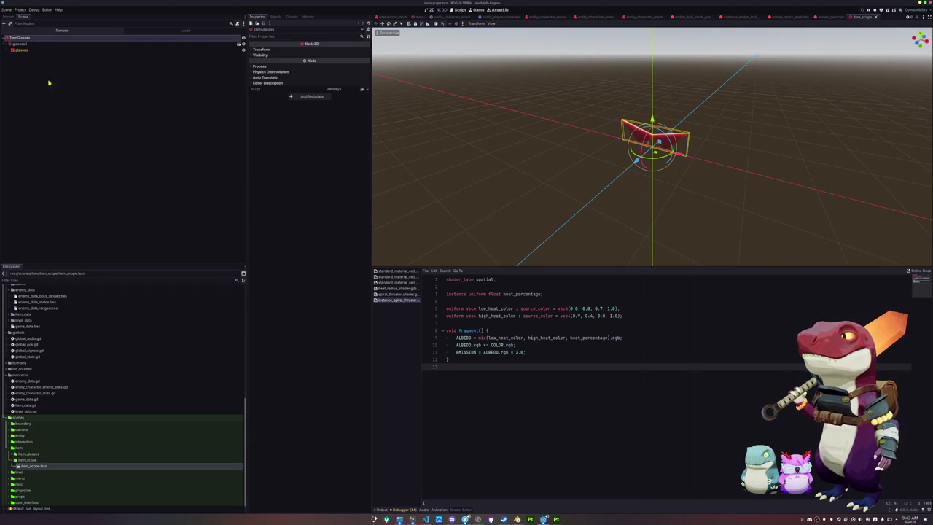
type("Scop")
key("Return")
key("ctrl+s")
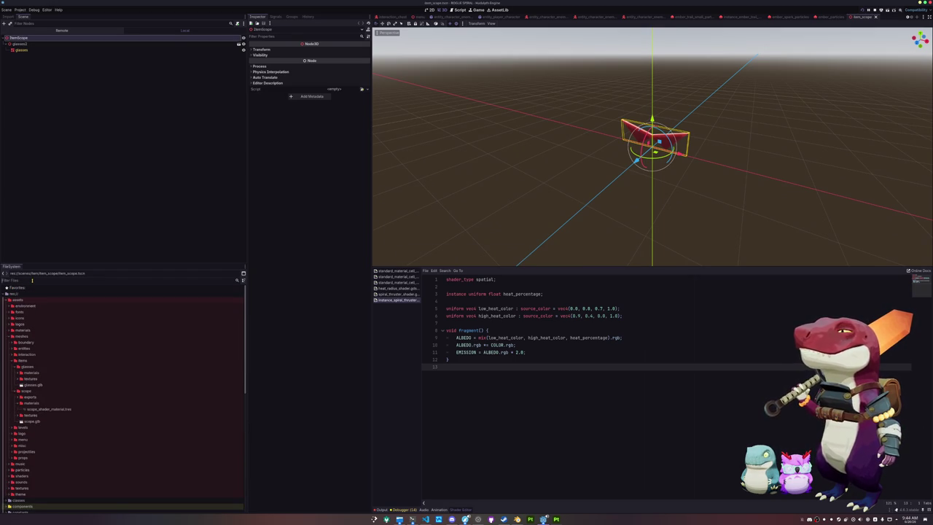
- Add scope.glb under ItemScope as scope2 with editable children
left_click(32, 280)
type("scope")
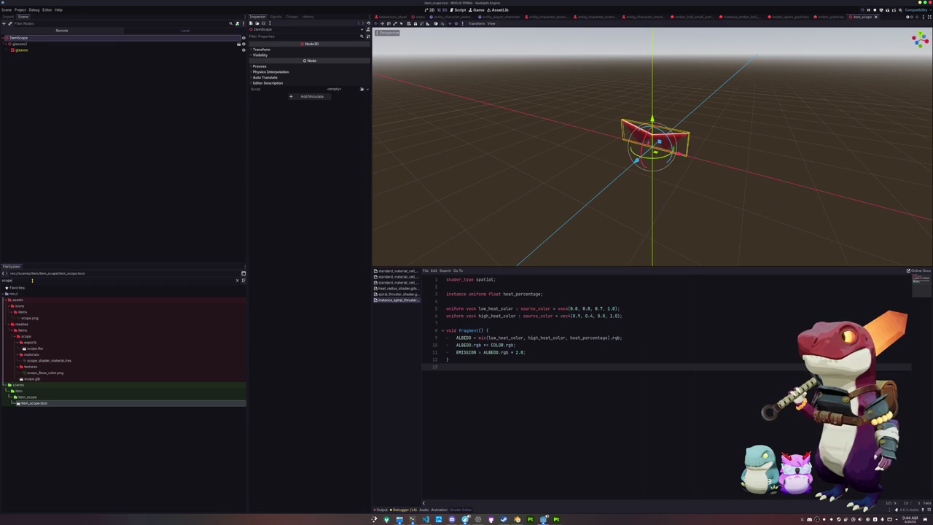
mouse_move(32, 379)
left_mouse_down()
mouse_move(73, 77)
mouse_move(25, 40)
left_mouse_up()
right_click(25, 56)
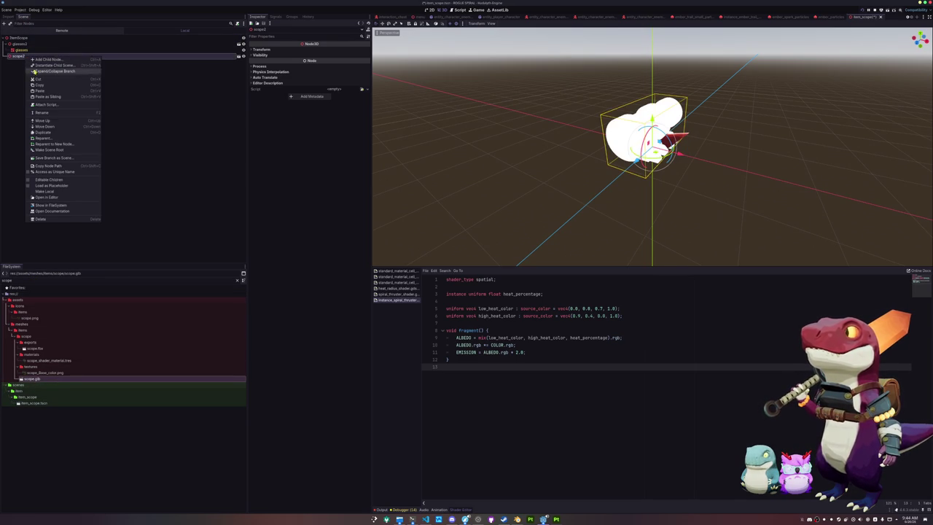
left_click(46, 179)
- Rotate the scope model -90° and scale it to 0.5
key("s")
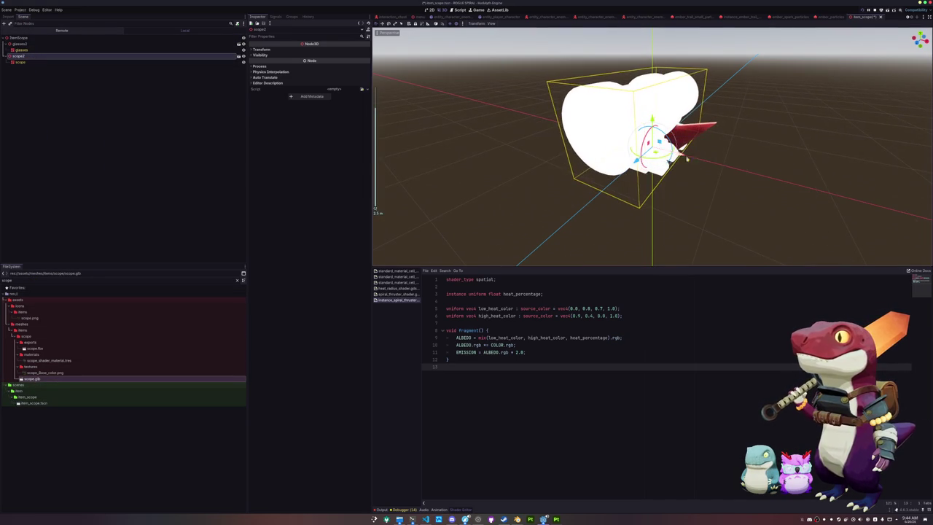
key("r")
key("Return")
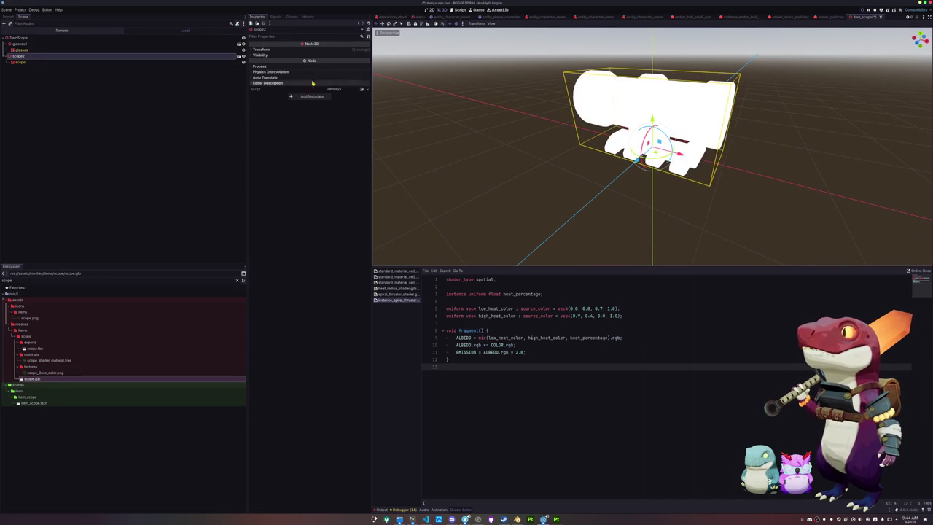
left_click(261, 49)
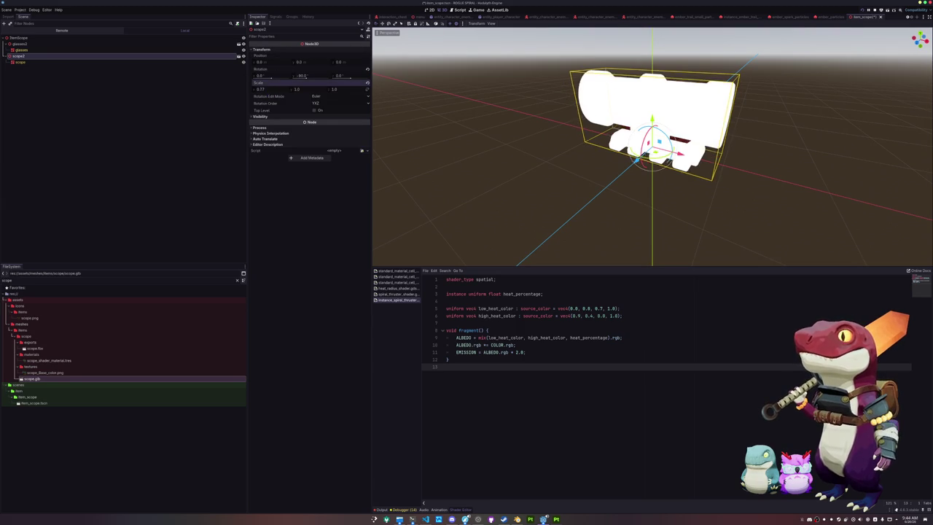
mouse_move(283, 92)
left_mouse_down()
mouse_move(260, 92)
mouse_move(306, 94)
mouse_move(288, 94)
left_mouse_up()
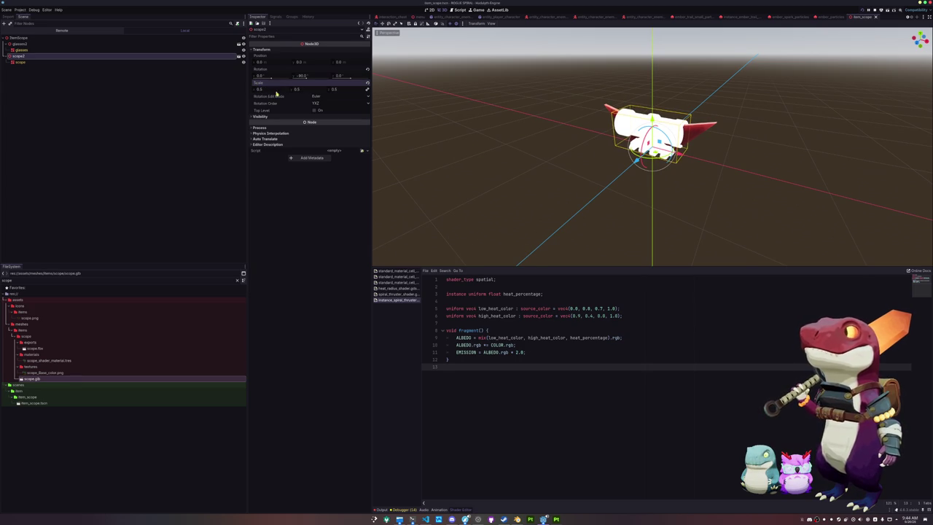
left_click(19, 62)
- Set the scope mesh's Material Override to scope_shader_material
left_click(283, 82)
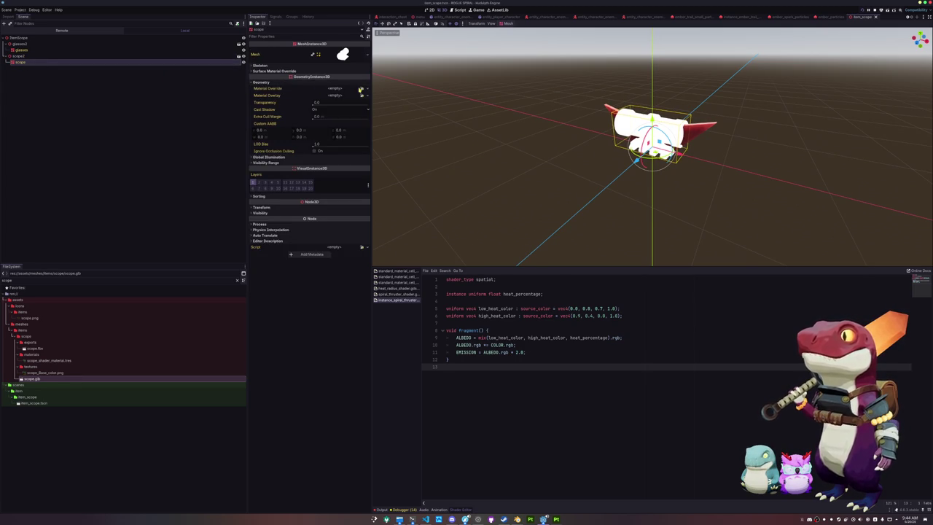
left_click(361, 88)
type("scope")
key("Return")
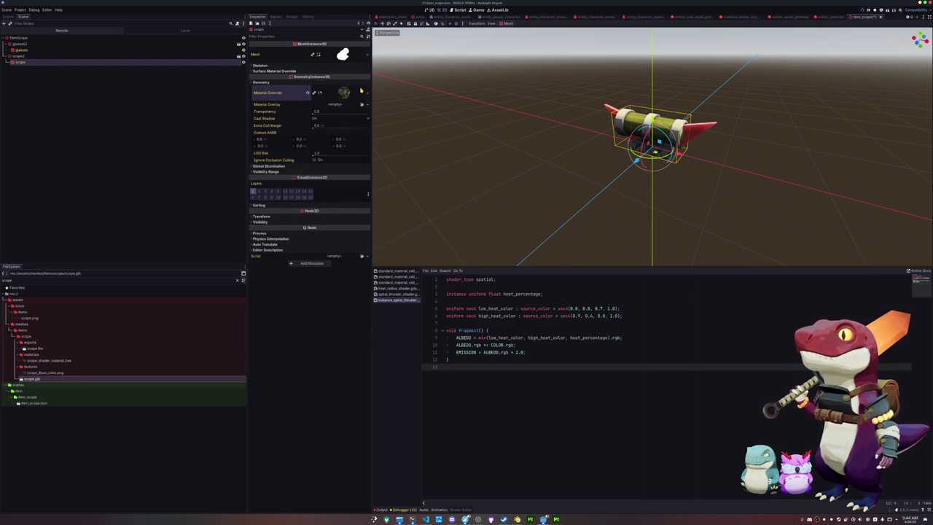
- Delete the leftover glasses2 node and clear the scope filter in FileSystem
left_click(29, 44)
key("Delete")
key("Return")
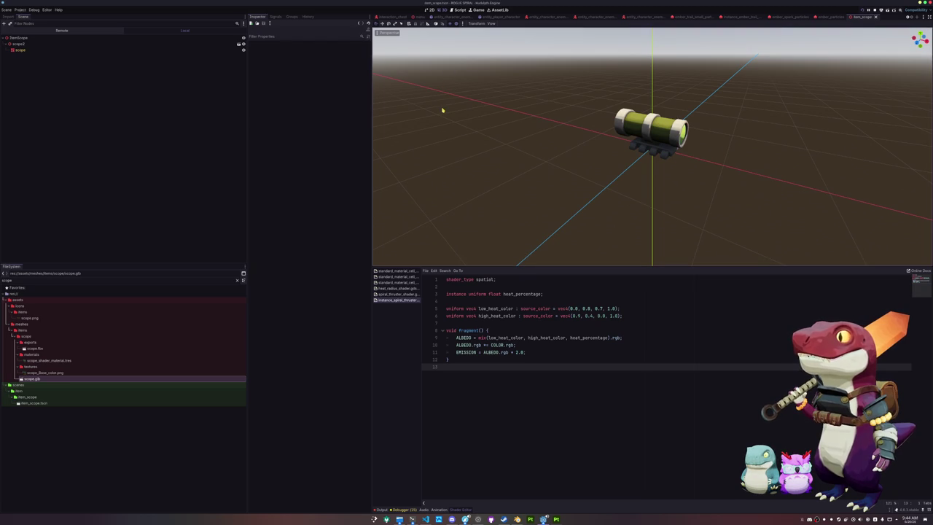
key("alt+shift+o")
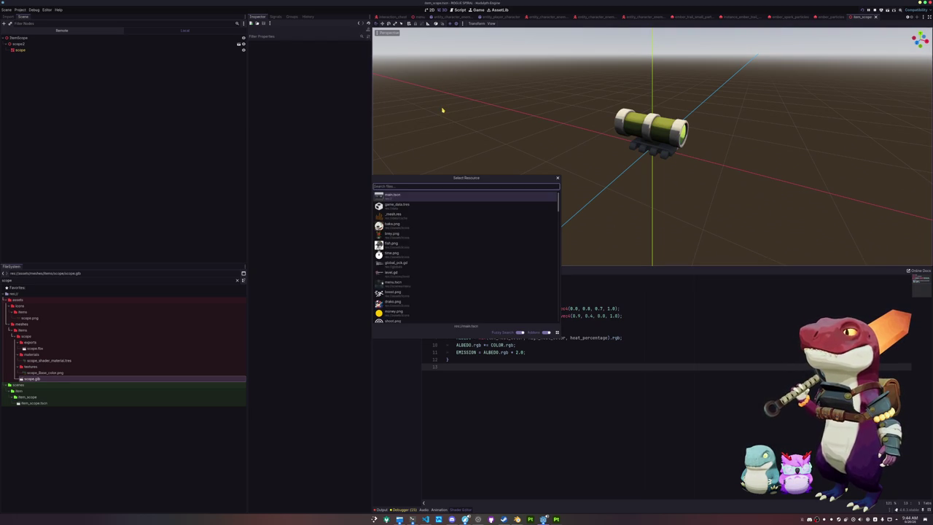
key("Escape")
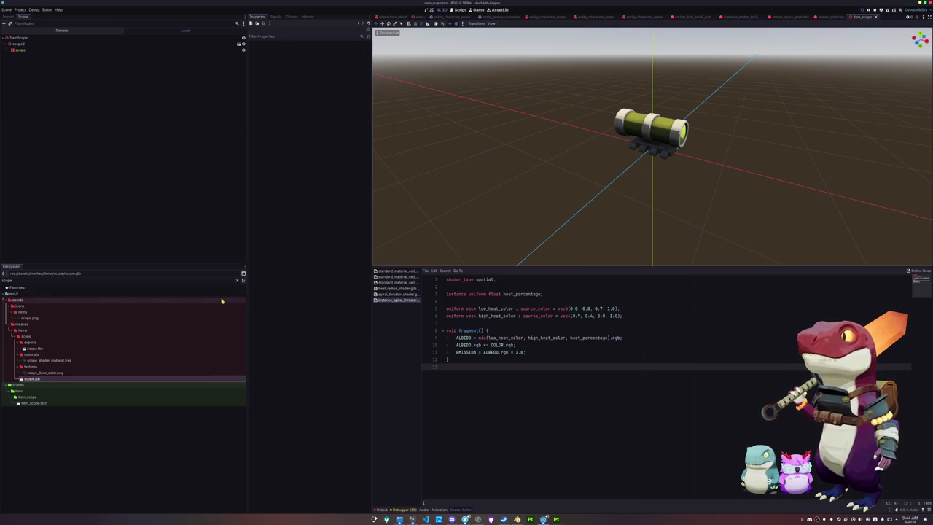
left_click(237, 281)
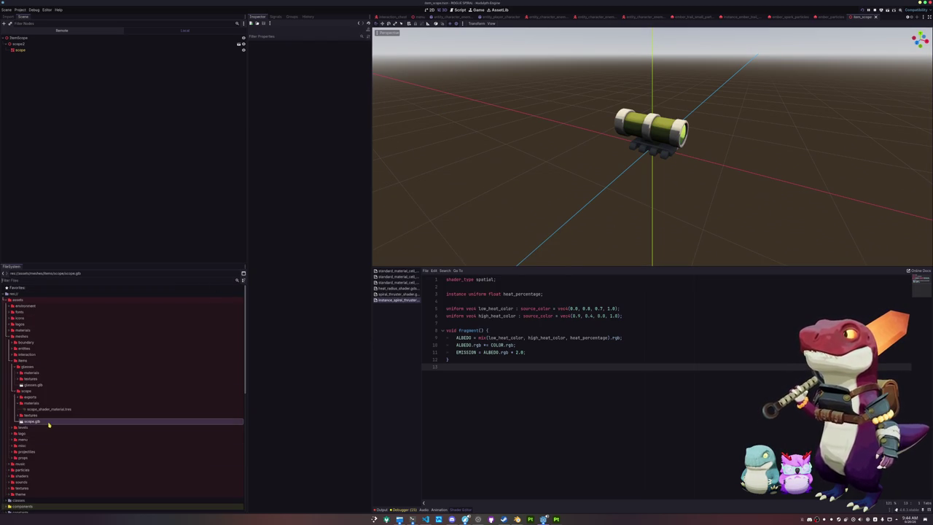
- Duplicate item_data_glasses.tres as item_data_scope.tres and open it
scroll(51, 423, "down", 3)
scroll(41, 419, "down", 3)
double_click(25, 388)
double_click(25, 395)
left_click(30, 401)
key("ctrl+d")
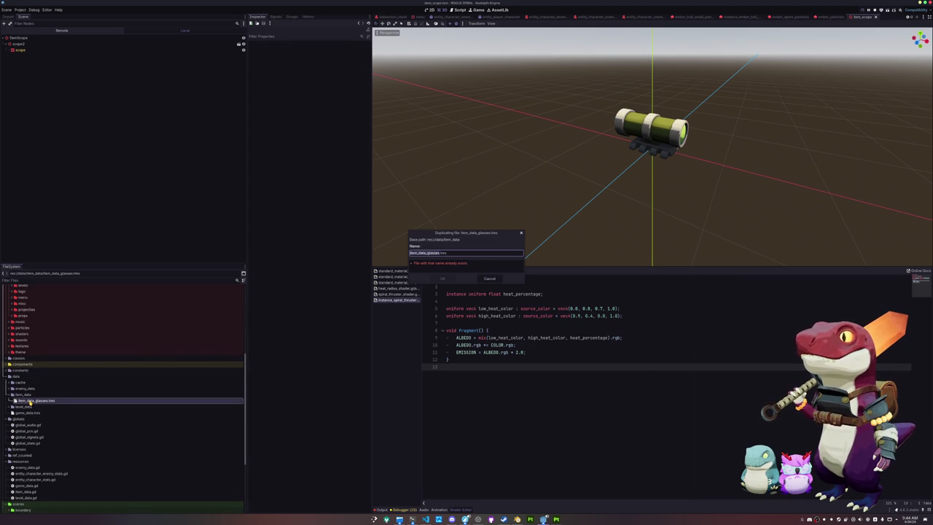
type("s")
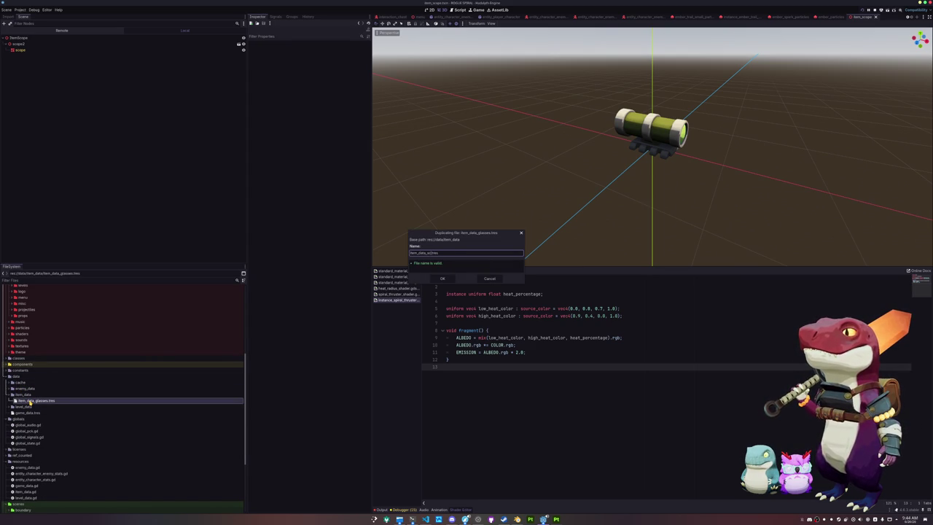
key("Return")
left_click(32, 406)
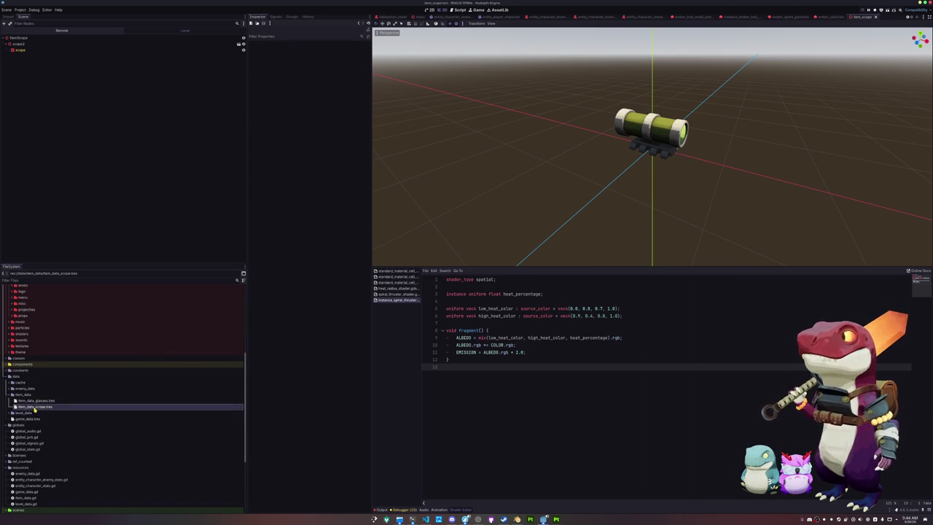
- Set the Scope item's icon to the scope texture
left_click(366, 55)
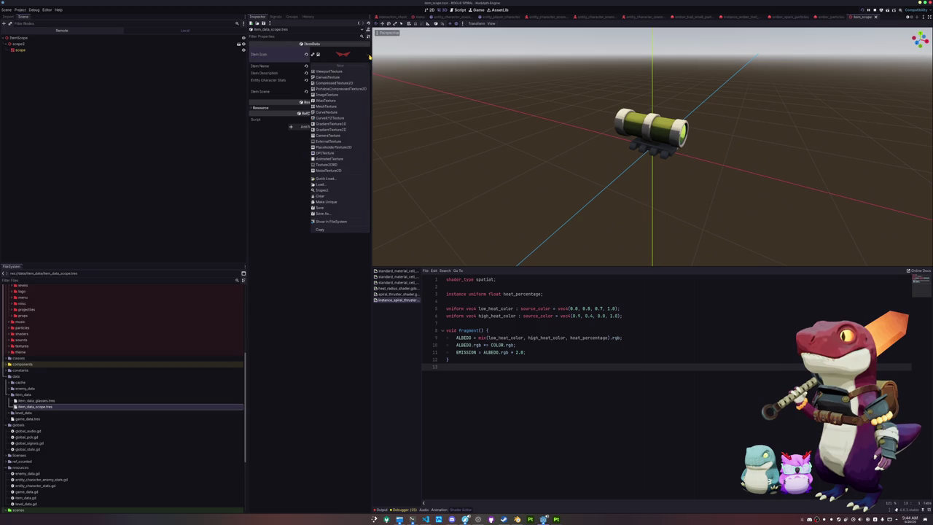
left_click(327, 183)
type("scope")
key("Return")
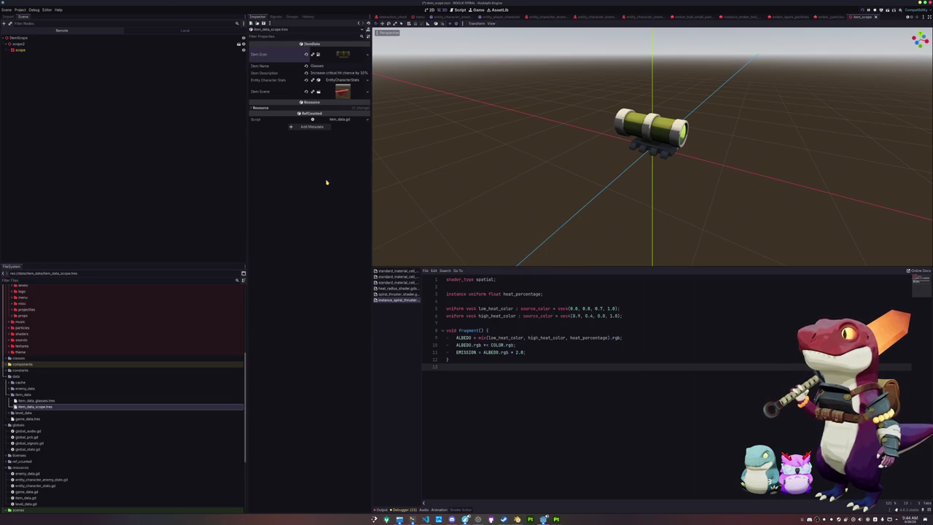
- Name the item Scope, describe it 'Increases critical hit damage', and set Attack Critical Mult 0.1
left_click(340, 65)
type("Scope")
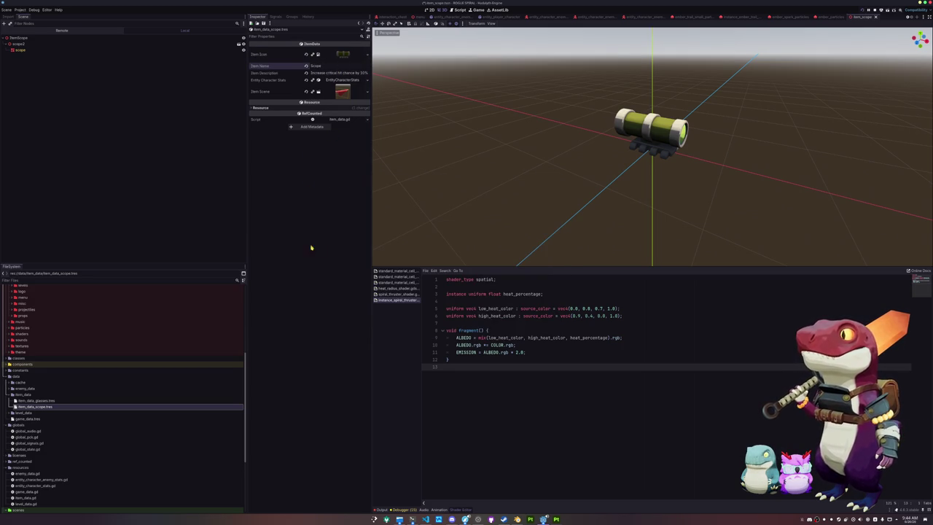
key("Tab")
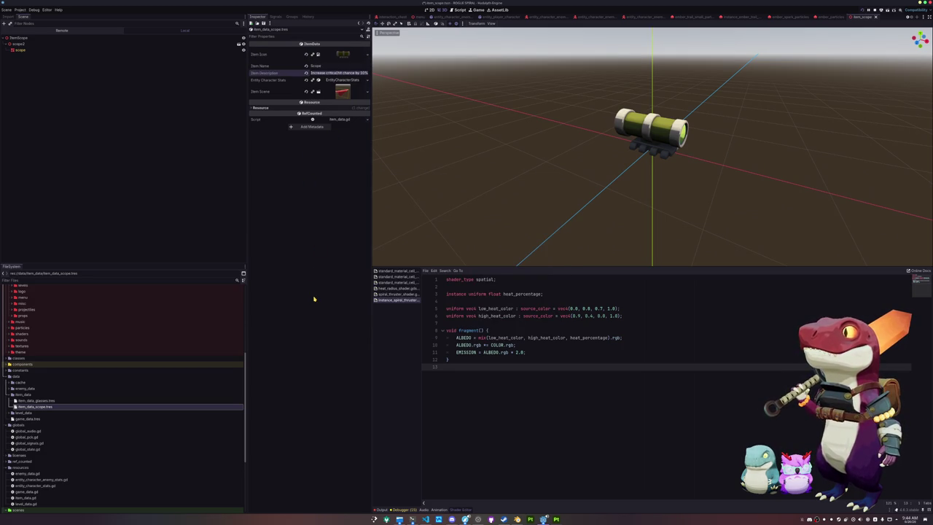
type("Ind")
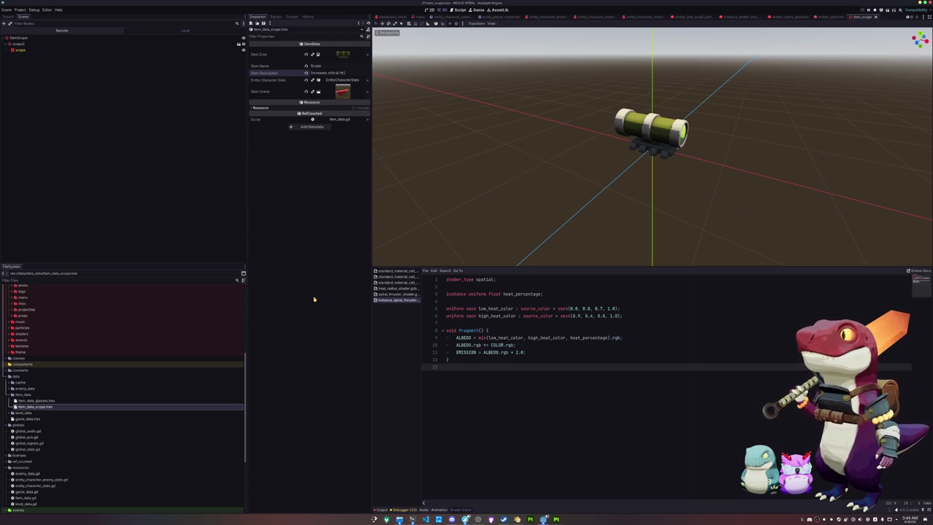
type("damage")
left_click(339, 80)
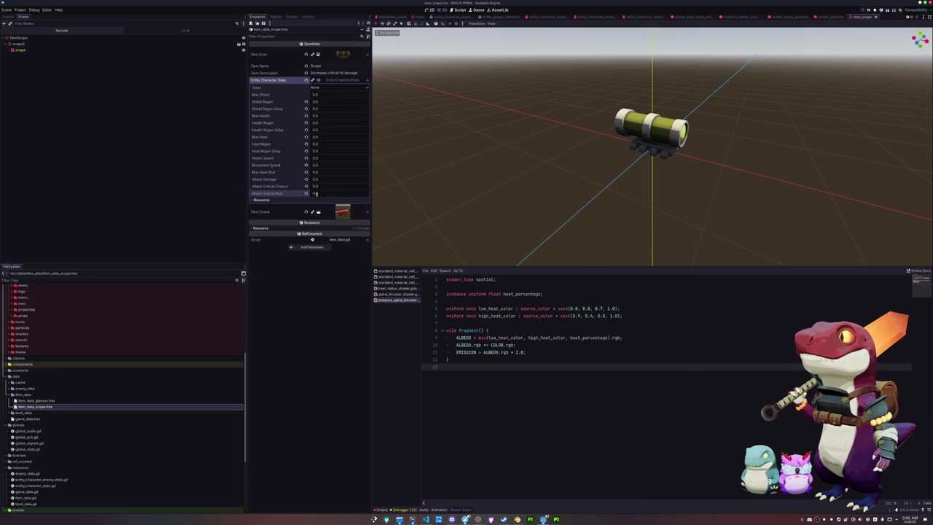
- Compare against the Glasses item's stats and check line 154 of the character script
left_click(56, 401)
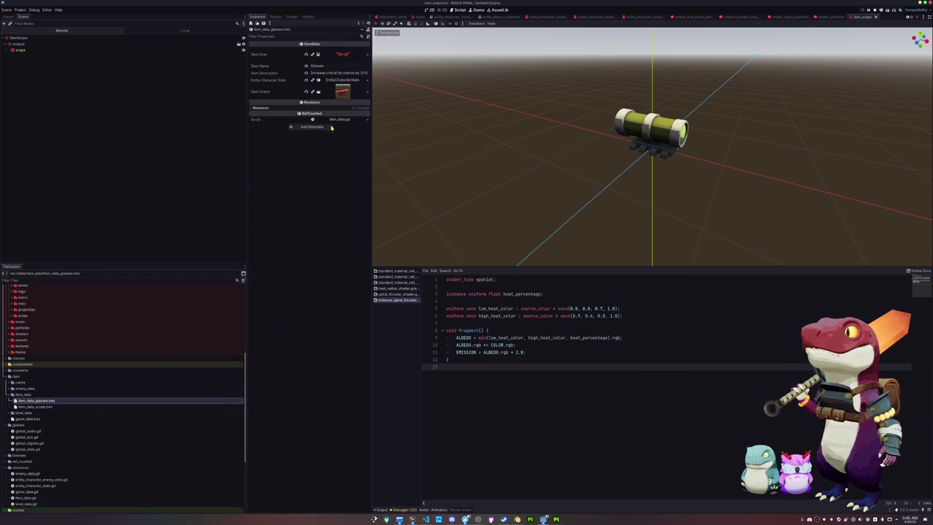
left_click(343, 80)
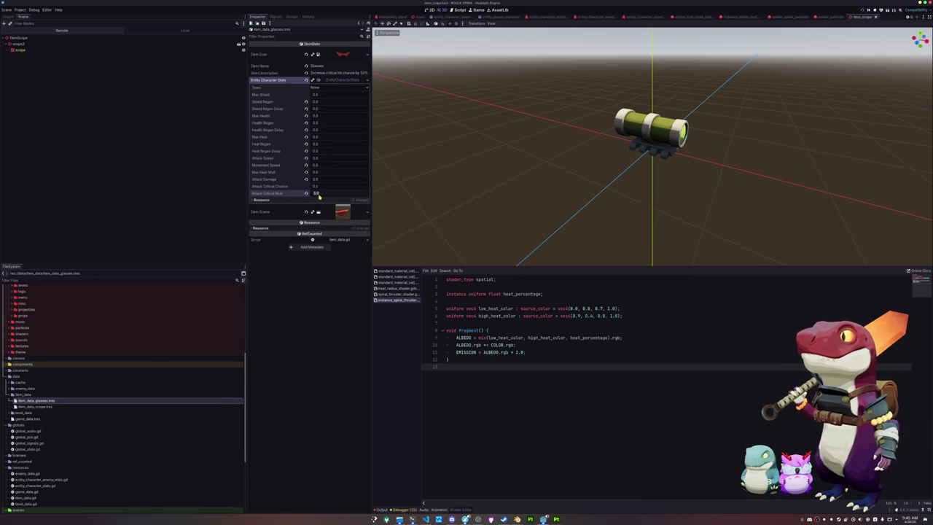
left_click(56, 413)
left_click(56, 406)
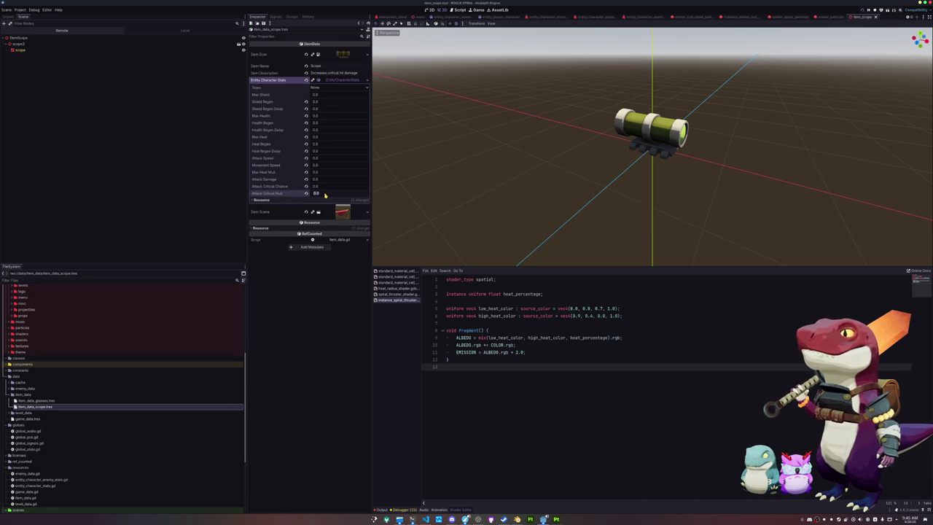
key("alt+Tab")
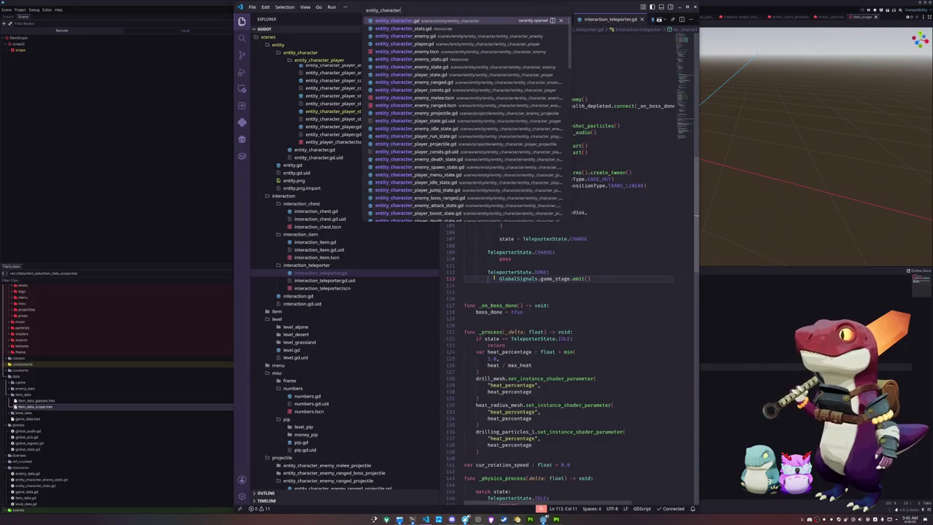
scroll(664, 158, "up", 15)
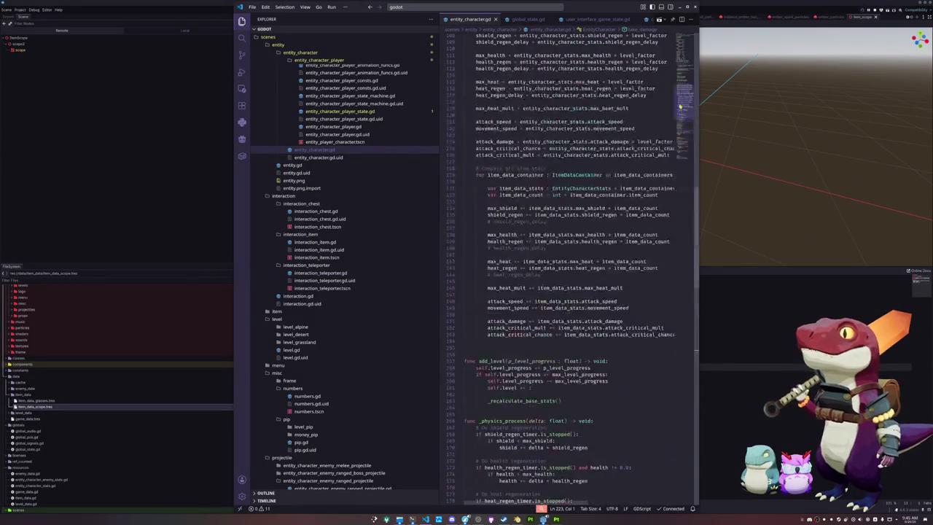
left_click(526, 341)
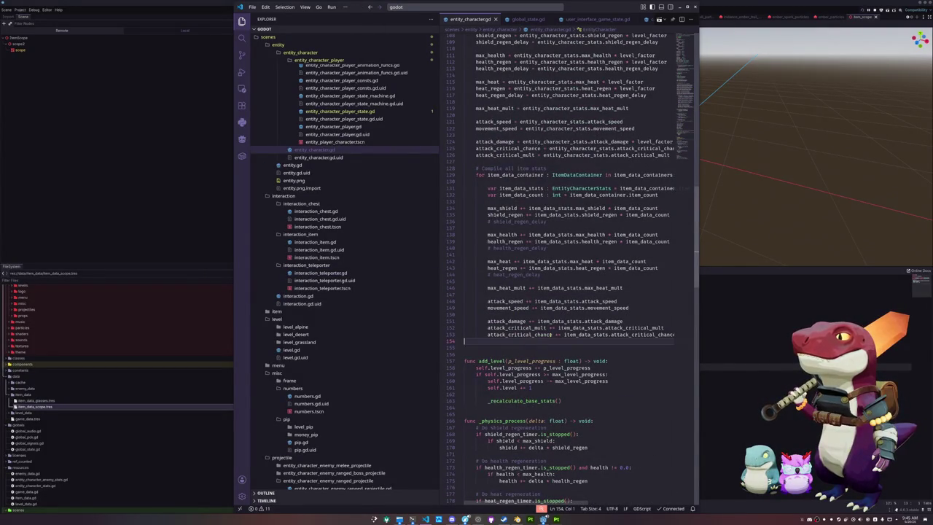
left_click(225, 219)
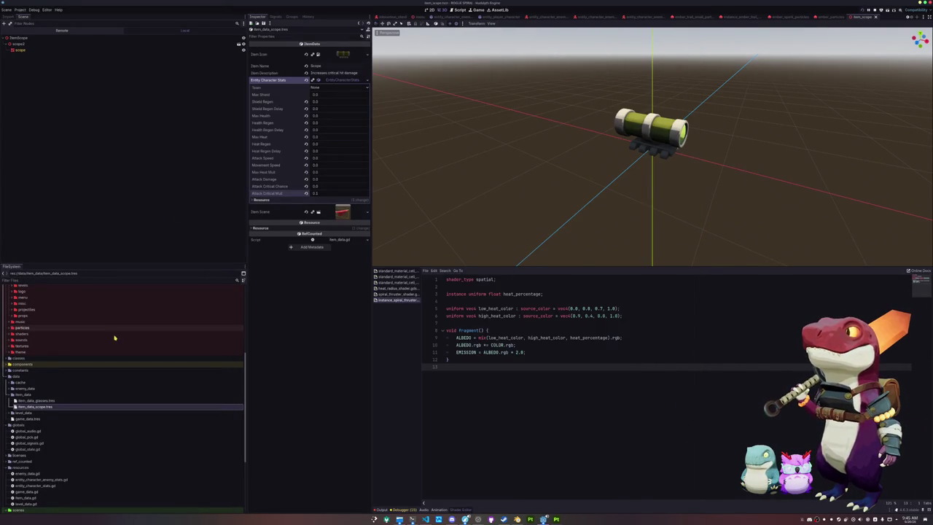
- Revert the Glasses item description and save the Glasses item data
left_click(46, 402)
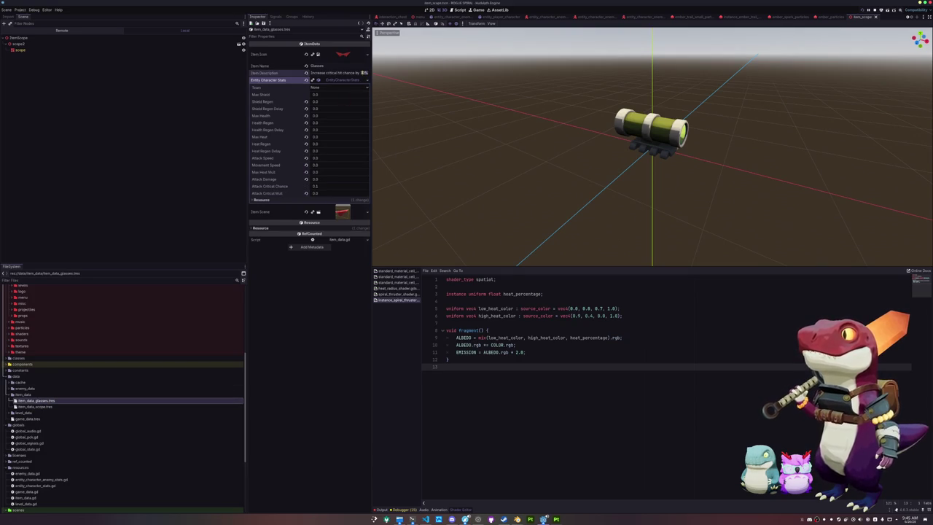
left_click(305, 72)
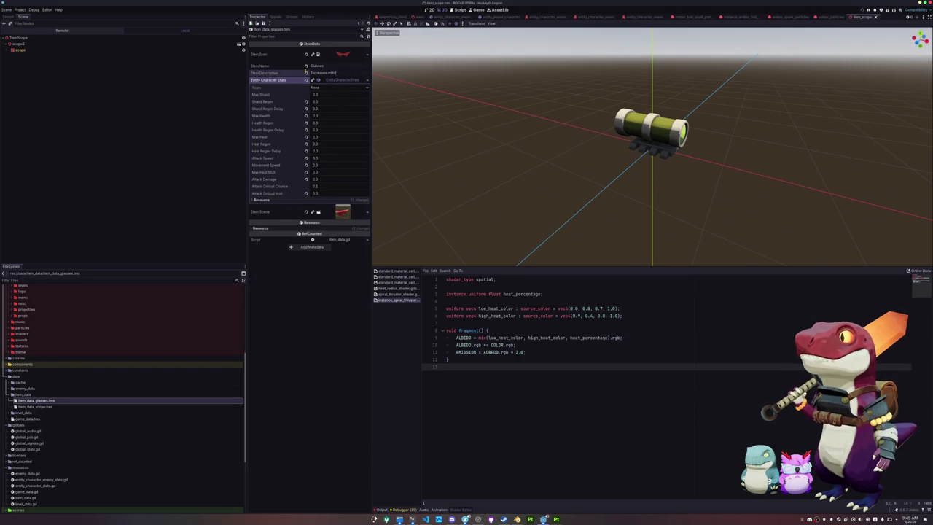
type("al hit chance")
key("ctrl+s")
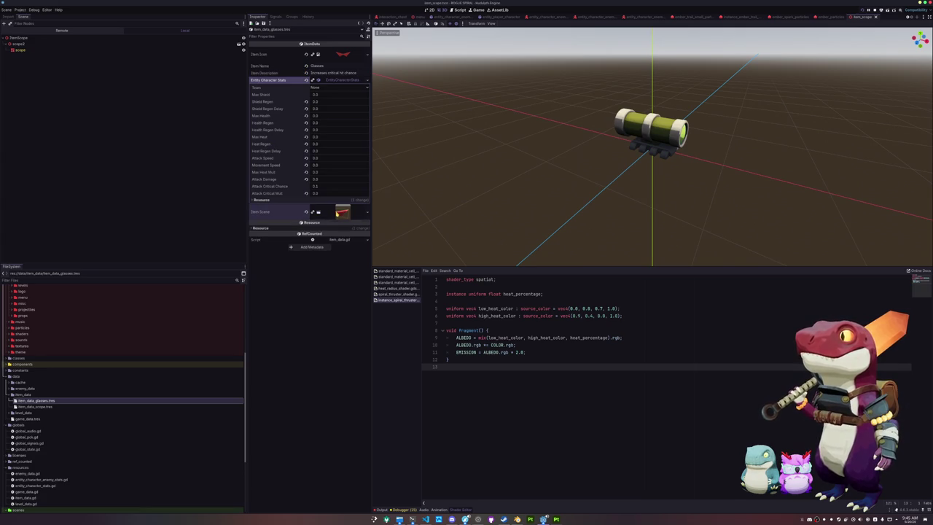
- Quick Load the scope scene into the Scope item data's Item Scene
left_click(35, 407)
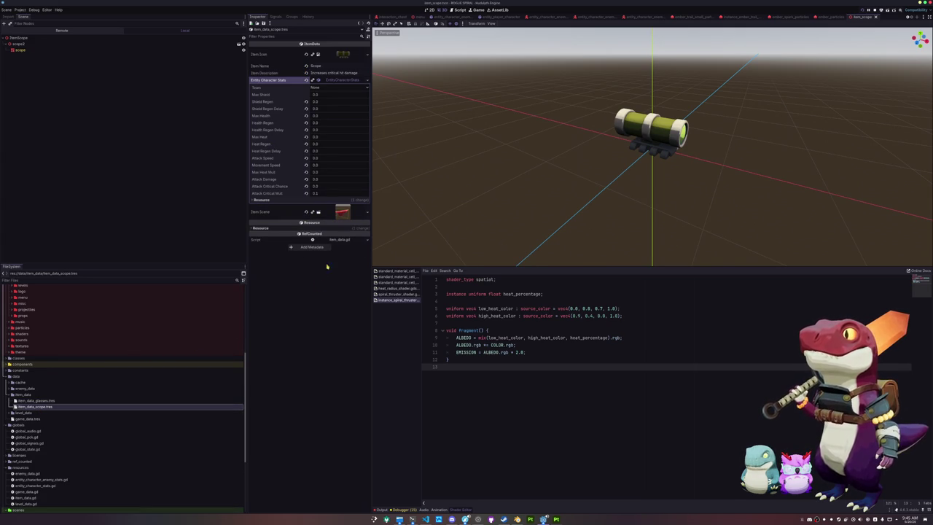
left_click(342, 212)
left_click(367, 213)
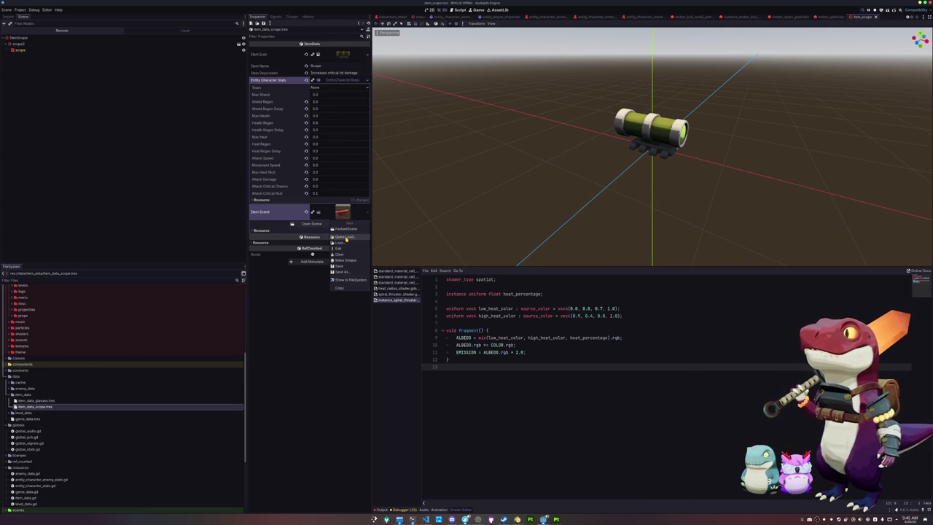
left_click(347, 240)
type("scope")
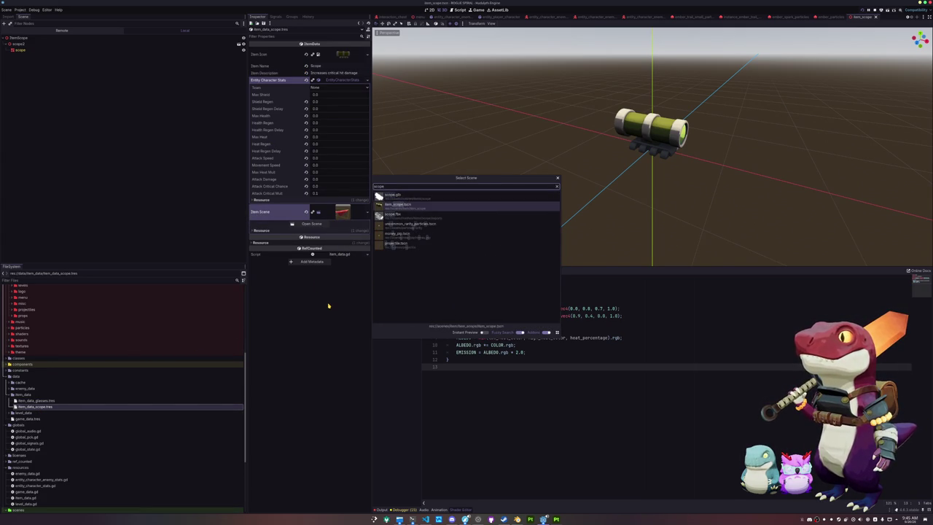
key("Return")
- Quick Open the entity_player_character scene by searching 'player'
key("alt+shift+o")
type("player")
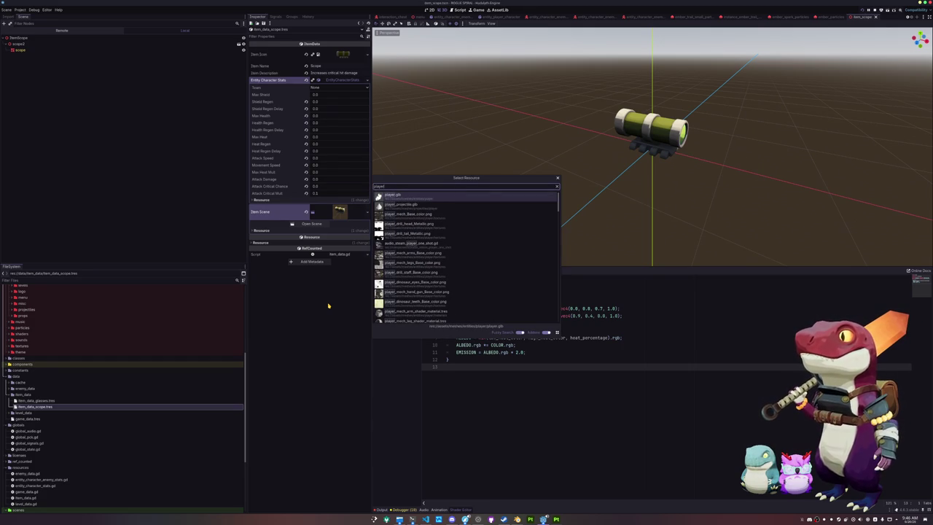
key("ctrl+a")
type("entity_cha")
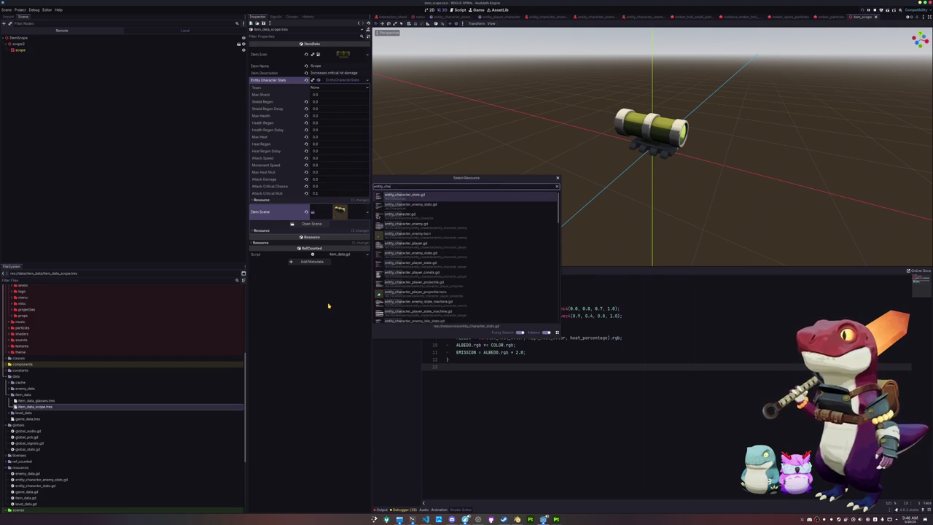
key("BackSpace")
key("BackSpace")
key("BackSpace")
type("player")
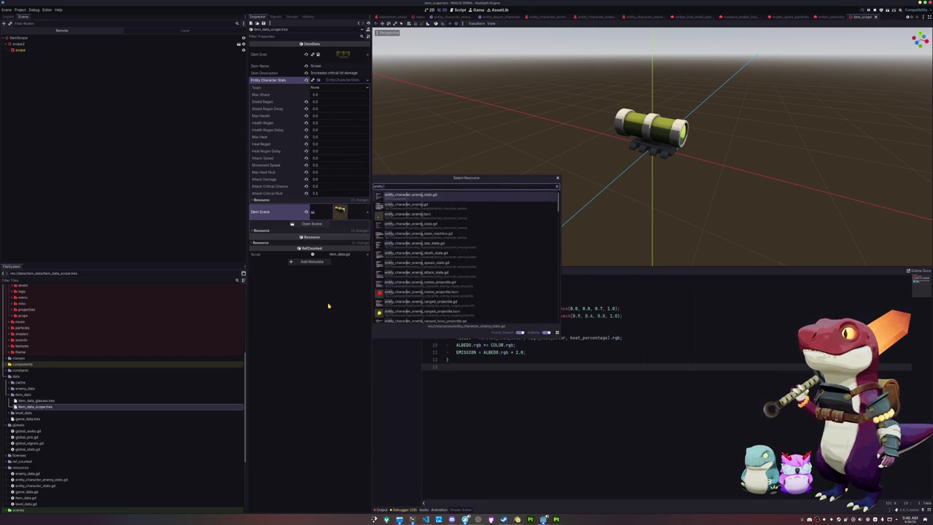
key("Return")
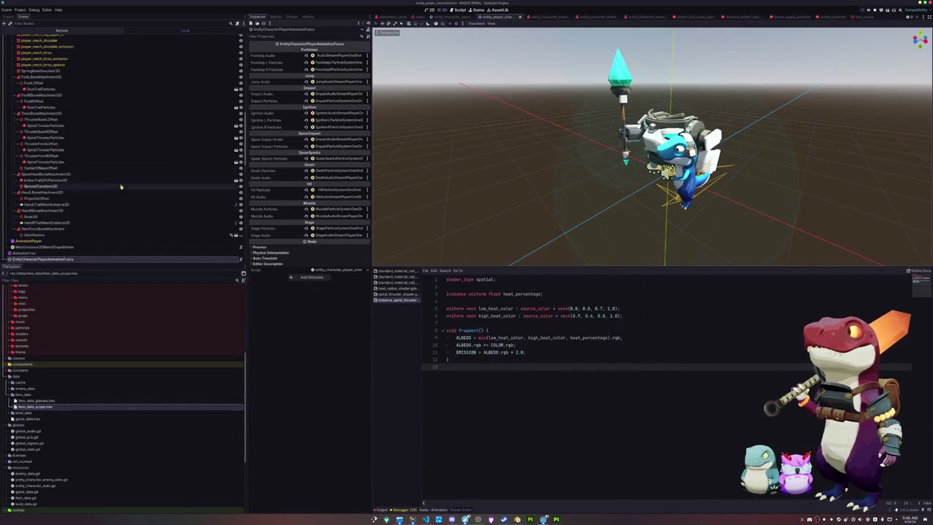
- Add a BoneAttachment3D child node under the Skeleton3D
left_click(147, 229)
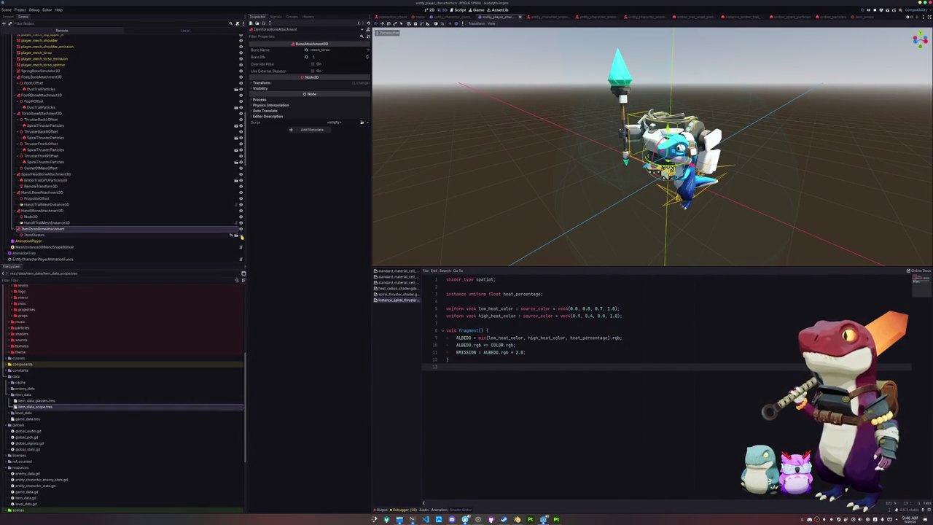
scroll(516, 181, "up", 3)
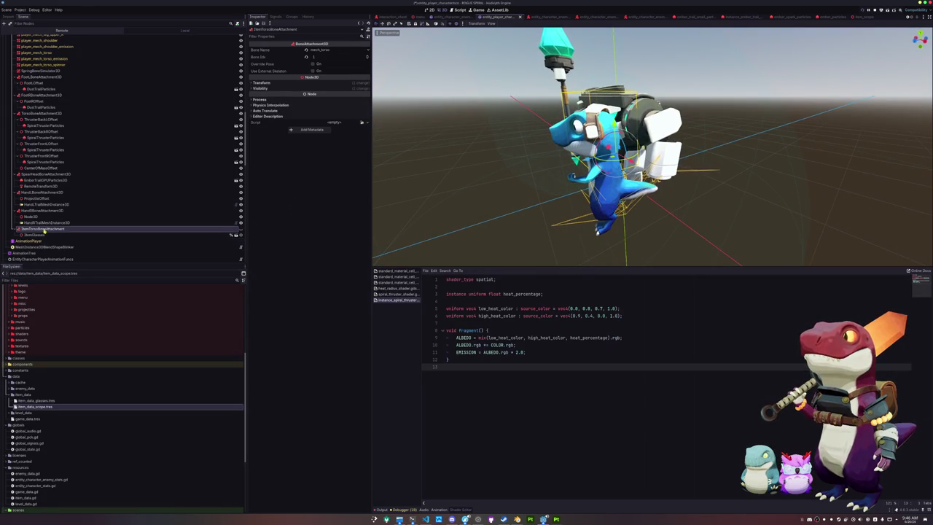
scroll(27, 76, "up", 4)
scroll(27, 75, "up", 3)
left_click(28, 96)
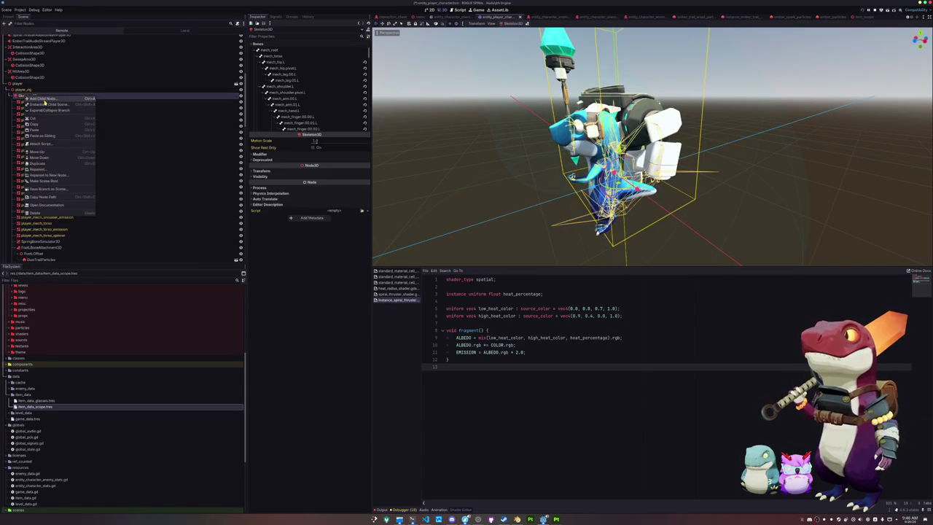
key("ctrl+a")
type("boneatta")
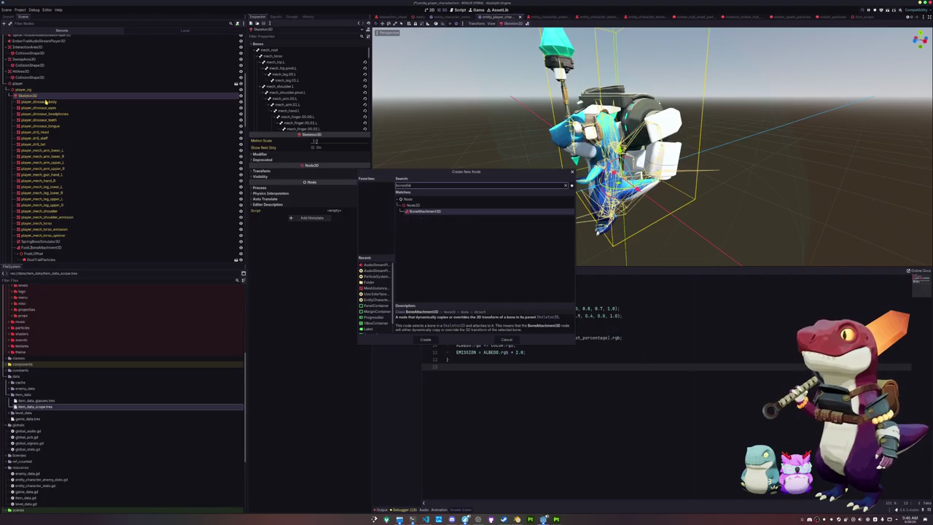
key("Return")
- Rename the new bone attachment and bind it to the mech_arm.01.L bone
key("F2")
type("Ba")
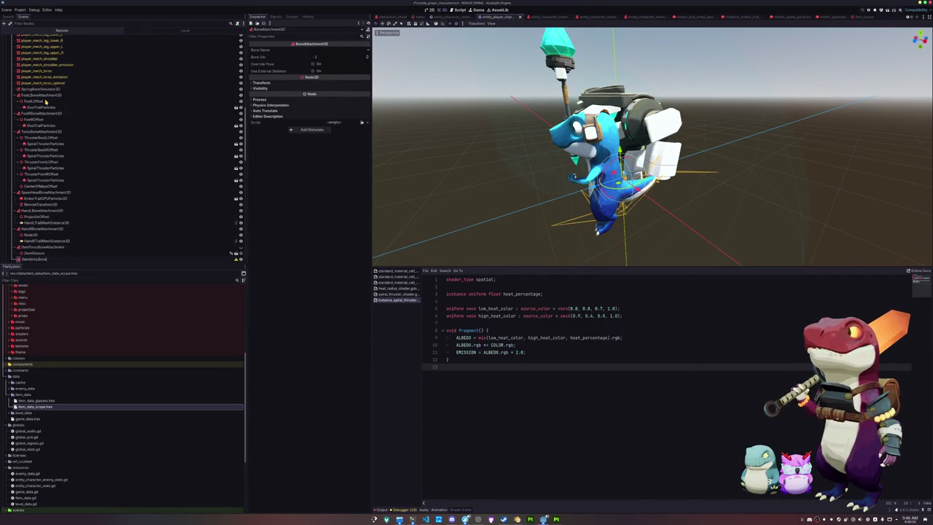
key("Return")
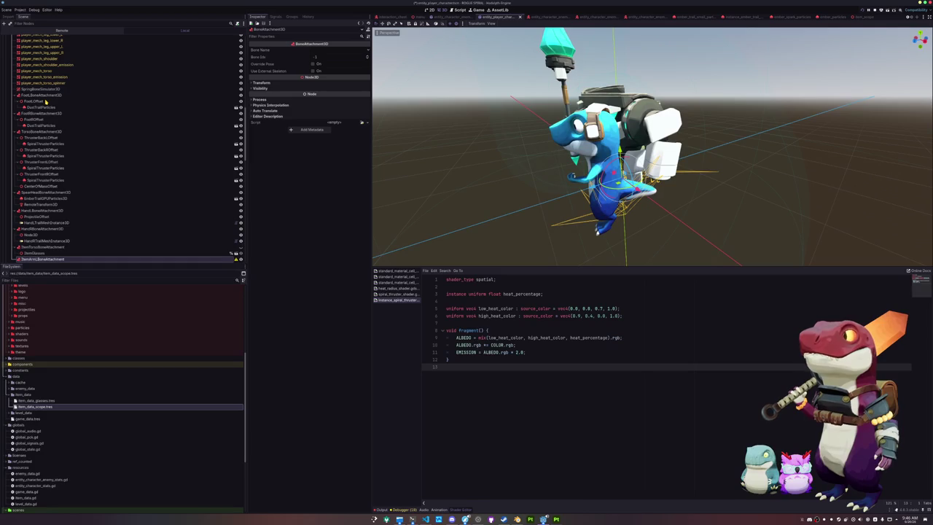
scroll(59, 159, "down", 2)
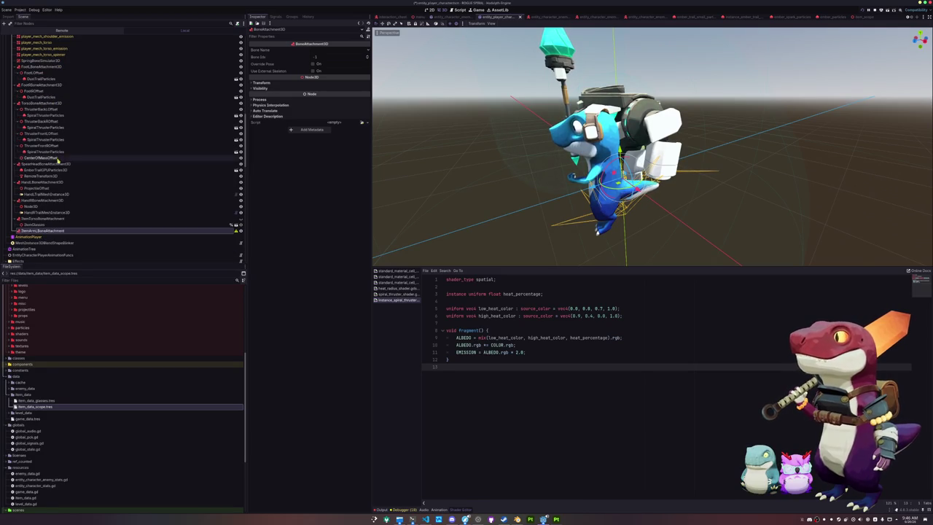
left_click(319, 51)
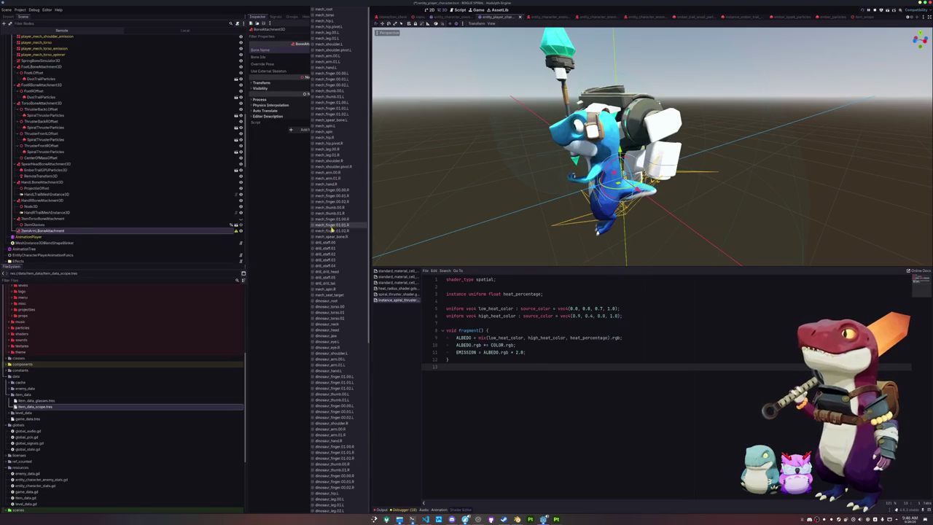
left_click(339, 62)
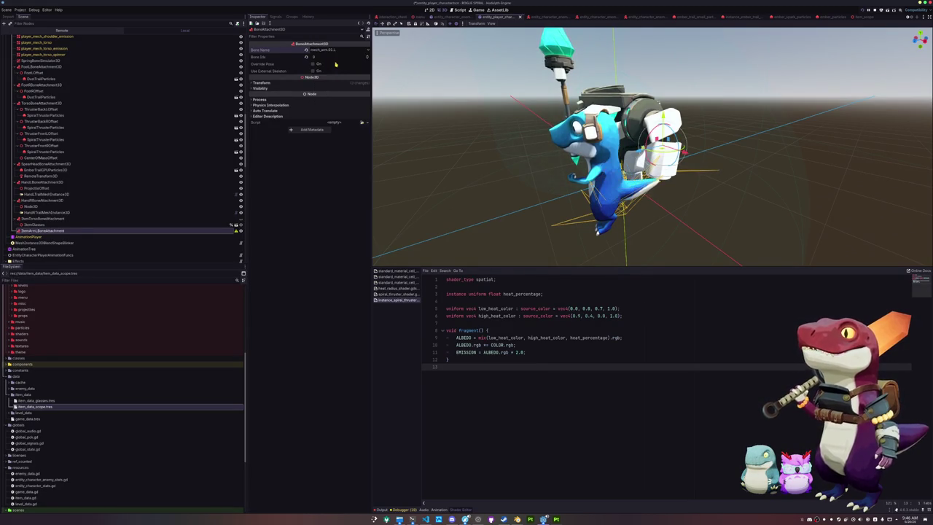
- Instance the item_scope scene under the arm bone attachment
scroll(456, 166, "up", 4)
scroll(456, 166, "up", 5)
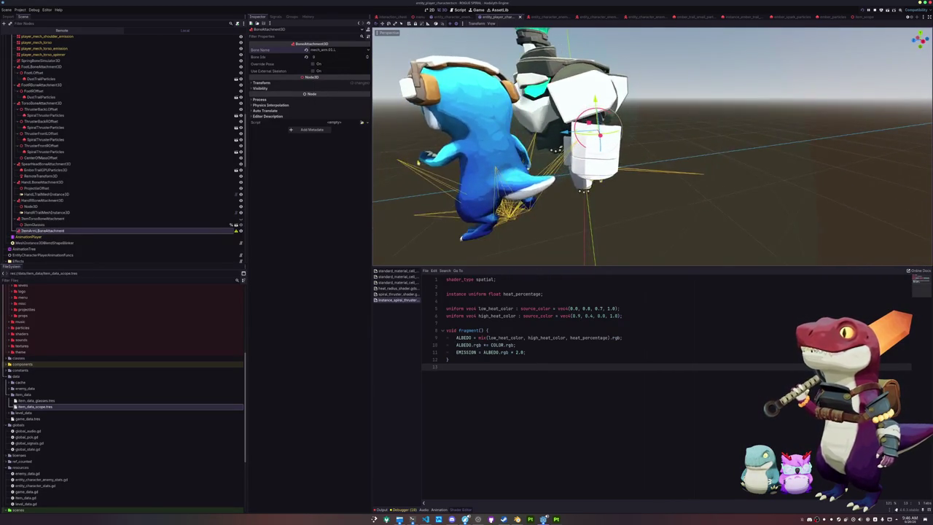
scroll(456, 170, "up", 4)
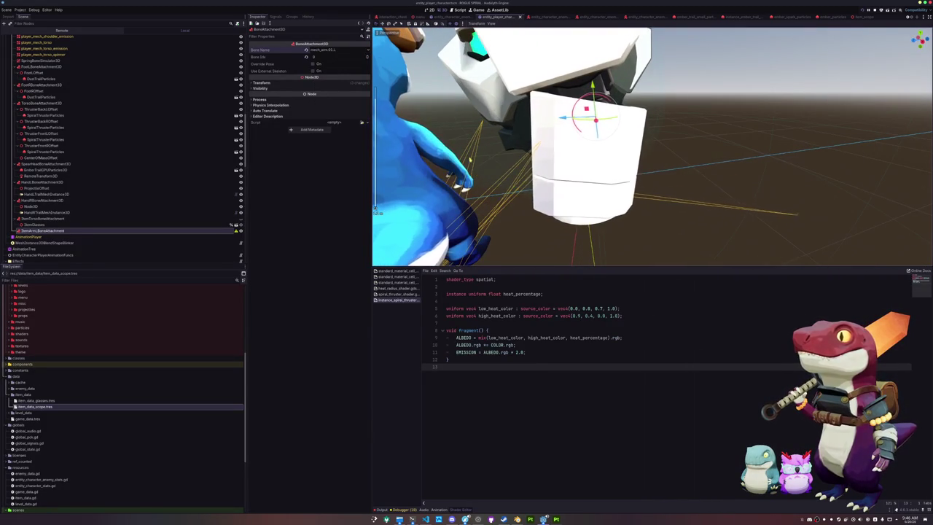
right_click(82, 231)
left_click(100, 235)
key("Escape")
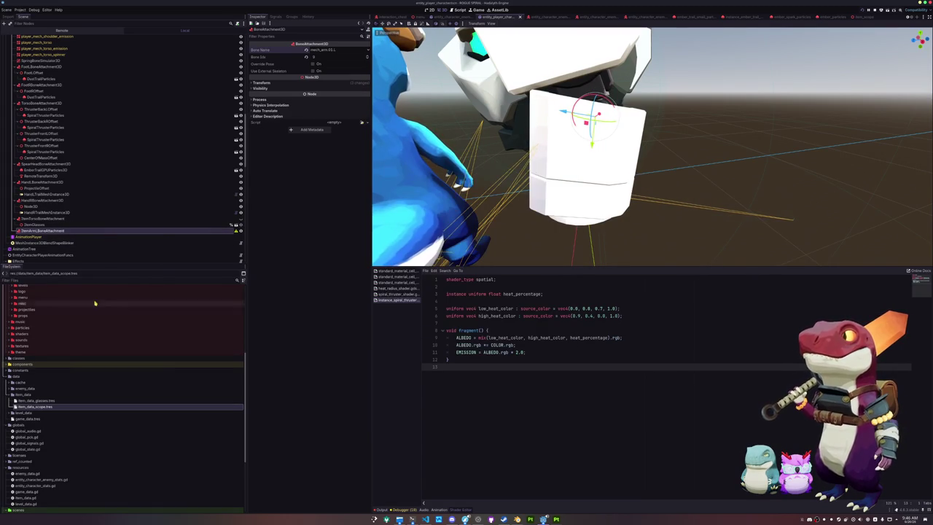
scroll(65, 393, "down", 5)
left_click_drag(34, 453, 42, 227)
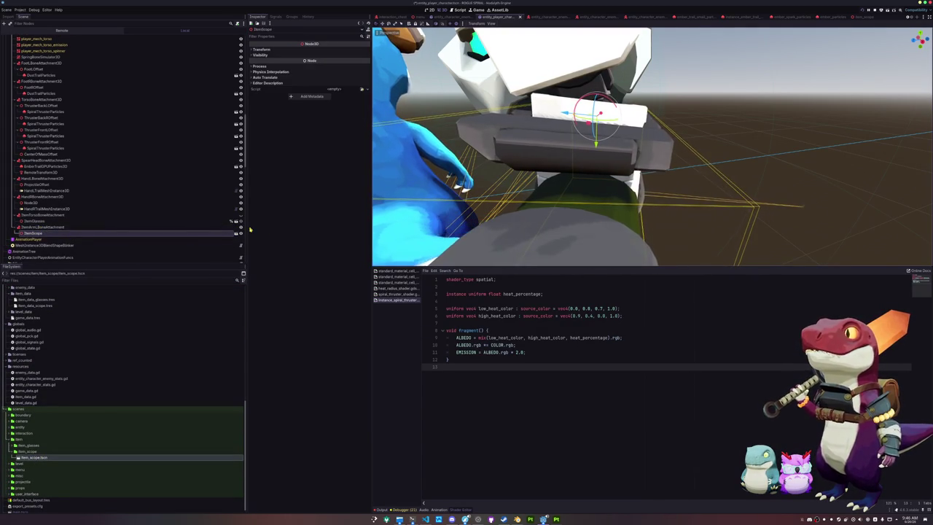
- Enable Editable Children on ItemScope and rotate the scope on the arm
right_click(218, 233)
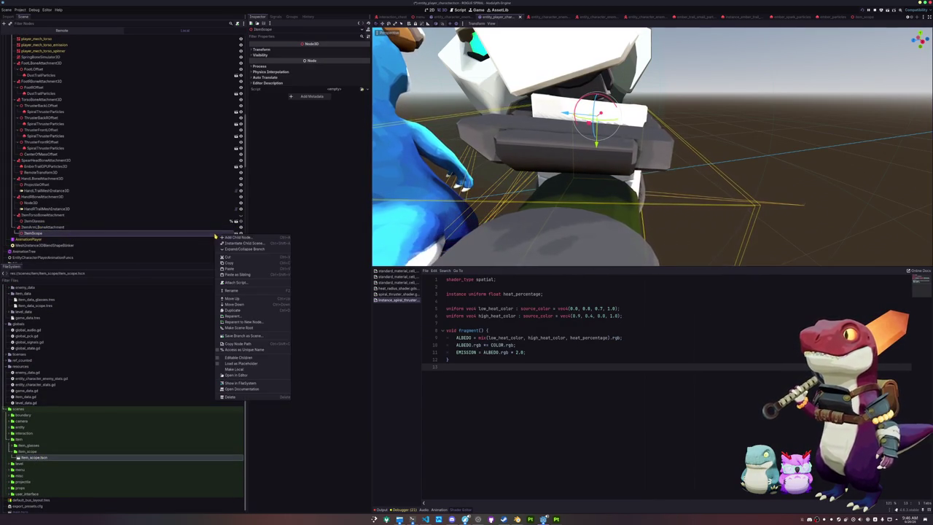
left_click(236, 357)
key("f")
left_click_drag(627, 146, 656, 149)
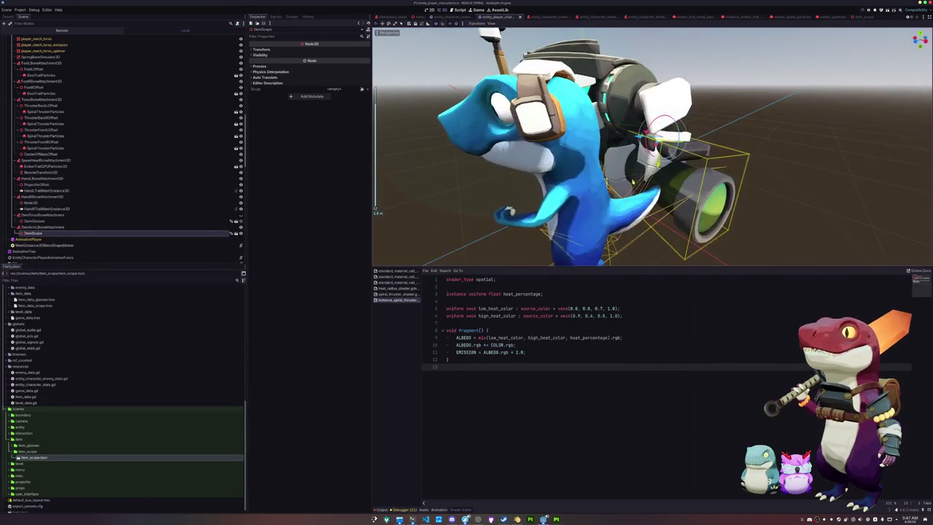
scroll(653, 145, "up", 3)
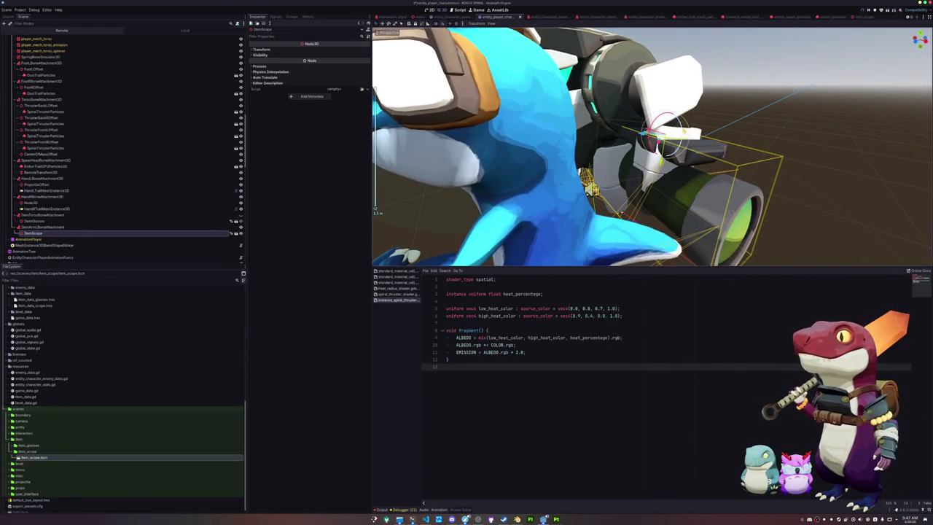
left_click_drag(674, 135, 682, 146)
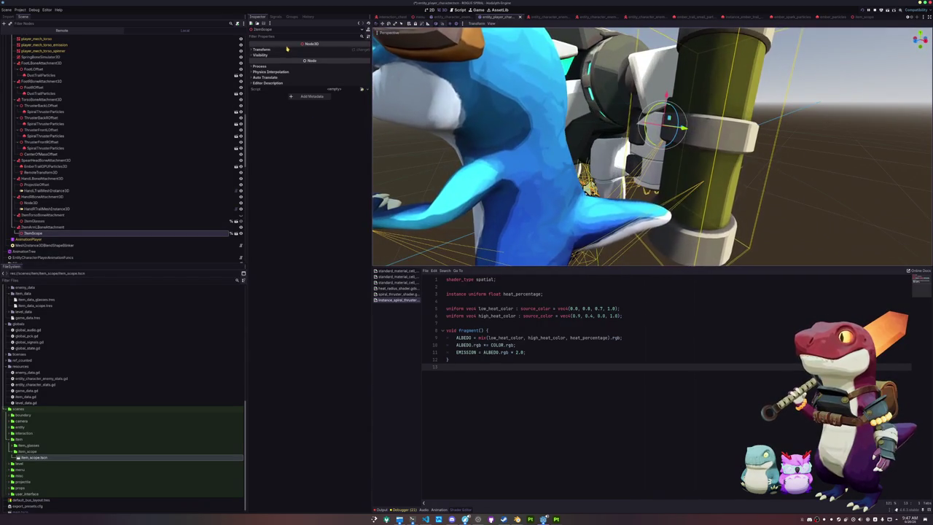
- Set the ItemScope's scale to 0.25
left_click(261, 49)
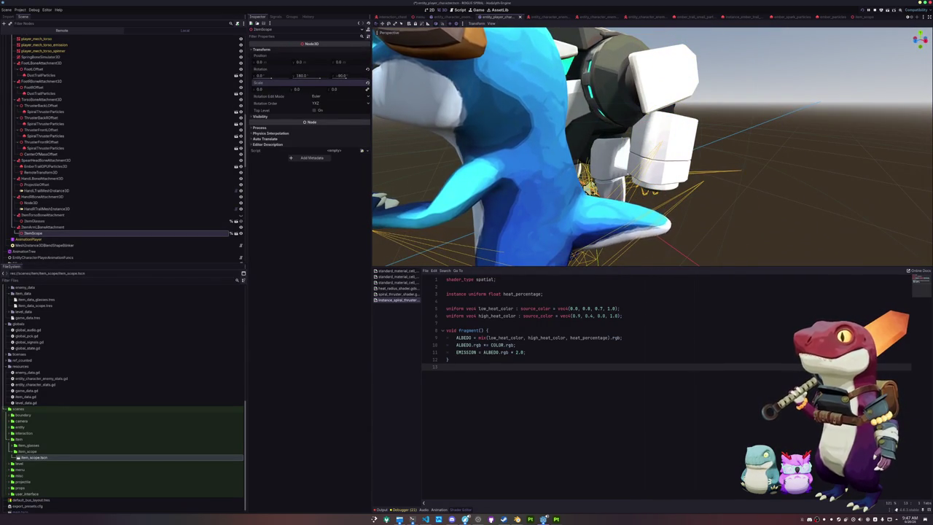
mouse_move(262, 89)
left_mouse_down()
mouse_move(270, 91)
mouse_move(263, 91)
left_mouse_up()
type("0.125")
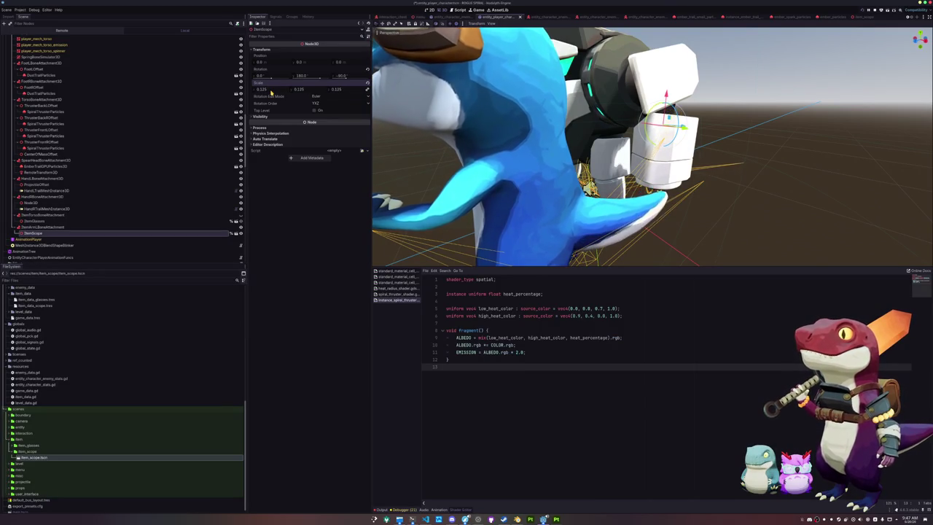
scroll(575, 140, "up", 3)
left_click_drag(576, 139, 491, 169)
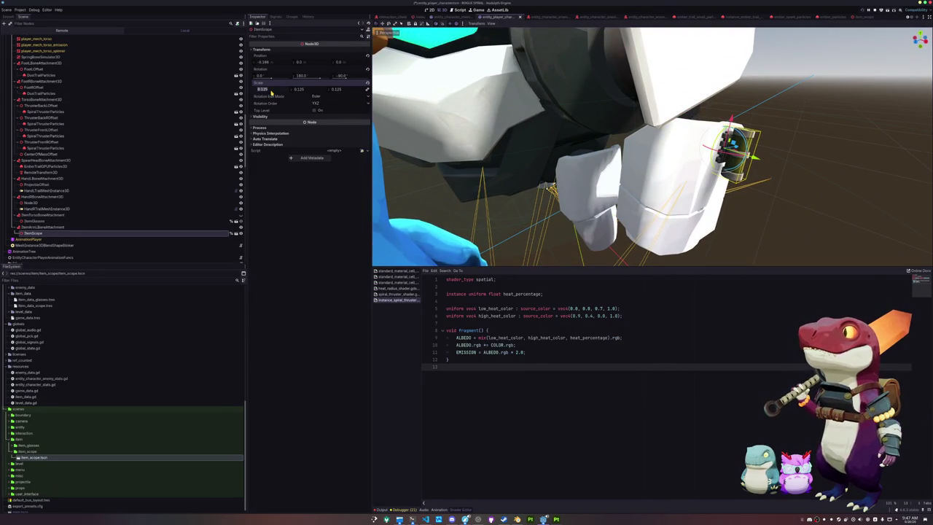
left_click_drag(262, 91, 270, 92)
scroll(437, 182, "down", 3)
- Move the scope into place on the mech arm and select the EntityCharacterPlayer root
key("g")
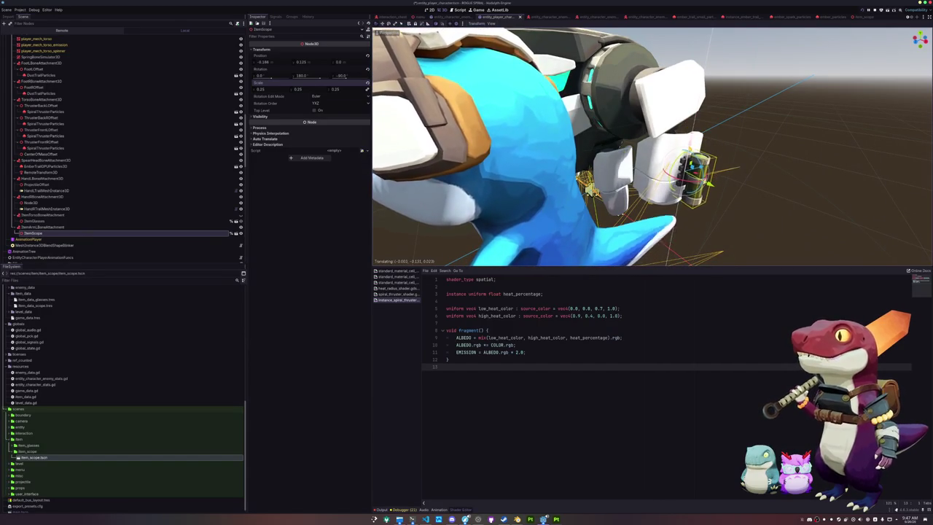
left_click(737, 181)
scroll(736, 180, "down", 3)
left_click_drag(671, 180, 634, 184)
scroll(141, 219, "down", 10)
scroll(218, 41, "up", 2)
left_click(218, 38)
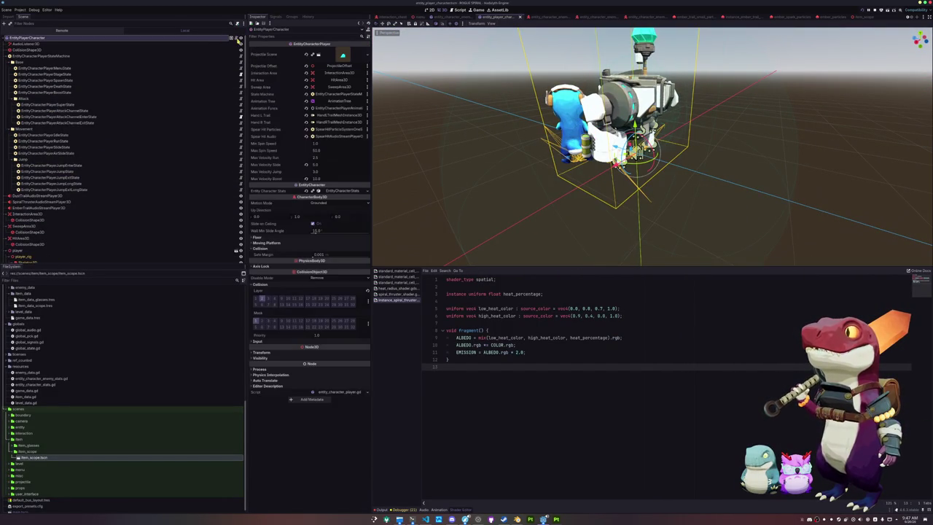
- In VS Code, add a "Scope" : %ItemScope entry to item_mapping_dict, add the missing comma, and save
key("alt+Tab")
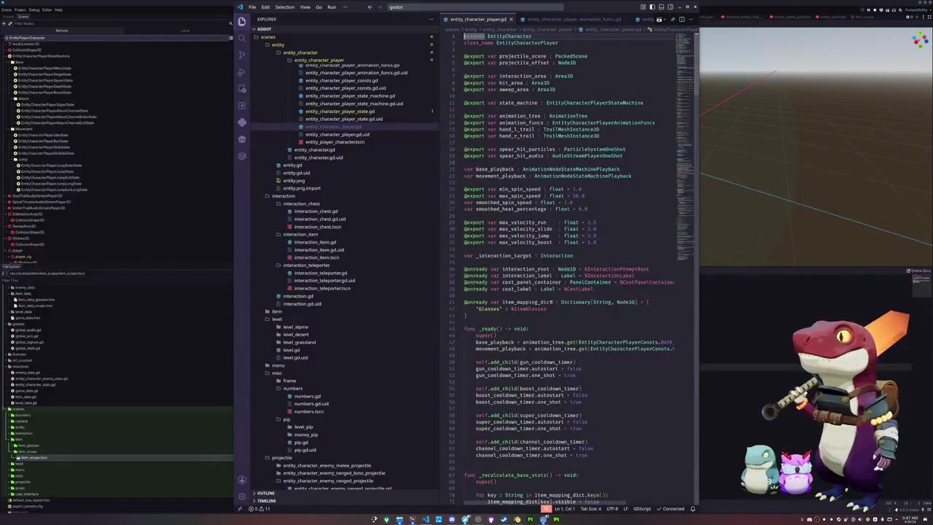
left_click(496, 315)
key("Return")
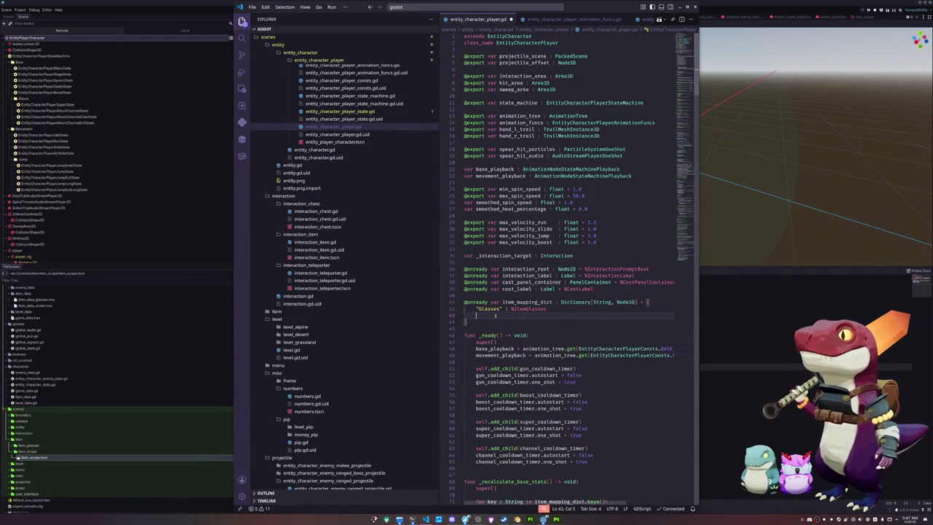
type("\"Scope\" ")
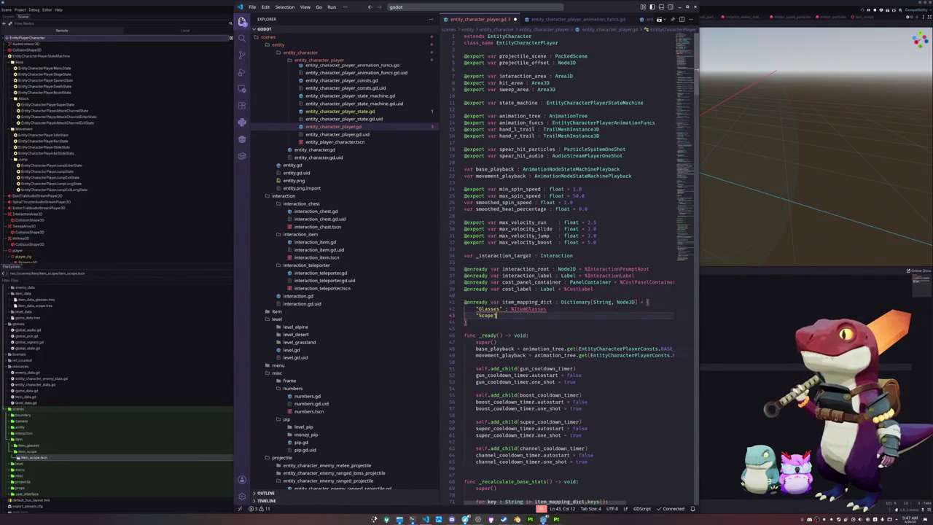
type(": %It")
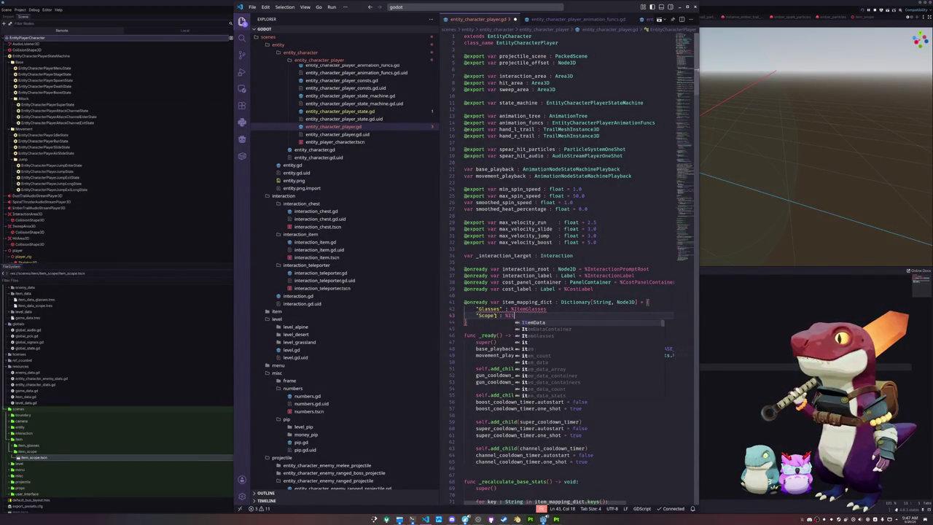
type("emScope")
double_click(529, 308)
key("End")
type(",")
key("ctrl+s")
double_click(521, 315)
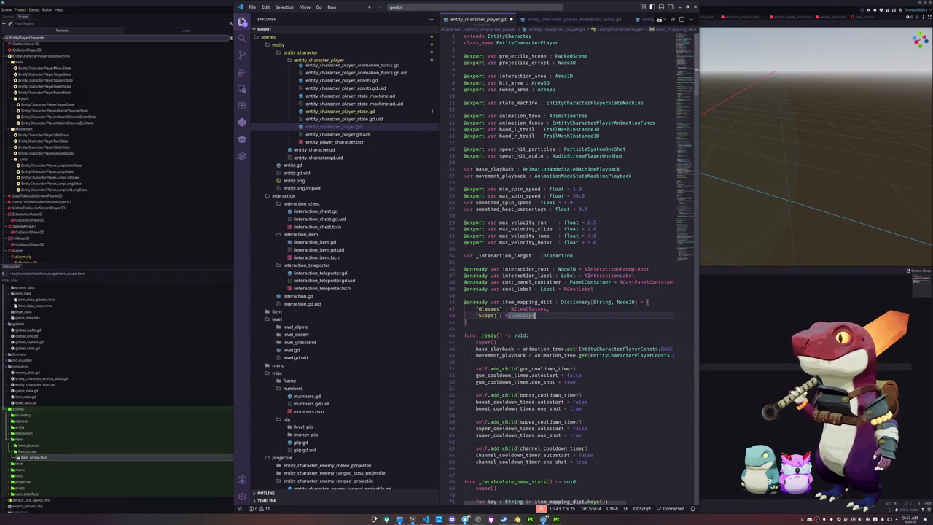
key("alt+Tab")
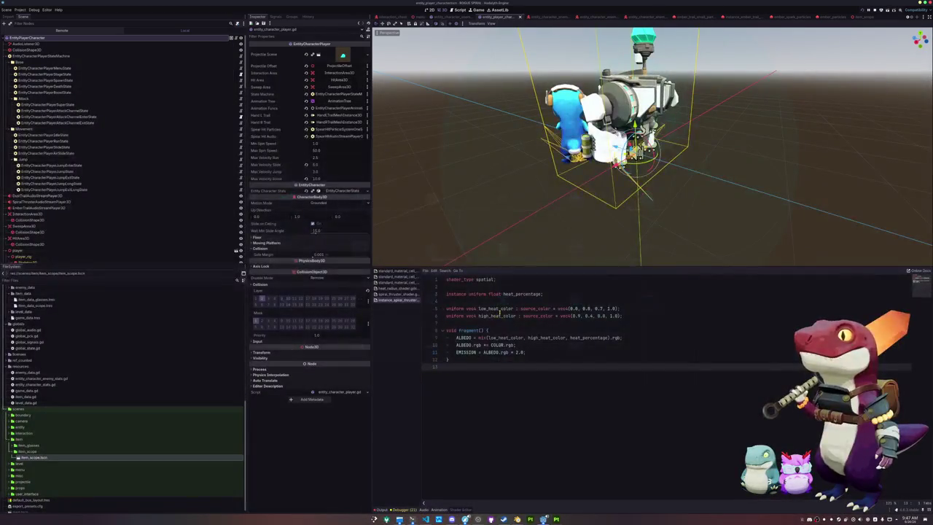
- Add item_data_scope.tres as a new second element in game_data.tres's Item Data Array
left_click_drag(408, 168, 543, 177)
scroll(167, 204, "down", 8)
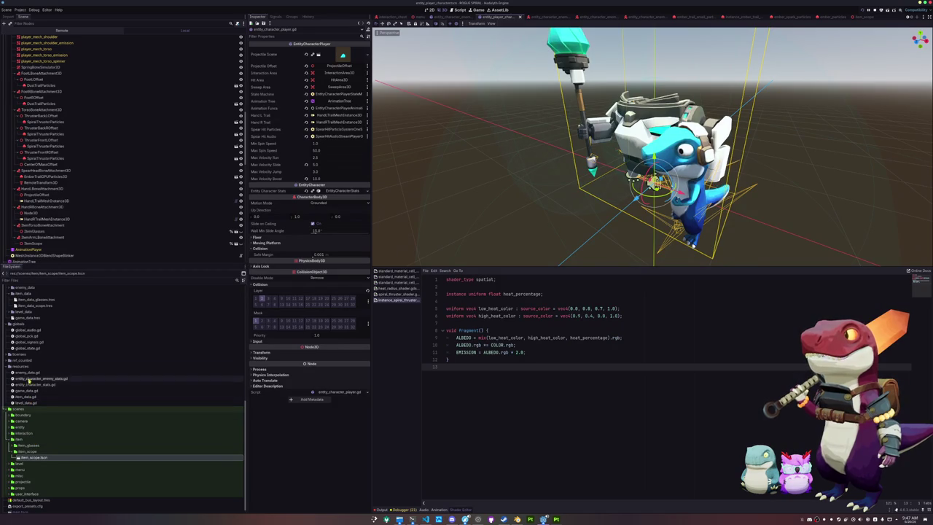
scroll(32, 394, "down", 1)
scroll(32, 393, "up", 3)
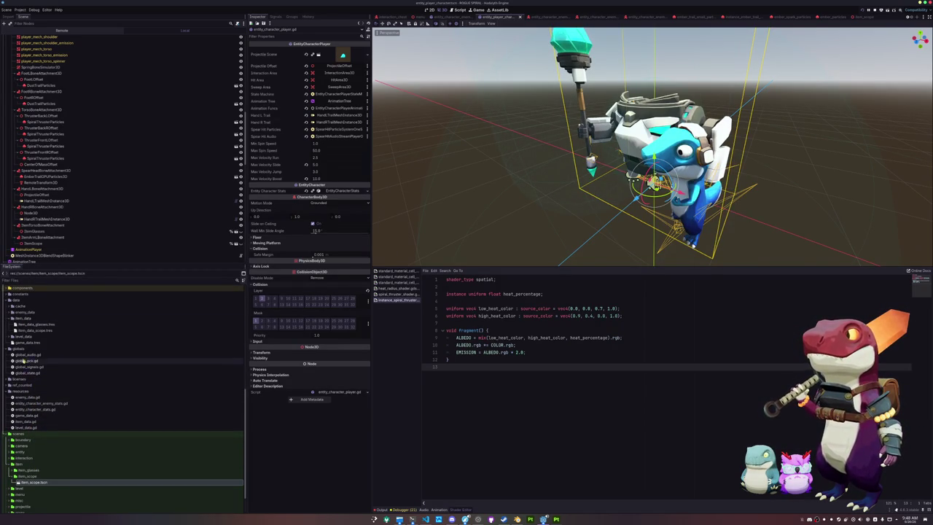
left_click(29, 342)
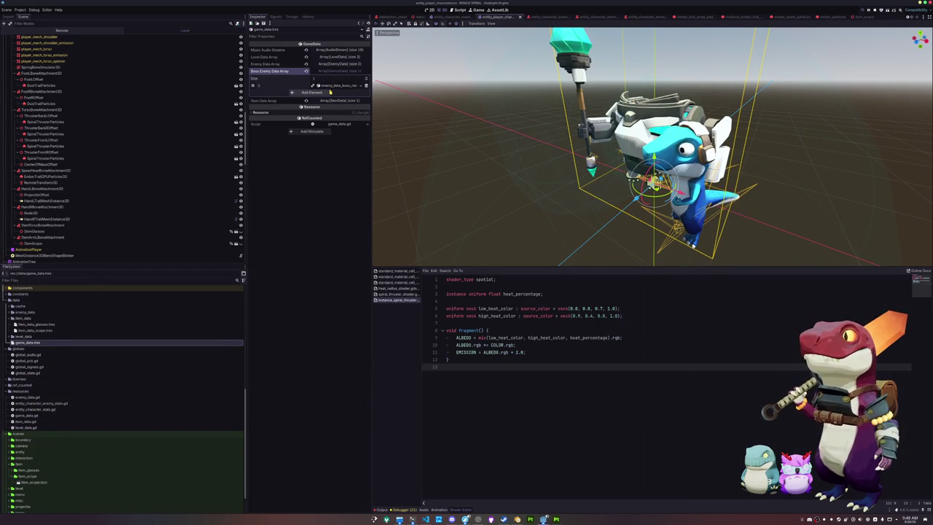
left_click(332, 101)
left_click(311, 122)
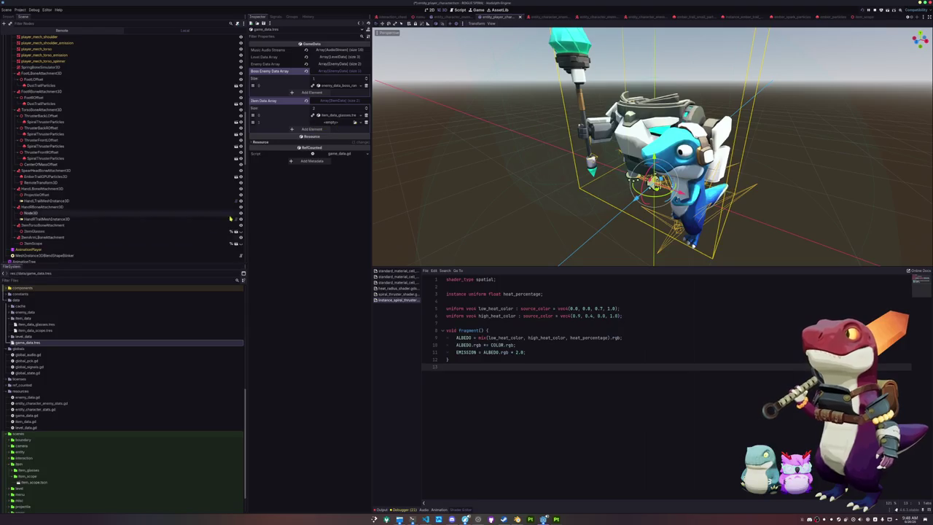
mouse_move(45, 332)
left_mouse_down()
mouse_move(64, 327)
mouse_move(336, 122)
left_mouse_up()
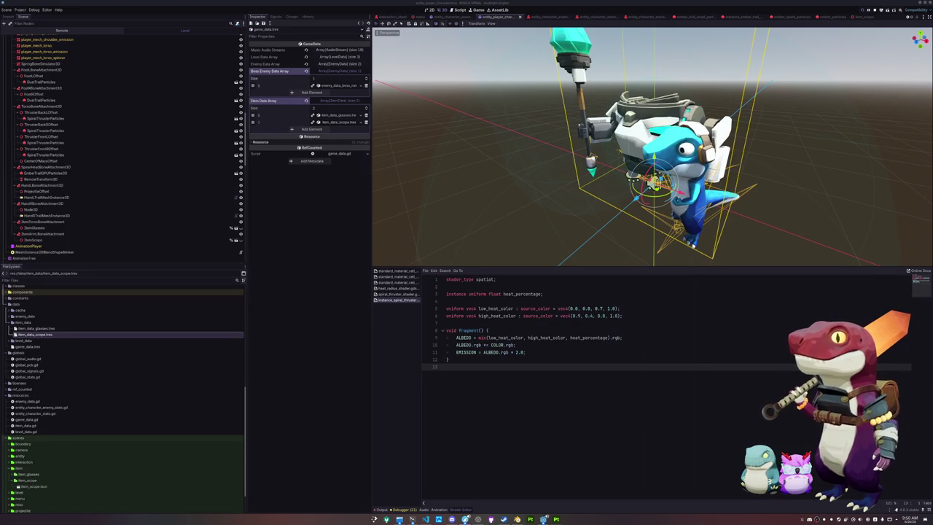
left_click(907, 518)
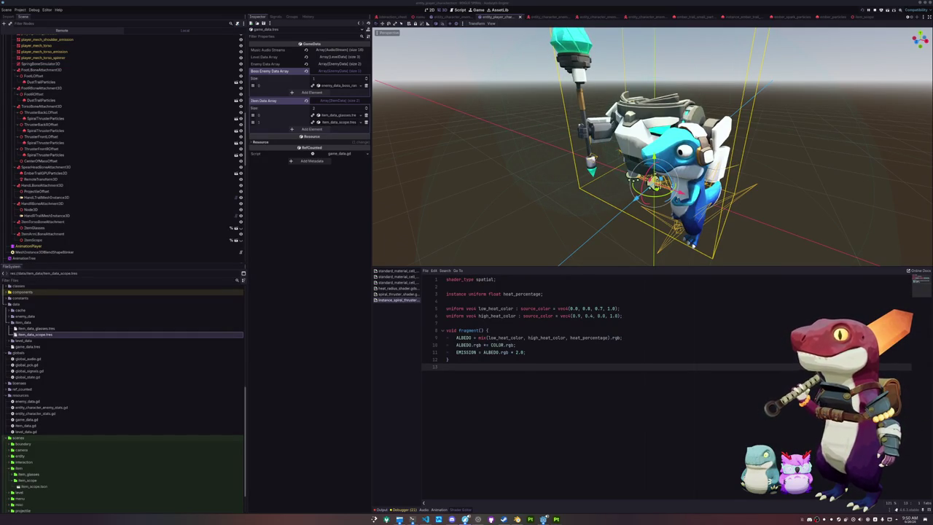
left_click(680, 339)
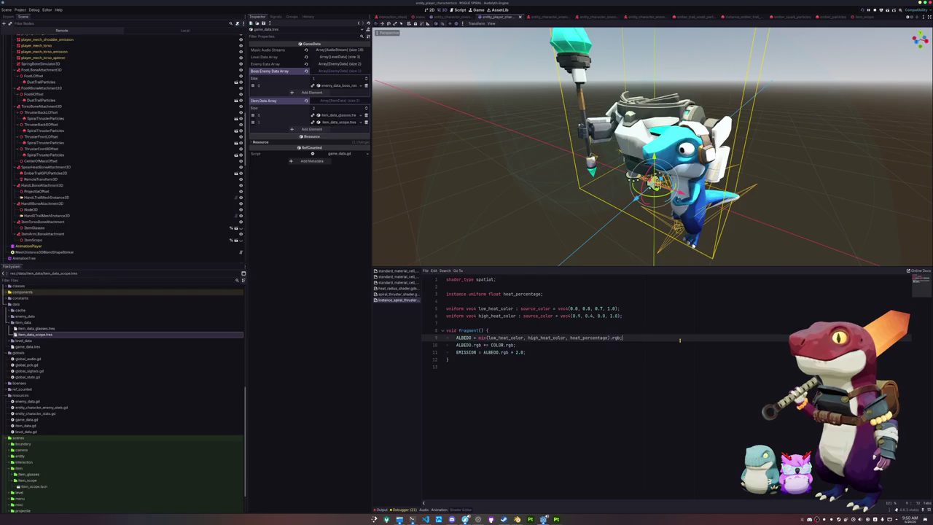
- Scroll FileSystem to scenes/item/item_scope, then bring up the file manager at the Soundsnut folder
left_click(510, 367)
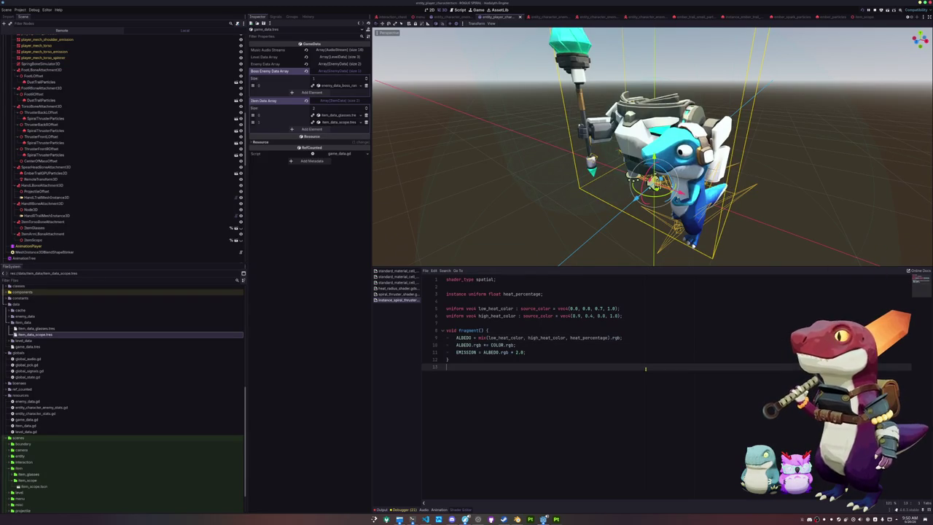
scroll(496, 223, "down", 3)
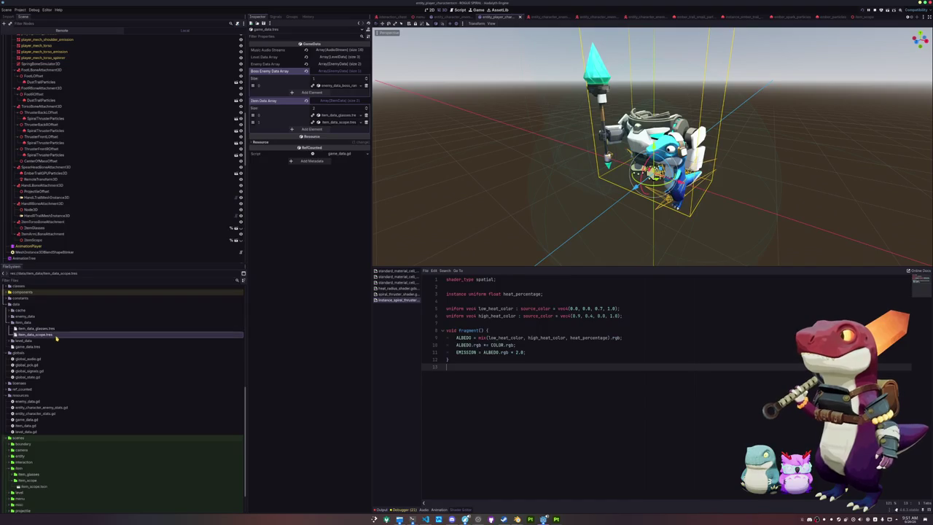
scroll(54, 343, "down", 2)
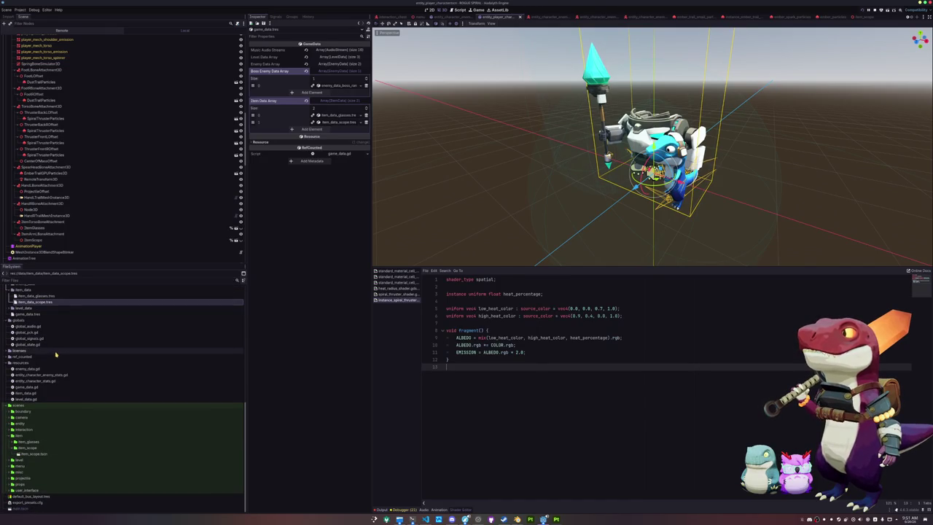
double_click(51, 450)
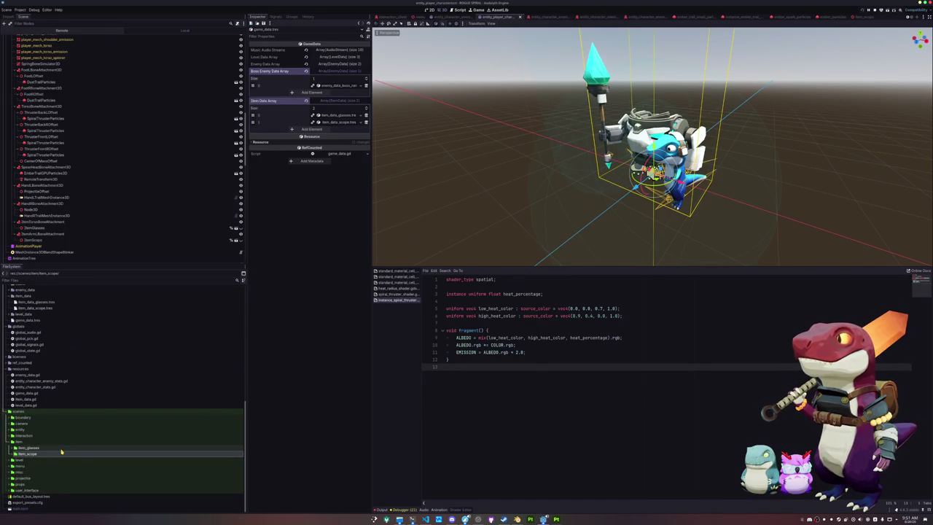
left_click(399, 519)
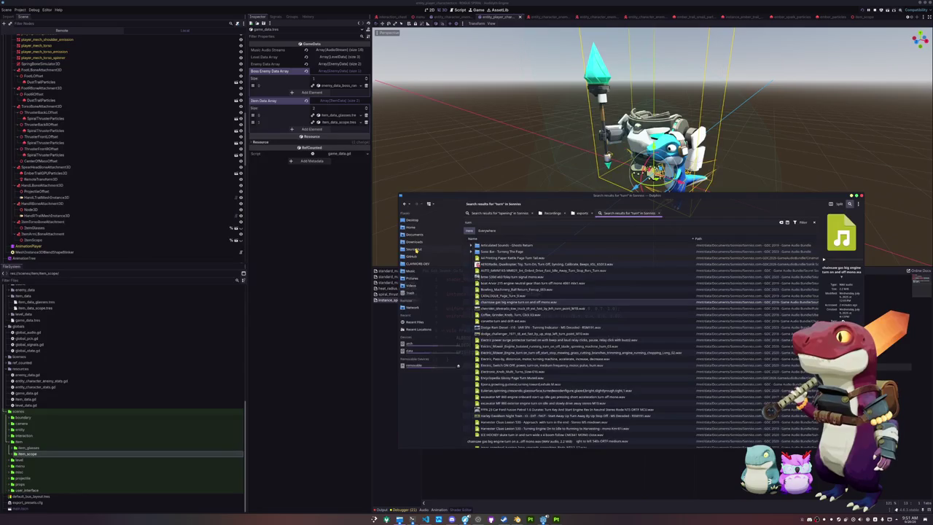
left_click(445, 249)
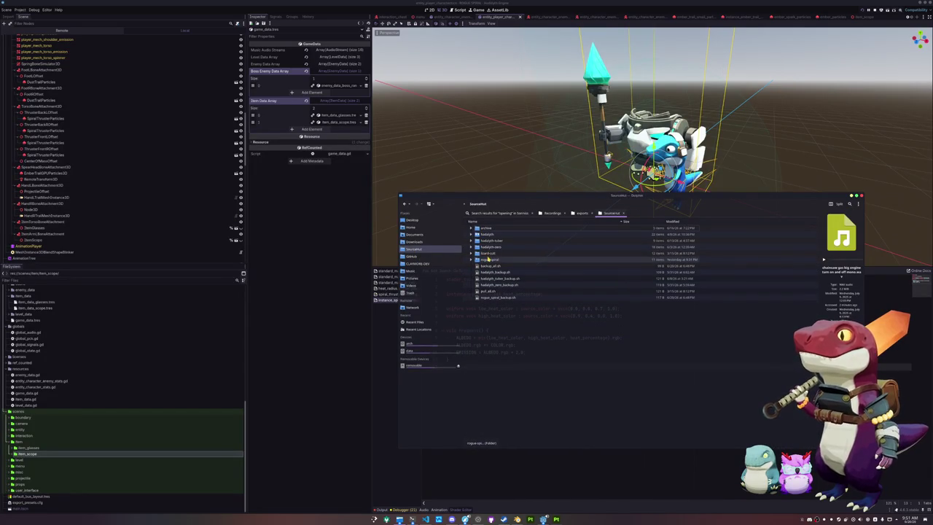
- In Dolphin, expand rogue-spiral's godot/assets/icons/items folder to show glasses.png and scope.png
double_click(490, 259)
left_click(471, 247)
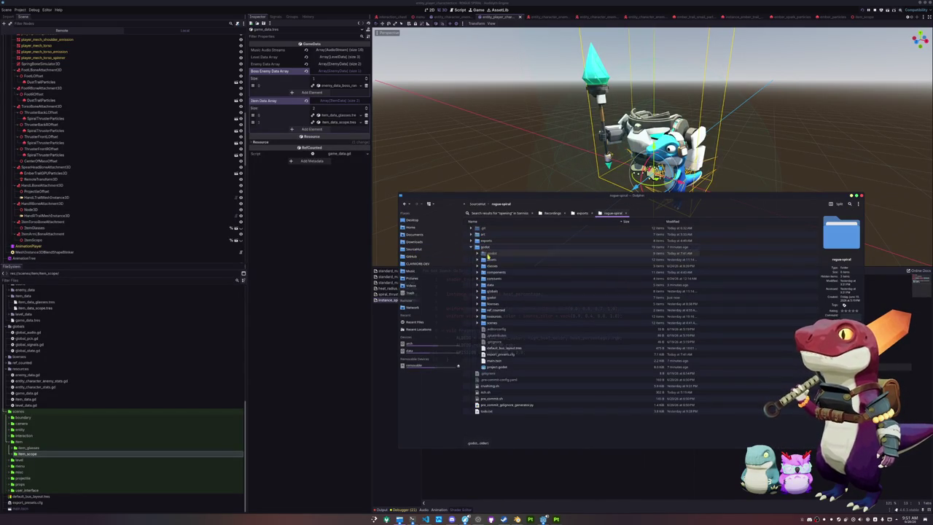
left_click(478, 260)
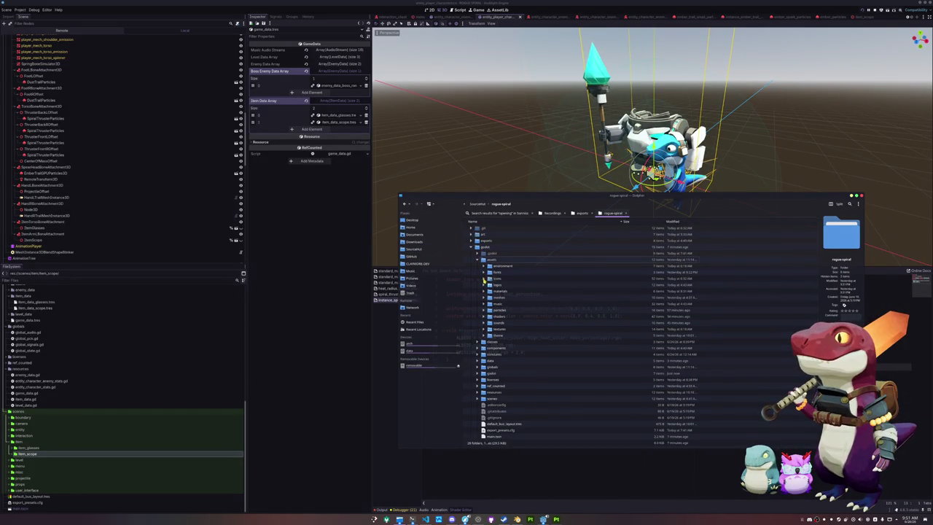
left_click(485, 279)
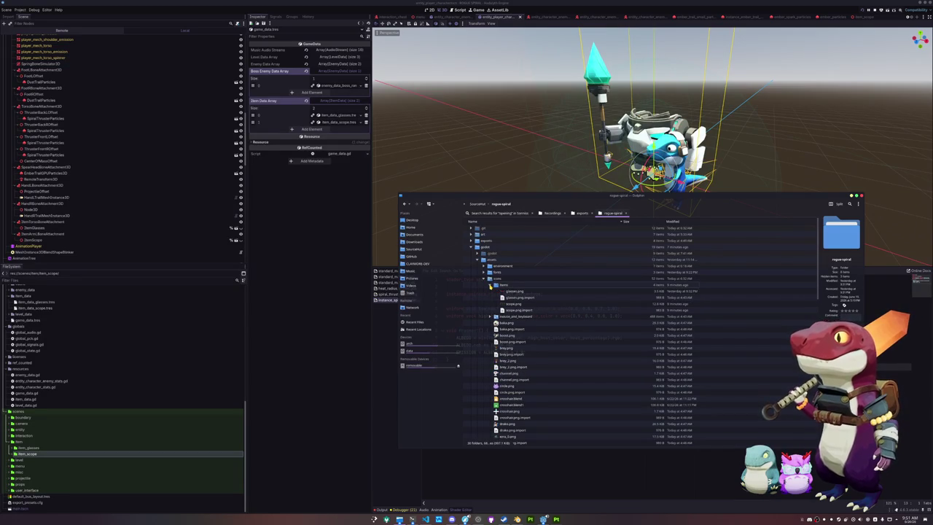
left_click(490, 285)
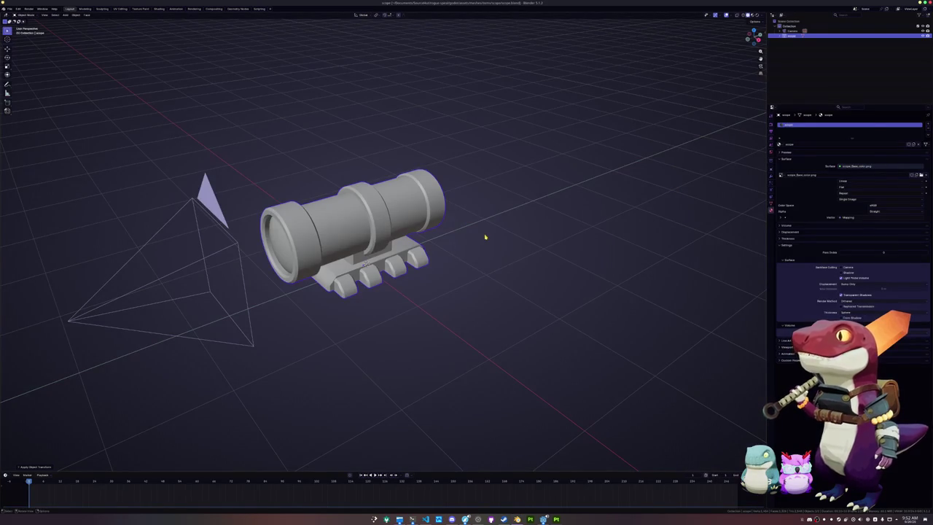
- In Blender, deselect the scope model and start a new General scene
left_click(485, 237)
left_click(10, 9)
mouse_move(19, 20)
left_click(73, 21)
- Skip saving and delete the default cube, camera and light
left_click(504, 267)
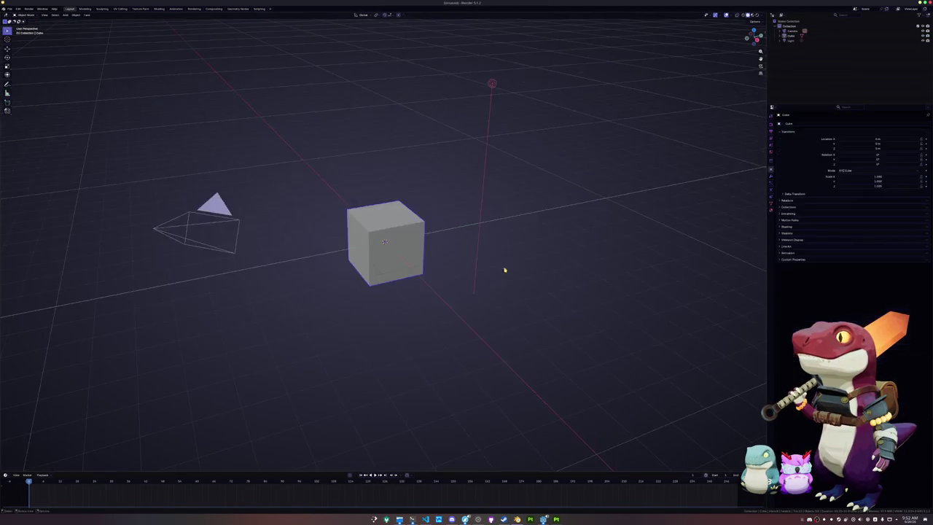
key("a")
key("x")
left_click(492, 249)
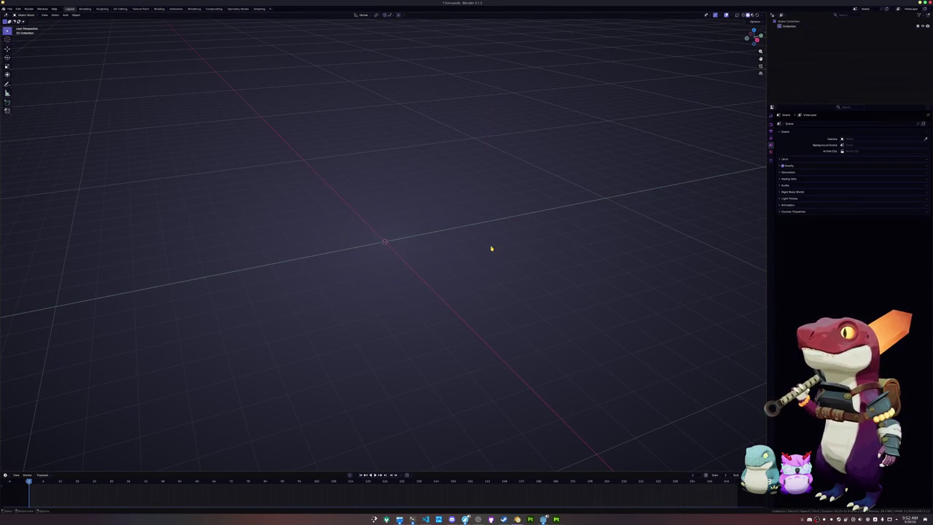
- Save the empty scene as battery.blend in a new battery folder under items
key("ctrl+s")
left_click(315, 25)
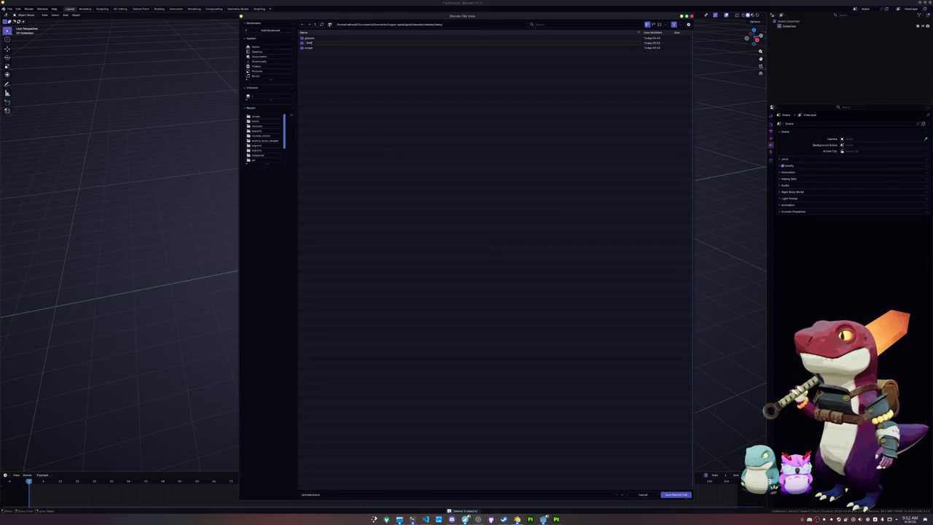
key("Return")
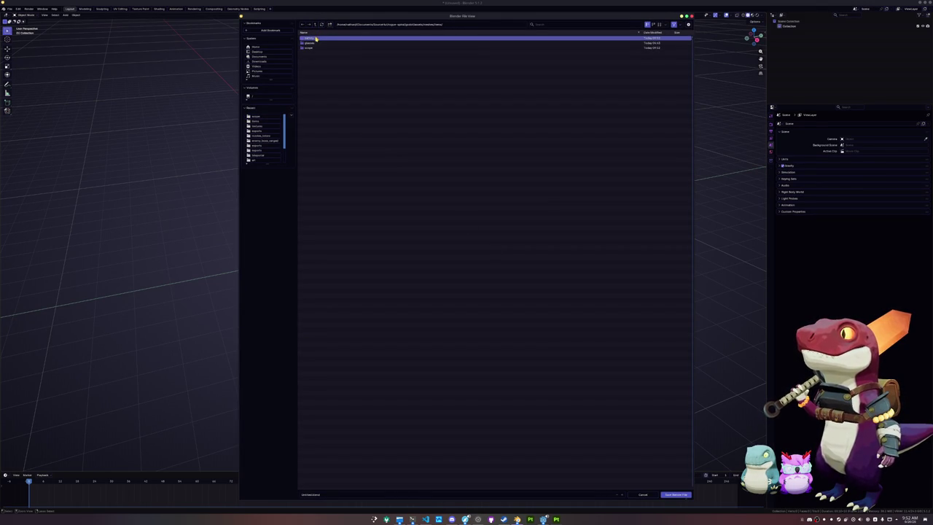
double_click(316, 40)
left_click(340, 495)
type("attery")
key("Return")
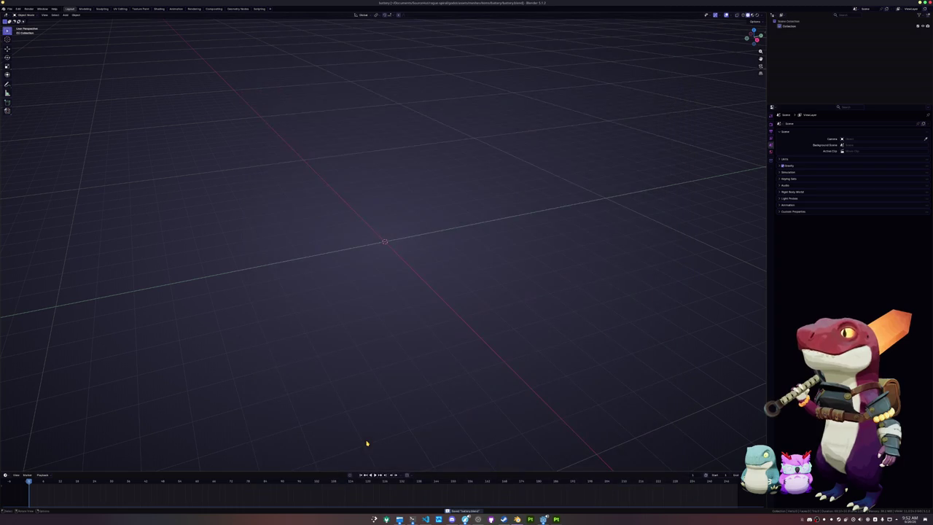
- Add a cylinder, raise it along Z, and slim its width keeping the height
key("shift+a")
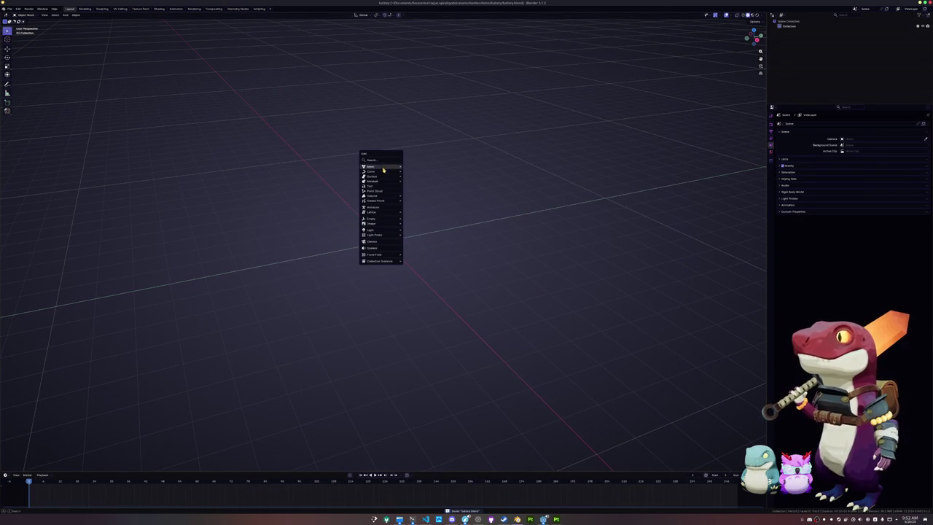
mouse_move(382, 169)
left_click(416, 189)
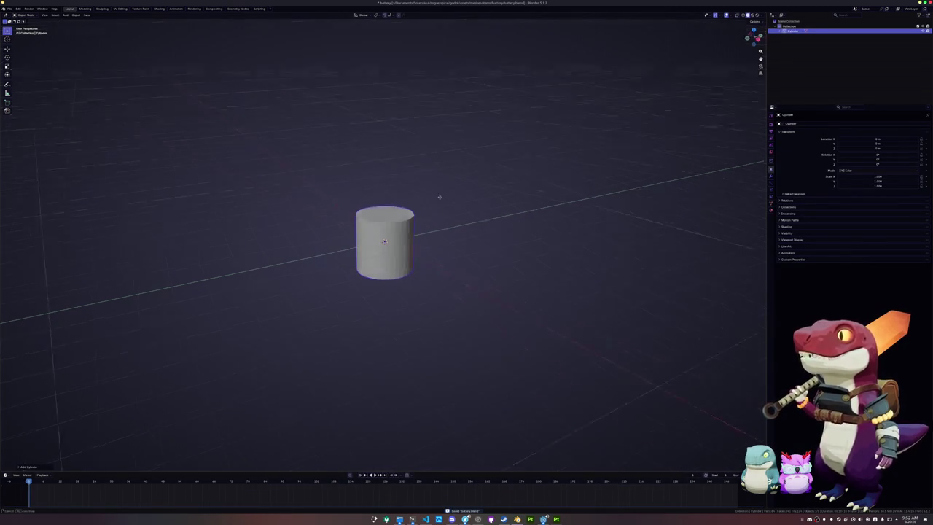
key("g")
key("z")
left_click(435, 183)
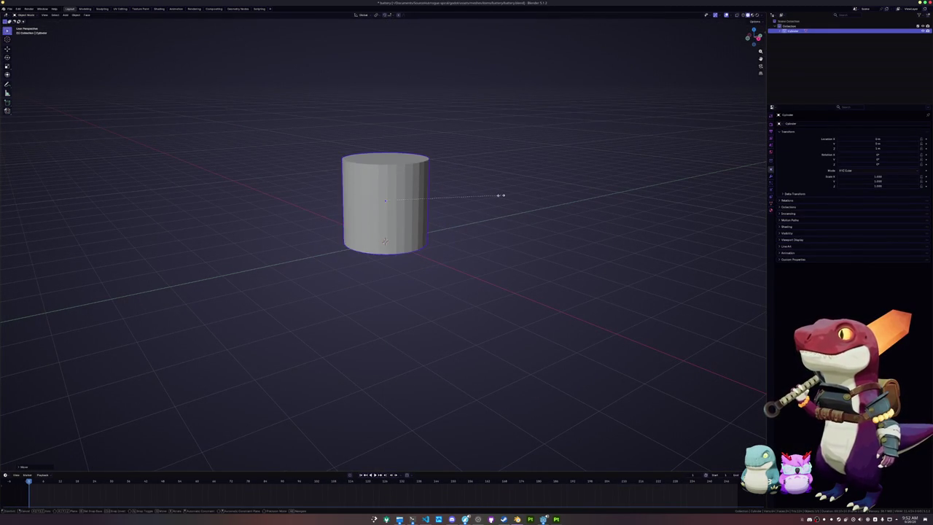
key("s")
key("shift+z")
left_click(452, 196)
- Inset the cylinder's top face and extrude it upward into a raised cap
key("Tab")
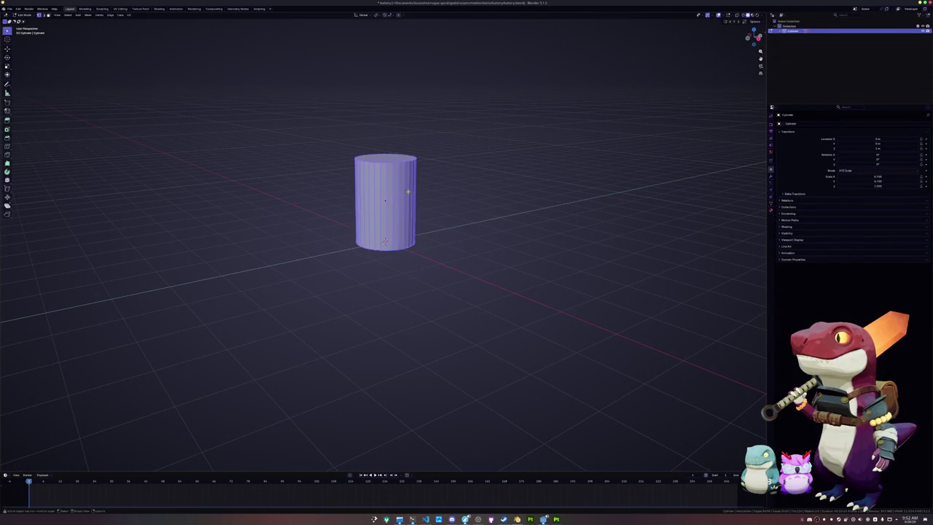
key("alt+a")
key("3")
left_click(394, 165)
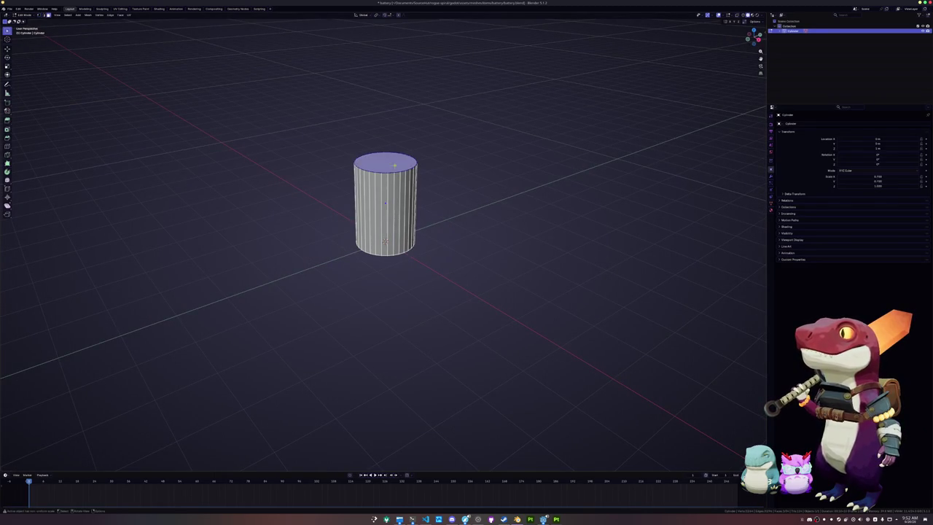
key("i")
left_click(502, 162)
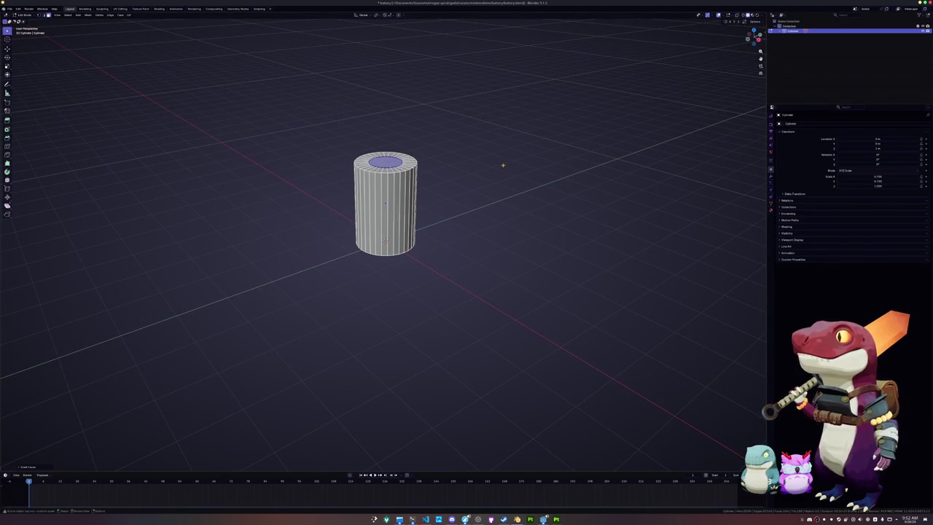
key("e")
left_click(502, 153)
key("Tab")
- Lengthen the battery body by moving the top faces up along Z
mouse_move(492, 188)
left_mouse_down()
mouse_move(454, 188)
mouse_move(446, 213)
left_mouse_up()
key("Tab")
left_click(397, 193, "shift")
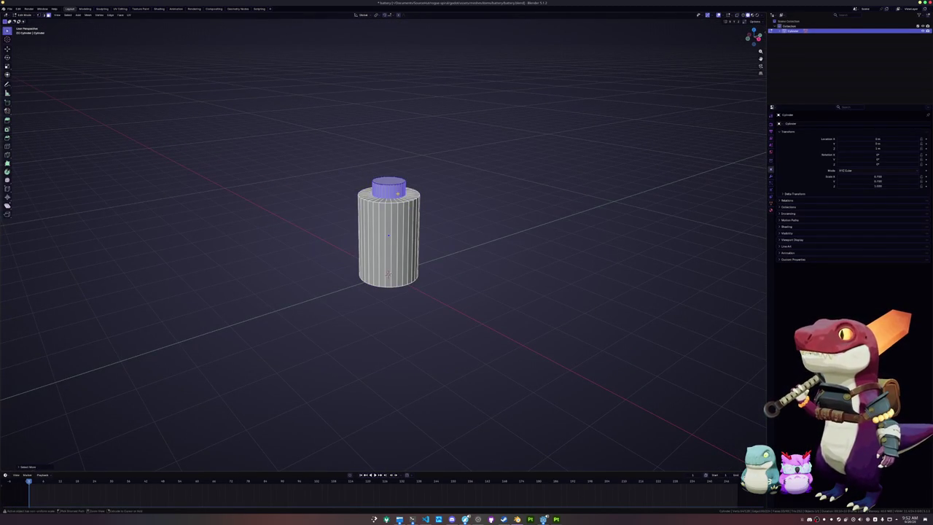
key("g")
key("z")
left_click(402, 167)
- Widen the whole mesh without changing its height, then save battery.blend
key("s")
key("Escape")
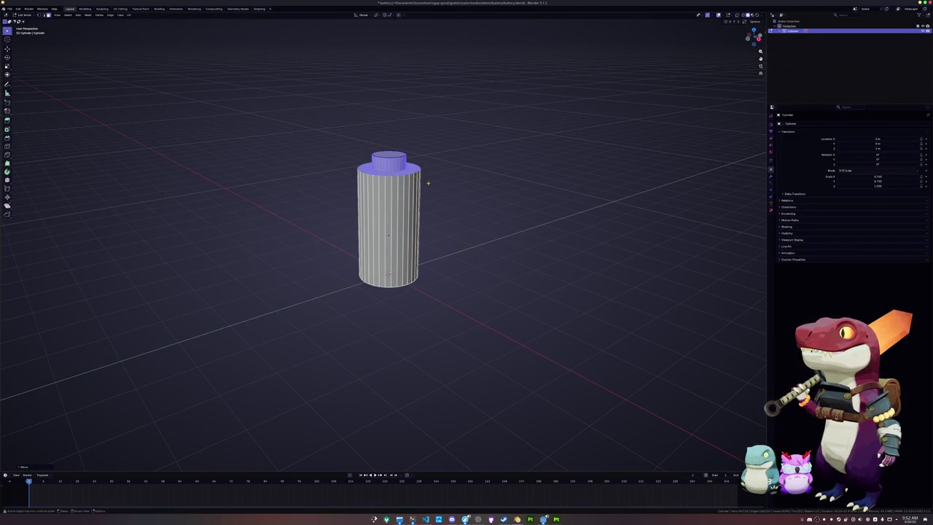
key("a")
key("s")
key("shift+z")
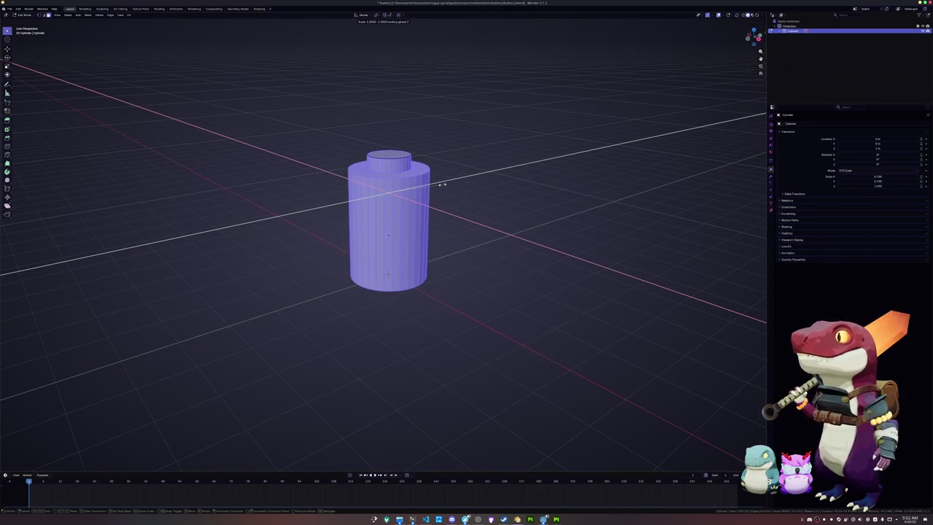
left_click(442, 184)
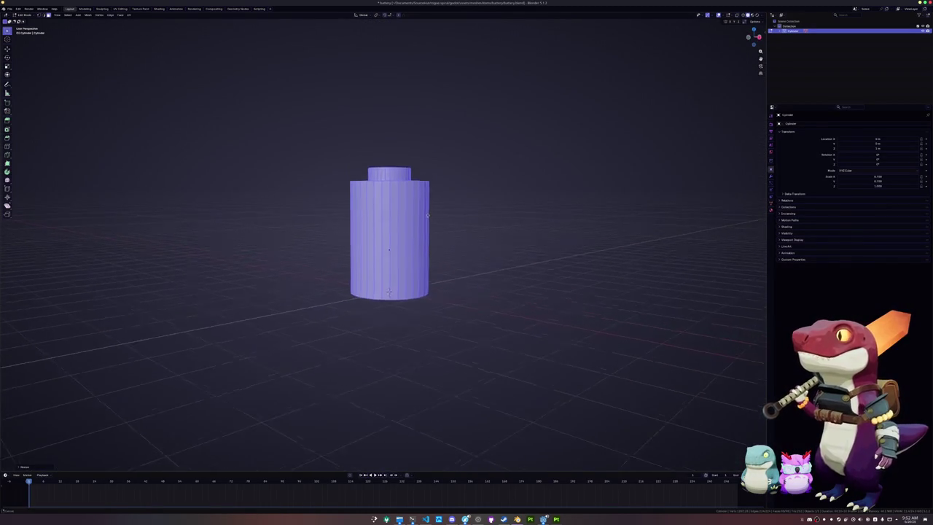
key("Tab")
key("ctrl+s")
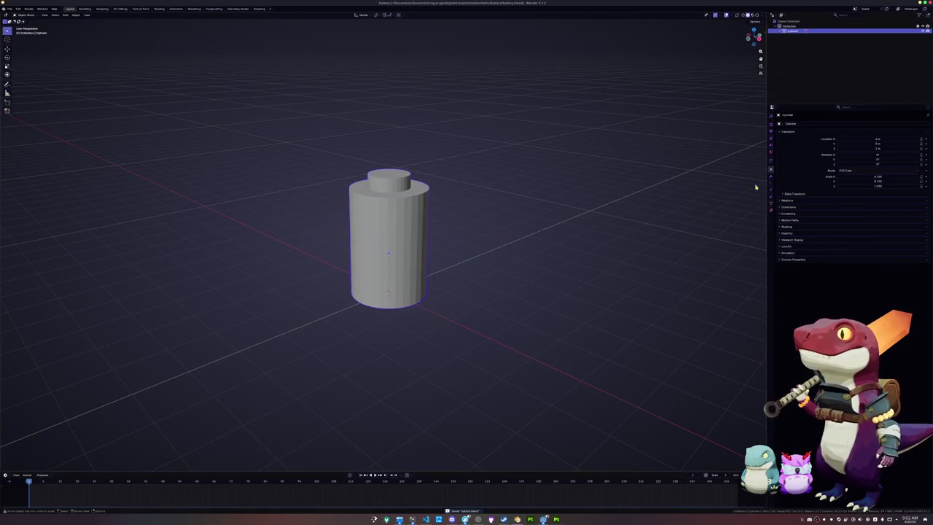
- Add a centred edge loop around the middle of the battery
key("Tab")
key("ctrl+r")
left_click(408, 234)
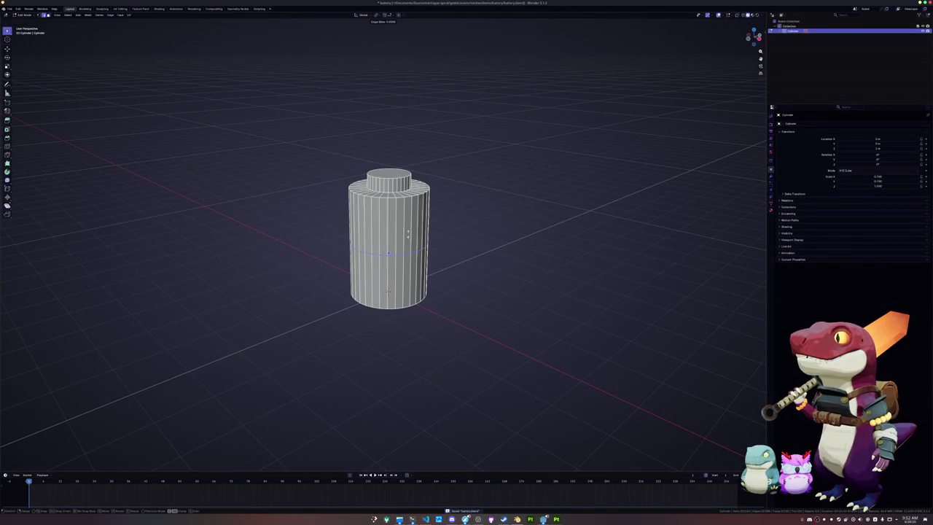
right_click(415, 211)
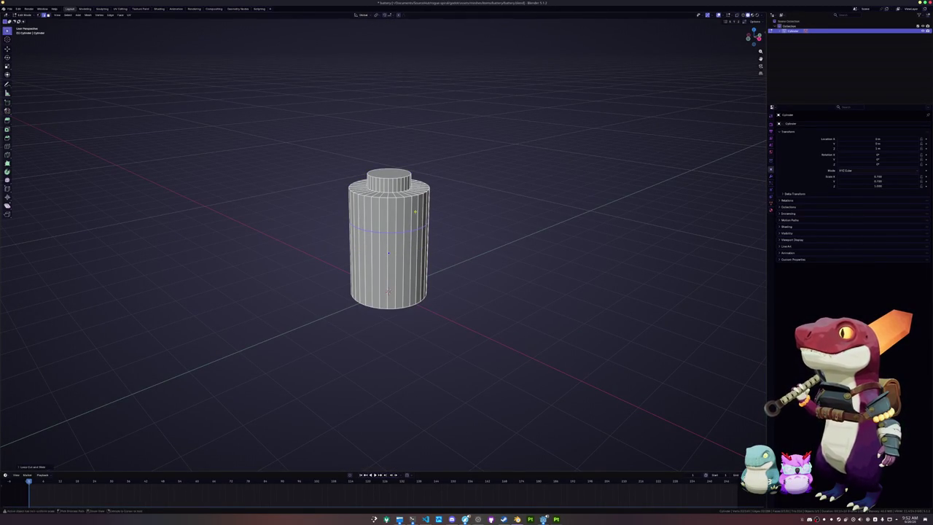
key("Tab")
left_click(772, 212)
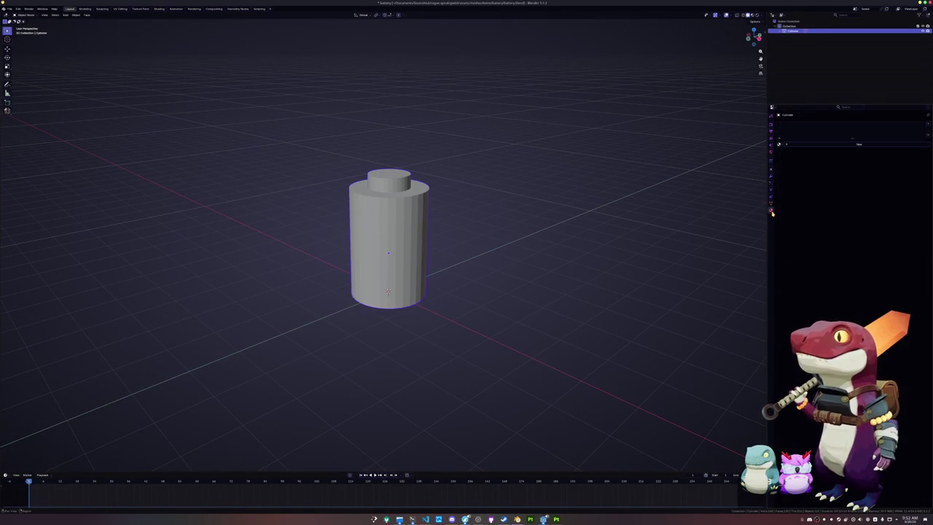
- Rename the cylinder object to 'battery' and give it a new material
key("F2")
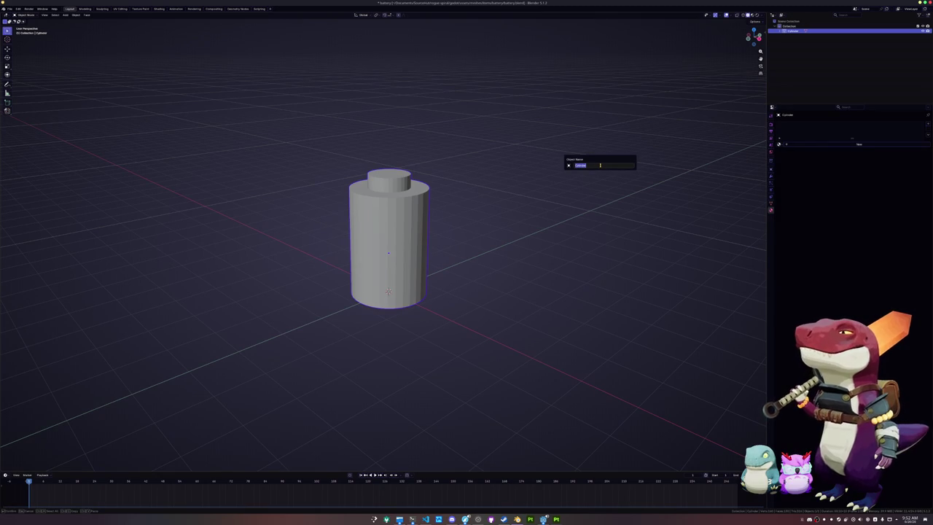
type("battery")
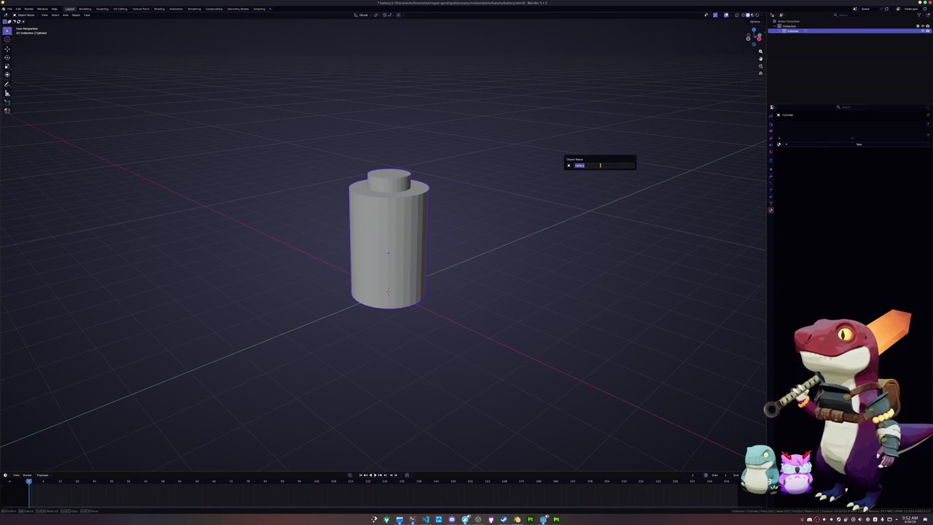
key("Return")
left_click(771, 204)
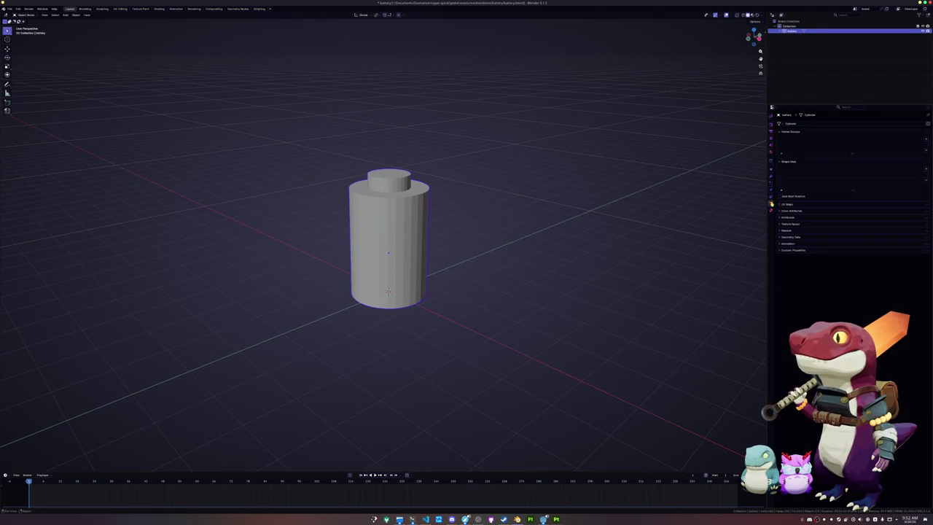
left_click(771, 211)
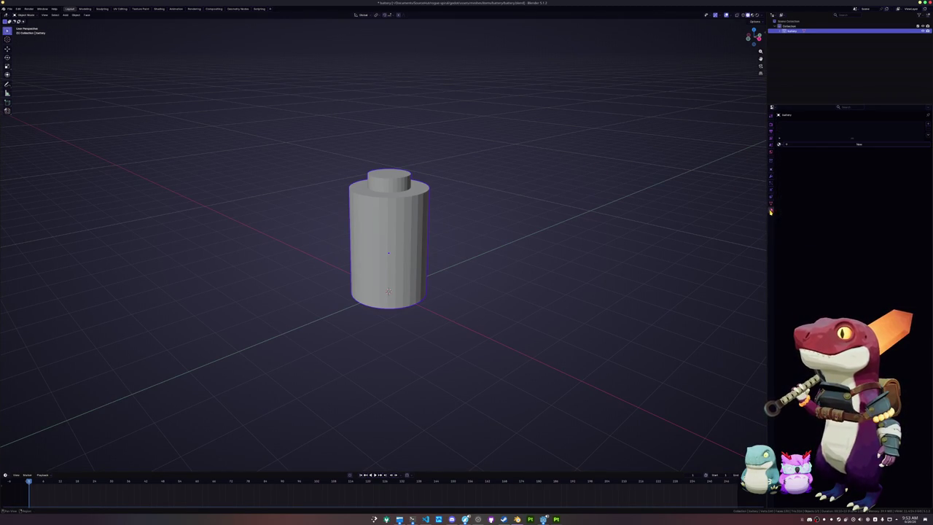
left_click(799, 143)
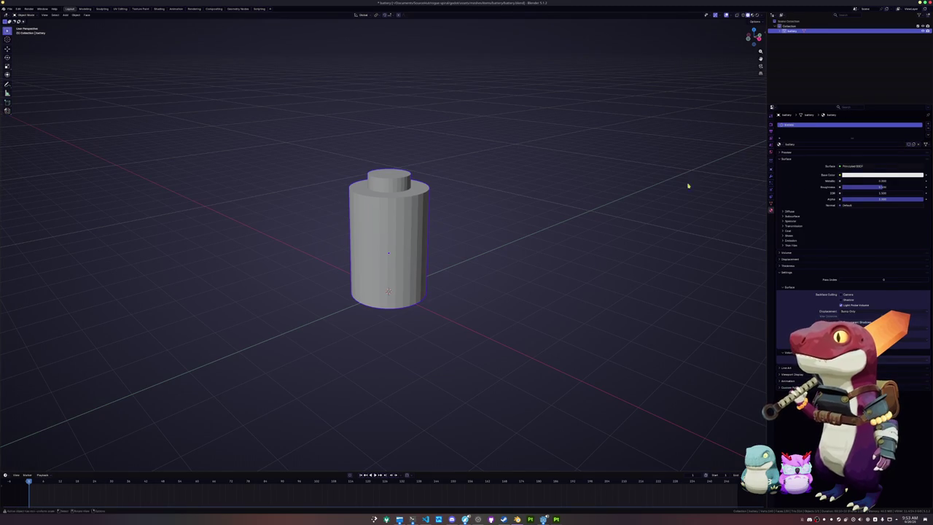
- Apply all transforms to the battery and save battery.blend
key("ctrl+a")
left_click(402, 230)
key("ctrl+s")
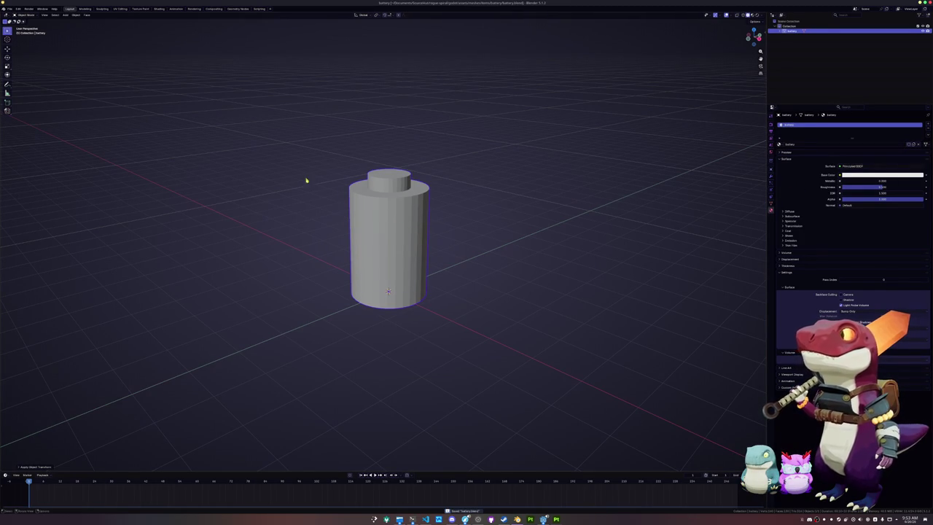
left_click(18, 14)
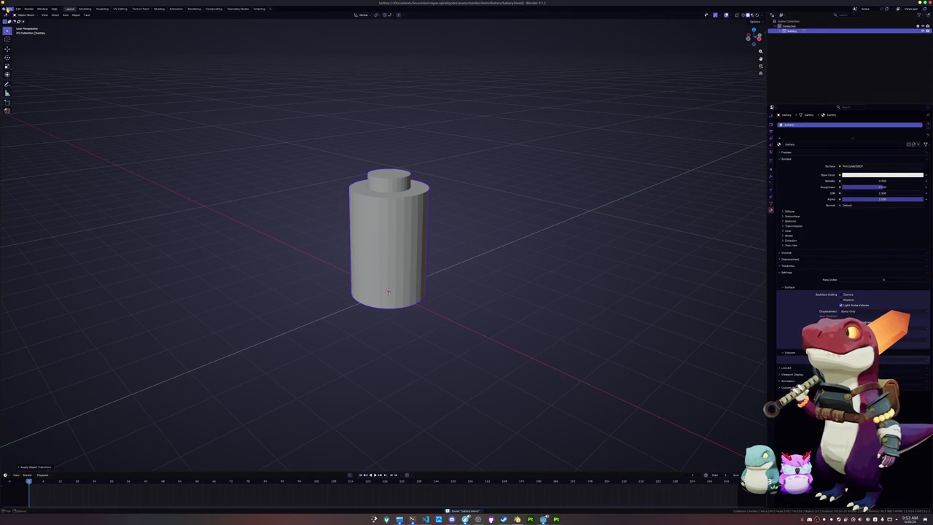
left_click(9, 8)
mouse_move(29, 88)
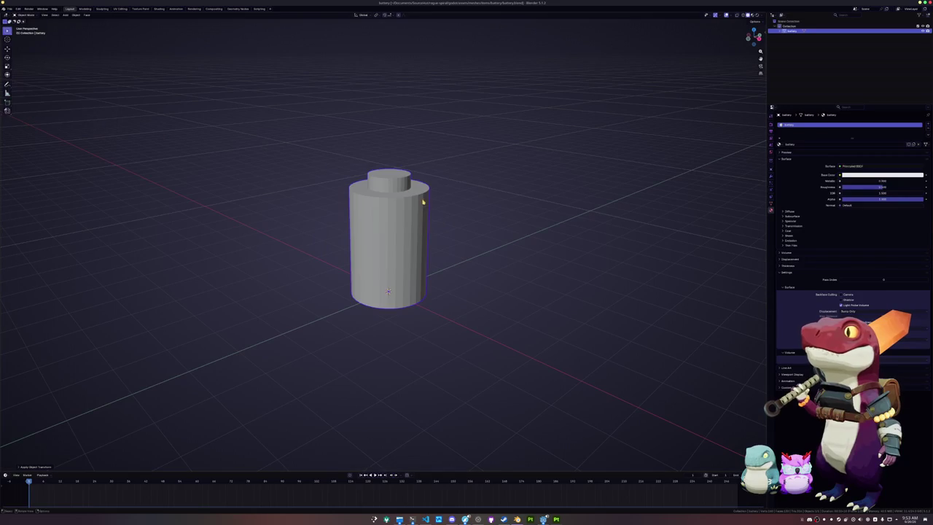
- Add a Bevel modifier with amount 0.02 to the battery and apply it
left_click(772, 182)
left_click(802, 124)
type("be")
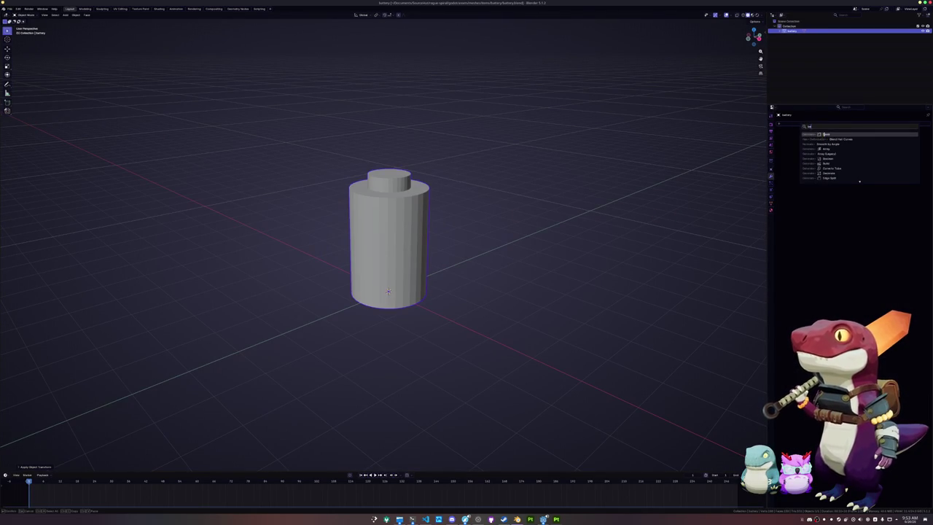
key("Return")
right_click(621, 200)
left_click(623, 198)
left_click_drag(862, 151, 885, 151)
left_click(864, 151)
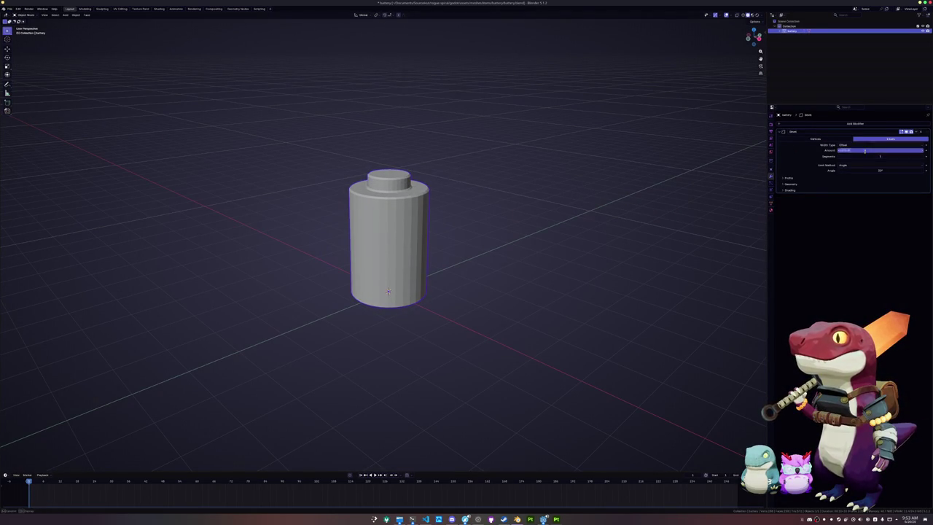
type("0.02")
key("Return")
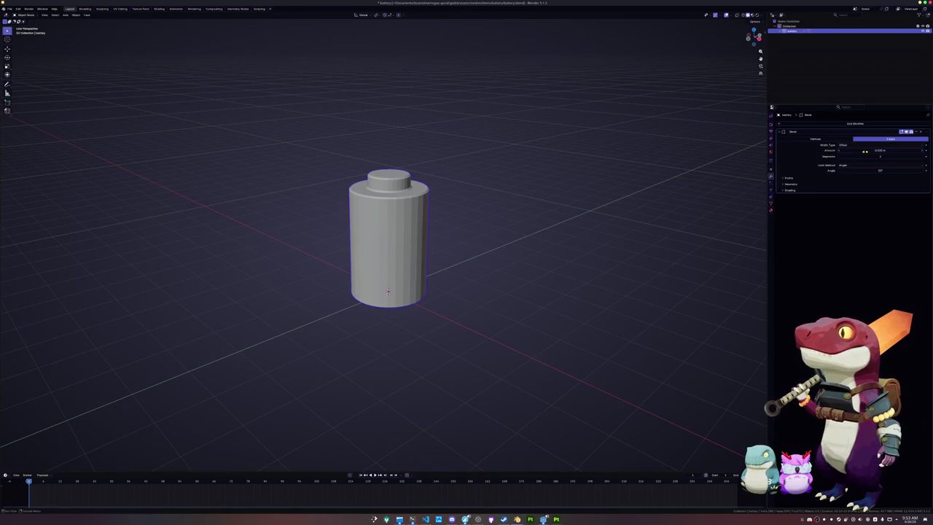
key("ctrl+x")
- Shade the battery Auto Smooth and apply the Smooth by Angle modifier
right_click(412, 219)
mouse_move(419, 219)
left_click(391, 207)
scroll(339, 176, "up", 3)
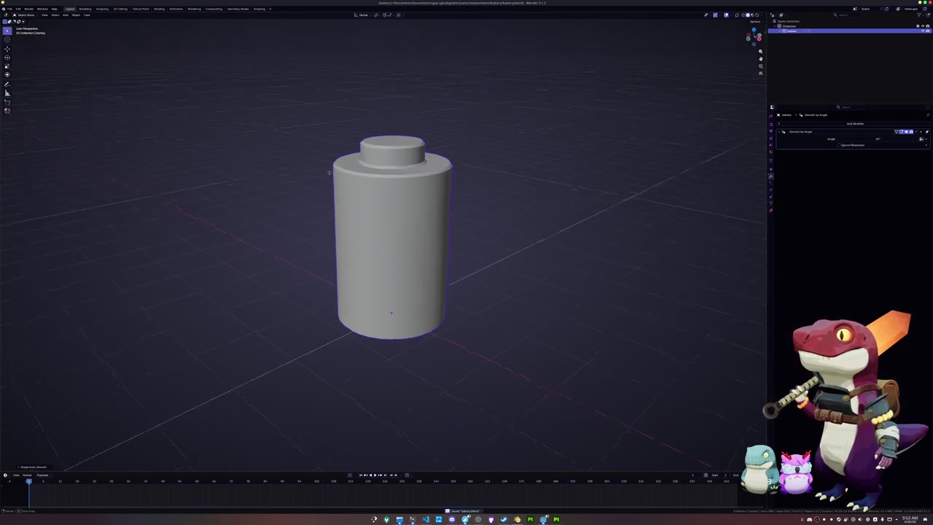
key("ctrl+a")
- Keep the battery's name, check its material and switch it into Edit Mode
key("F2")
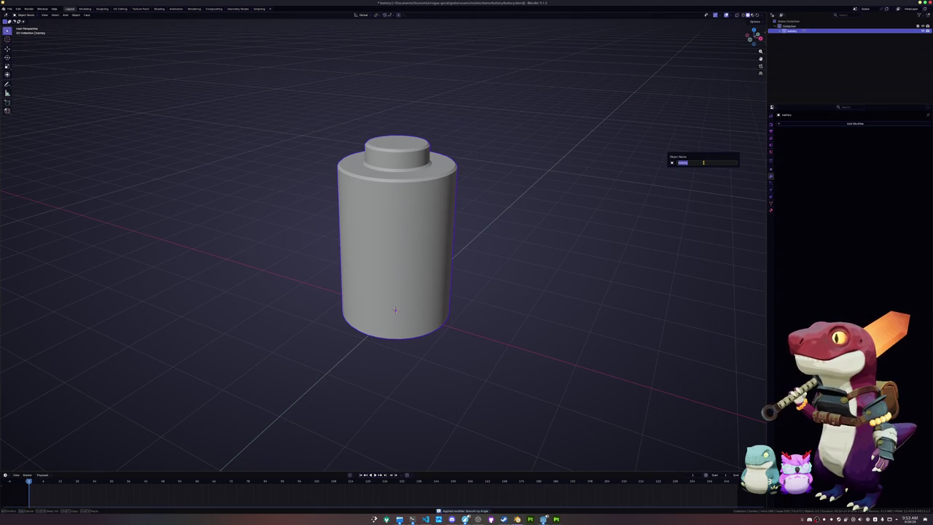
key("Return")
left_click(772, 211)
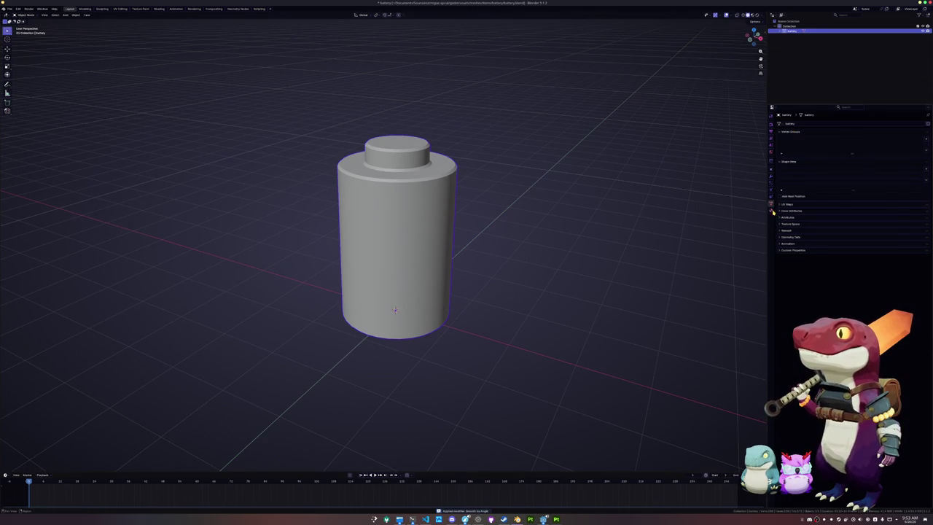
left_click(771, 209)
key("ctrl+Tab")
left_click(344, 254)
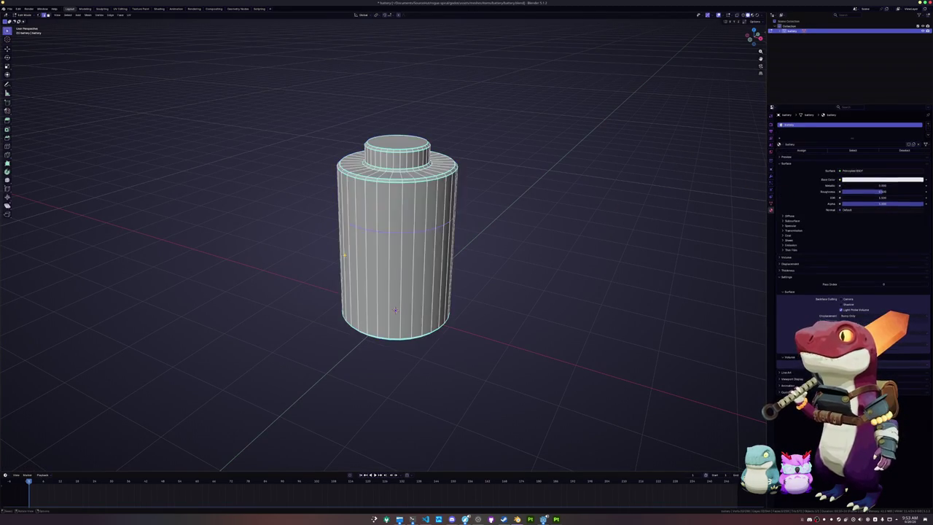
- Select the whole battery mesh and Smart UV Project it in the UV Editing workspace
key("a")
left_click(121, 9)
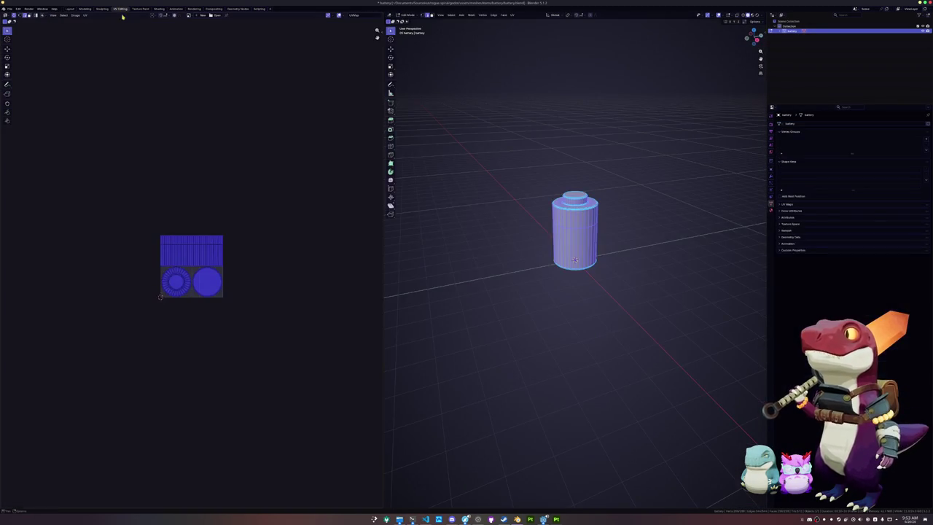
scroll(316, 164, "up", 4)
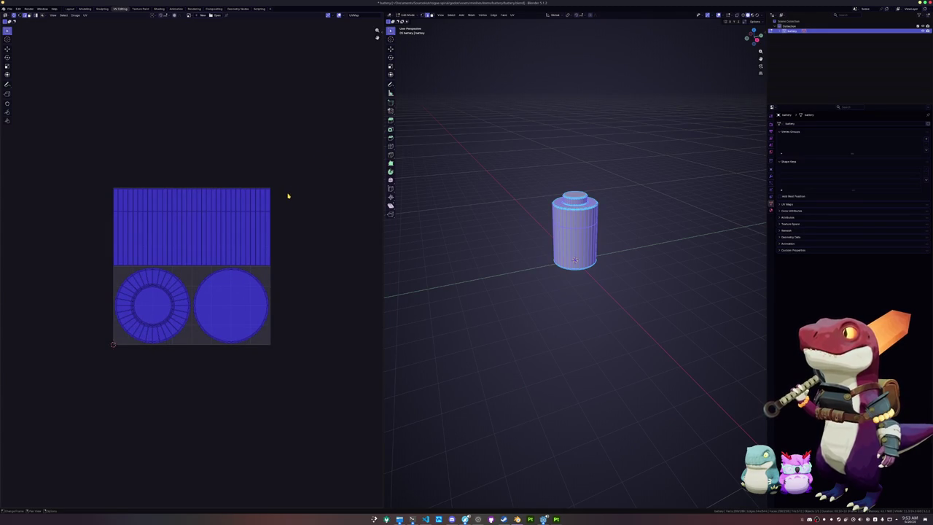
left_click(512, 14)
left_click(528, 34)
left_click(518, 84)
- Pack the UV islands with UVPackmaster3 and return the battery to Object Mode
key("n")
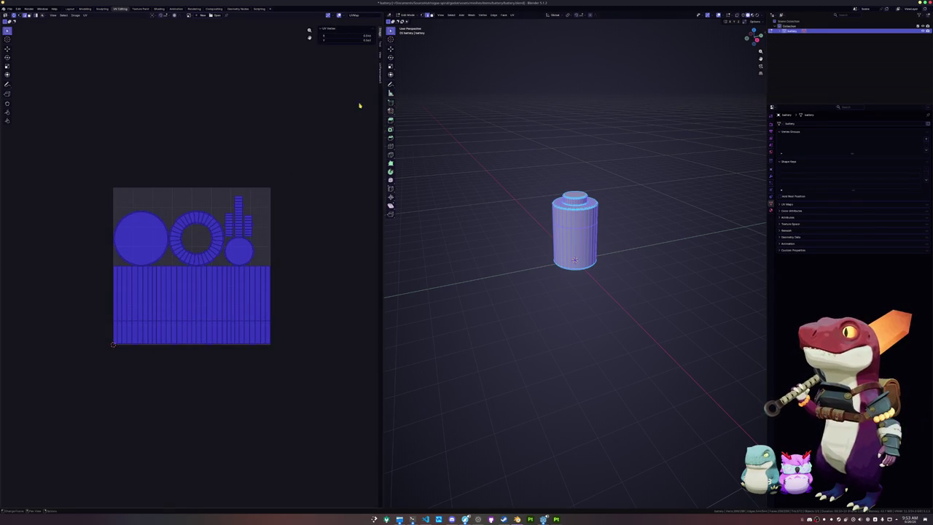
left_click(379, 73)
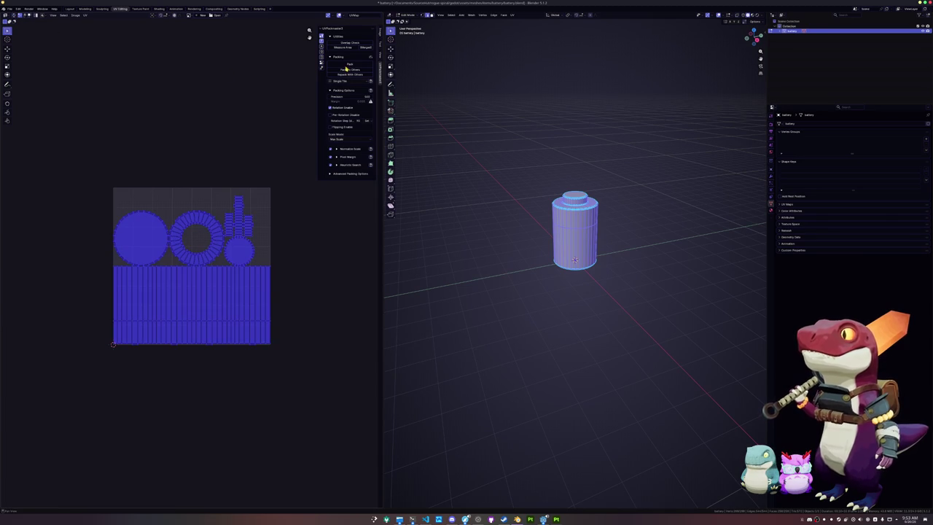
left_click(350, 64)
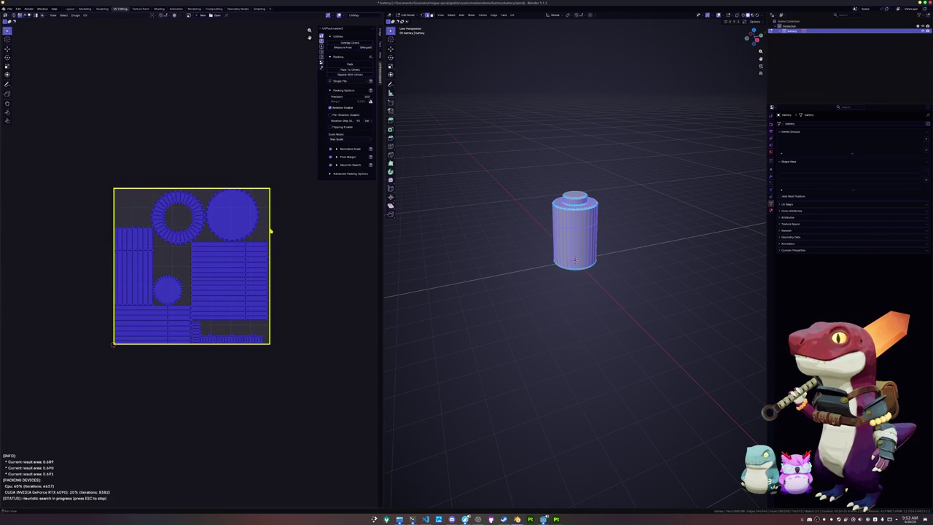
key("Escape")
key("Tab")
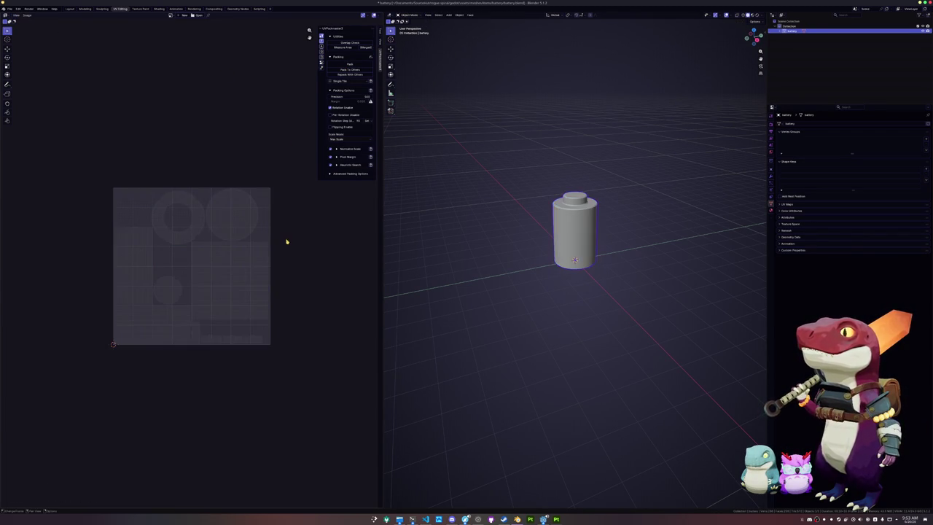
- Export the battery as a glTF 2.0 file
left_click(9, 9)
mouse_move(29, 87)
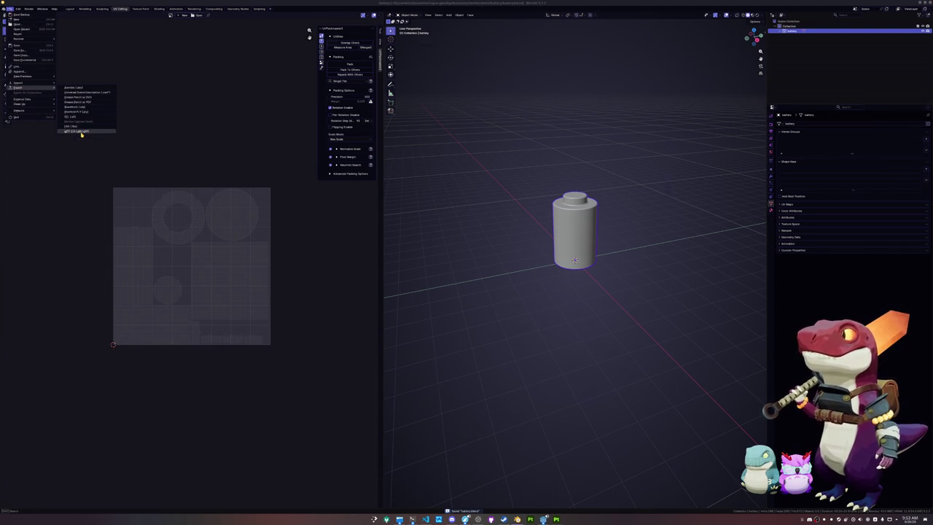
left_click(81, 132)
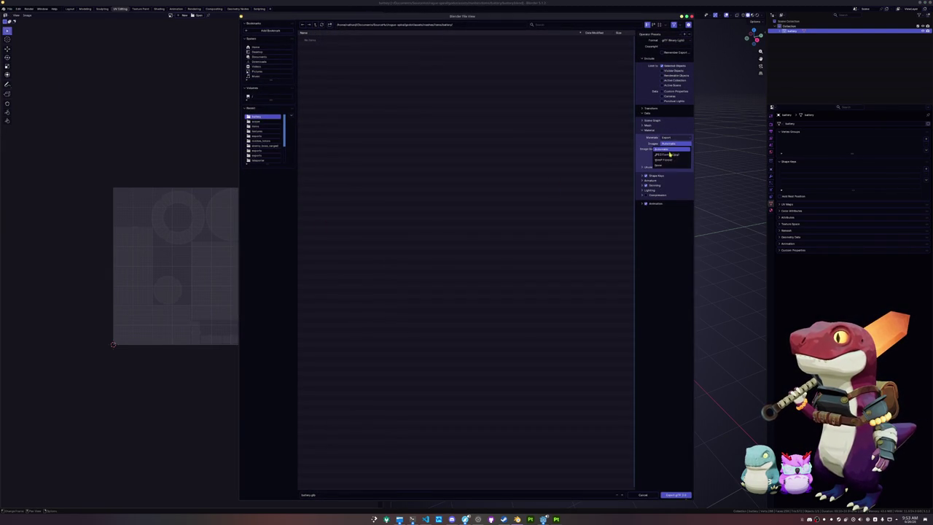
left_click(675, 495)
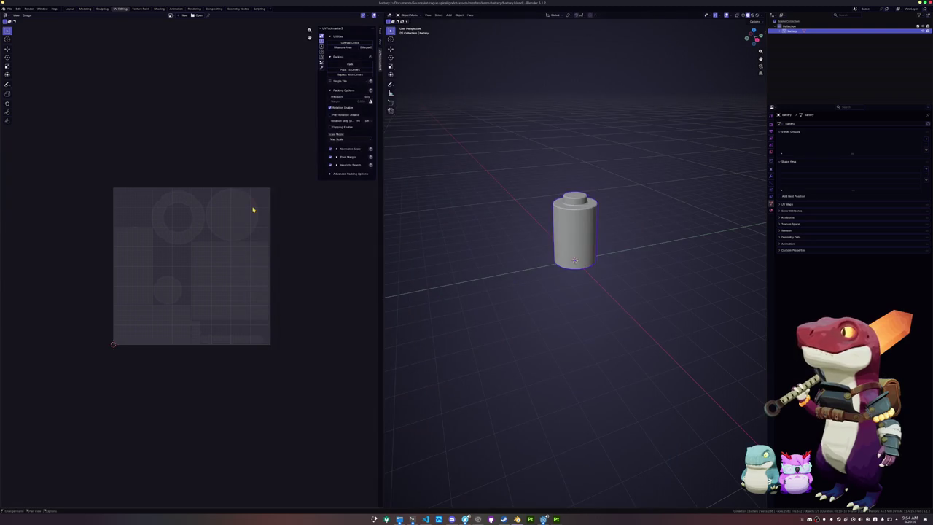
- Export the battery as battery.fbx into a new exports folder
left_click(9, 9)
mouse_move(21, 88)
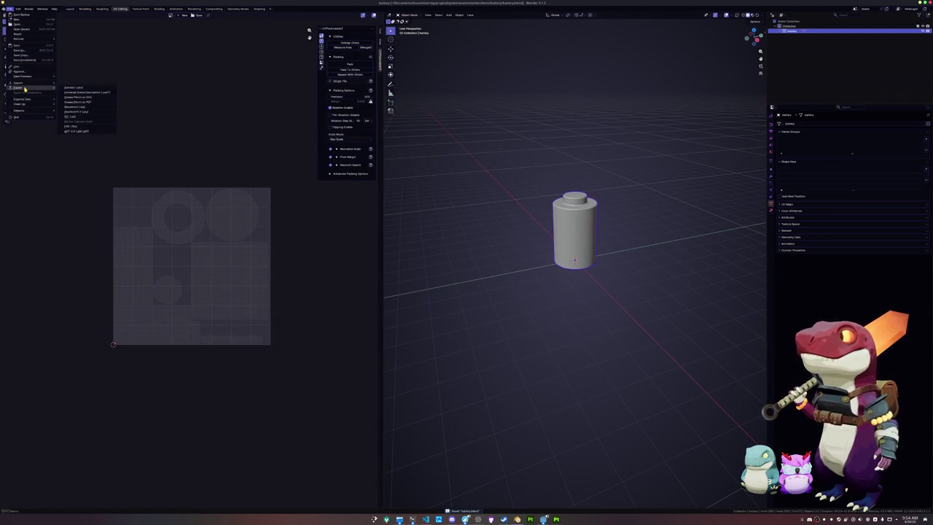
left_click(77, 128)
left_click(331, 24)
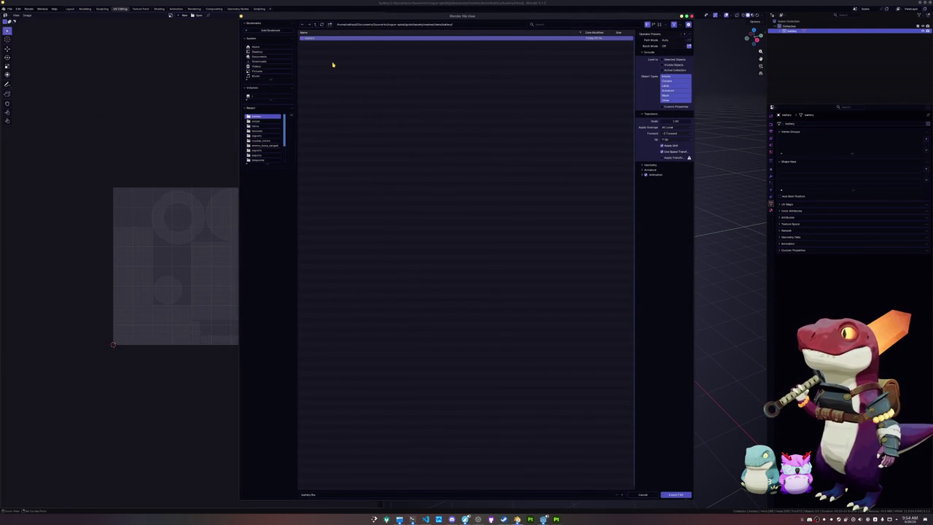
double_click(333, 40)
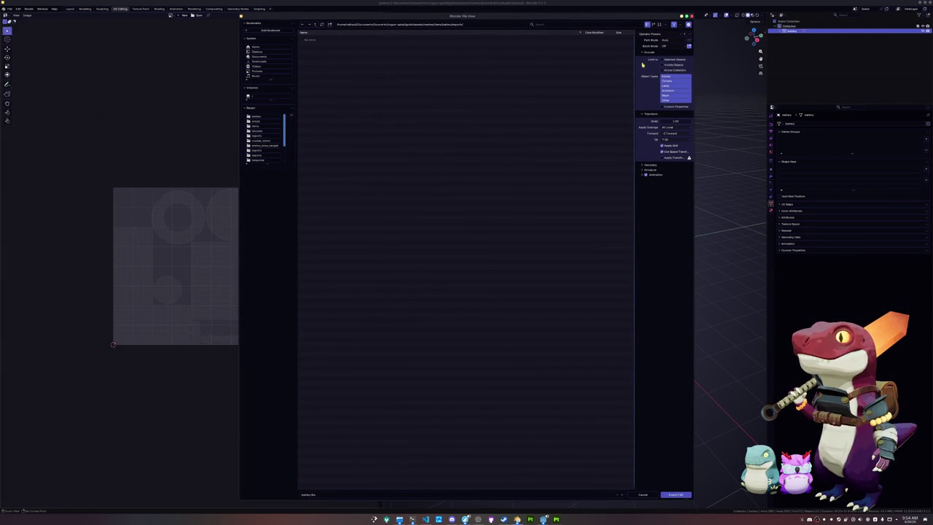
left_click(675, 495)
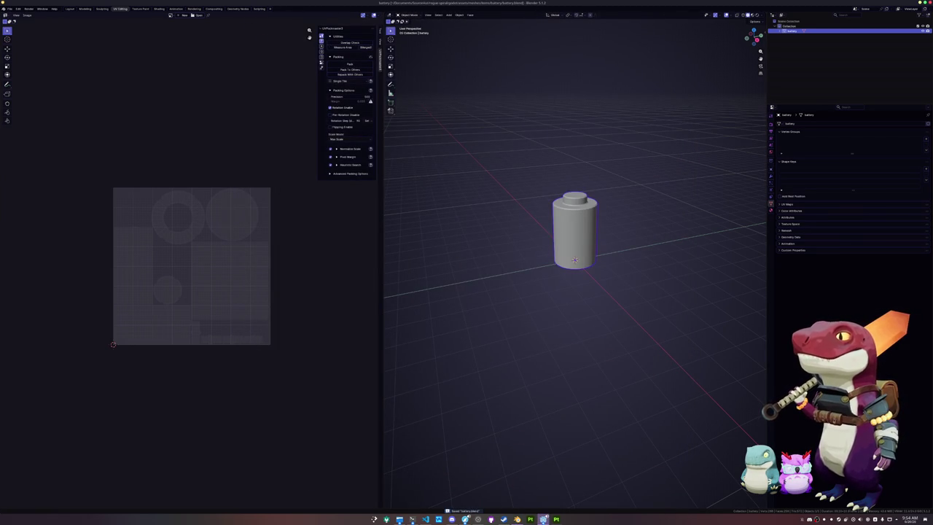
mouse_move(543, 519)
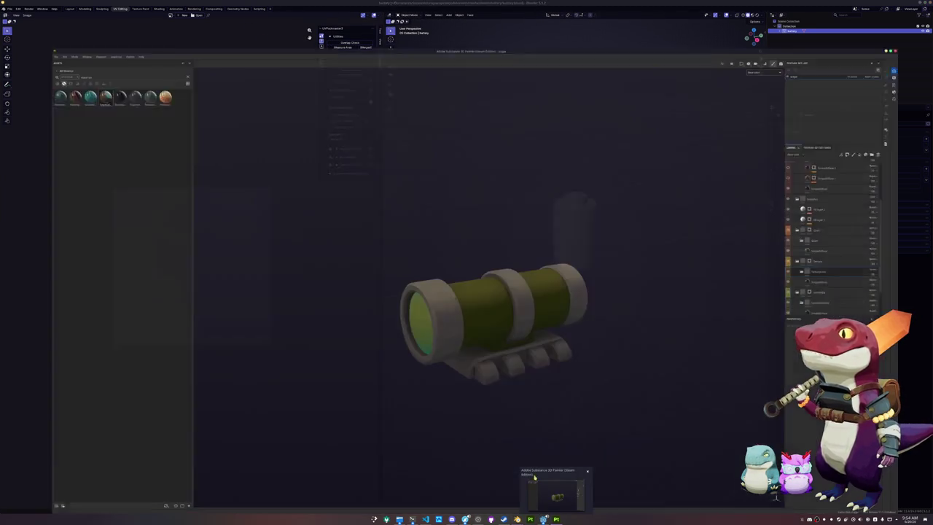
- Create a new Substance Painter project using battery.glb from the battery folder
left_click(535, 477)
left_click(6, 8)
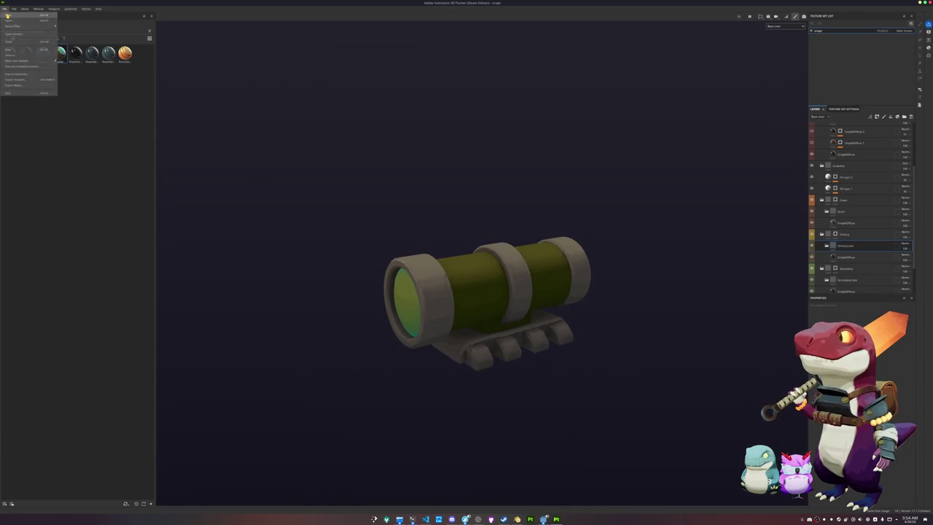
left_click(22, 14)
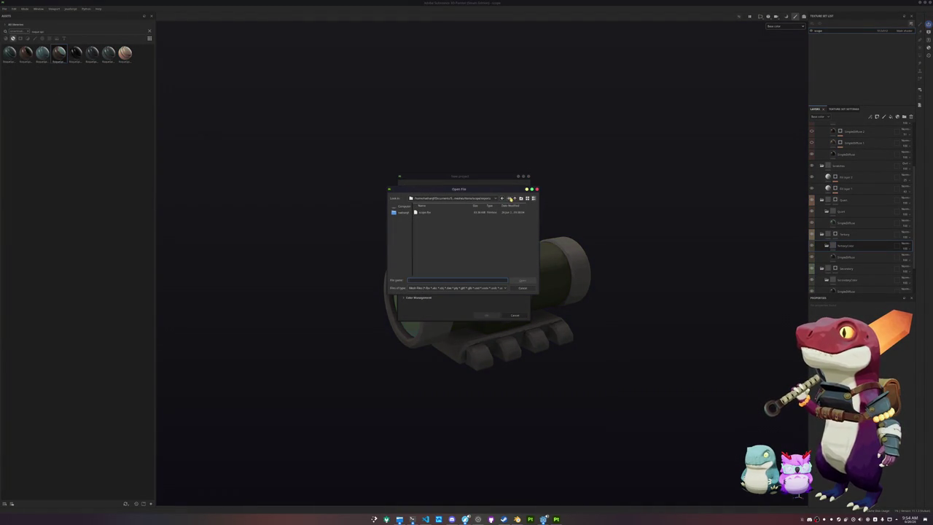
left_click(515, 199)
left_click(516, 199)
double_click(429, 212)
double_click(431, 217)
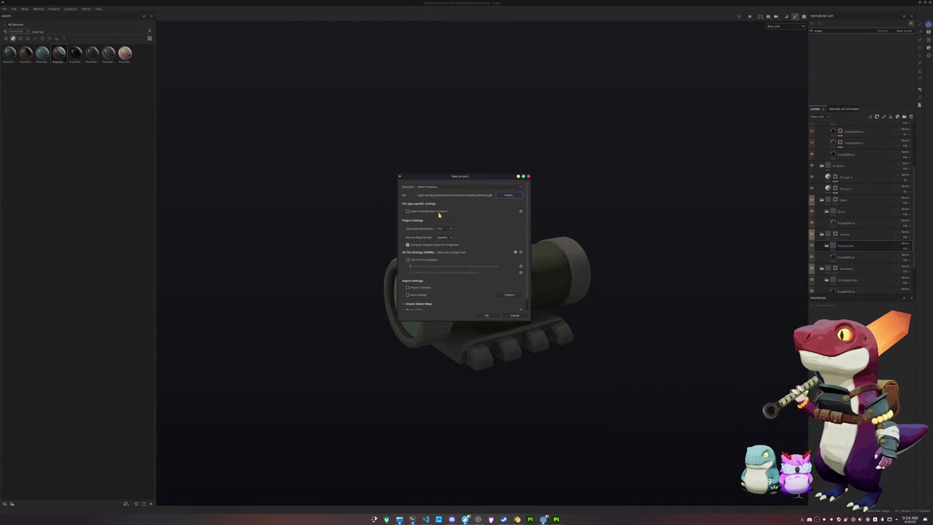
double_click(429, 216)
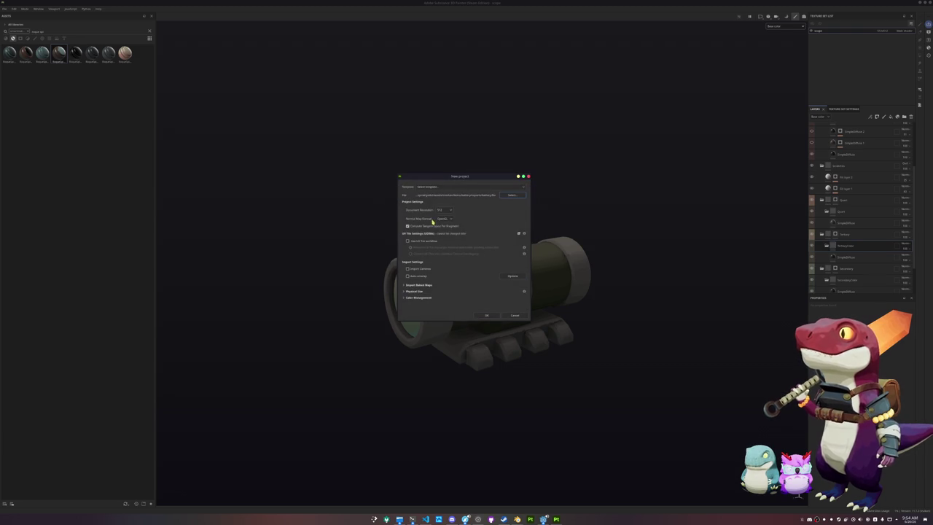
left_click(483, 315)
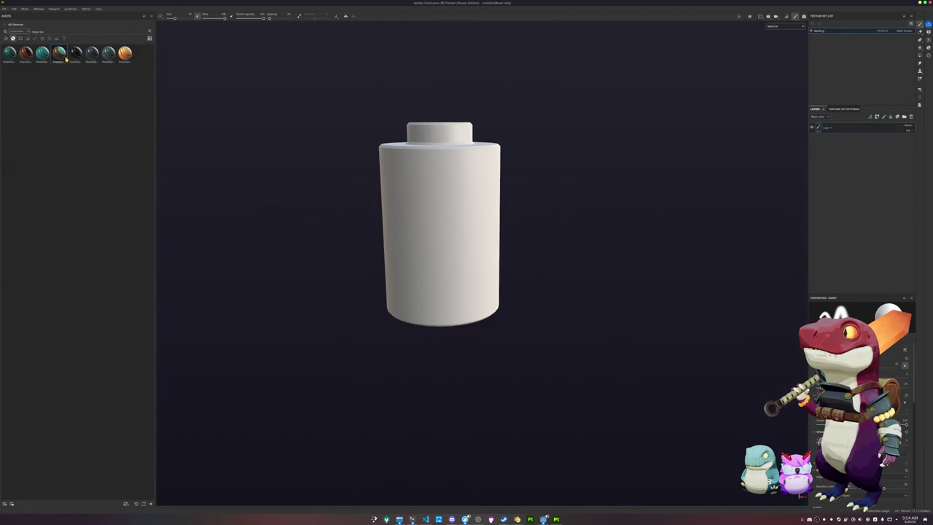
- Drop the wood smart material on the battery and bake its mesh maps
mouse_move(73, 69)
left_mouse_down()
mouse_move(423, 194)
mouse_move(476, 159)
left_mouse_up()
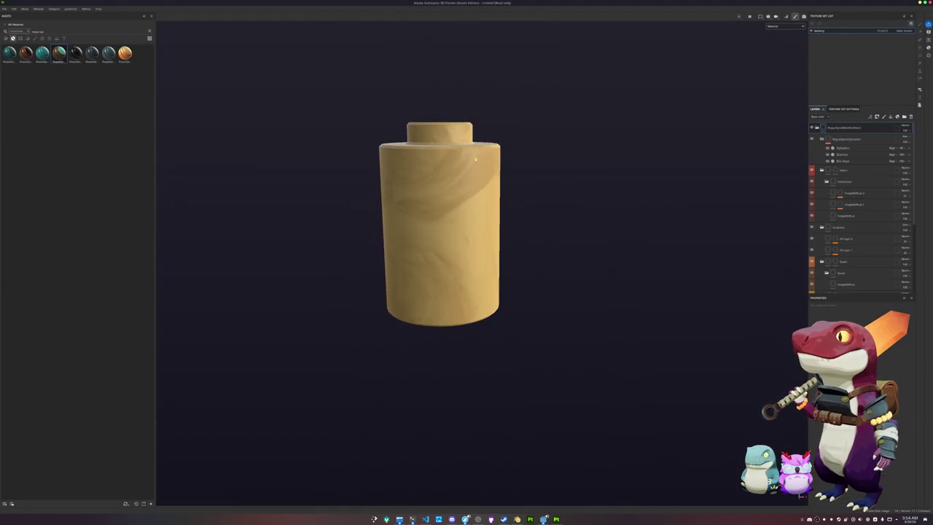
key("f")
left_click(772, 30)
left_click(775, 47)
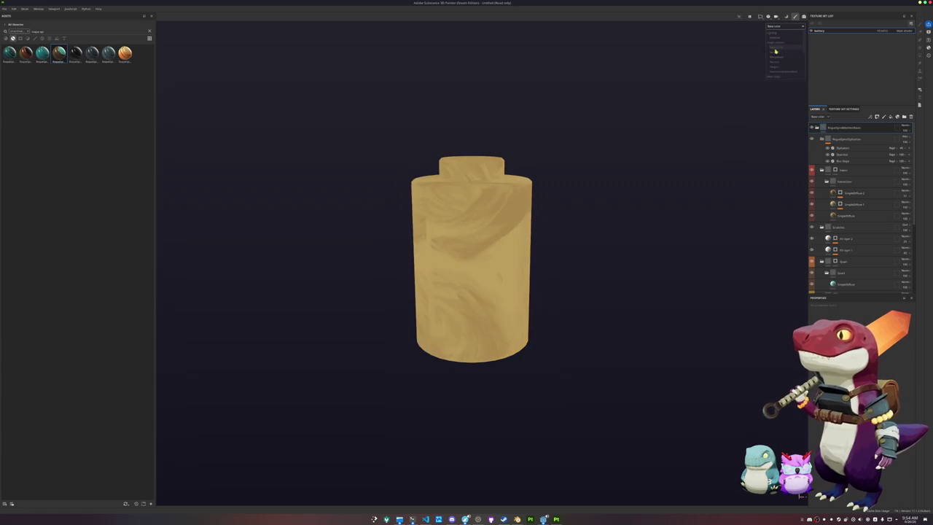
key("ctrl+b")
left_click(404, 495)
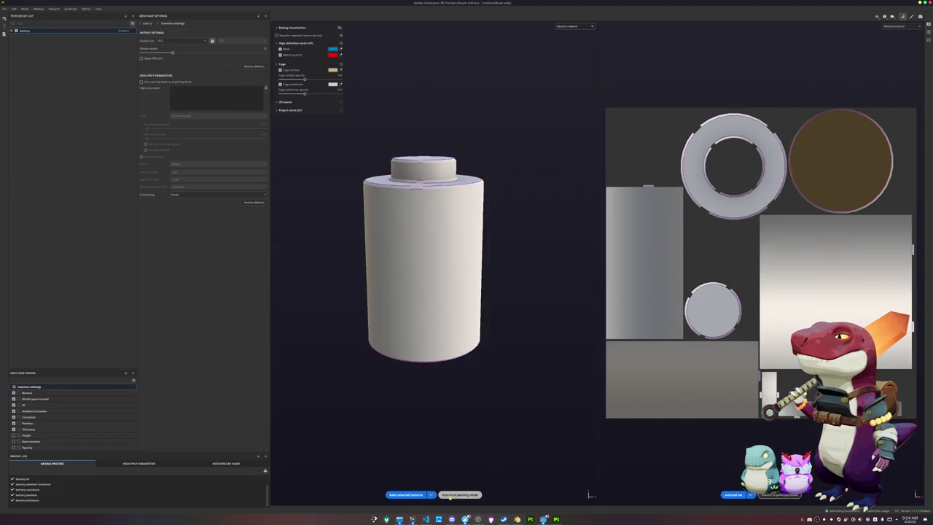
left_click(449, 495)
- Pick a texture set resolution, view Base color only, and hide the Fabric layer
left_click(875, 32)
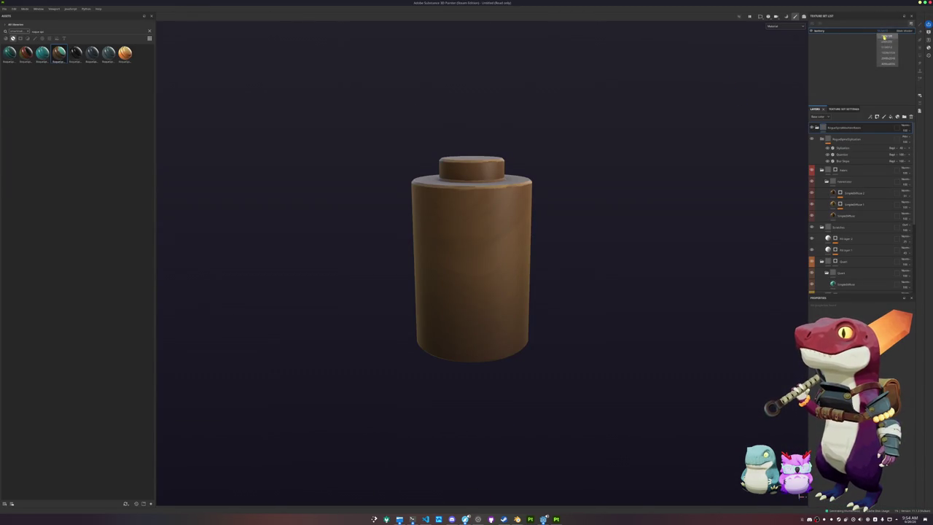
left_click(886, 48)
left_click(775, 26)
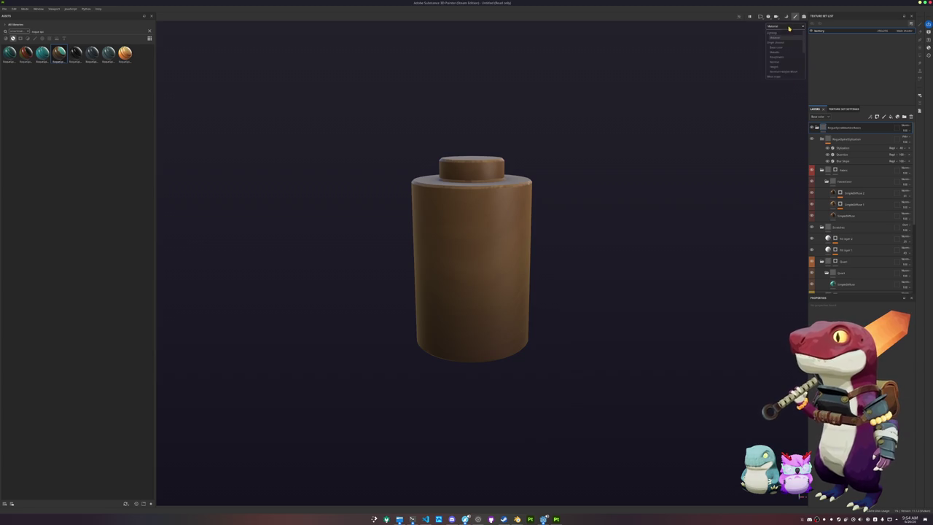
left_click(781, 48)
left_click(835, 171)
left_click(835, 171)
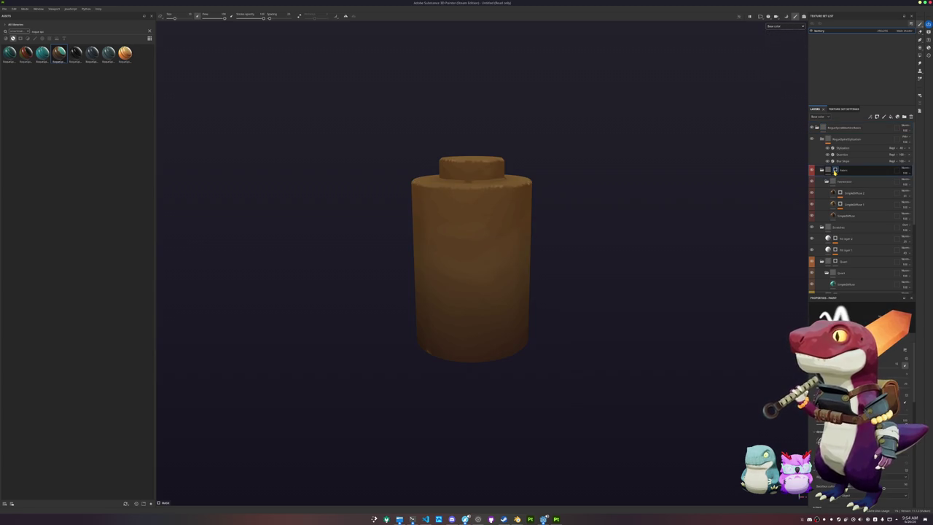
left_click(812, 170)
scroll(812, 175, "down", 5)
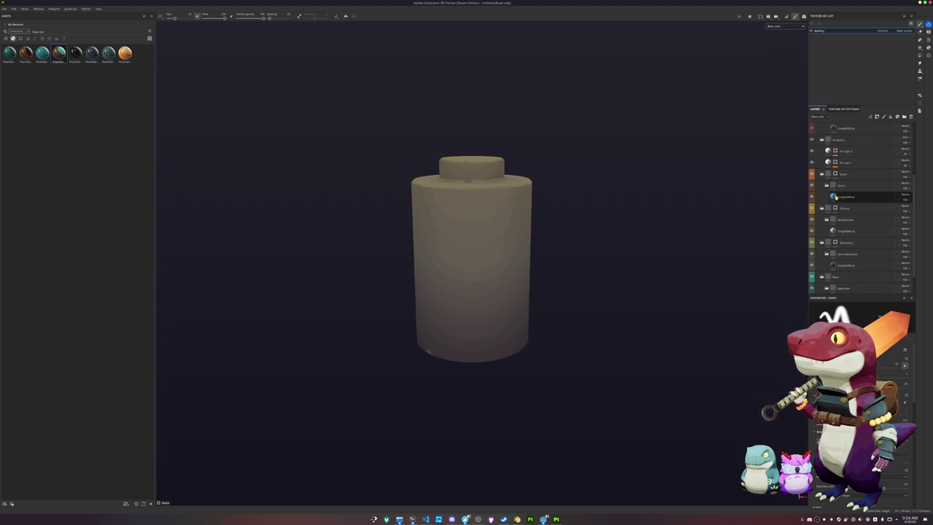
left_click(845, 197)
key("f")
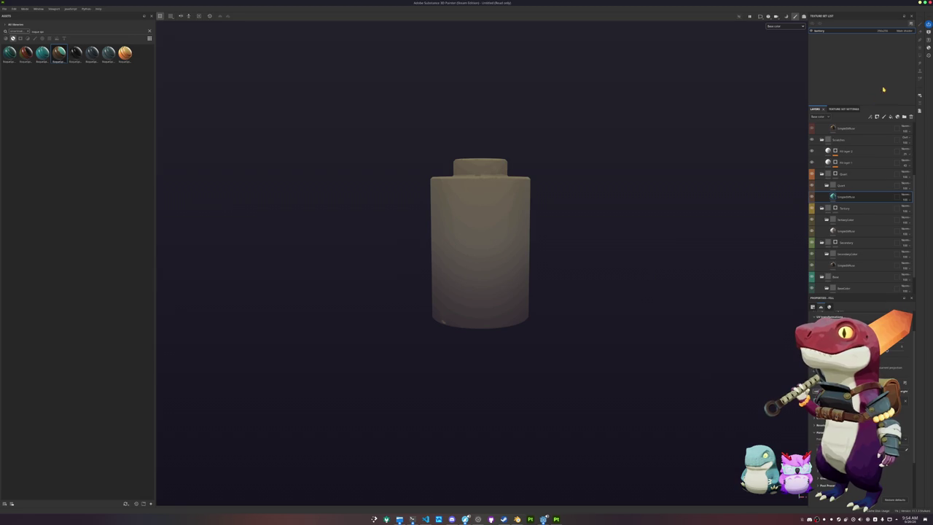
- Rectangle-fill the lower body in the Quart mask and colour that fill layer yellow
left_click(836, 175)
scroll(729, 215, "up", 2)
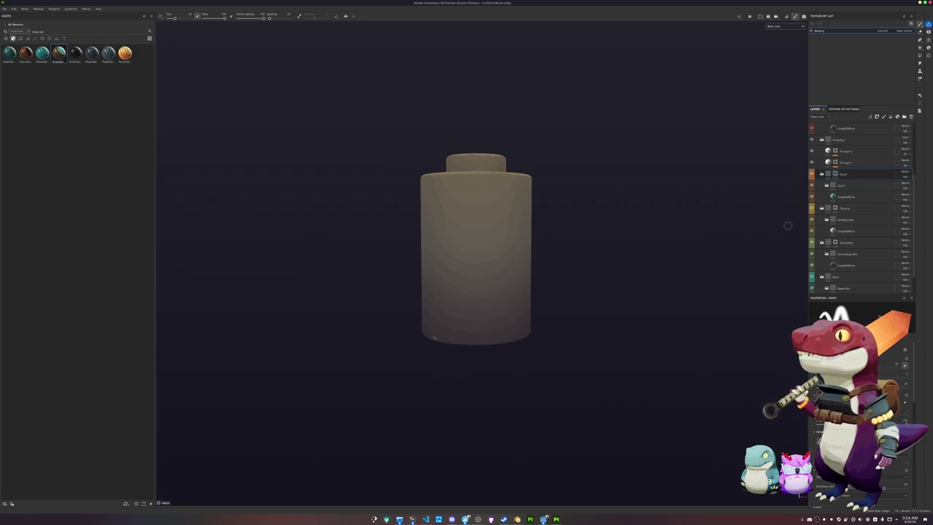
left_click(920, 56)
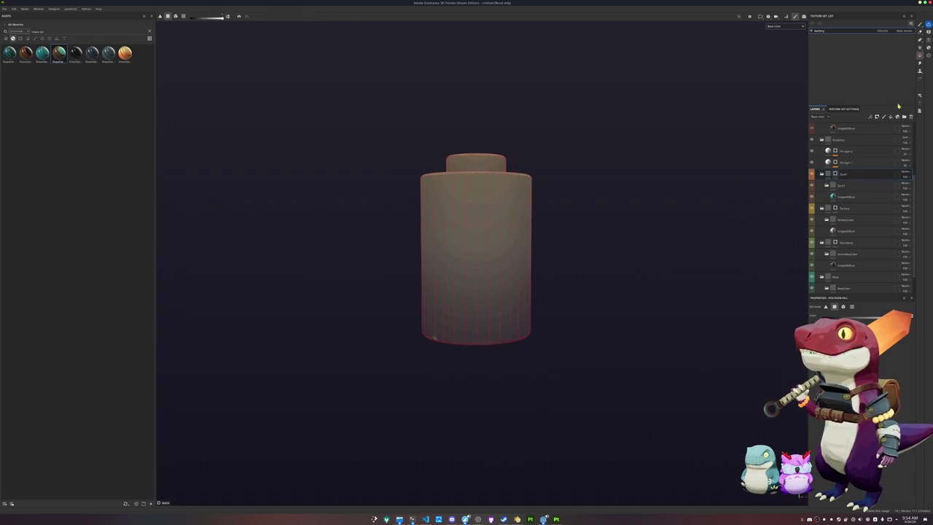
left_click(850, 307)
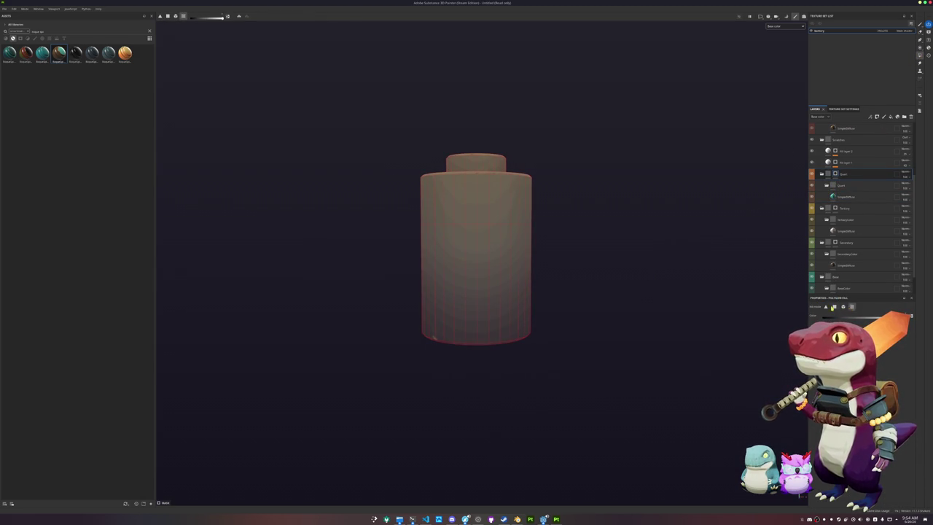
left_click(834, 307)
left_click_drag(597, 354, 339, 252)
left_click(836, 196)
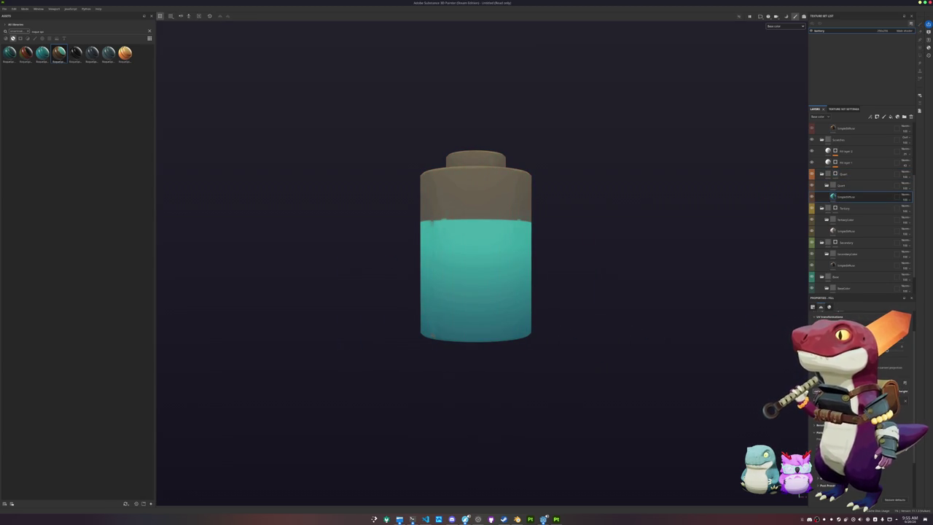
mouse_move(902, 409)
left_mouse_down()
mouse_move(903, 399)
mouse_move(903, 410)
left_mouse_up()
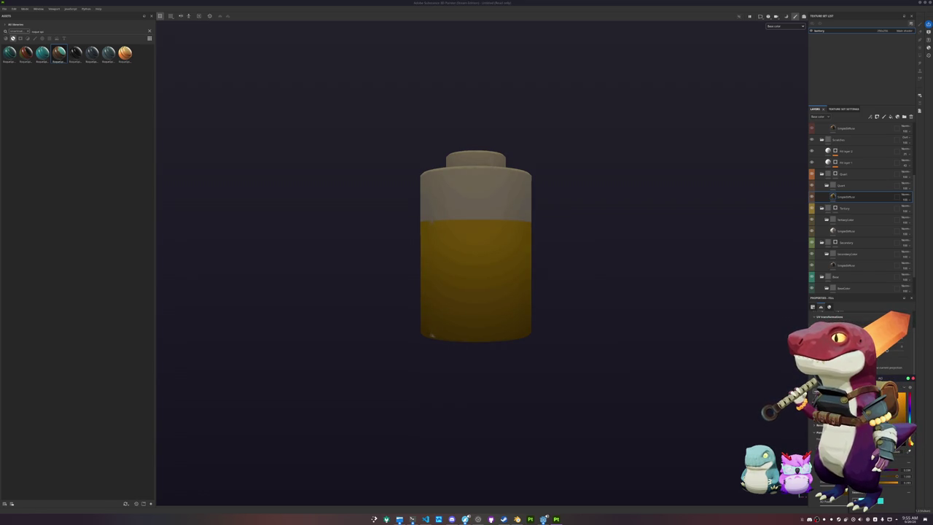
- Fill the battery's top section polygons in the Secondary layer's mask
left_click(838, 276)
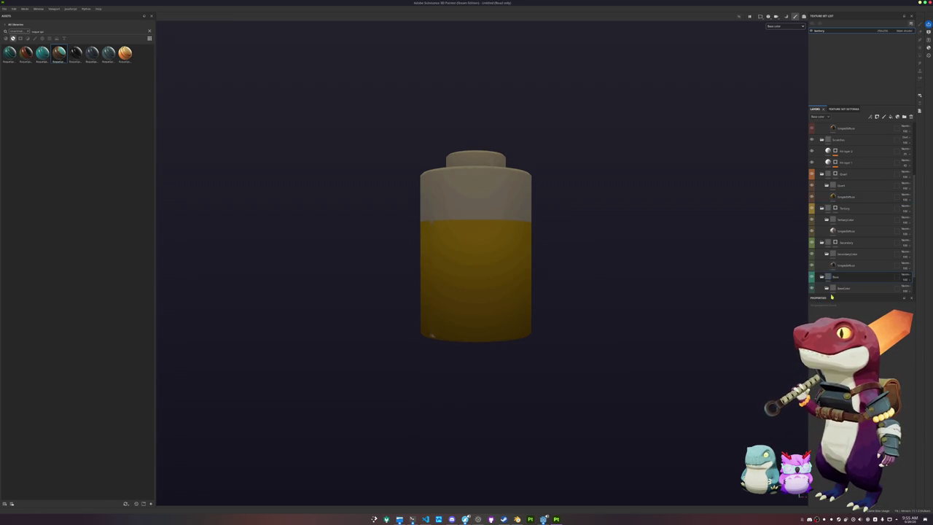
mouse_move(729, 268)
left_mouse_down()
mouse_move(641, 273)
mouse_move(635, 338)
mouse_move(667, 284)
left_mouse_up()
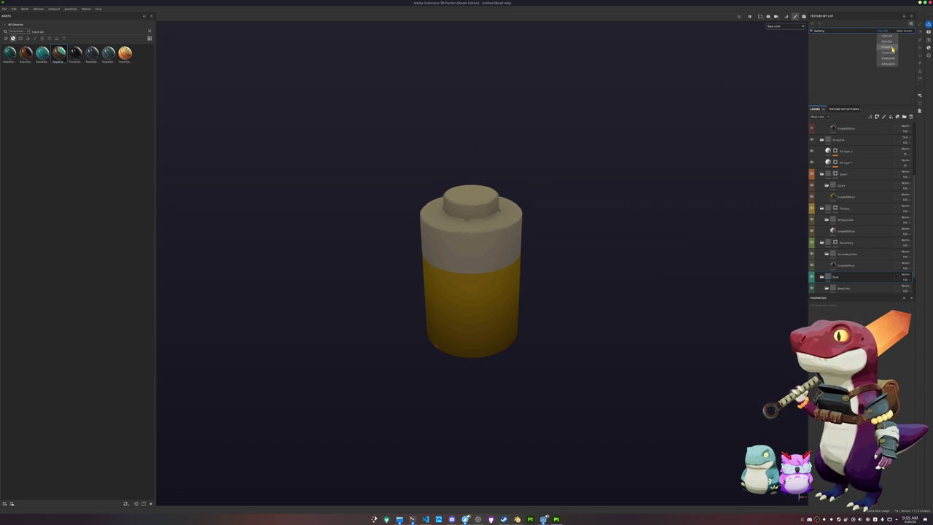
left_click_drag(448, 198, 687, 171)
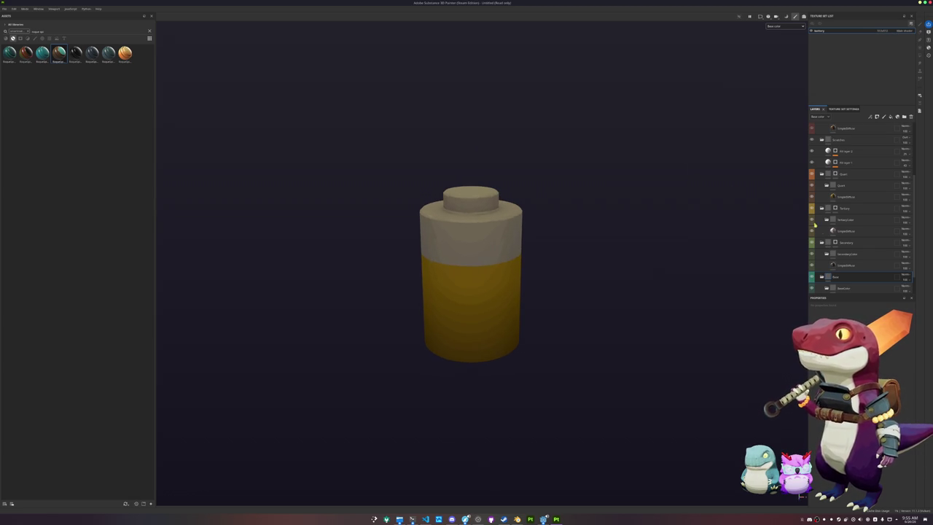
scroll(815, 225, "down", 2)
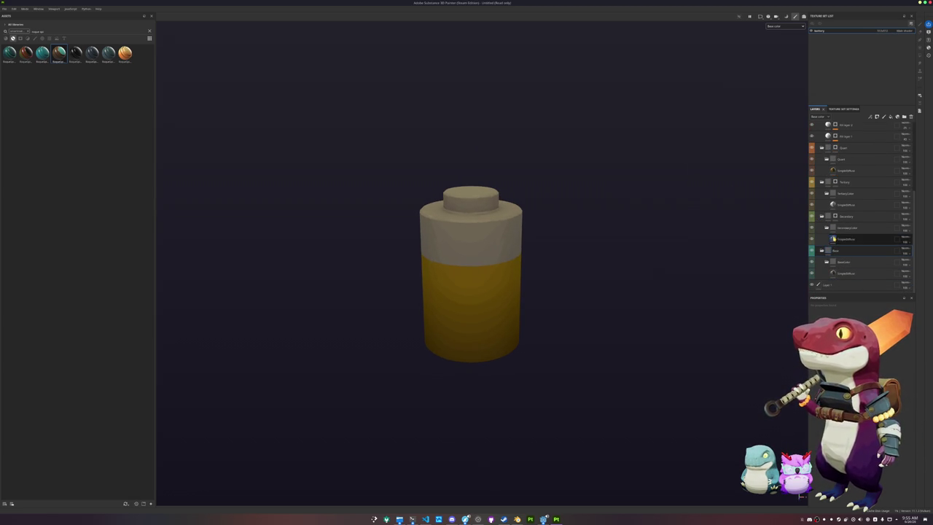
left_click(835, 216)
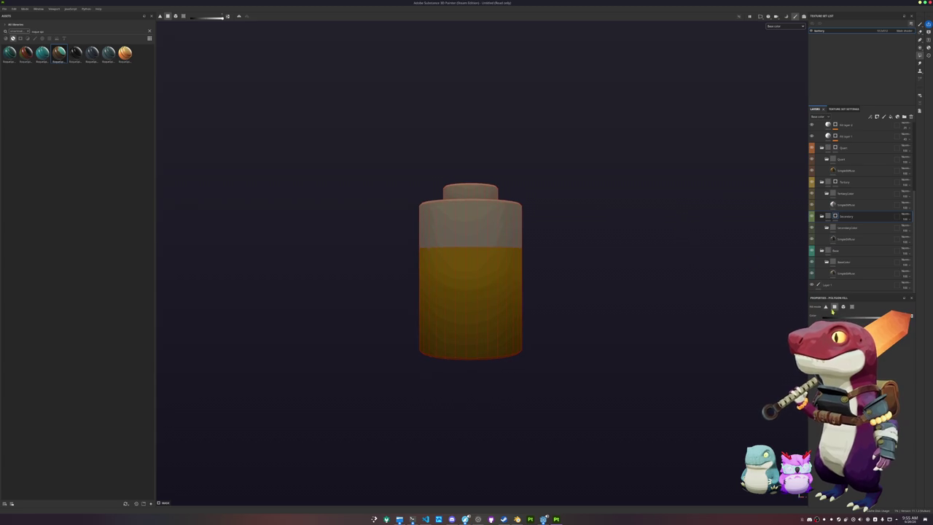
left_click_drag(387, 158, 573, 235)
- Start saving the project, pick a folder, then cancel the save
key("f")
key("ctrl+s")
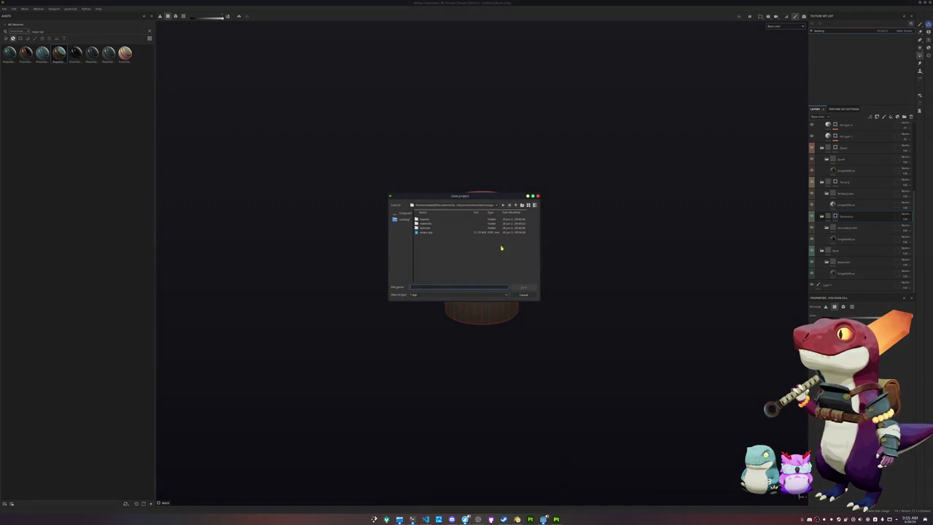
left_click(489, 208)
left_click(510, 252)
left_click(492, 208)
left_click(463, 239)
left_click(523, 295)
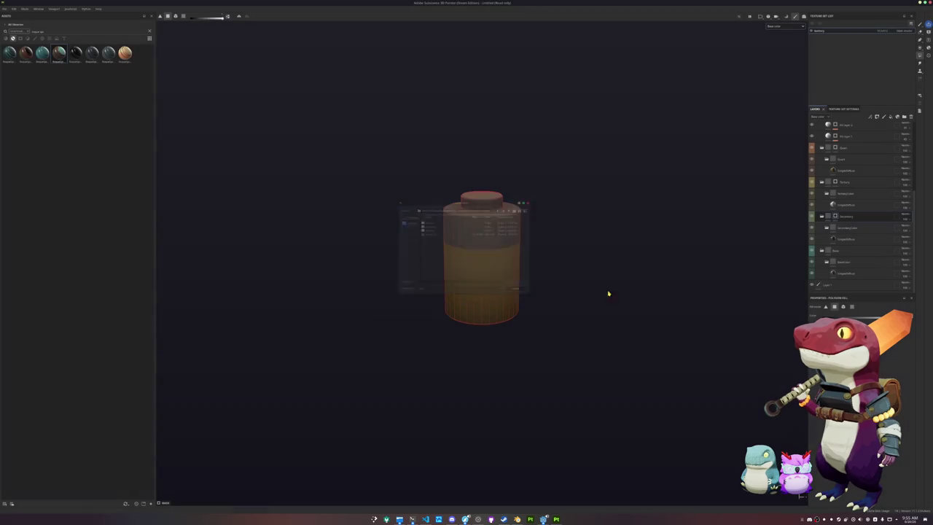
- Fill the battery cap's polygons and select the Quart layer's mask
scroll(707, 297, "up", 2)
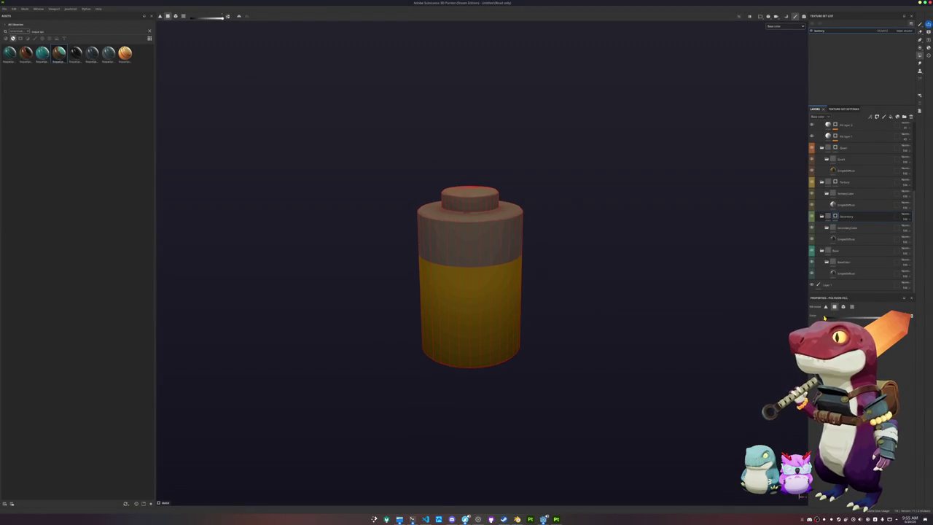
mouse_move(503, 202)
left_mouse_down()
mouse_move(402, 167)
mouse_move(443, 357)
mouse_move(460, 289)
left_mouse_up()
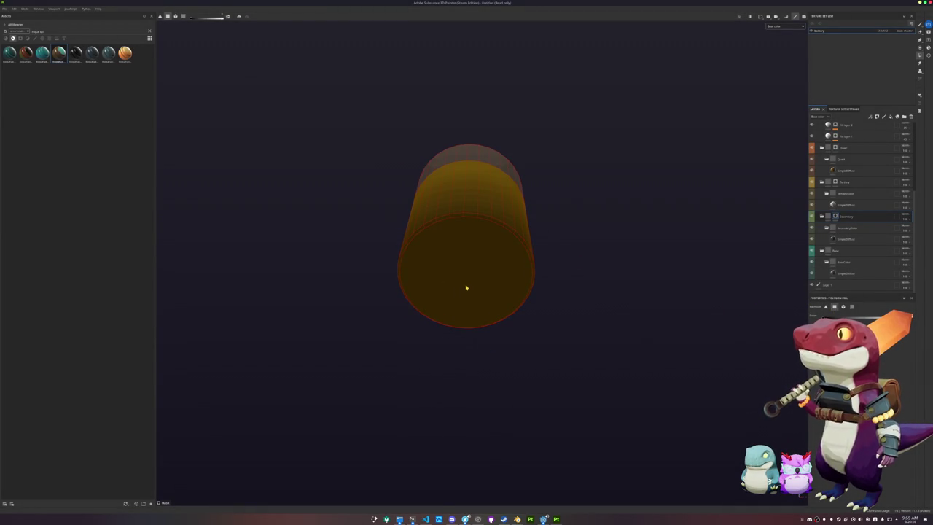
left_click(831, 160)
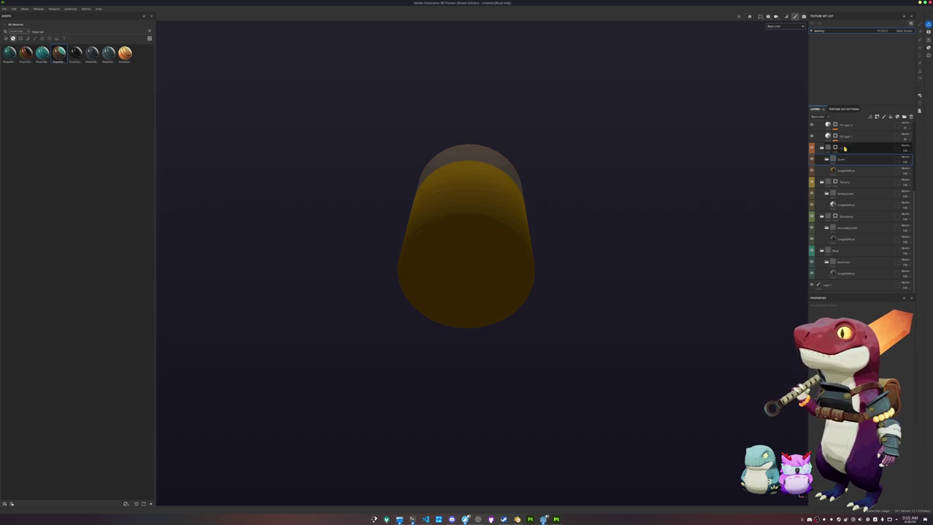
left_click(836, 147)
mouse_move(467, 283)
left_mouse_down()
mouse_move(596, 212)
mouse_move(187, 327)
mouse_move(350, 387)
mouse_move(475, 366)
left_mouse_up()
- Save the project as 'battery' in the battery folder and open Export Textures
key("ctrl+s")
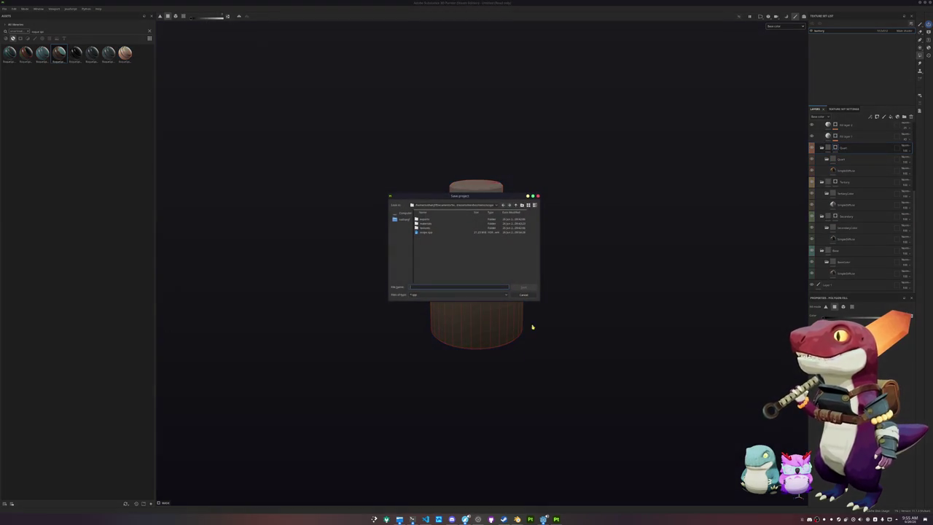
left_click(466, 207)
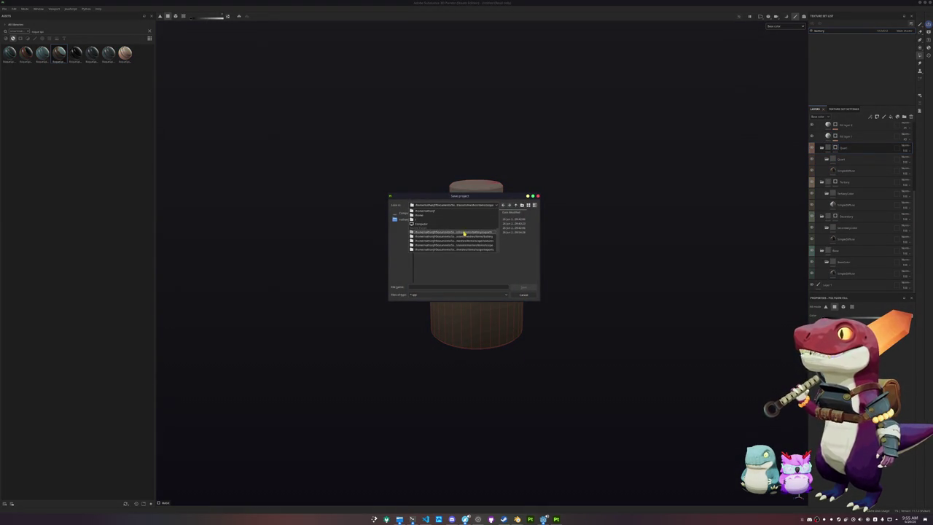
left_click(464, 233)
left_click(516, 206)
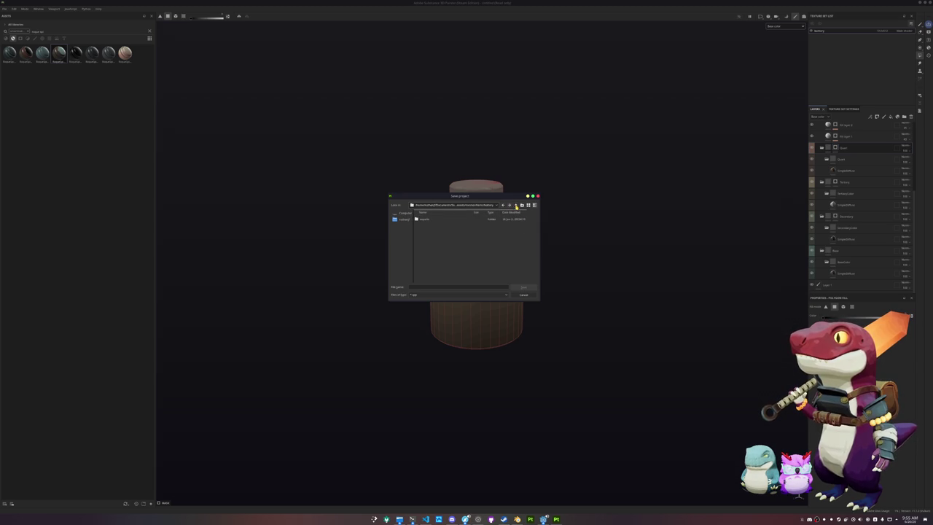
left_click(432, 285)
type("battery")
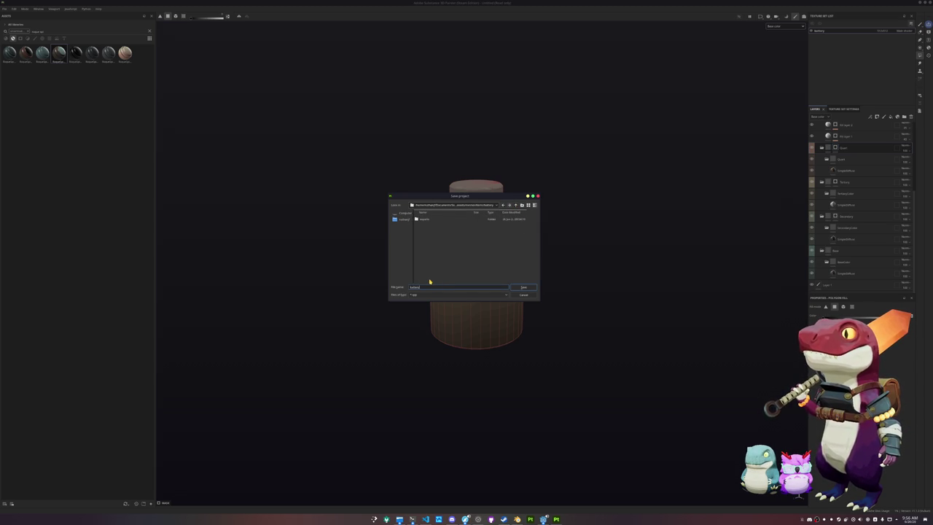
key("Return")
key("ctrl+shift+e")
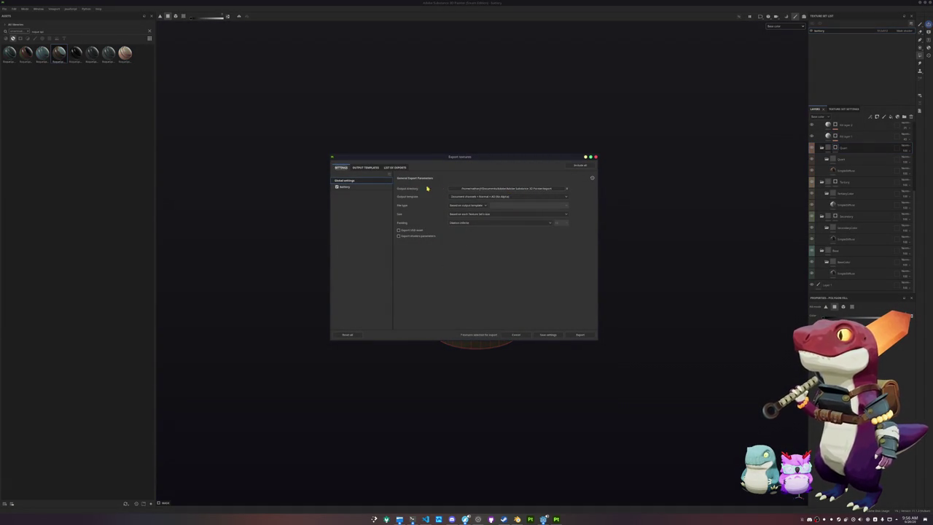
- Browse to the exports folder, then delete an unwanted new folder there
left_click(475, 189)
left_click(490, 211)
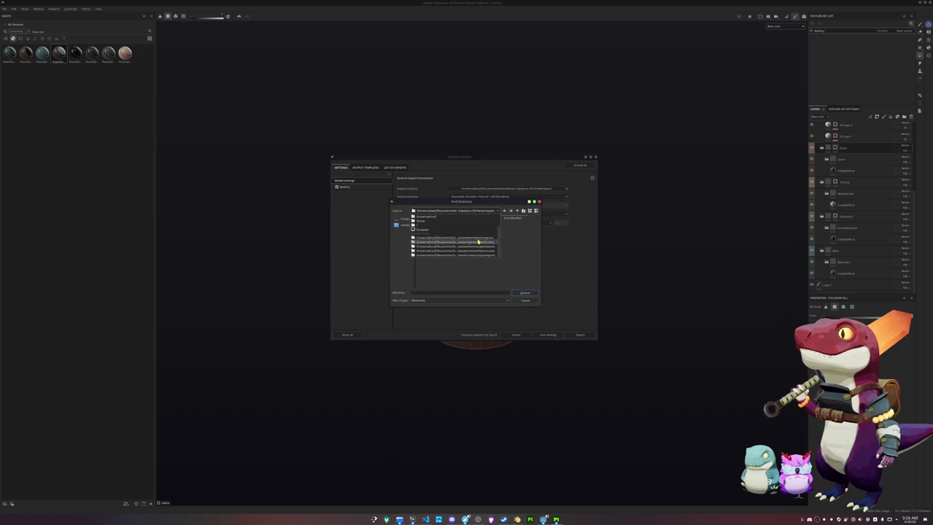
left_click(479, 242)
left_click(524, 211)
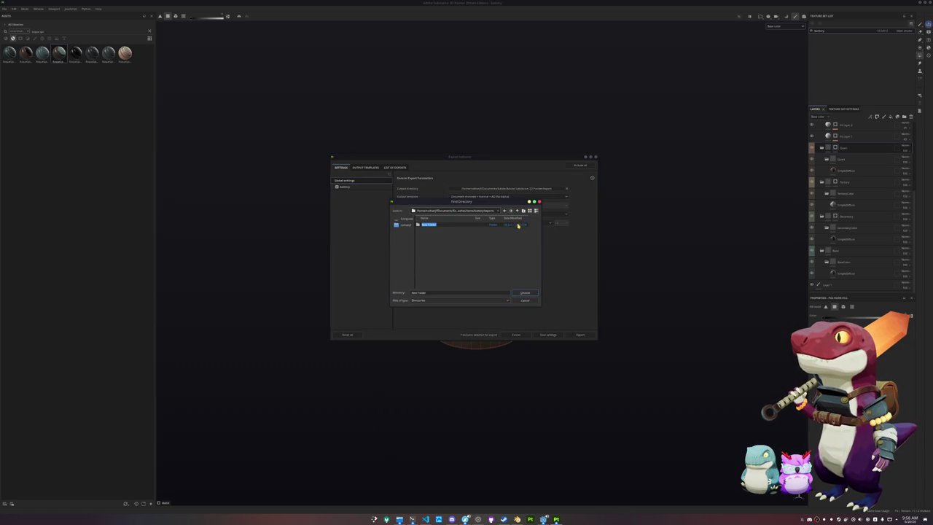
left_click(452, 226)
key("Delete")
key("Escape")
key("Delete")
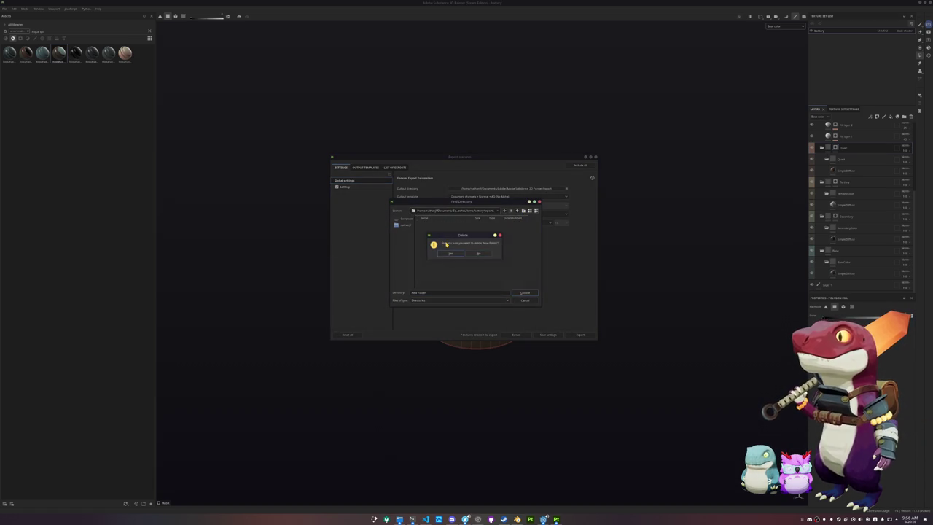
key("Return")
- Create a 'textures' folder in the battery folder and set it as the export destination
left_click(517, 211)
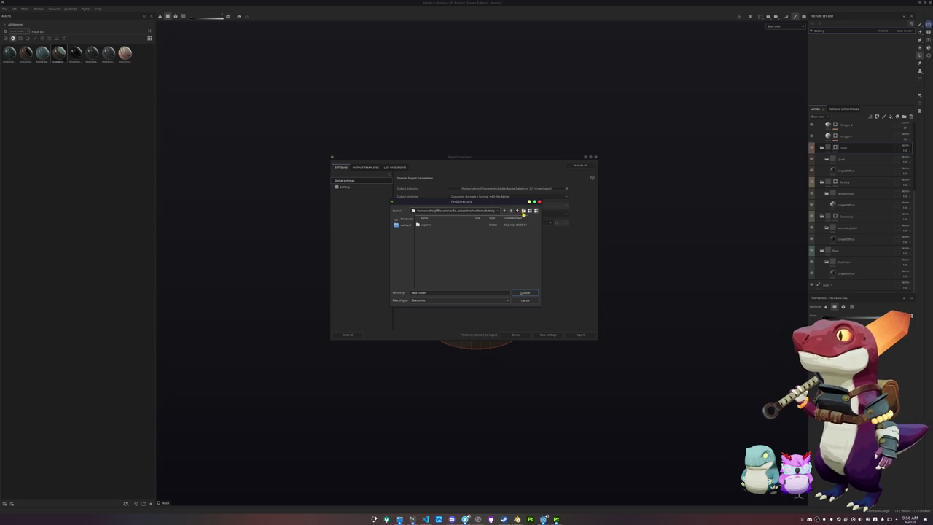
left_click(523, 211)
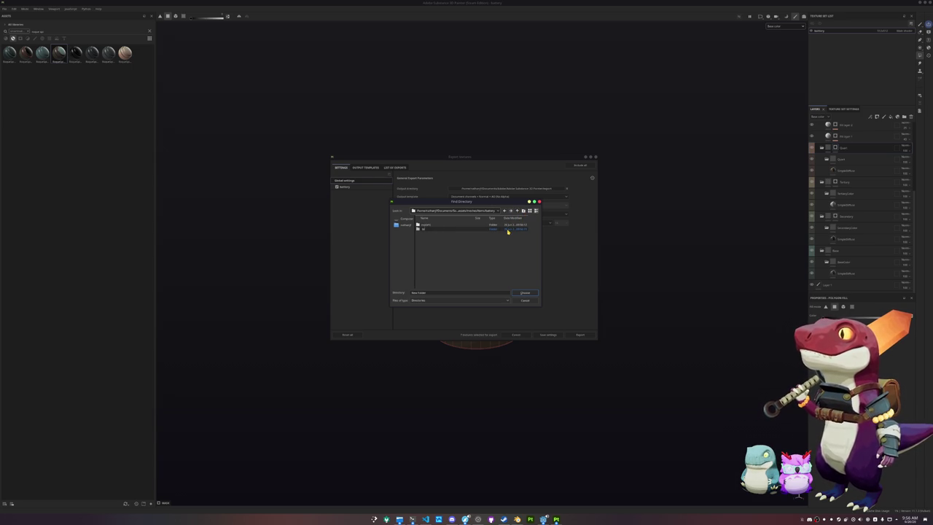
type("textures")
double_click(472, 231)
left_click(525, 293)
- Export the battery texture set, close the dialog and return to Blender
left_click(347, 188)
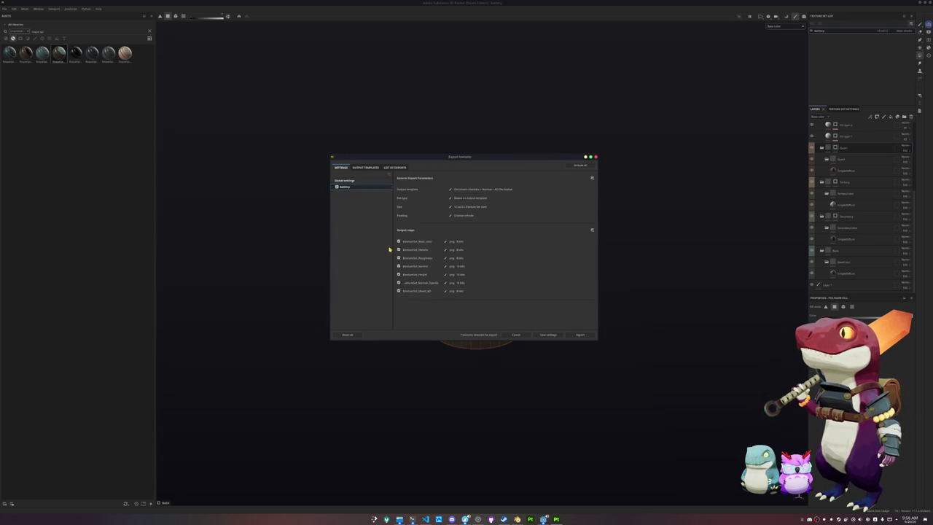
left_click(581, 334)
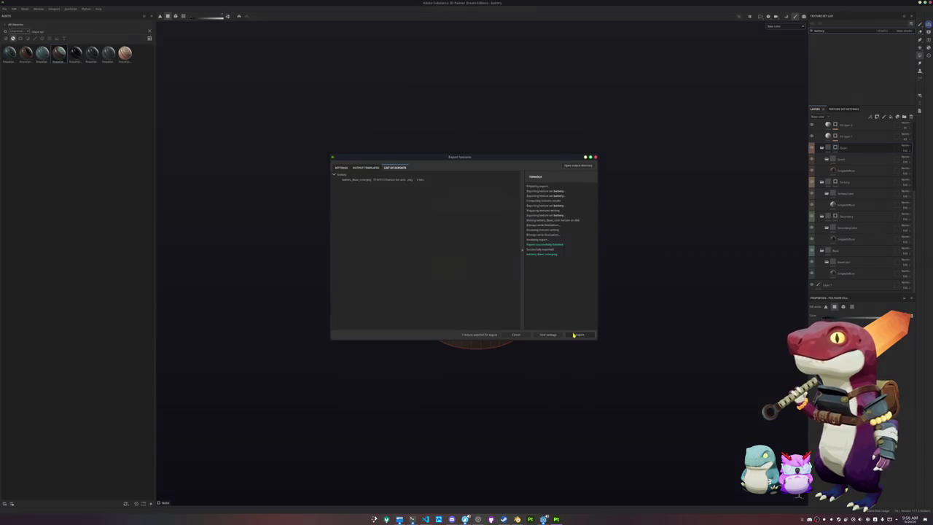
left_click(581, 337)
left_click(517, 519)
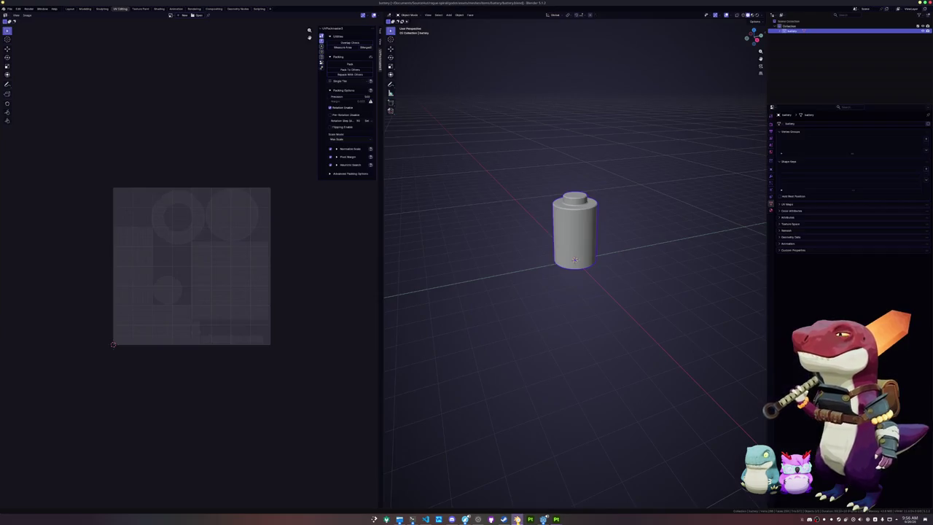
- In the Shading workspace, replace the Principled BSDF with battery_Base_color.png feeding the Material Output
left_click(159, 8)
key("x")
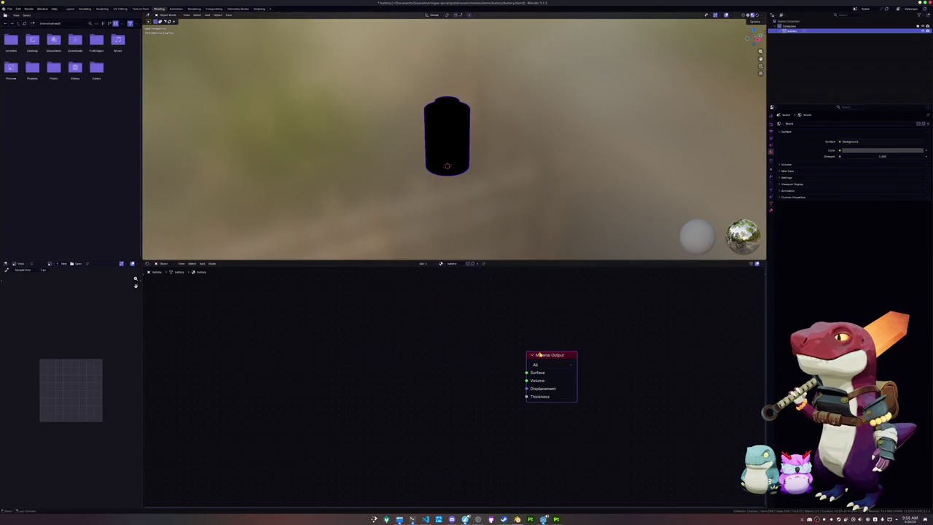
key("ctrl+t")
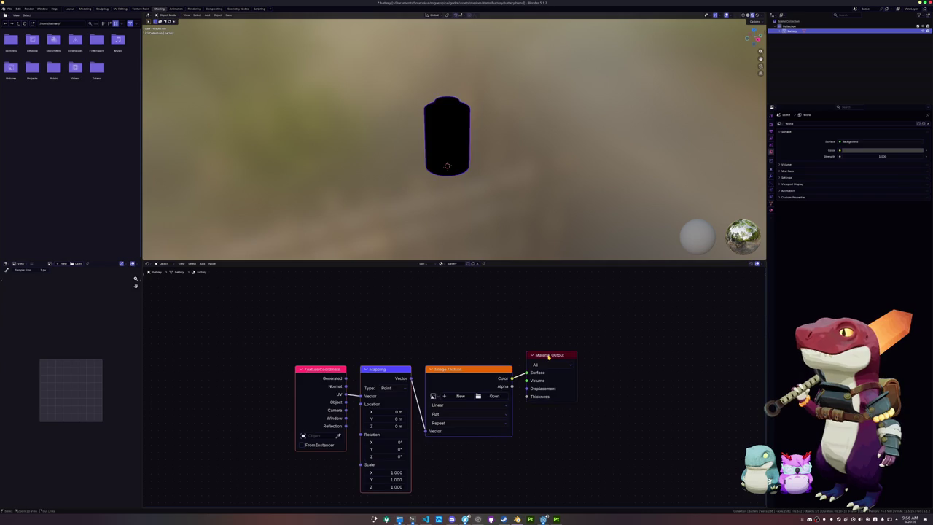
left_click(494, 396)
left_click(308, 40)
double_click(309, 40)
- Deselect the battery and add a camera to the scene
left_click(473, 145)
key("shift+a")
mouse_move(522, 137)
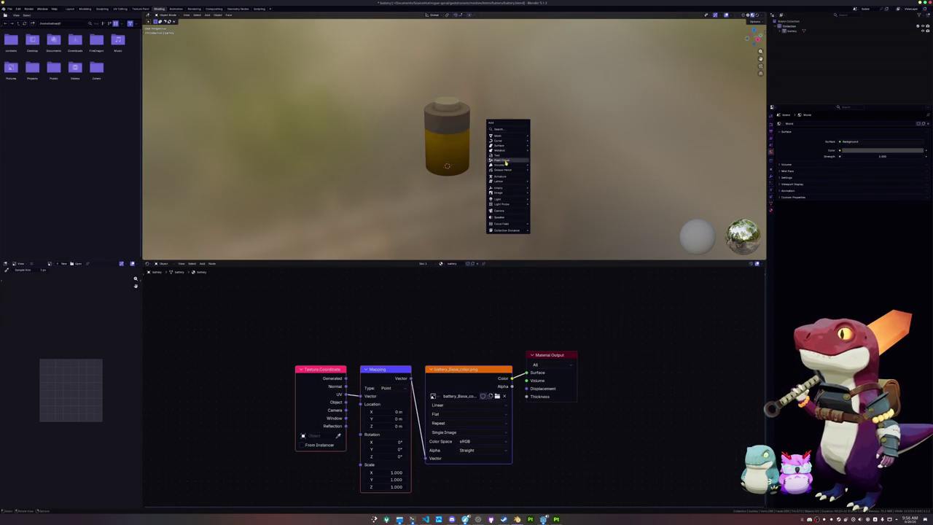
left_click(499, 210)
scroll(538, 190, "down", 2)
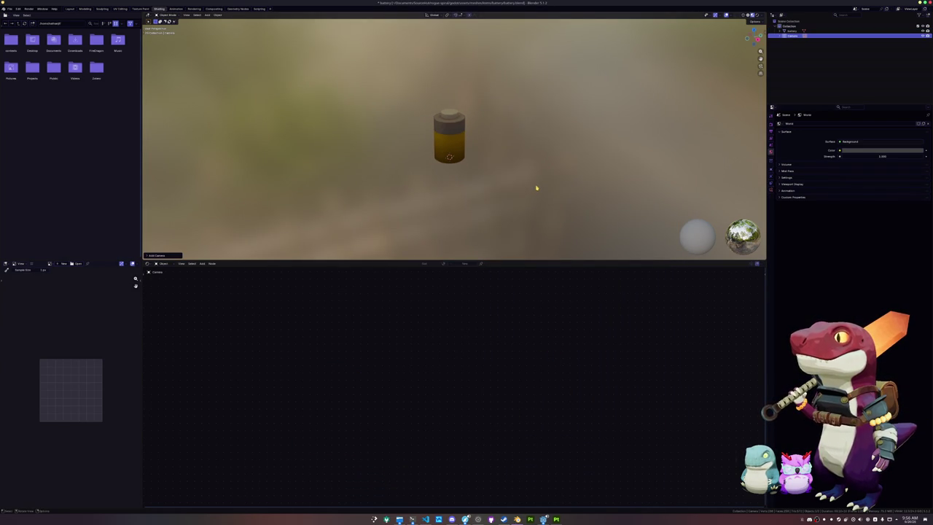
- Move the camera along its axes toward the battery
key("g")
key("x")
key("y")
key("z")
left_click(388, 193)
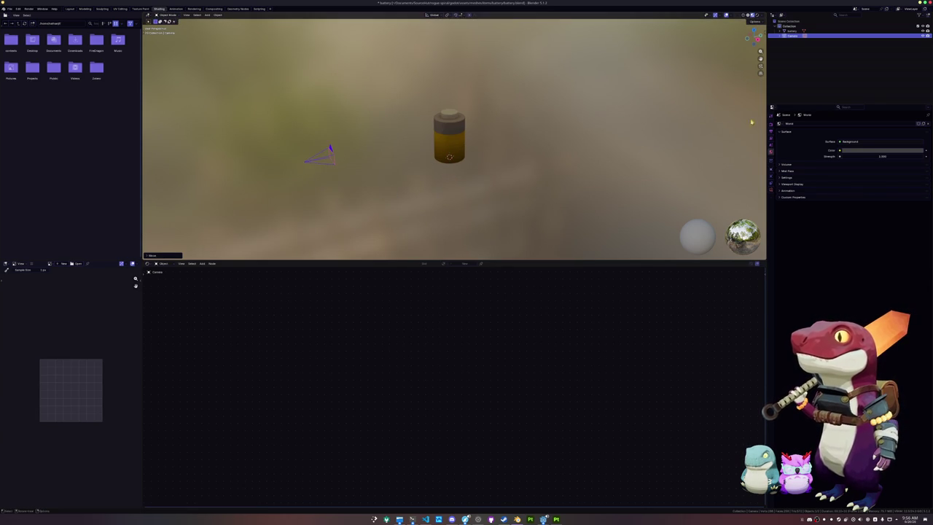
- Set the output resolution to 128 × 128 px
left_click(771, 128)
left_click(770, 133)
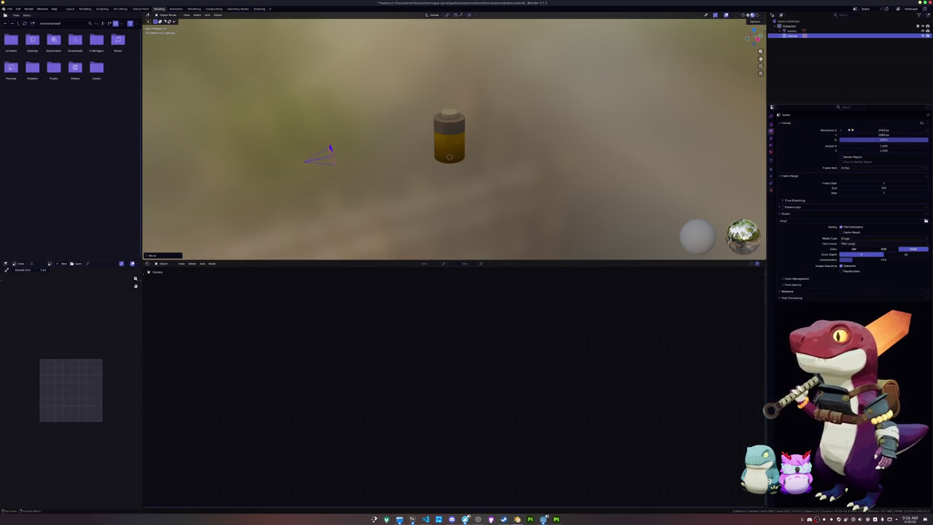
type("128")
key("Return")
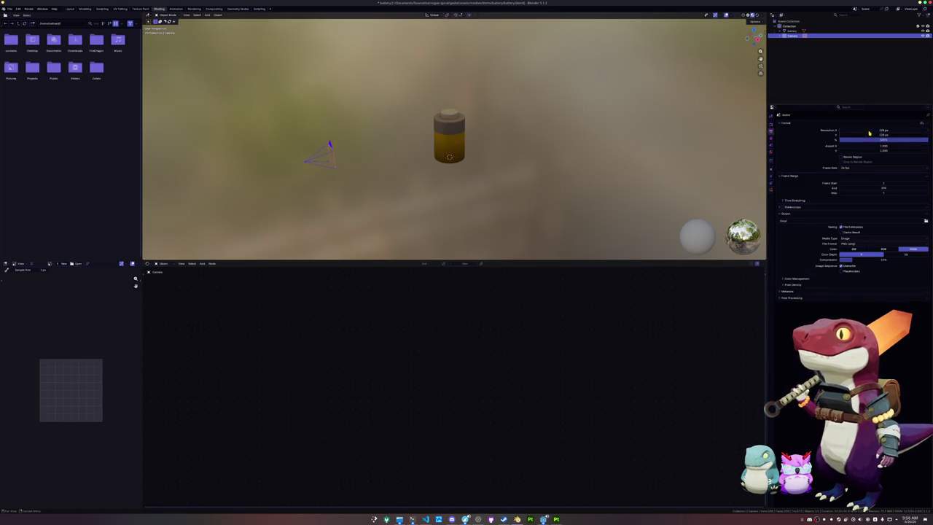
- Look through the camera, lengthen the focal length and shift it vertically to frame the battery
left_click(770, 189)
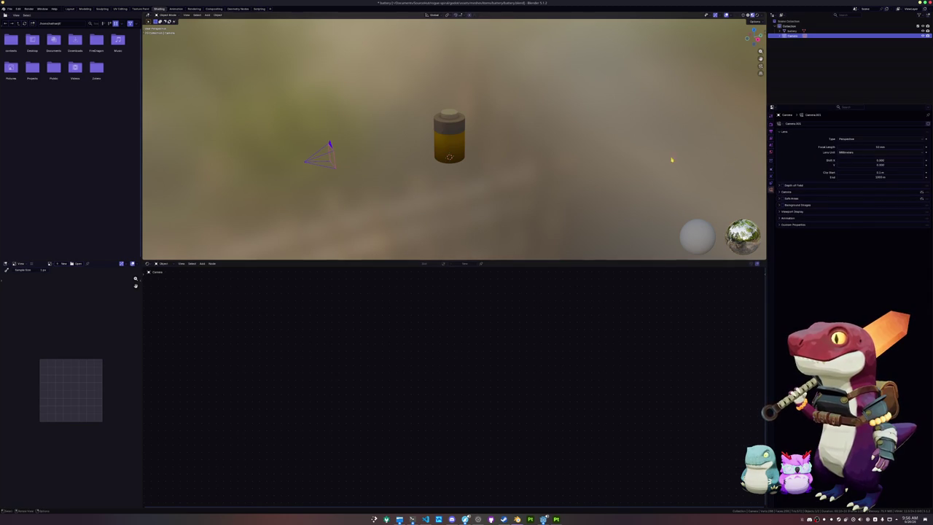
key("KP_0")
mouse_move(871, 149)
left_mouse_down()
mouse_move(853, 149)
mouse_move(900, 148)
left_mouse_up()
key("g")
key("z")
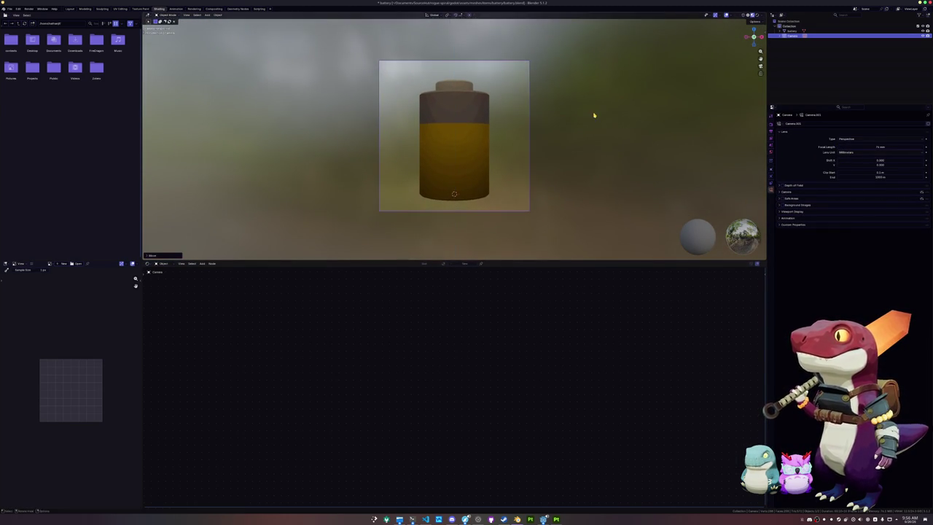
left_click(594, 117)
left_click(448, 159)
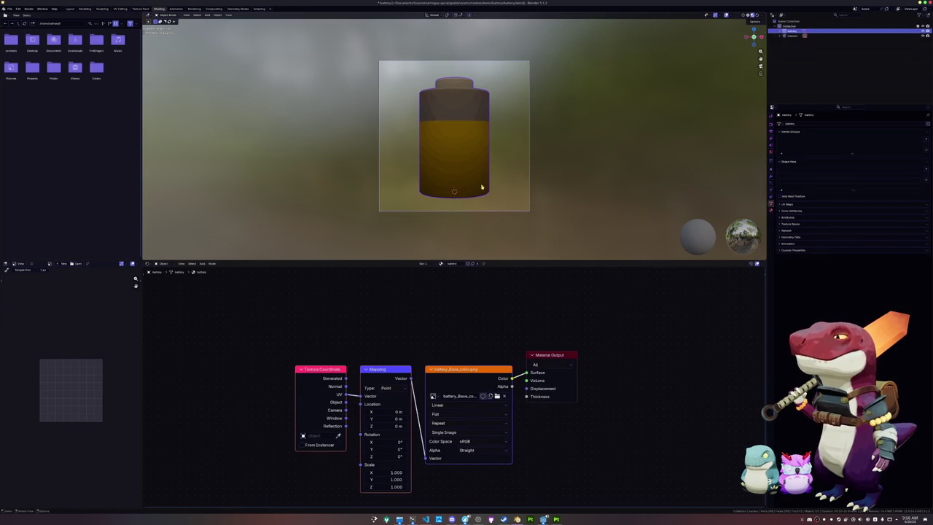
- Set the Color Management view transform to Standard in Render properties
left_click(772, 132)
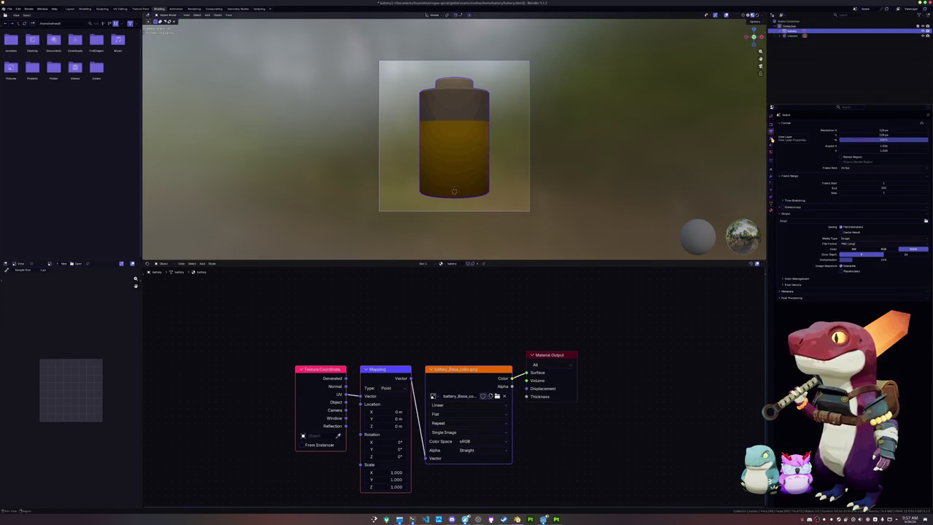
left_click(772, 139)
left_click(772, 148)
left_click(772, 128)
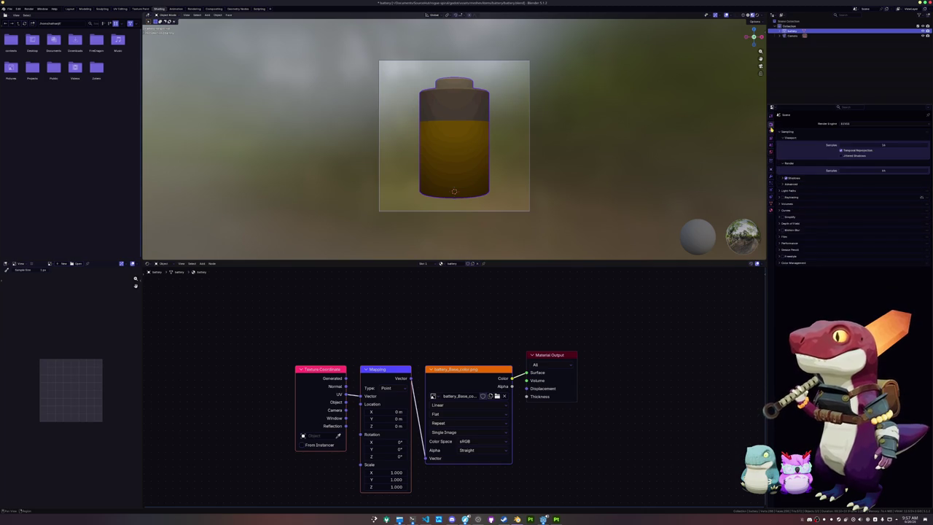
left_click(784, 236)
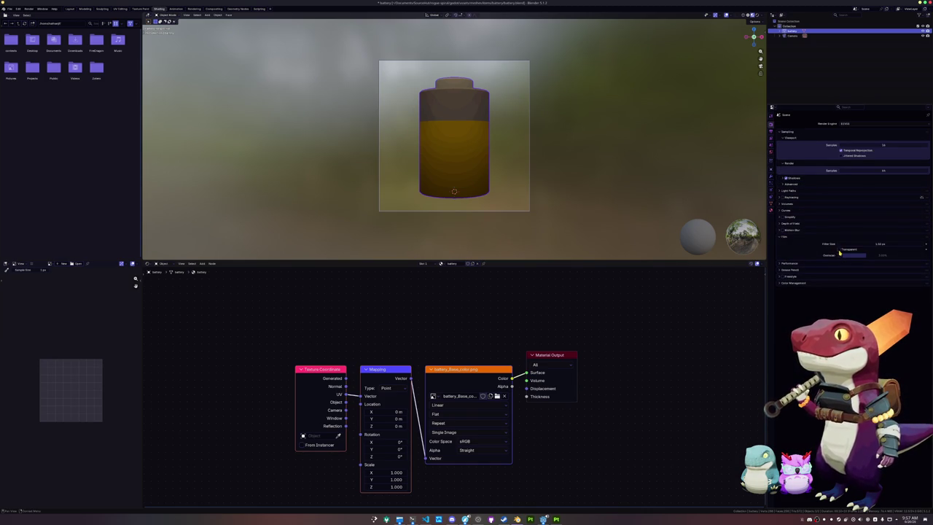
left_click(806, 298)
left_click(805, 280)
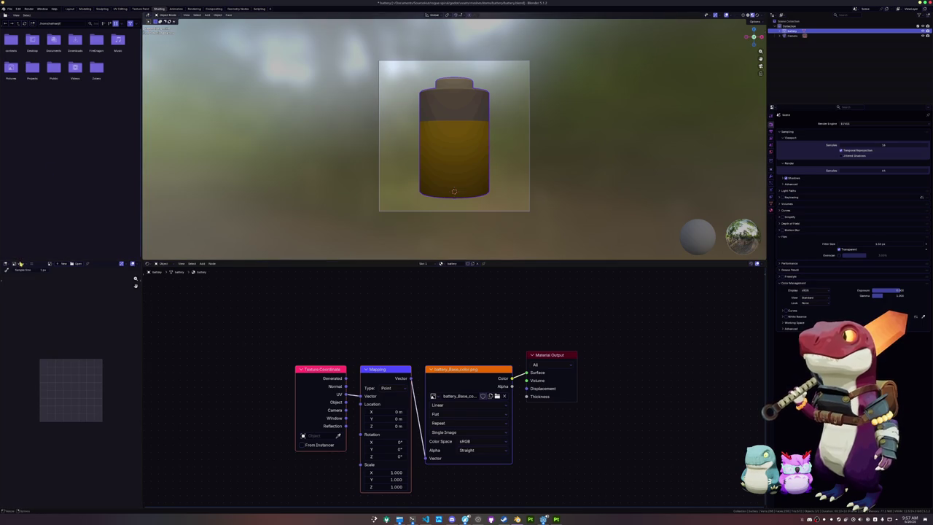
- Display the Render Result and save it as battery.png
left_click(49, 265)
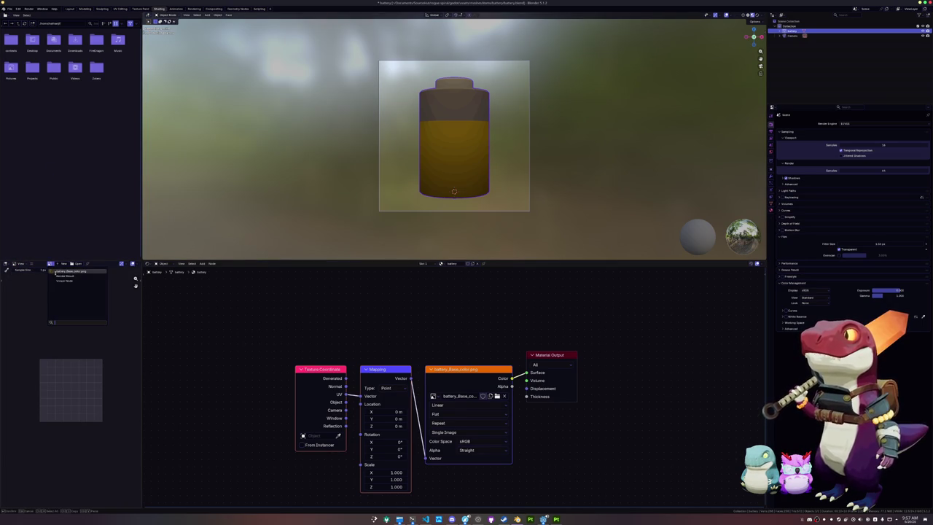
left_click(66, 274)
left_click(78, 266)
left_click(91, 313)
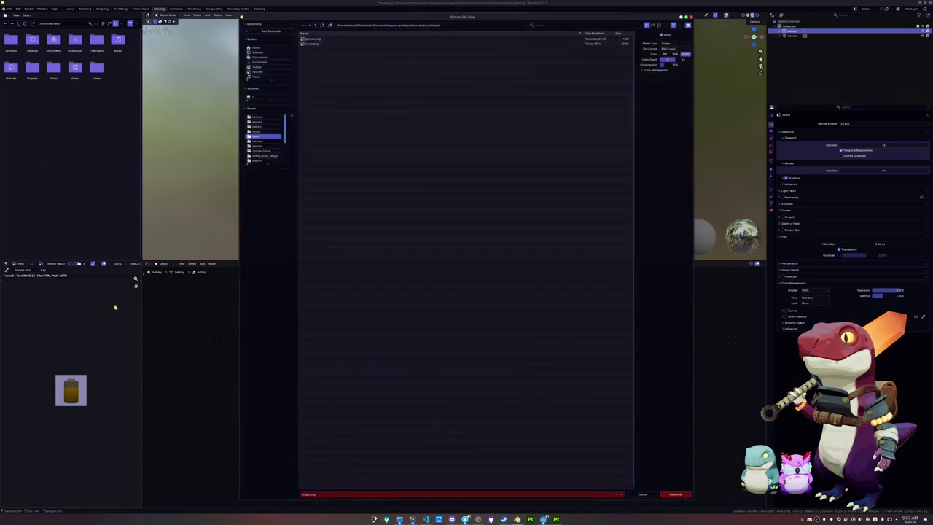
left_click(318, 494)
type("battery")
key("Return")
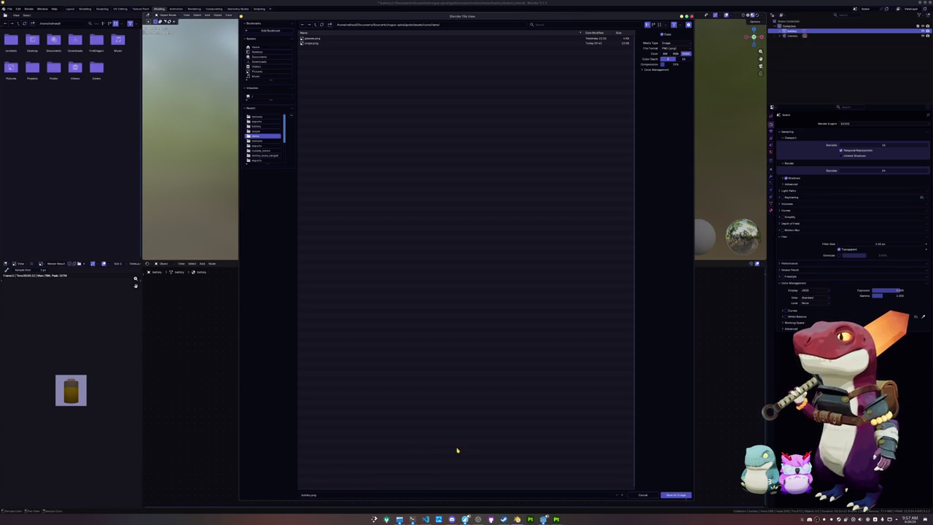
left_click(665, 496)
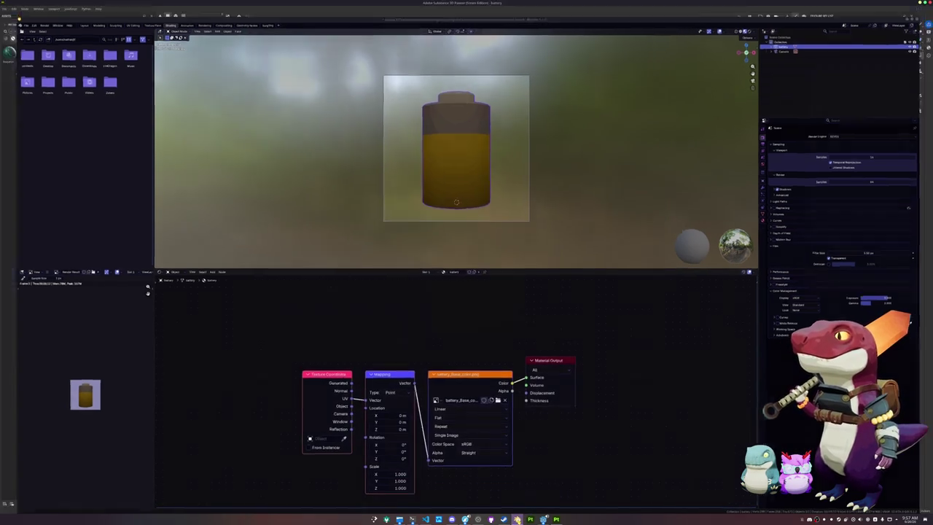
- In Godot's FileSystem dock, expand the assets/meshes/items/battery folder
left_click(543, 519)
left_click(543, 519)
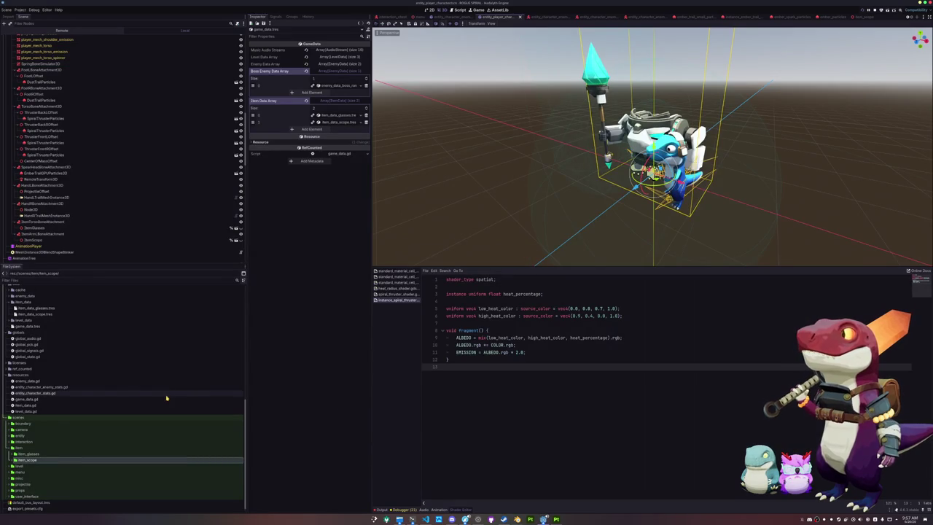
scroll(78, 394, "up", 5)
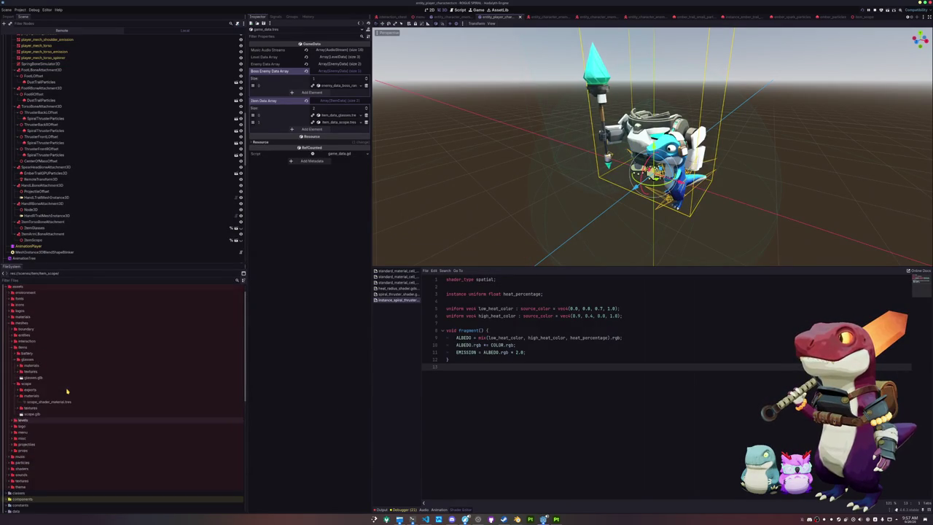
scroll(29, 419, "down", 2)
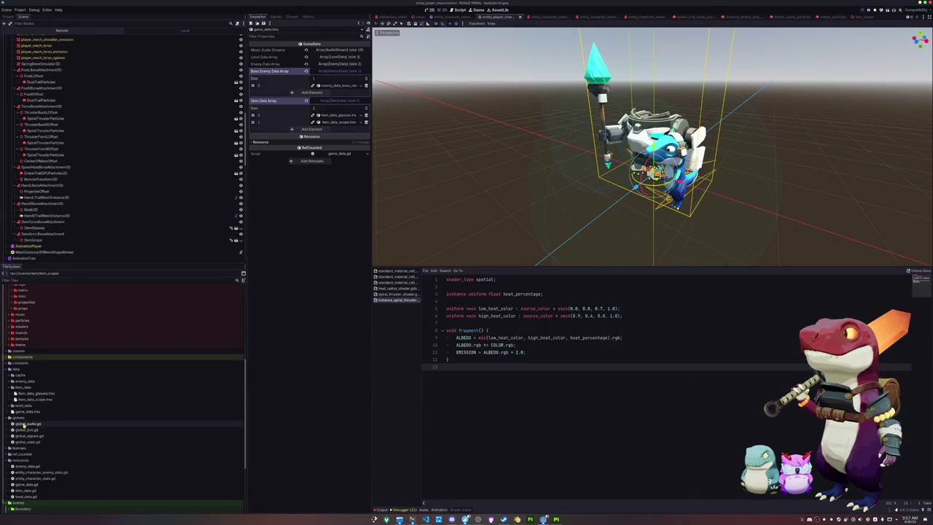
double_click(24, 419)
left_click(20, 436)
scroll(46, 394, "up", 5)
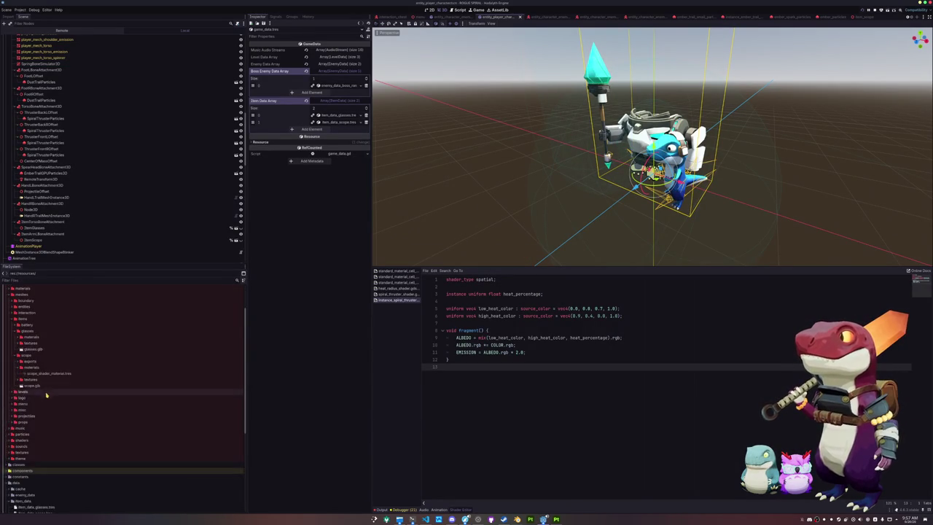
double_click(32, 354)
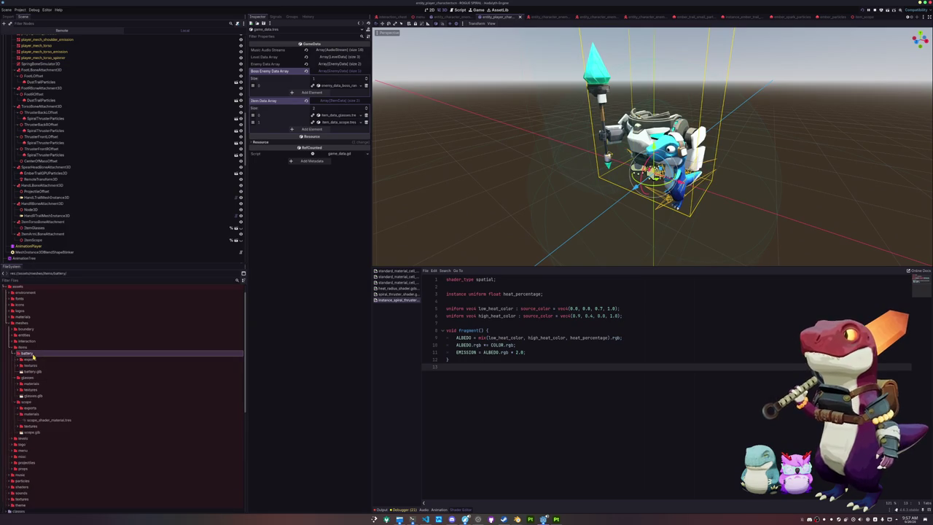
- Create a new folder named 'materials' inside the battery folder
right_click(33, 355)
left_click(115, 360)
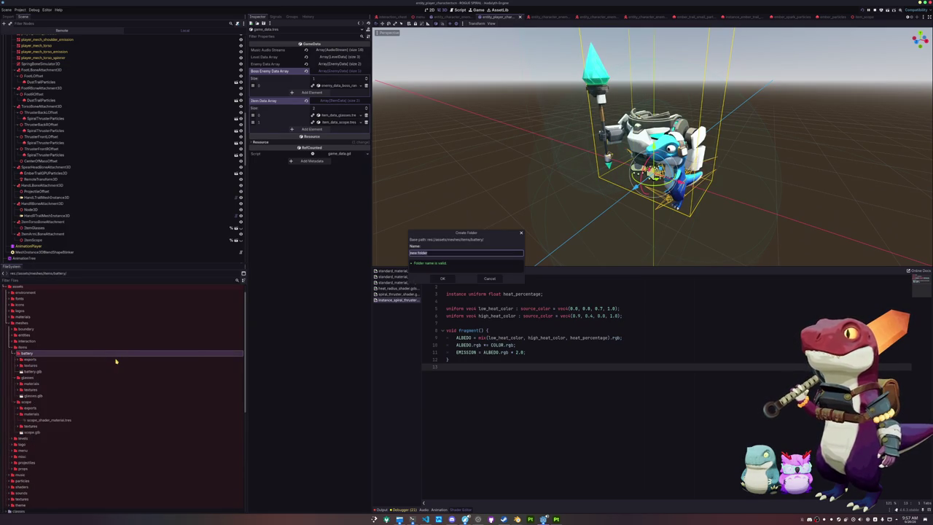
type("materials")
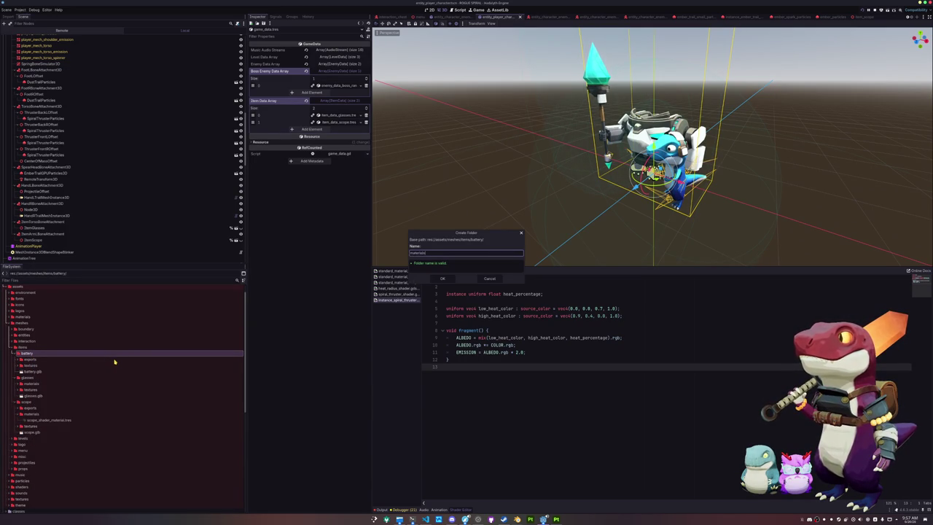
key("Return")
right_click(36, 366)
mouse_move(65, 370)
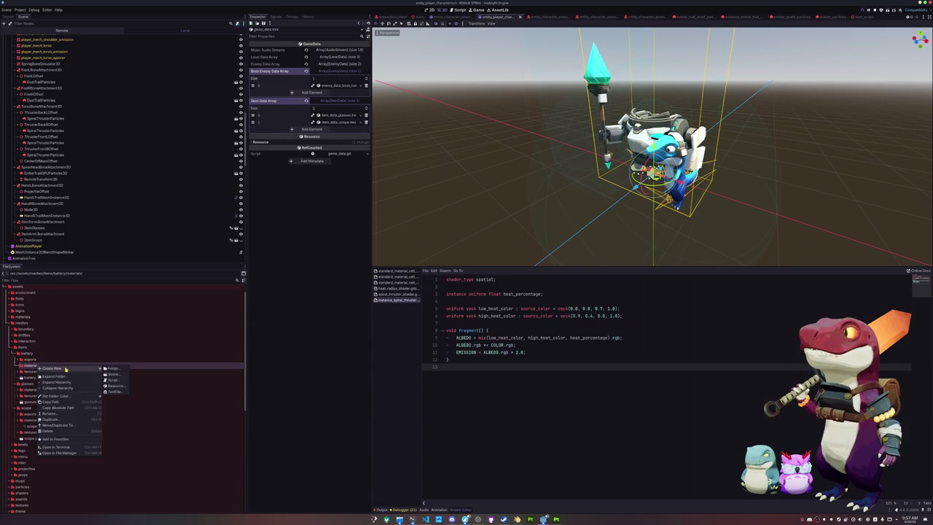
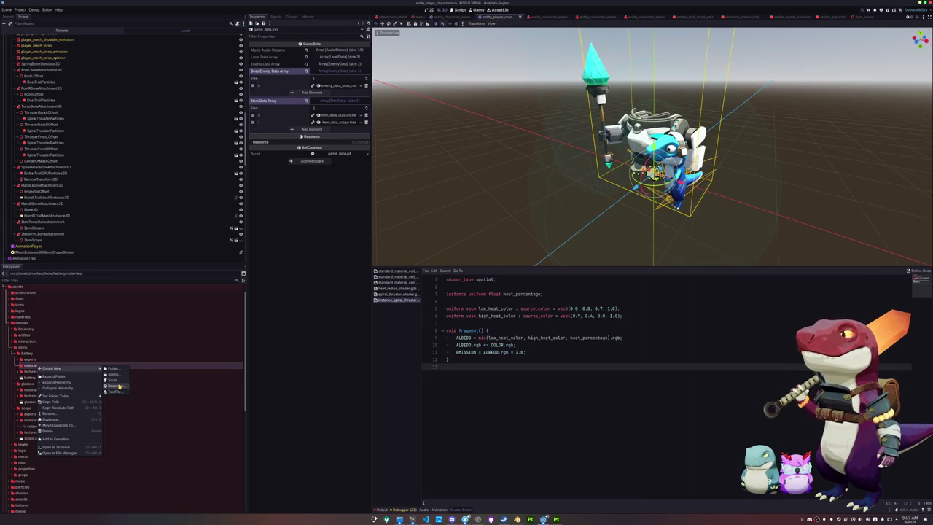
- Create a ShaderMaterial in the battery materials folder, saved as battery_shader_material.tres
left_click(117, 385)
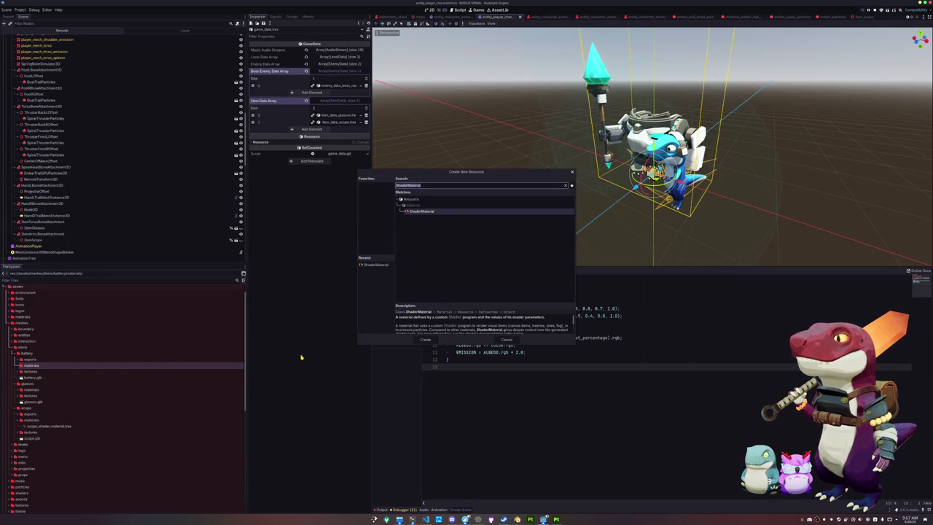
key("Return")
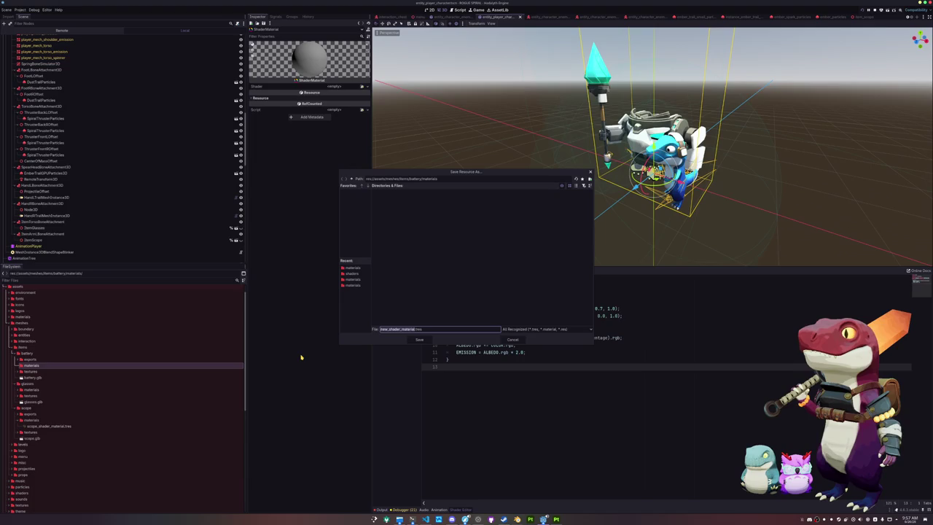
type("battery")
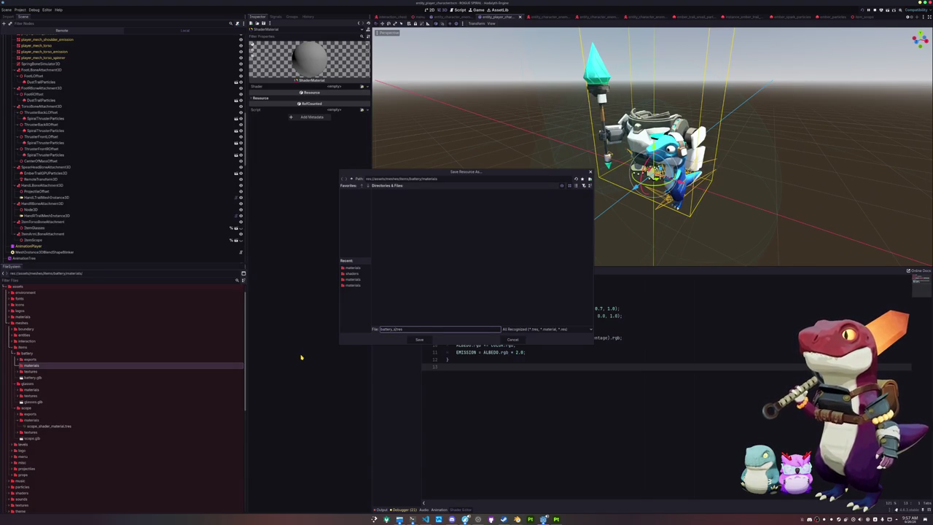
key("Return")
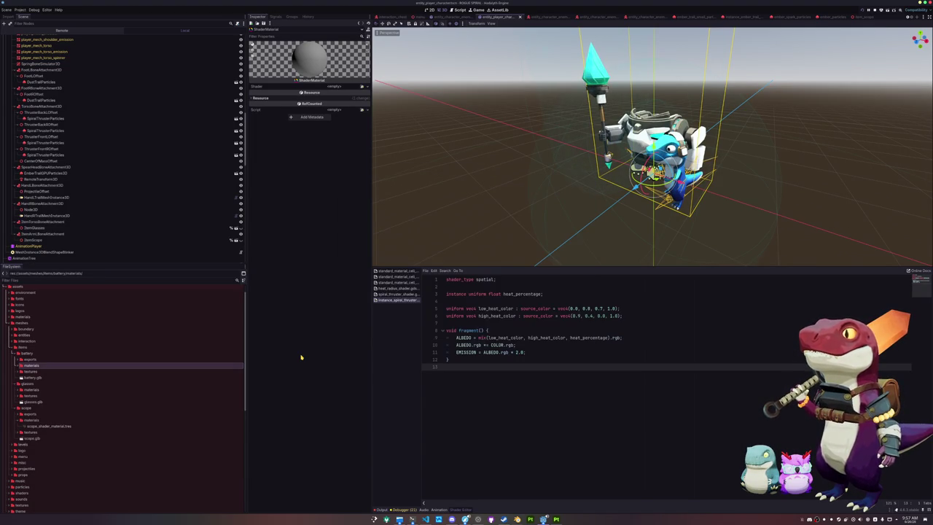
- Give the material the standard_material_cell shader with battery.png as its albedo texture
left_click(67, 372)
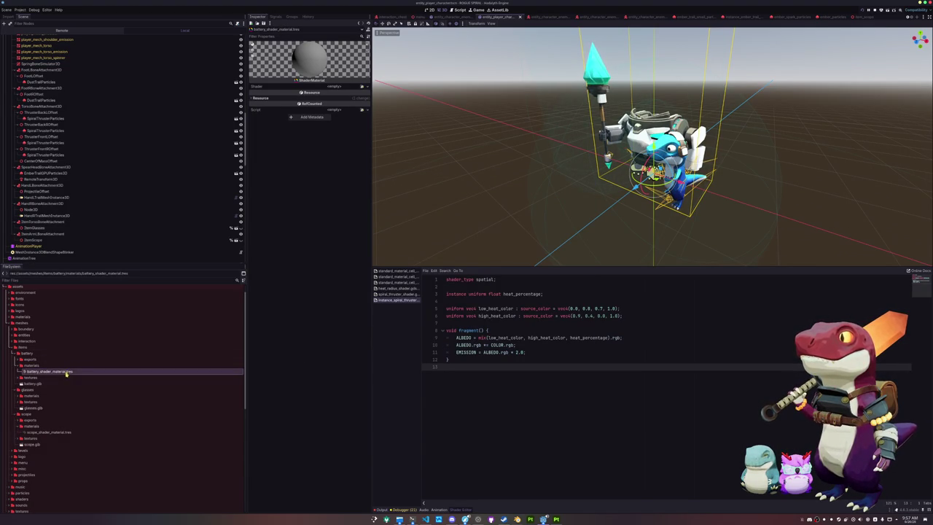
left_click(362, 87)
type("batt")
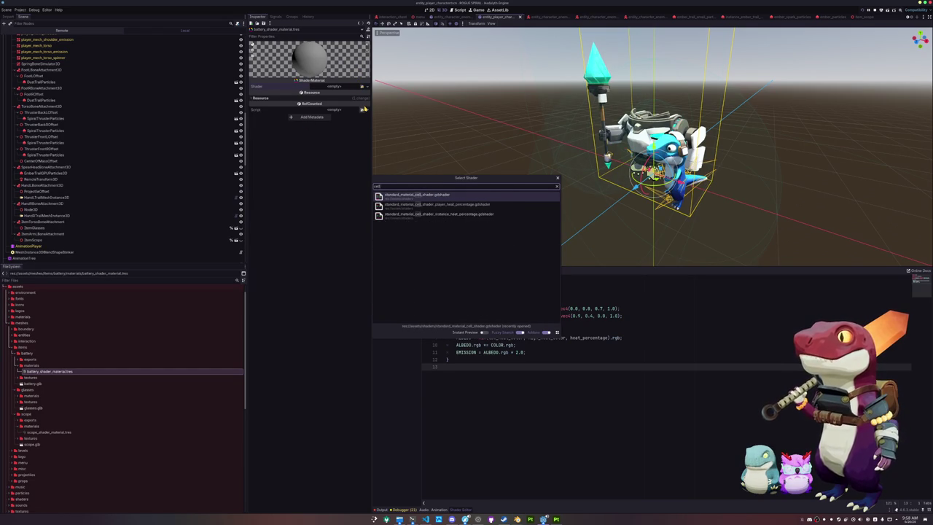
key("Return")
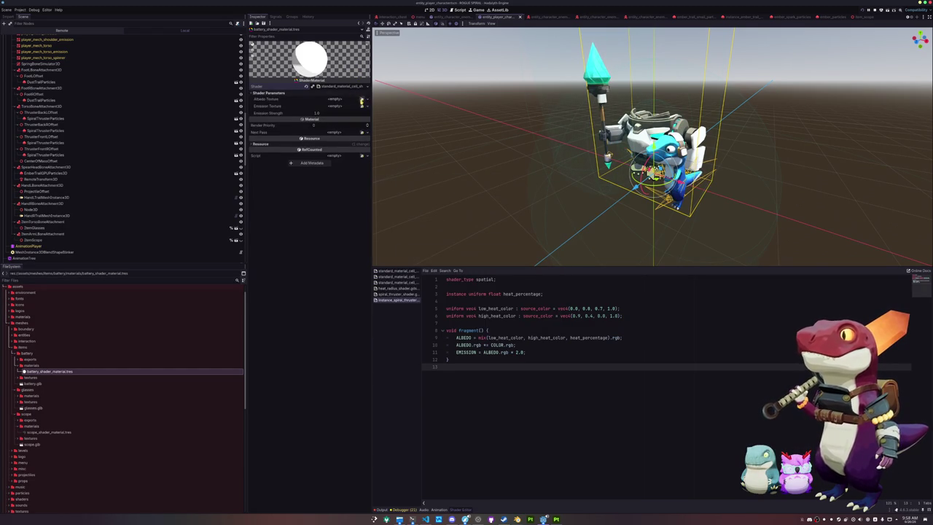
left_click(361, 100)
type("battery")
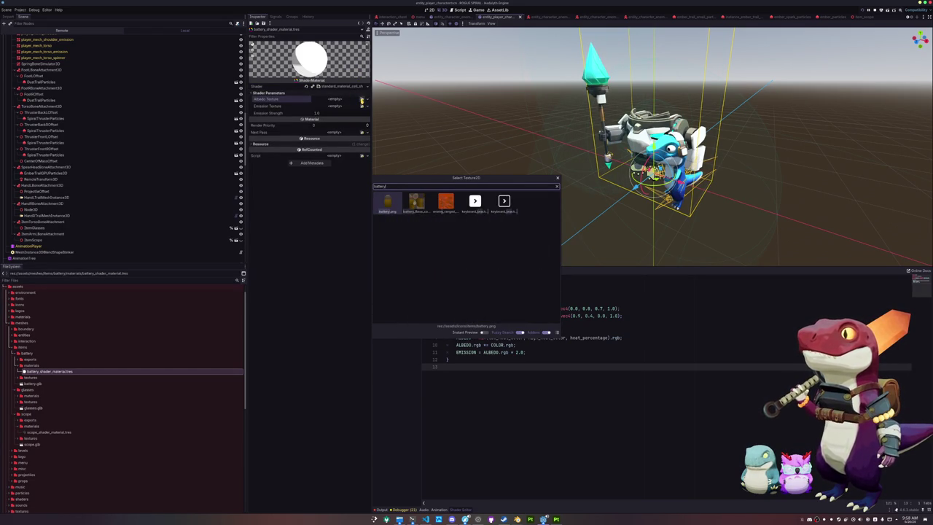
key("Return")
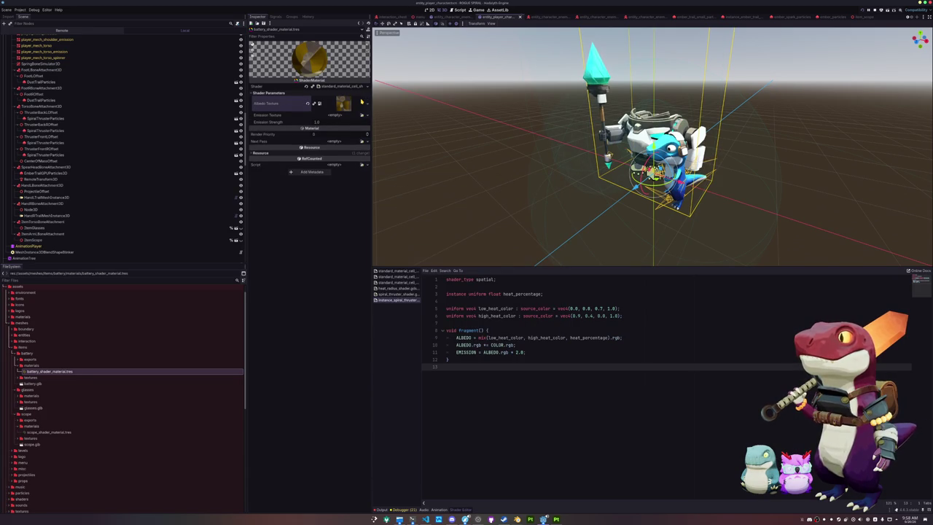
scroll(43, 379, "down", 5)
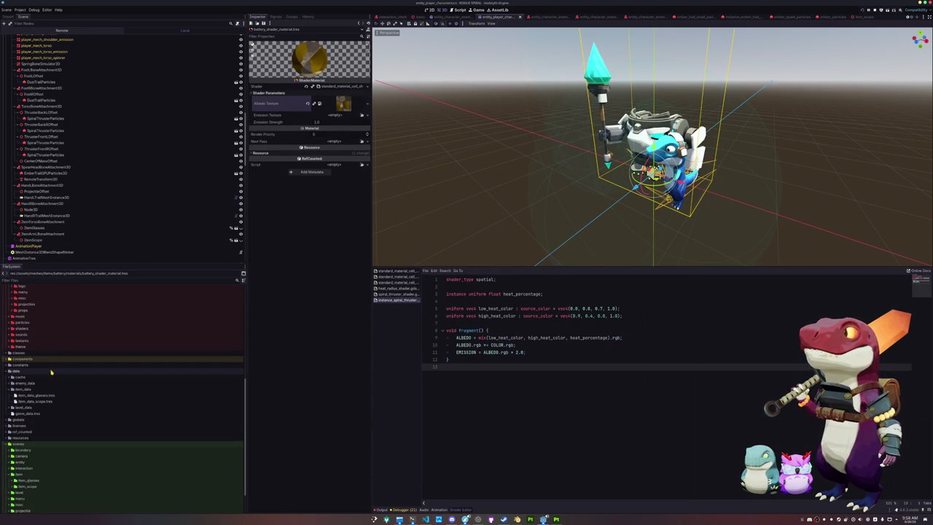
- Duplicate the item_glasses folder as item_battery and rename its scene to item_battery.tscn
left_click(38, 402)
scroll(38, 405, "down", 2)
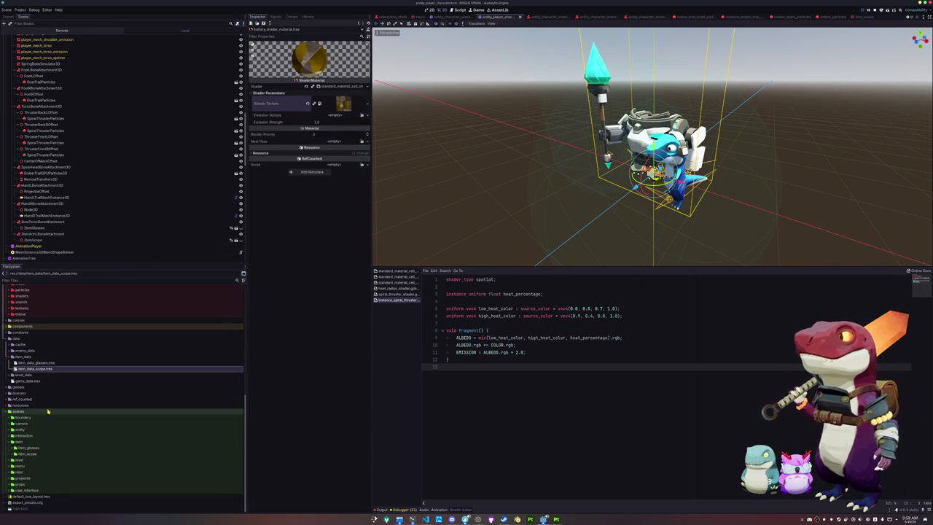
left_click(33, 448)
key("ctrl+d")
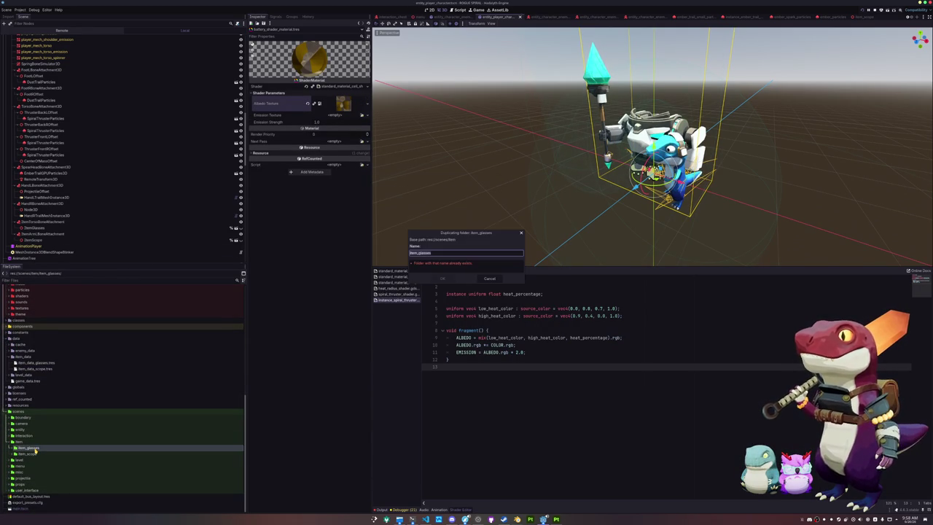
type("h")
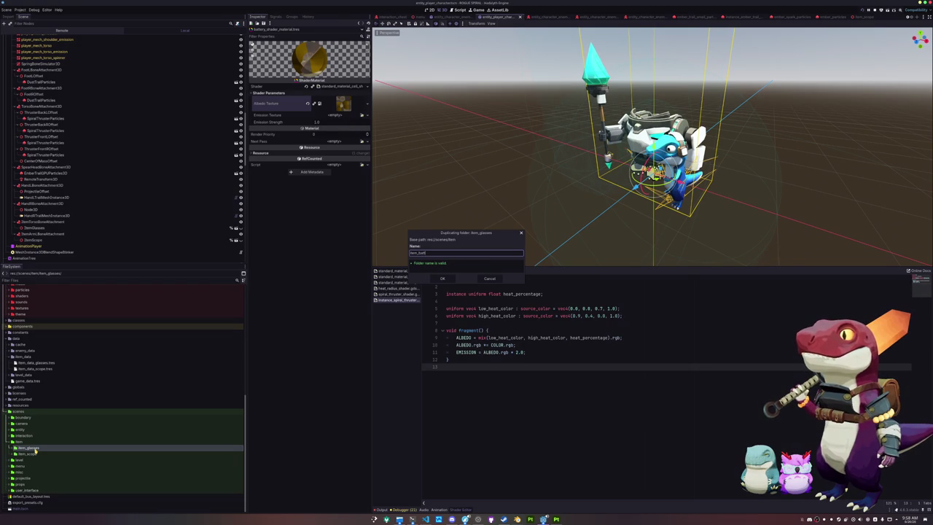
key("Return")
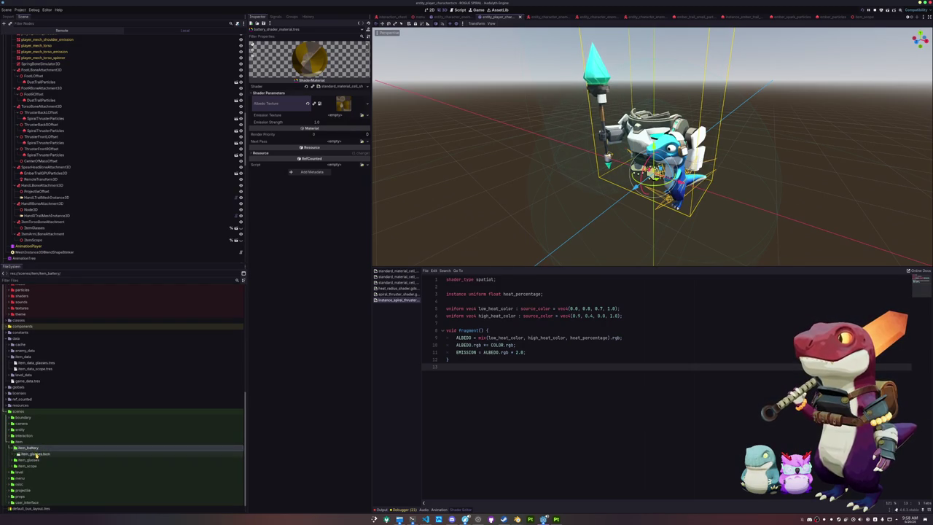
type("b")
type("attery")
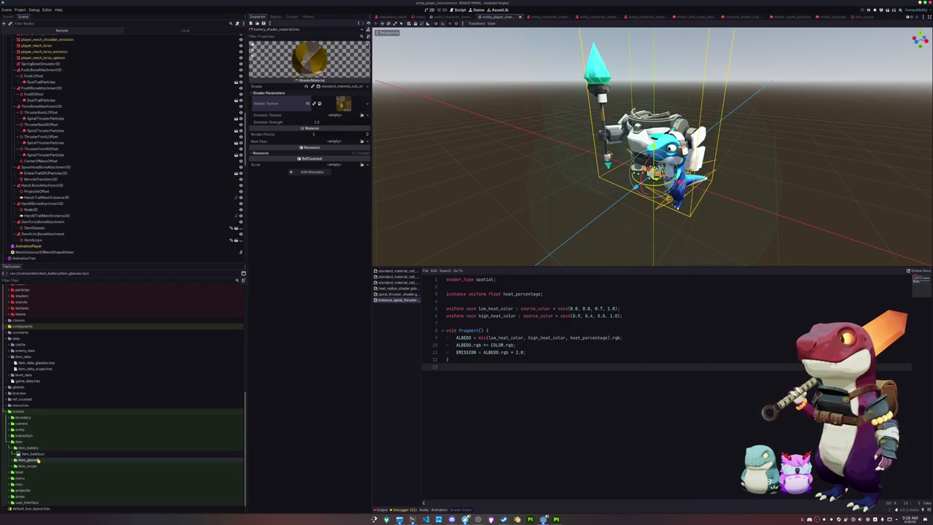
key("Return")
- Open item_battery.tscn and rename its root node to ItemBattery
double_click(36, 454)
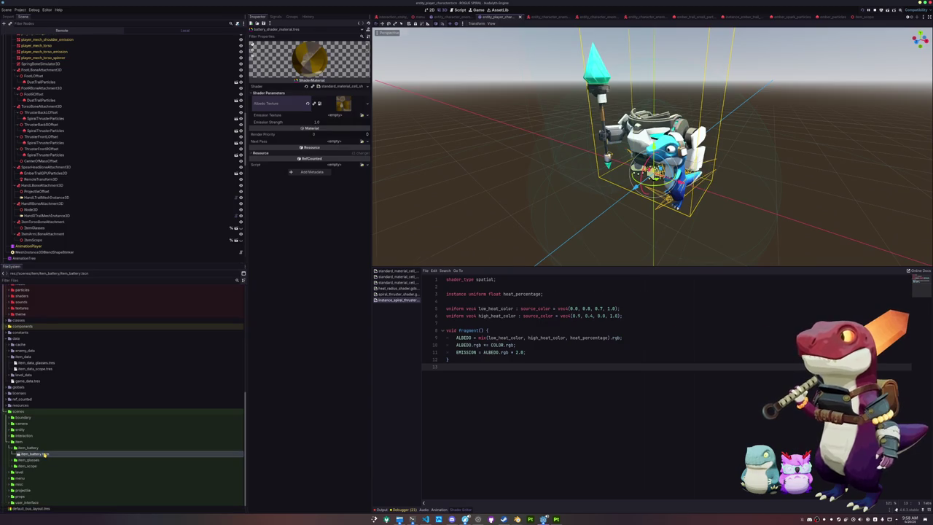
key("F2")
type("ItemBattery")
key("Return")
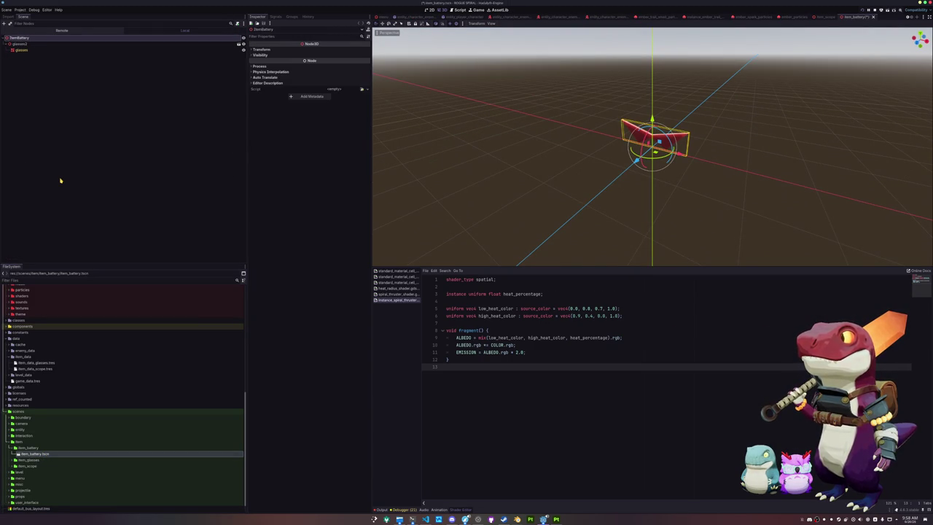
- Save the scene, add battery.glb as battery2, and enable its Editable Children
key("ctrl+s")
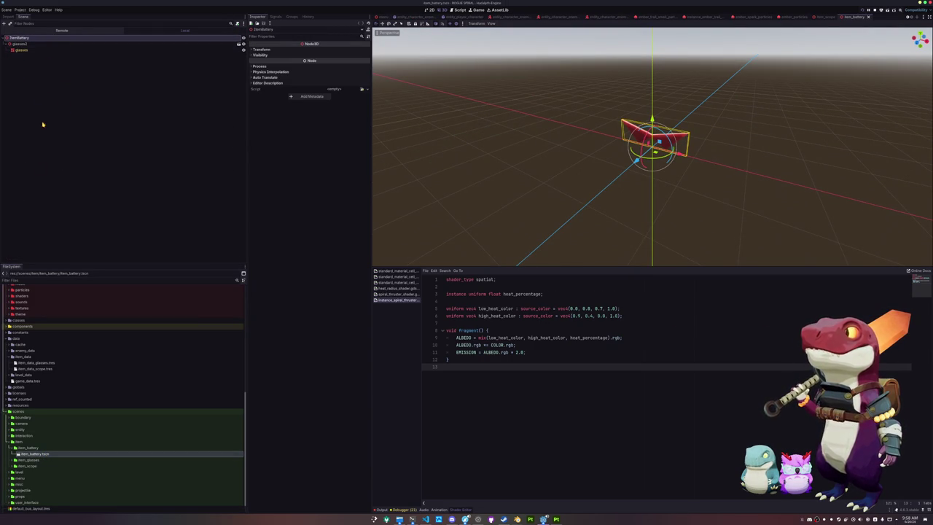
scroll(32, 392, "up", 5)
left_click(31, 324)
left_click_drag(31, 323, 22, 38)
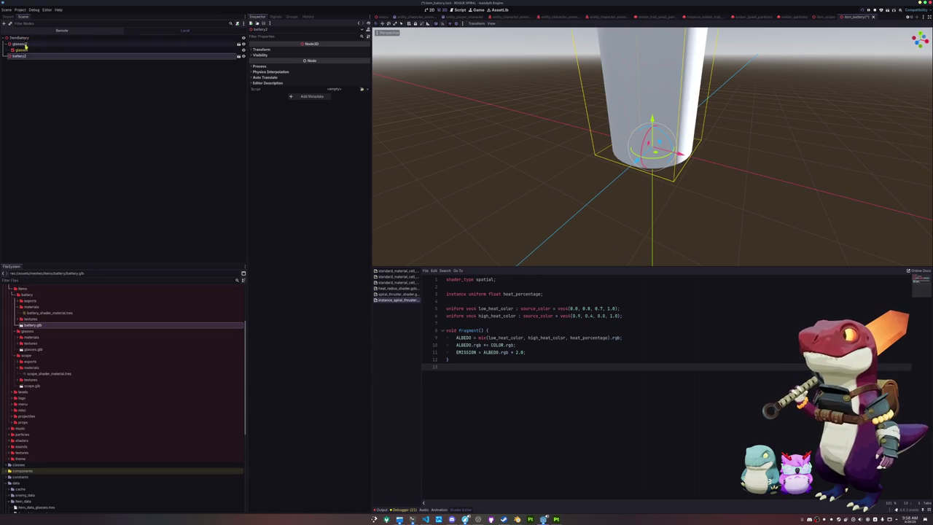
right_click(27, 56)
left_click(53, 180)
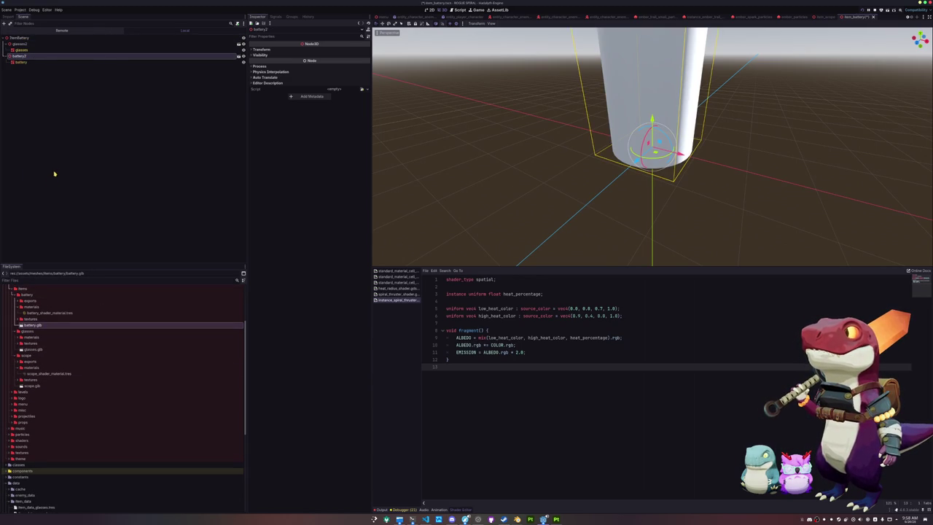
- Set the battery mesh's Material Override to the golden battery material
left_click(36, 61)
left_click(261, 82)
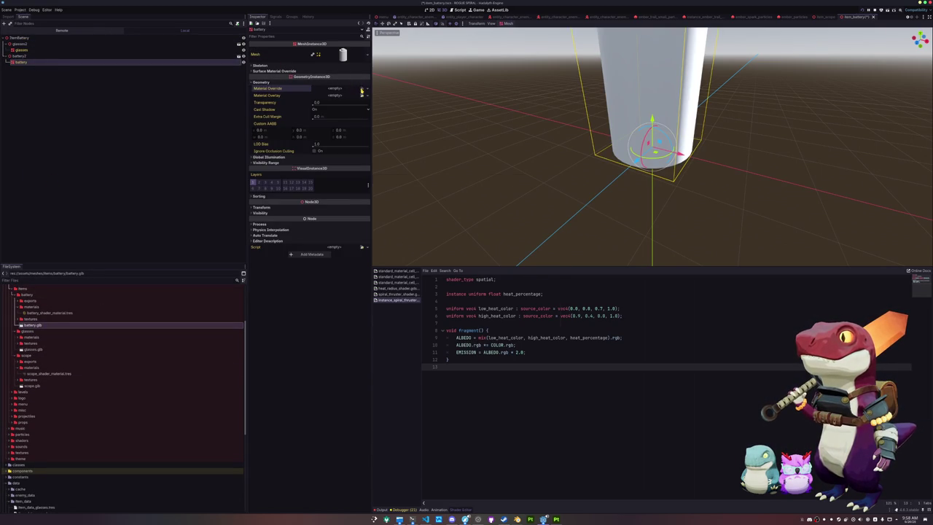
left_click(361, 89)
double_click(387, 202)
scroll(424, 166, "down", 4)
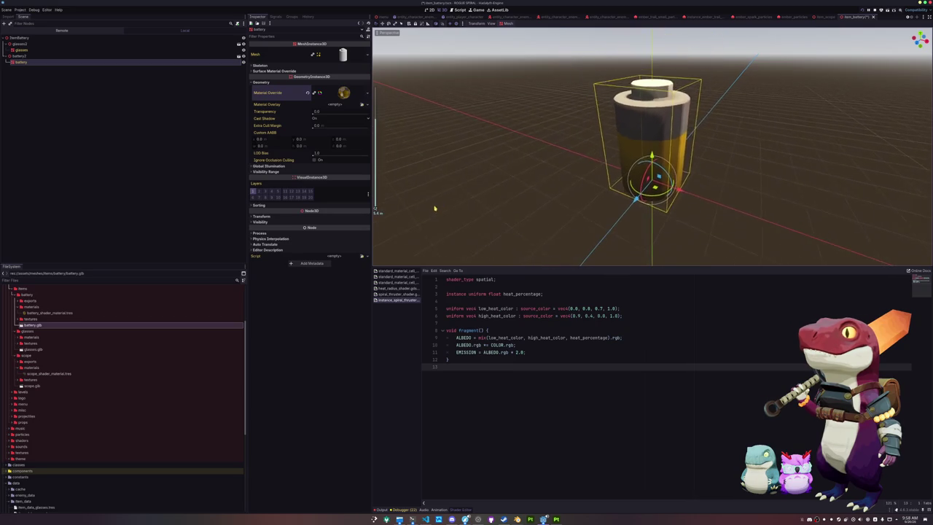
- Delete the glasses2 node, then undo the deletion
left_click(88, 46)
key("Delete")
key("Return")
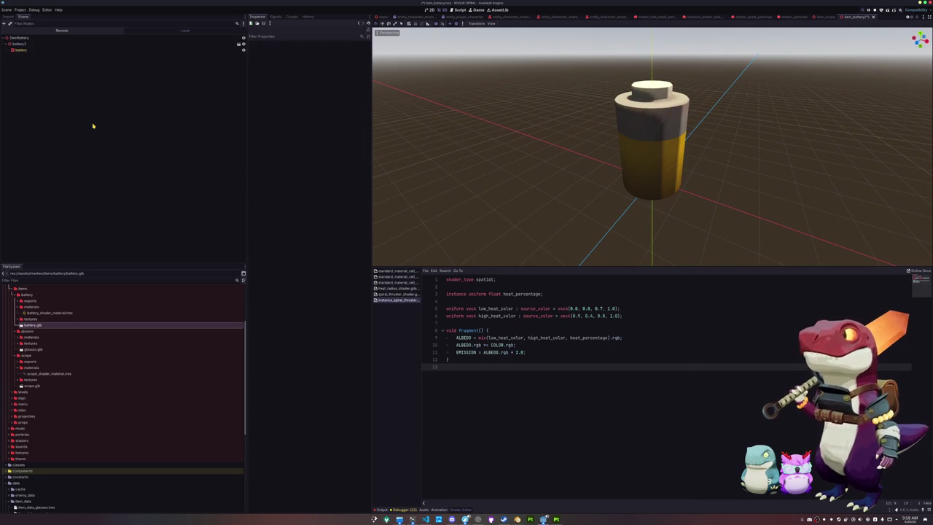
left_click(45, 39)
key("ctrl+z")
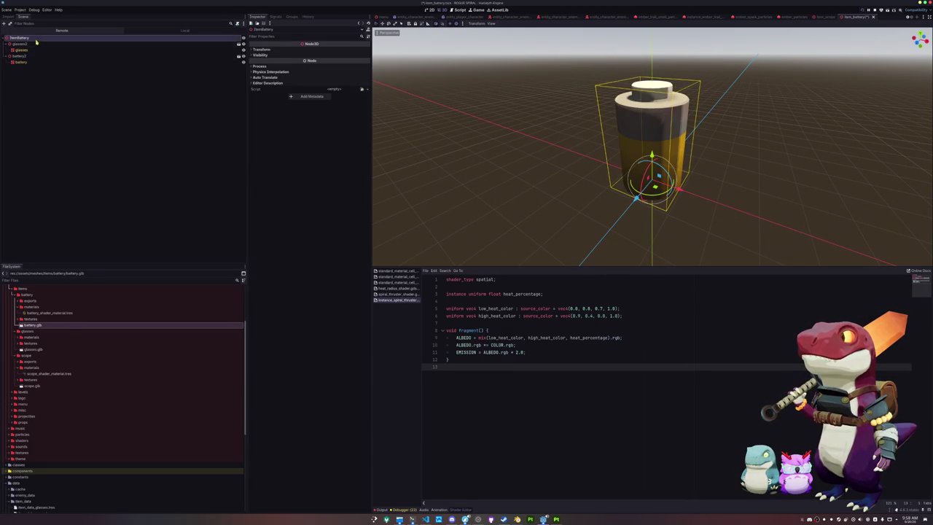
- Scale battery2 to 0.3 on all axes and delete the glasses2 node
left_click(29, 56)
left_click(264, 49)
left_click_drag(270, 93, 226, 94)
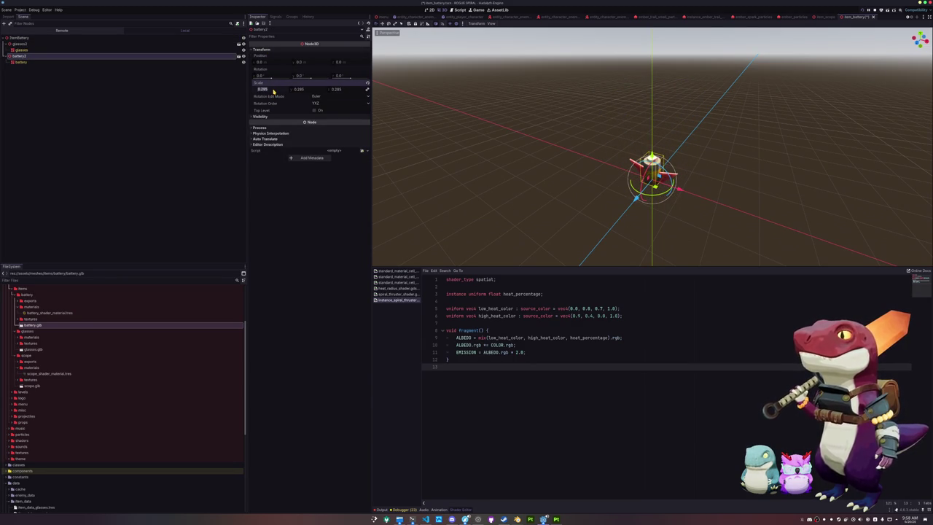
type("0.3")
key("Return")
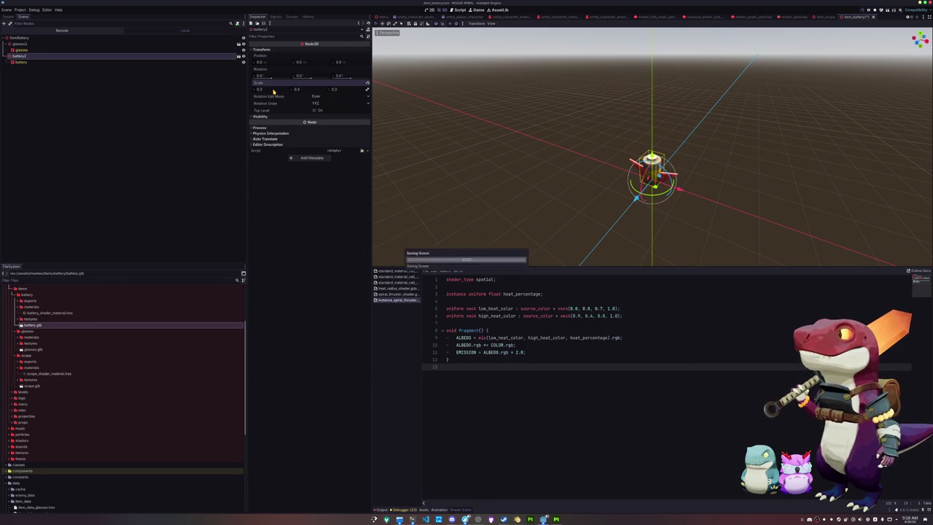
left_click(21, 45)
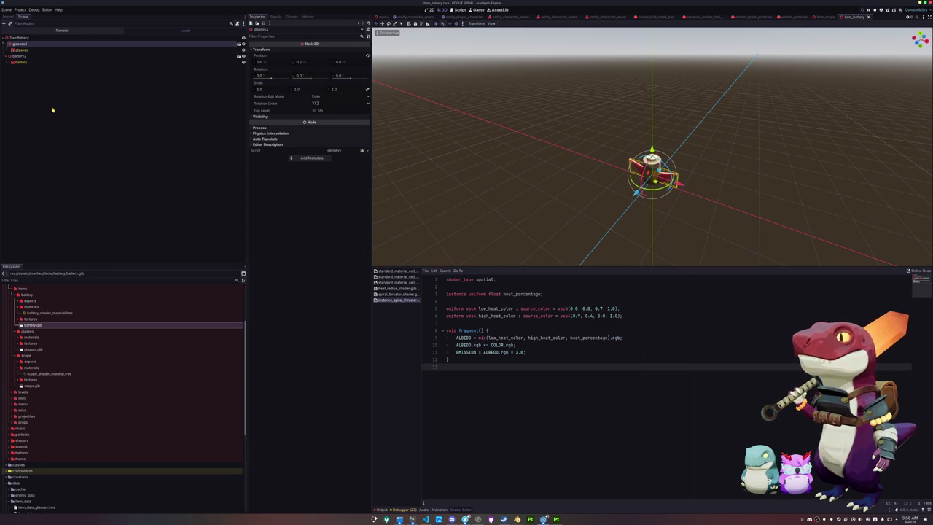
key("Delete")
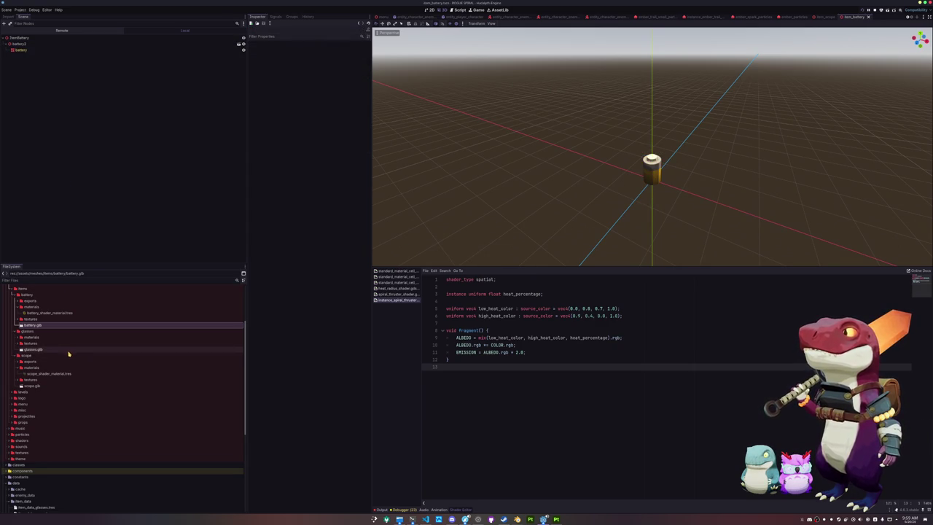
- Duplicate the glasses item data file as item_data_battery.tres
scroll(69, 355, "down", 5)
left_click(36, 365)
key("ctrl+d")
key("Right")
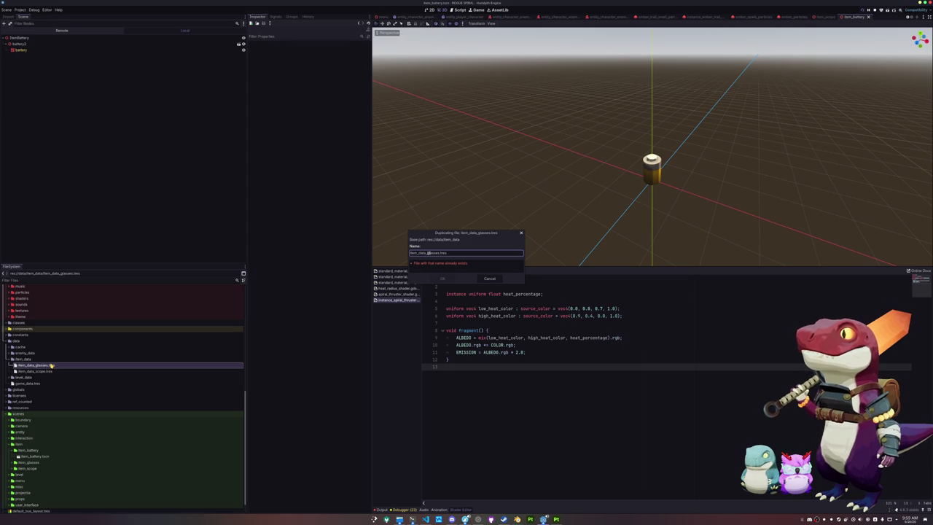
type("battery")
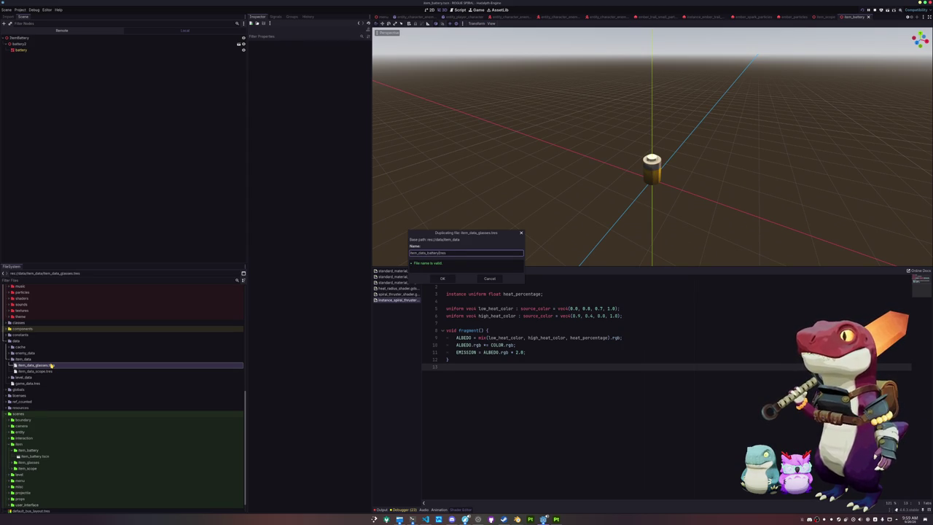
key("Return")
- Set the battery texture as item_data_battery.tres's Item Icon
left_click(51, 365)
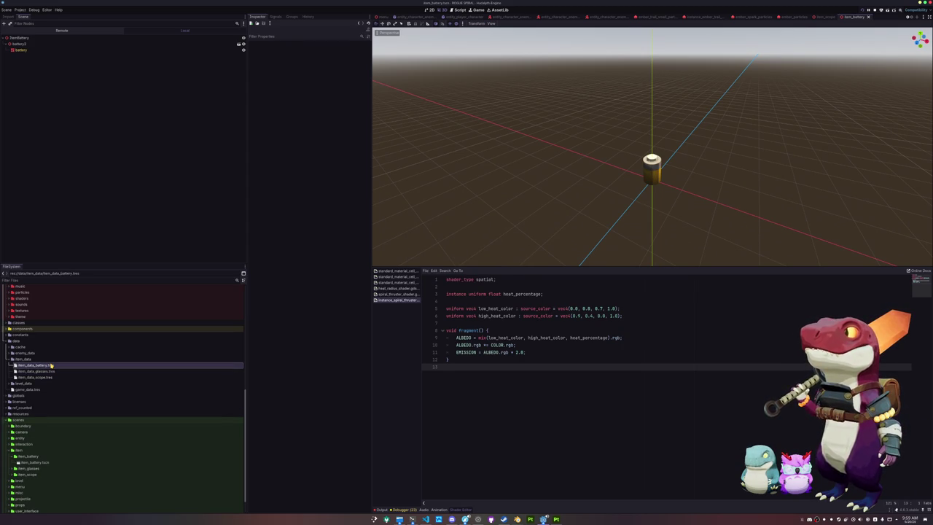
left_click(367, 55)
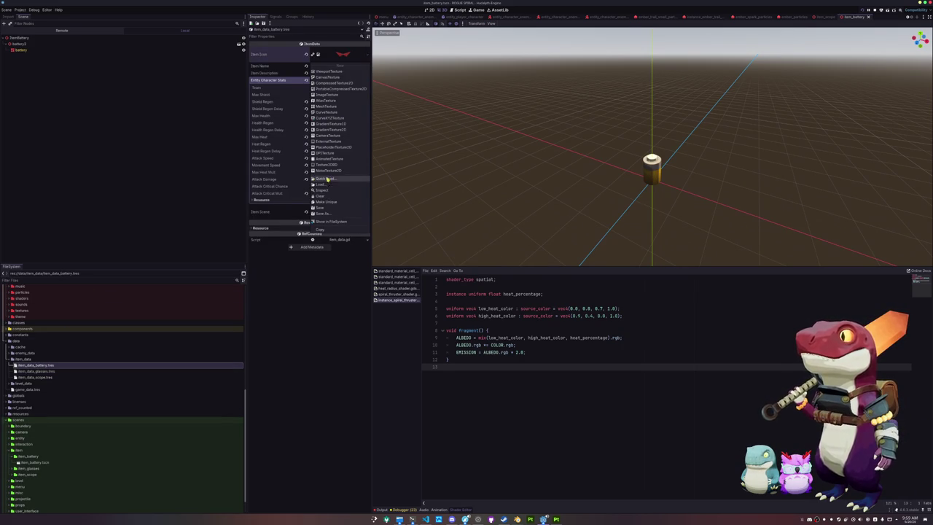
left_click(328, 181)
type("bat")
double_click(386, 201)
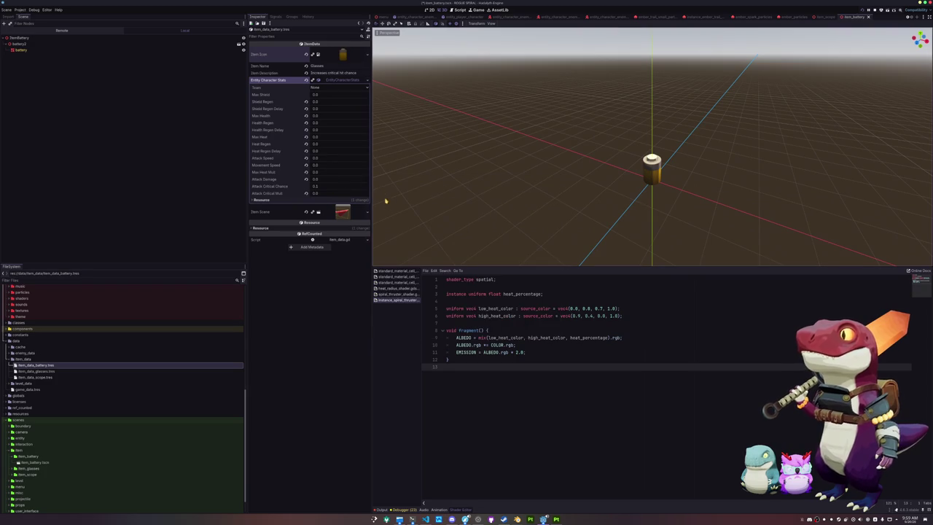
- Set Item Name to Battery, description 'Increases max shield', and Max Shield to 25.0
double_click(338, 66)
type("Battery")
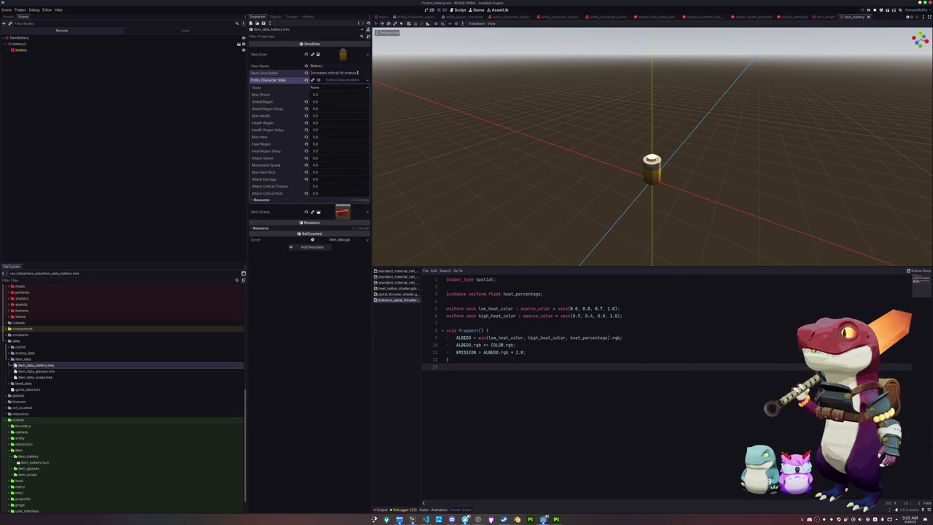
left_click_drag(358, 72, 311, 73)
type("Incr")
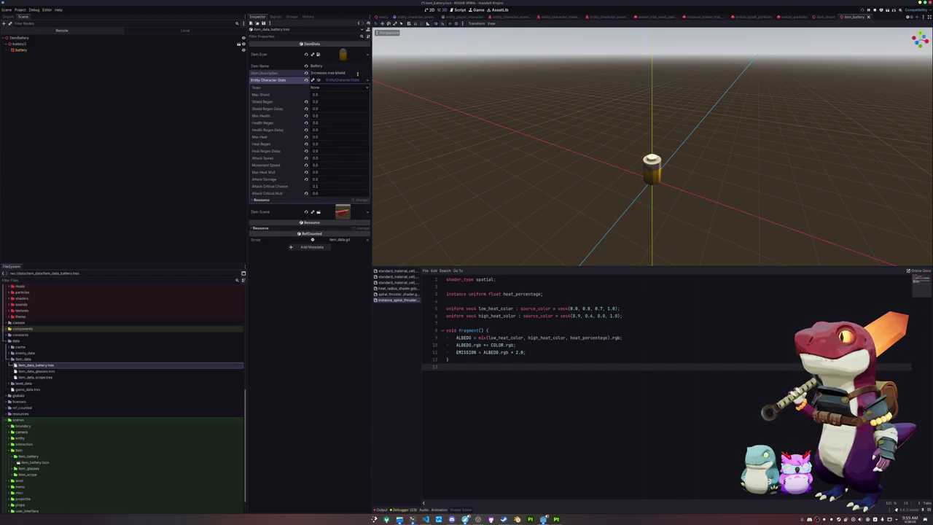
left_click(334, 95)
type("25")
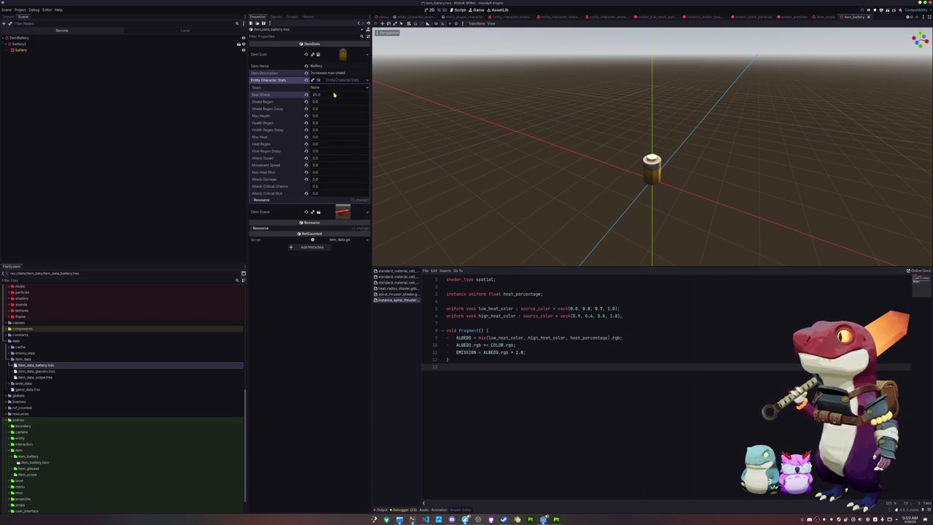
left_click(316, 187)
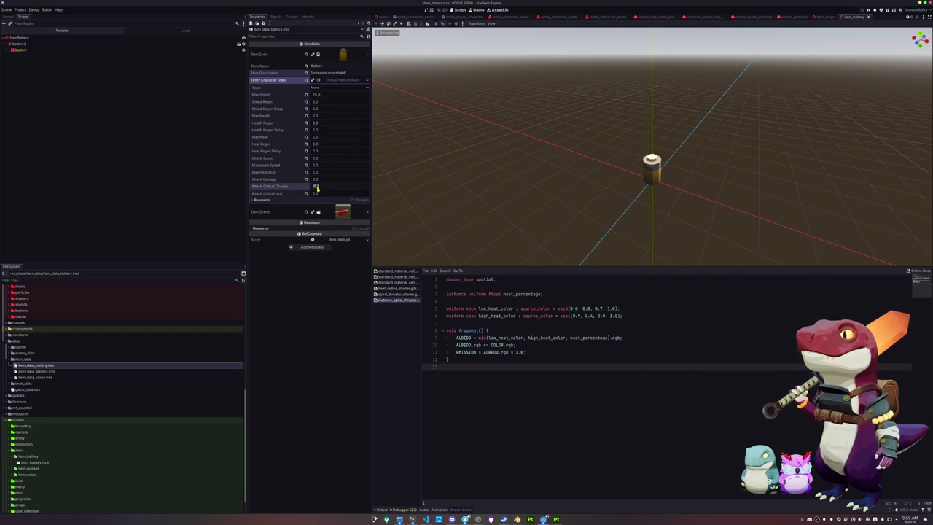
left_click(293, 109)
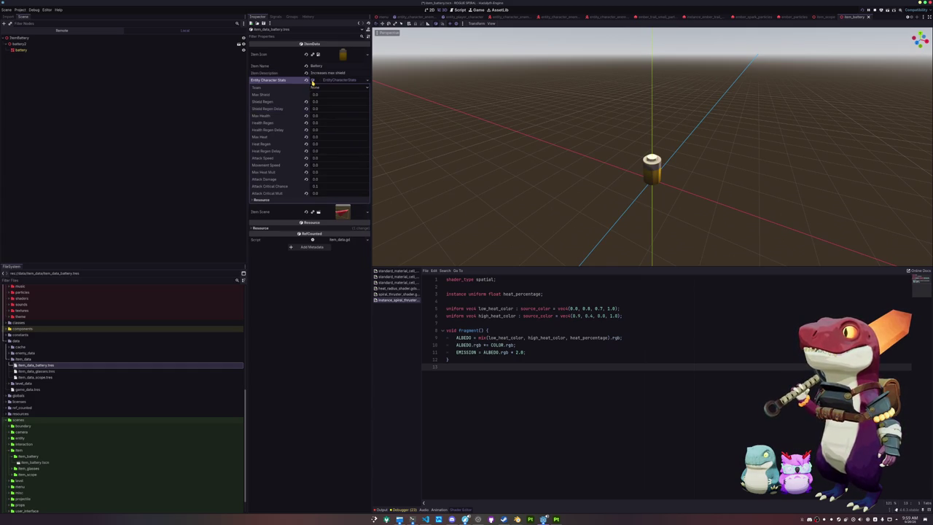
left_click(315, 95)
type("2")
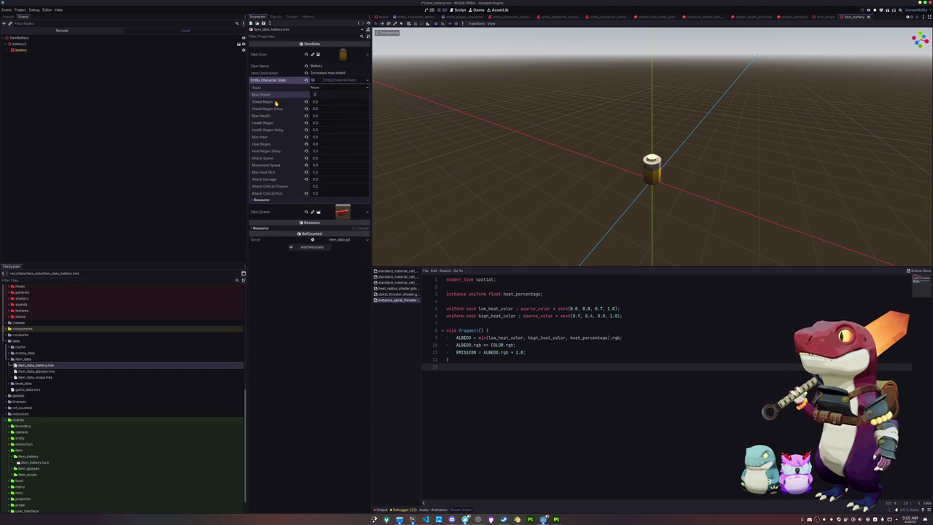
left_click(317, 187)
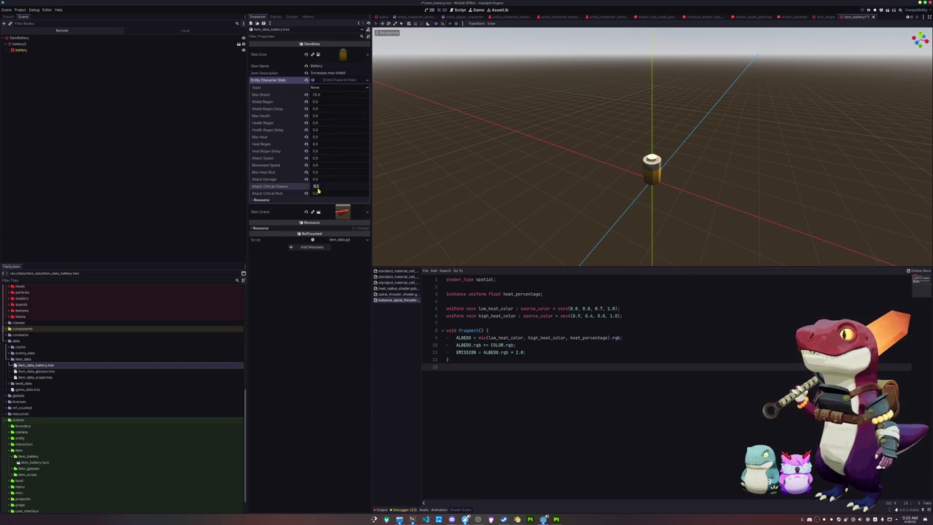
- Load item_battery.tscn as the battery data's Item Scene
left_click(367, 212)
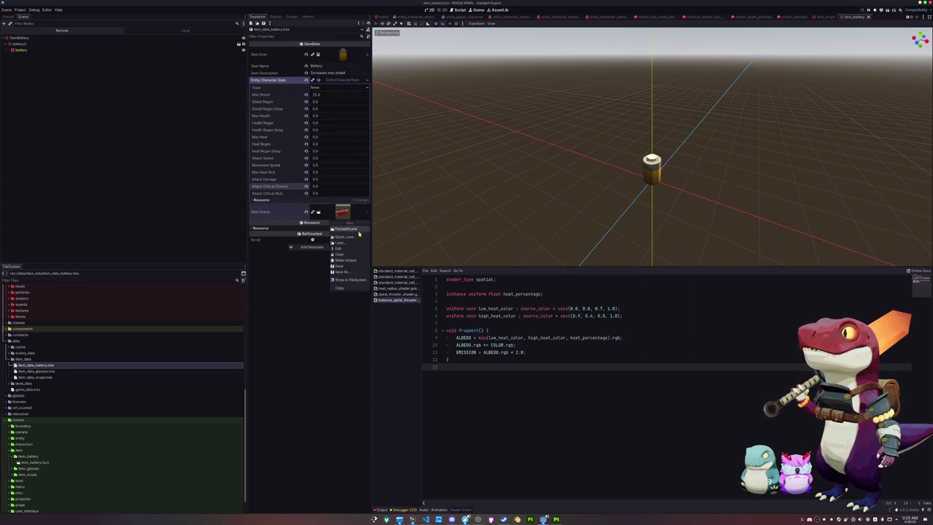
left_click(357, 238)
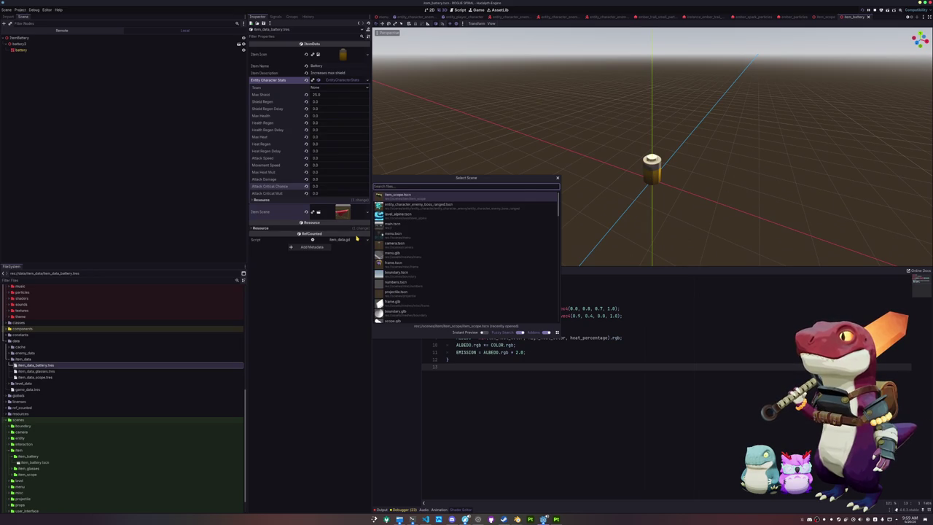
type("batter")
key("Return")
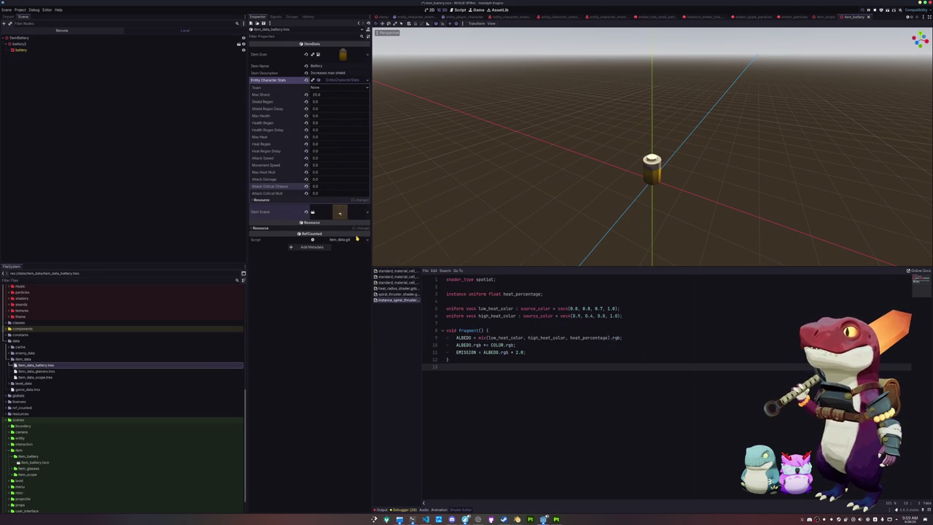
left_click(35, 390)
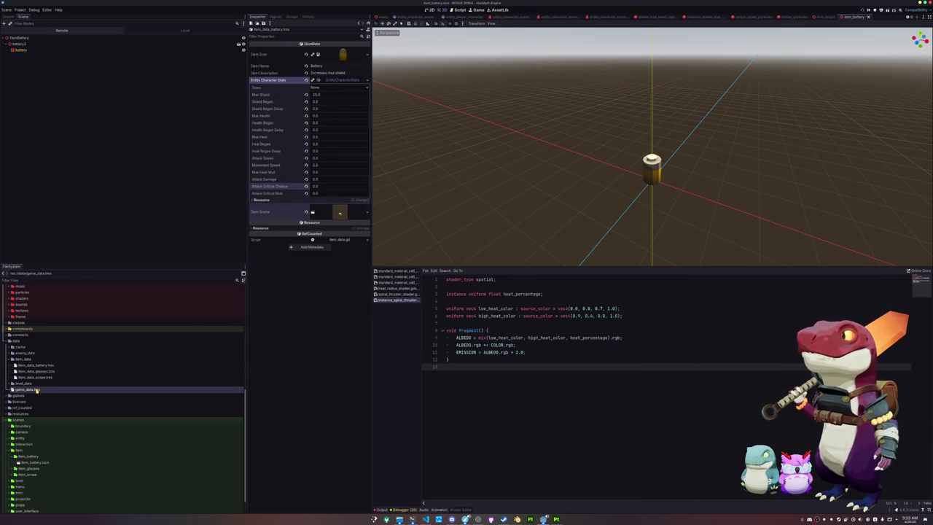
- Add a third Item Data Array slot in game_data.tres holding item_data_battery.tres
left_click(311, 129)
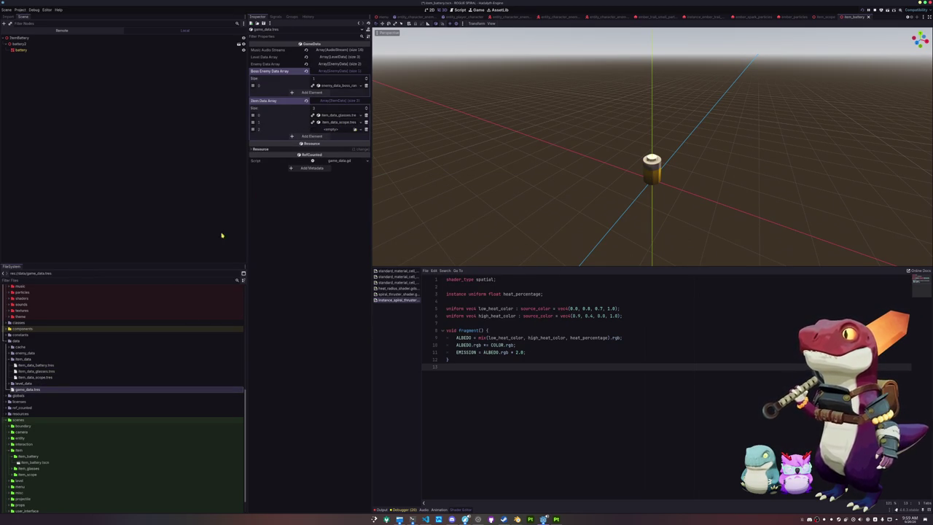
mouse_move(46, 364)
left_mouse_down()
mouse_move(146, 306)
mouse_move(335, 129)
left_mouse_up()
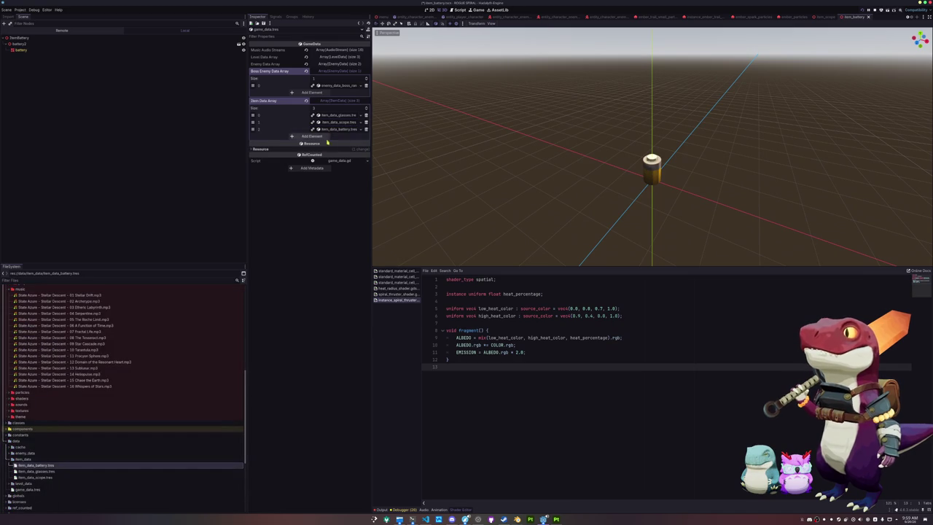
scroll(94, 433, "down", 5)
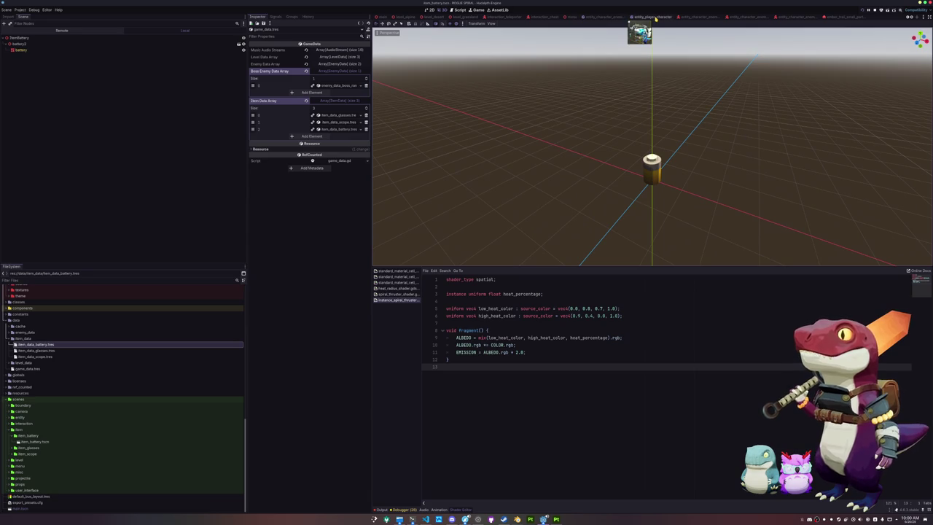
- In the player character scene, attach an item_battery.tscn instance under ItemTorsoBoneAttachment
left_click(655, 17)
scroll(171, 191, "down", 3)
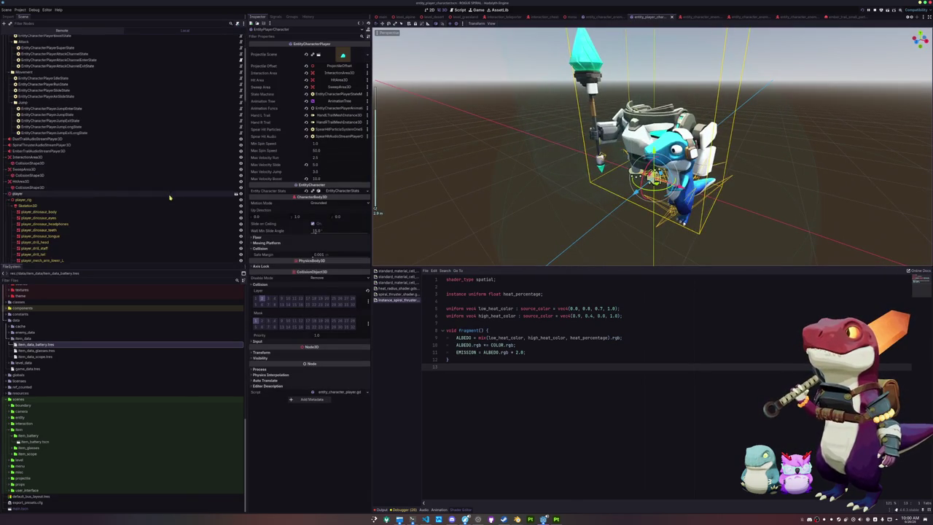
scroll(194, 188, "down", 10)
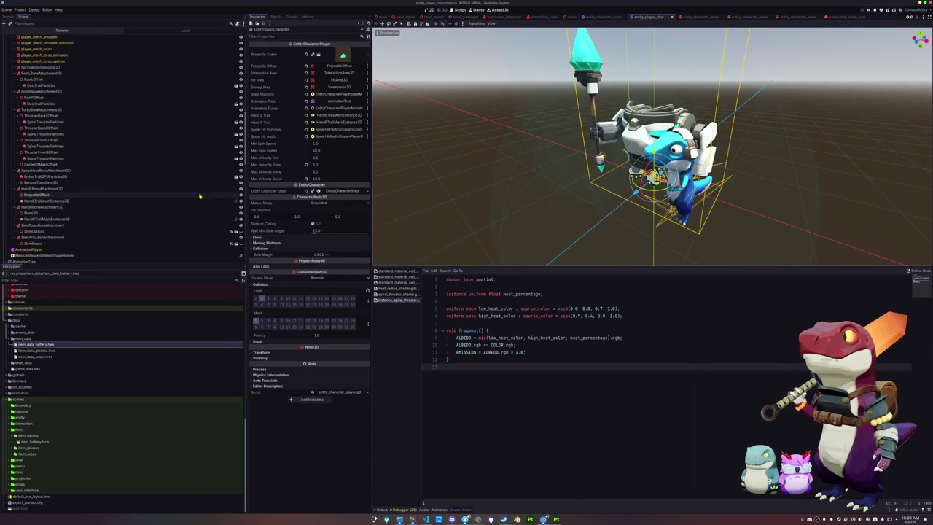
left_click(241, 231)
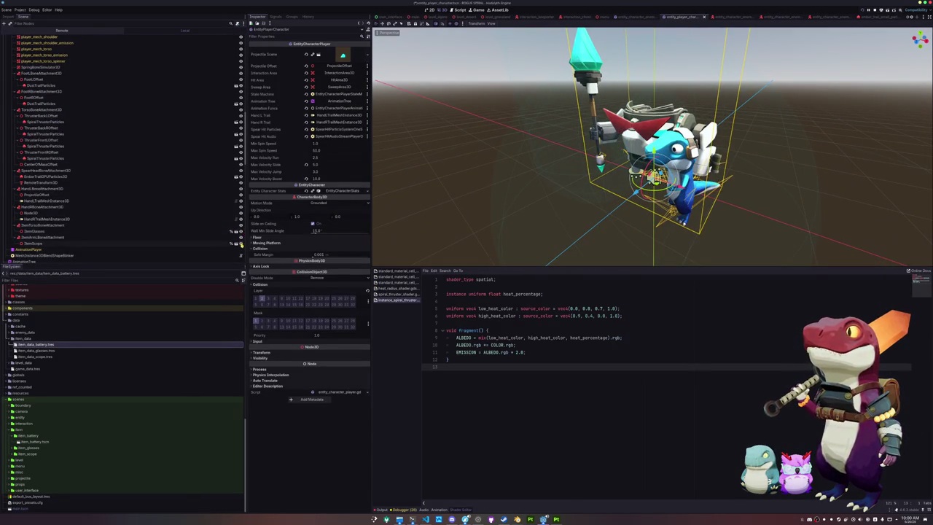
left_click(146, 225)
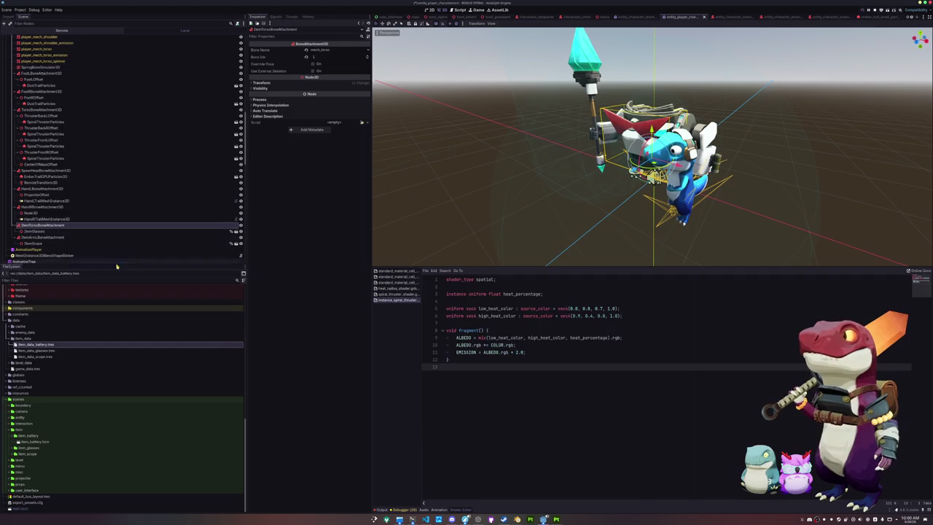
mouse_move(35, 442)
left_mouse_down()
mouse_move(121, 328)
mouse_move(42, 220)
left_mouse_up()
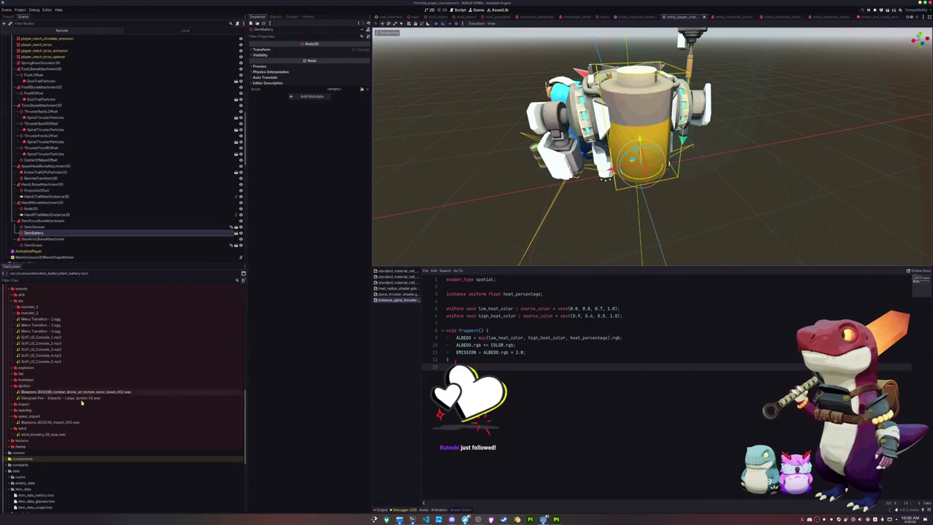
- Scale ItemBattery to 0.255 and move it to height 0.751 and X -0.338
scroll(25, 467, "down", 5)
double_click(29, 448)
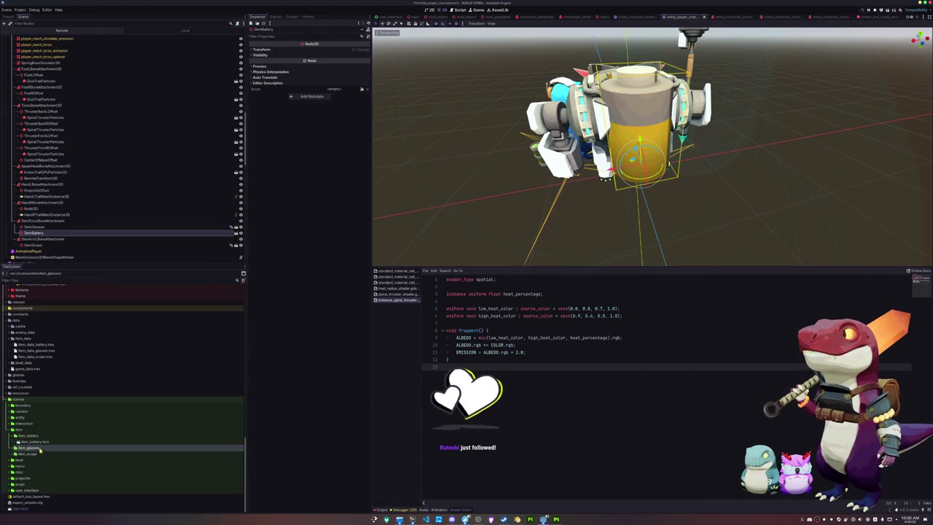
left_click_drag(36, 455, 490, 228)
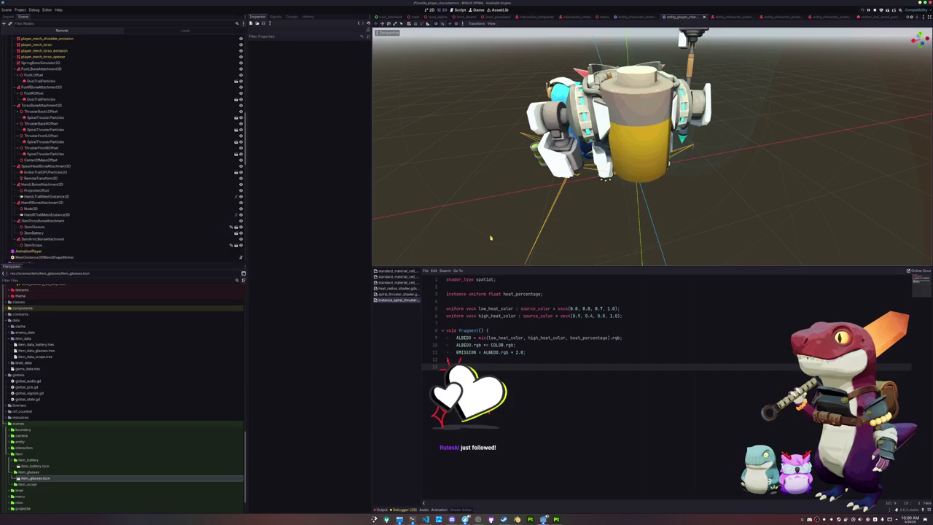
scroll(60, 207, "up", 2)
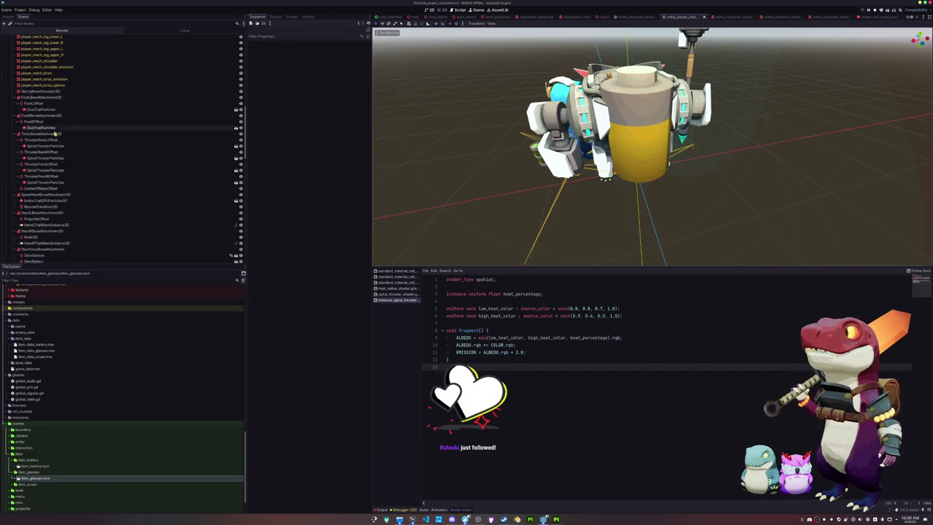
scroll(51, 189, "down", 5)
left_click(38, 175)
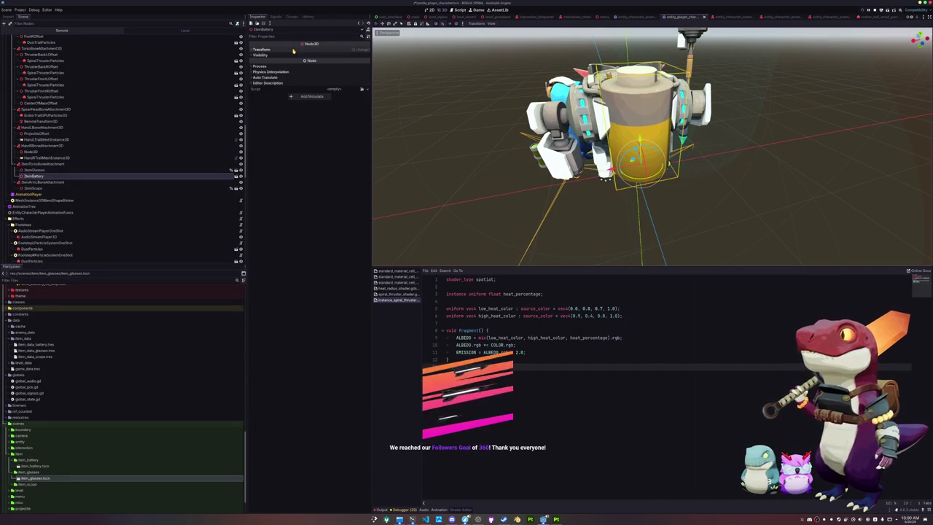
left_click(262, 49)
left_click_drag(264, 88, 241, 88)
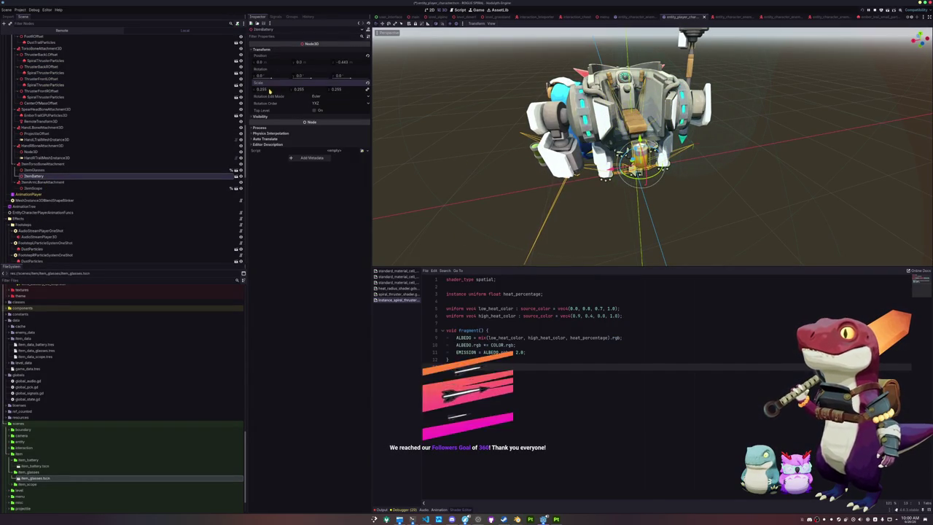
left_click_drag(299, 62, 313, 62)
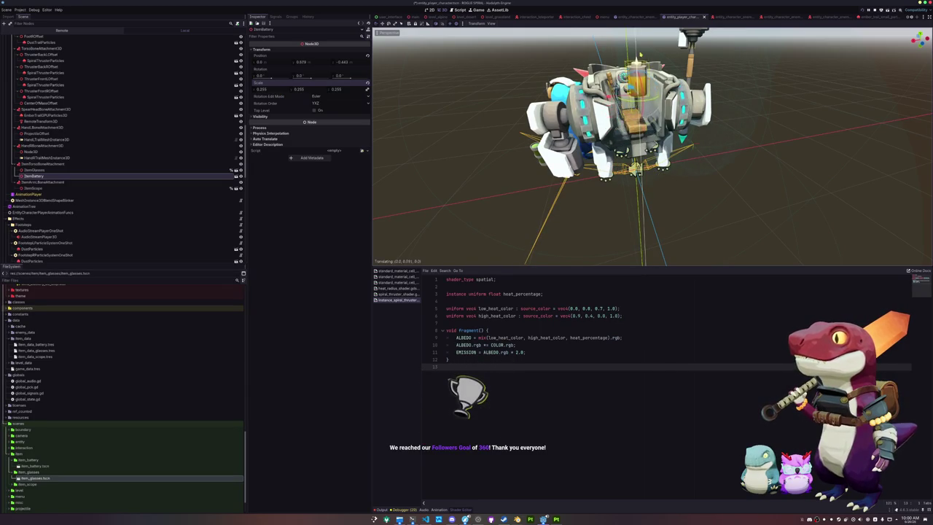
left_click_drag(261, 62, 248, 62)
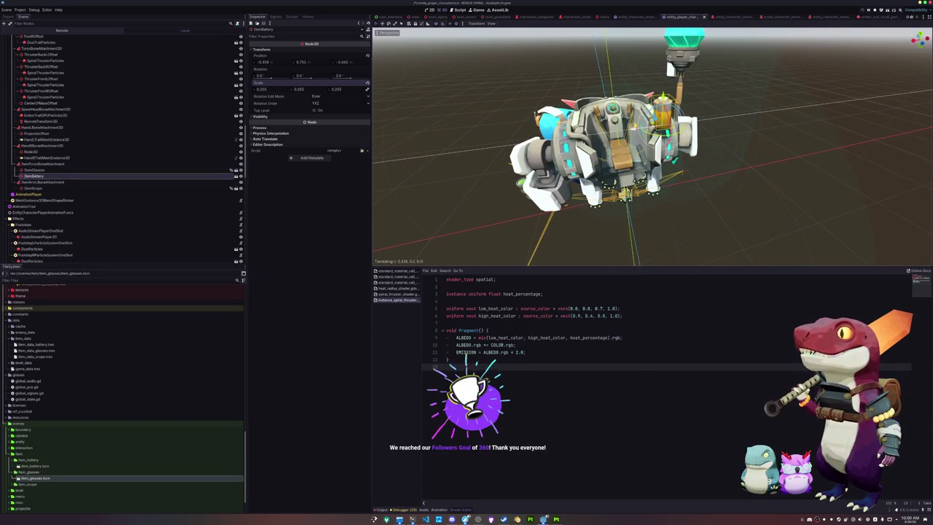
- Rotate the battery on X and reposition it upward and sideways on the mech
left_click_drag(641, 124, 376, 209)
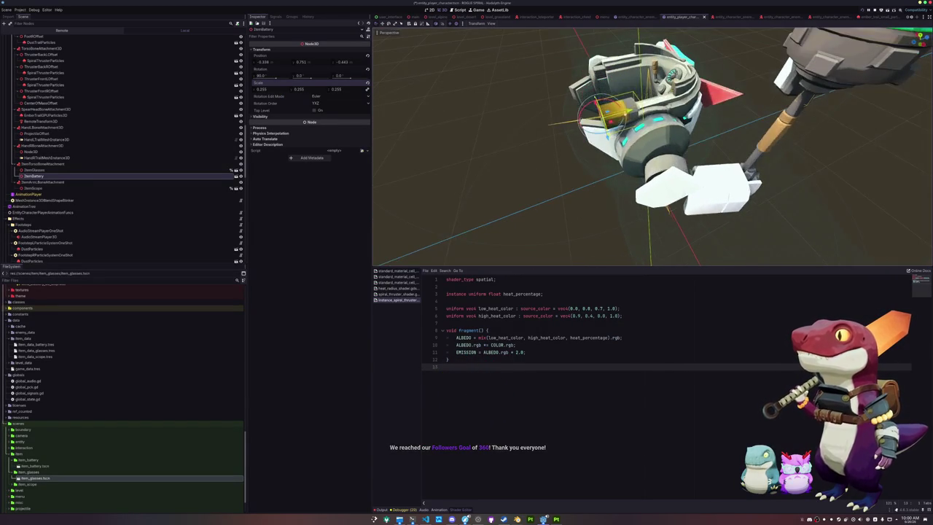
key("g")
key("Return")
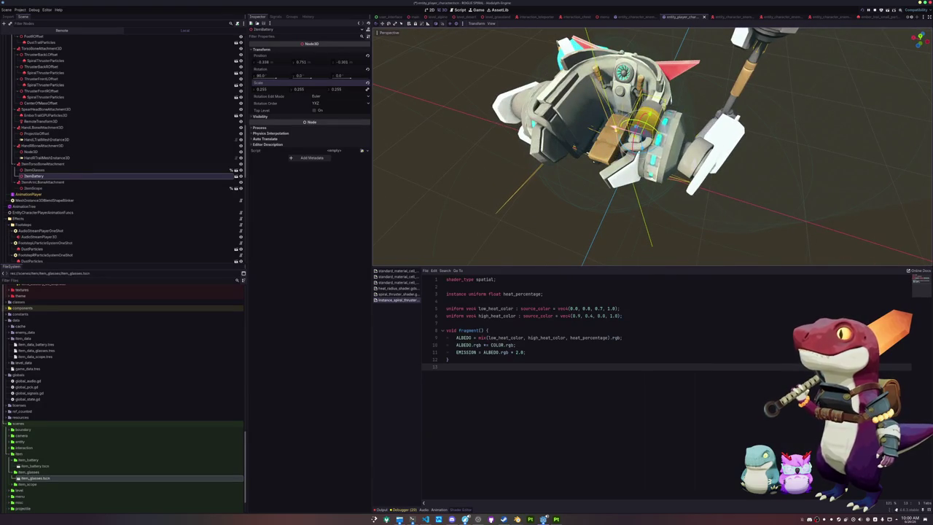
key("g")
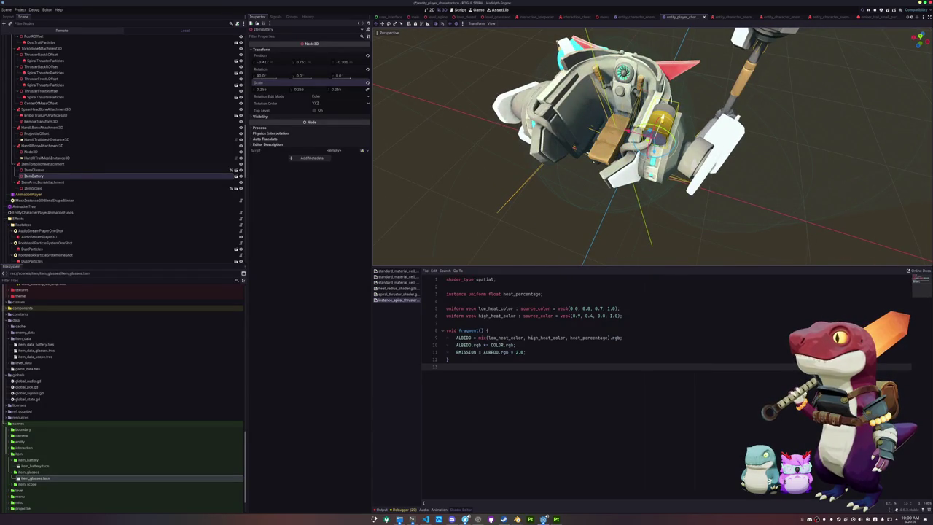
key("g")
key("y")
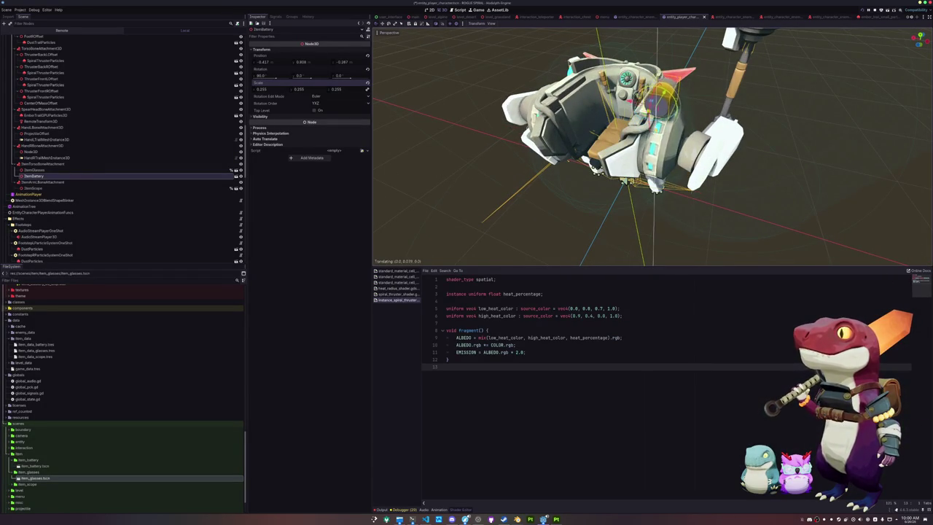
key("Return")
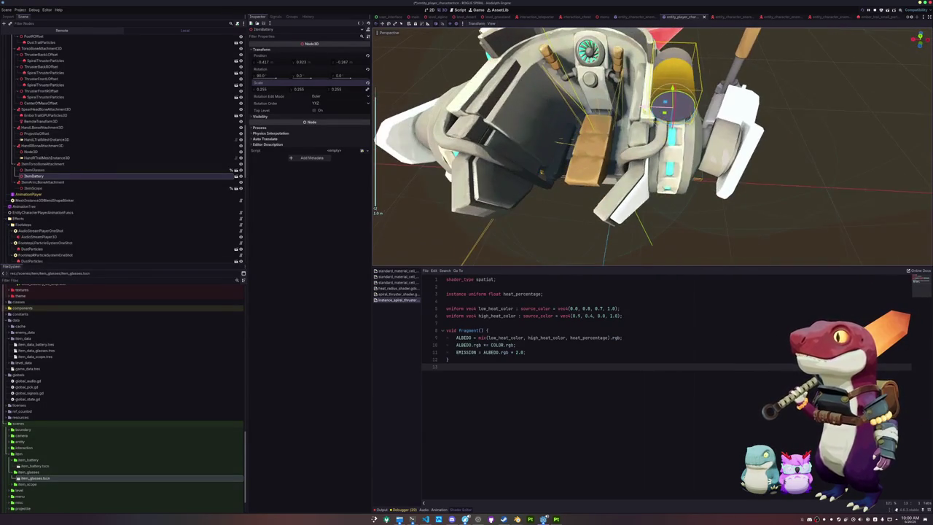
key("g")
key("x")
key("Return")
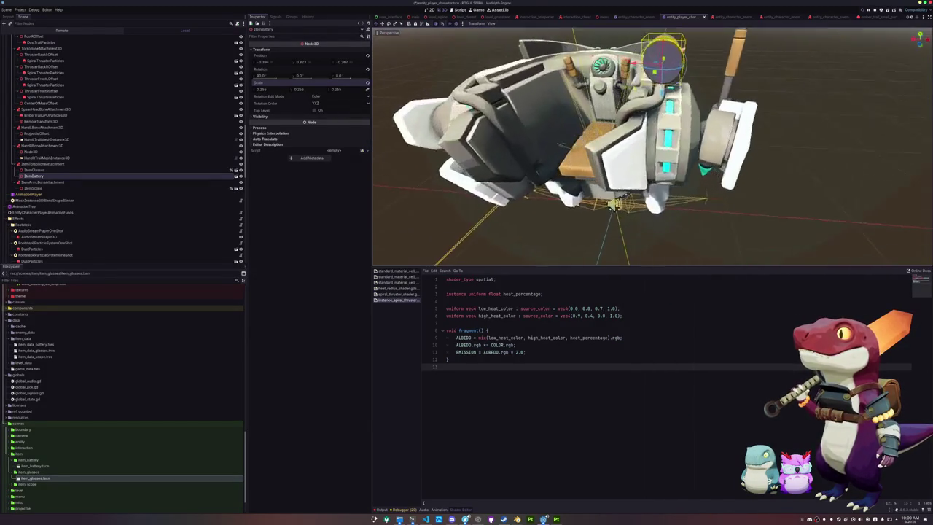
- Turn the battery around, place it atop the mech's other side, and make its children editable
key("g")
key("x")
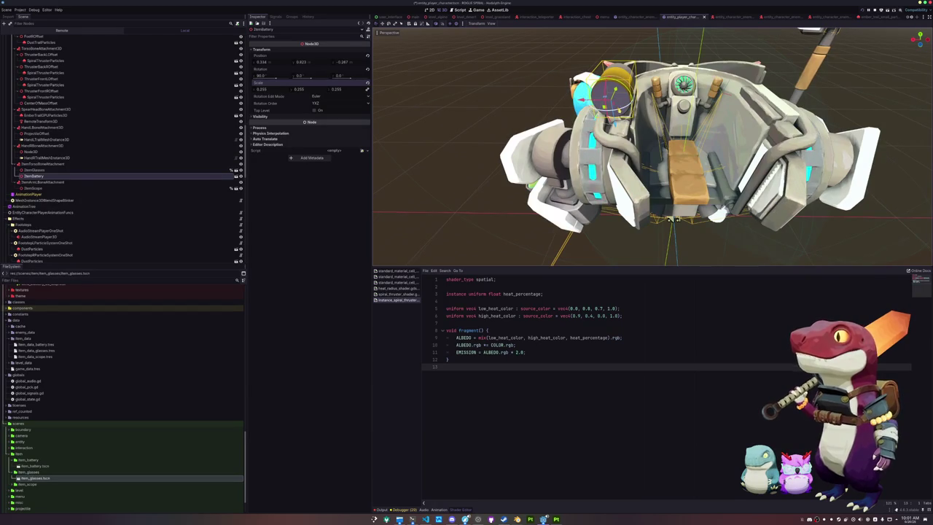
key("r")
key("Return")
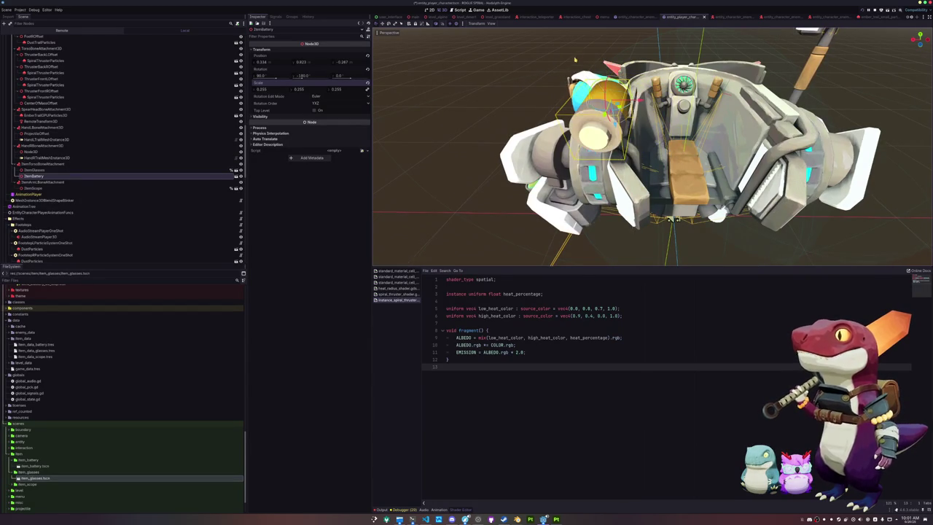
key("g")
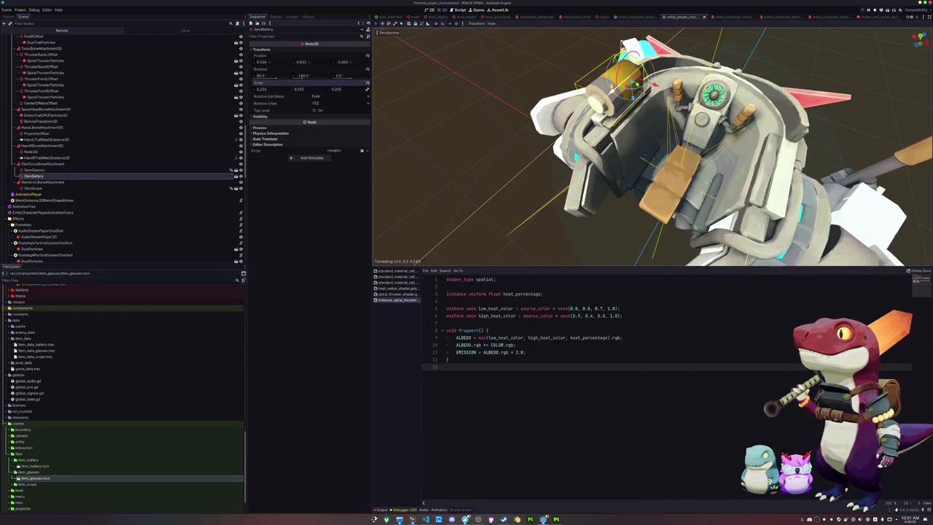
left_click_drag(510, 109, 543, 101)
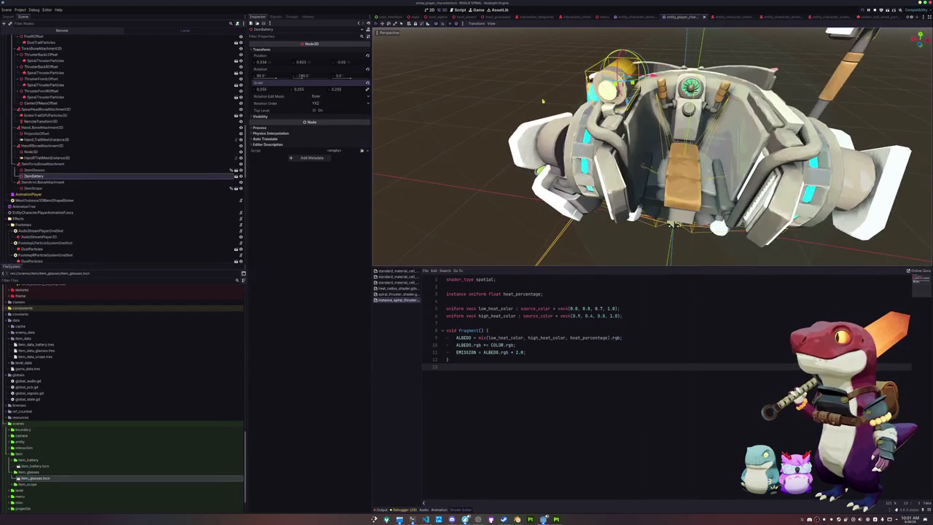
right_click(103, 177)
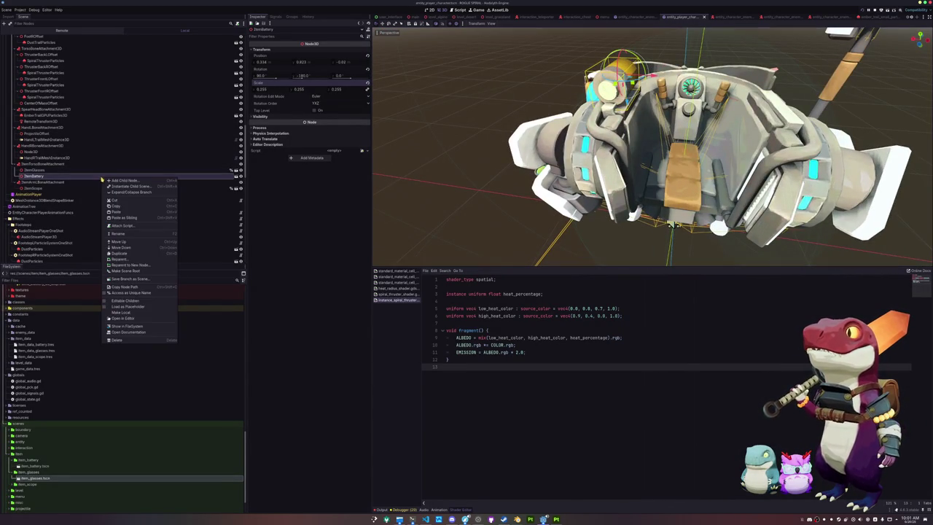
left_click(124, 299)
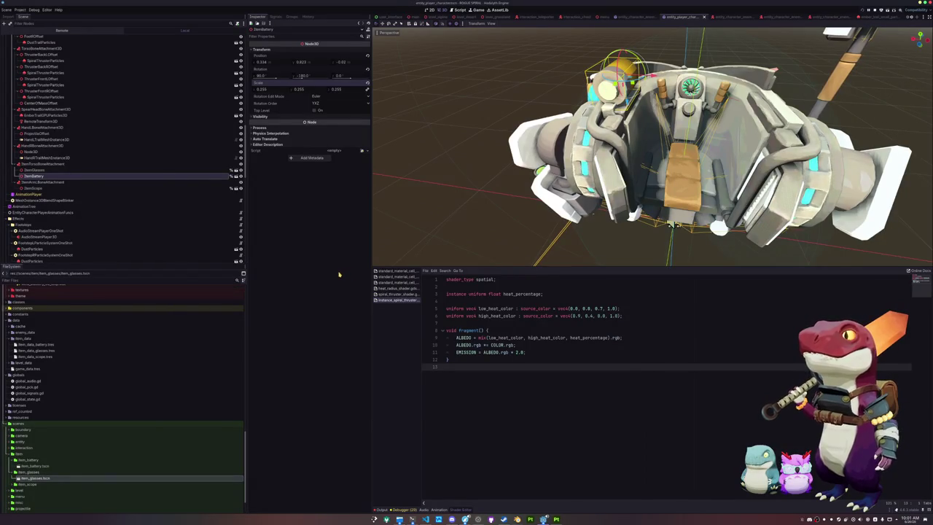
- Add a "Battery" : %ItemBattery entry to item_mapping_dict, with a comma after %ItemScope
key("alt+Tab")
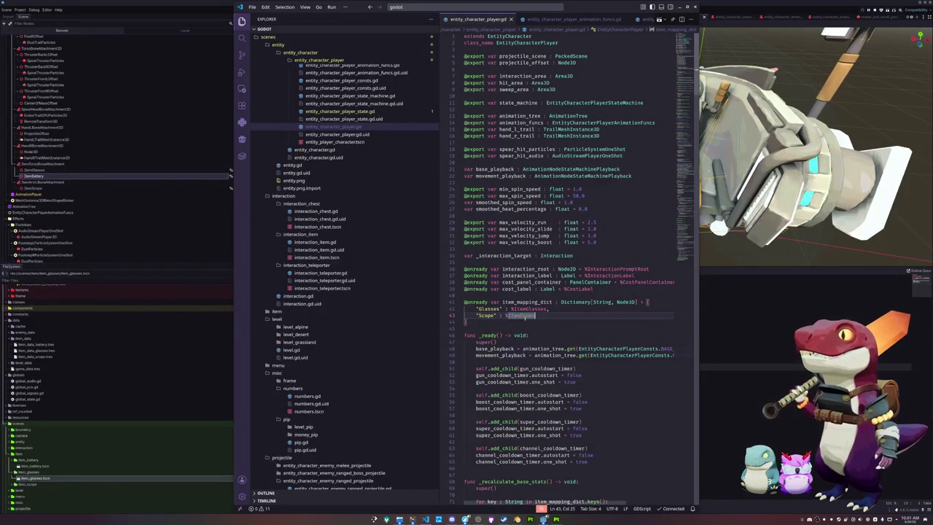
key("Return")
type("\"Ba")
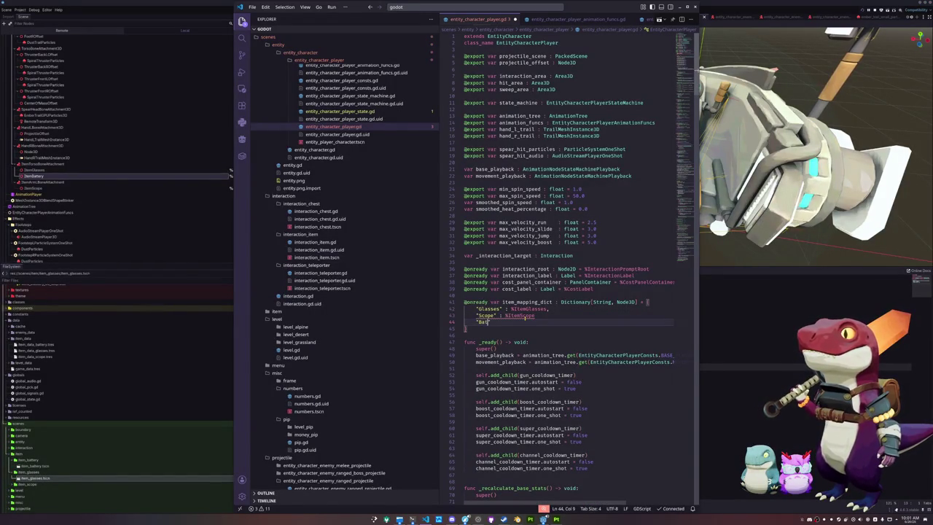
type("ttery\" : %I")
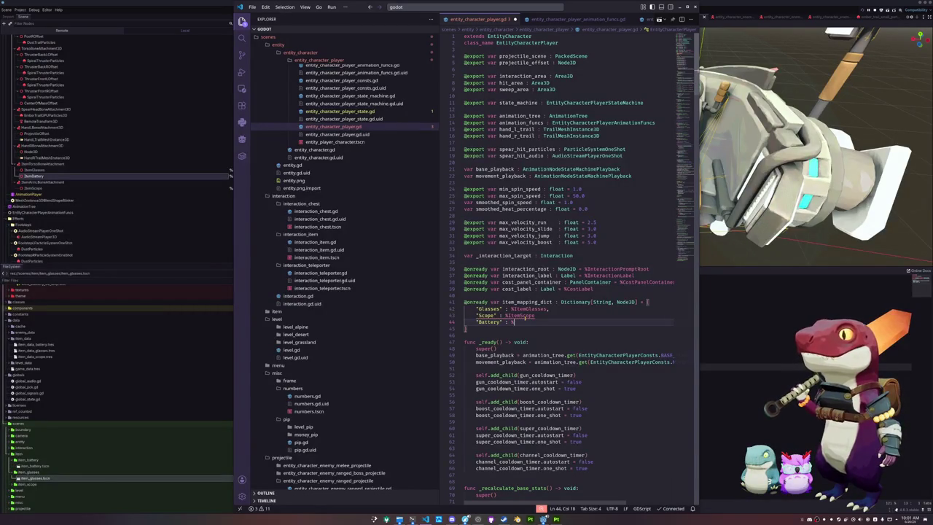
type("temBattery")
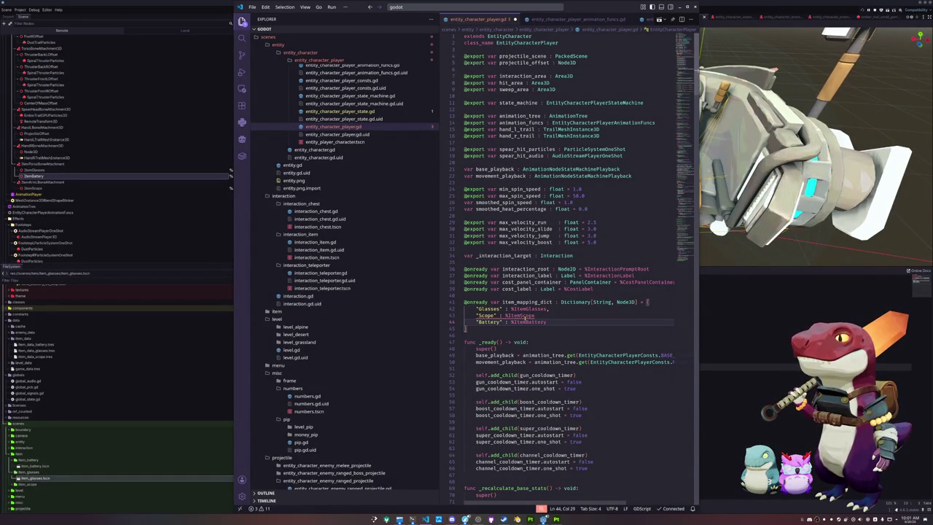
key("Up")
type(",")
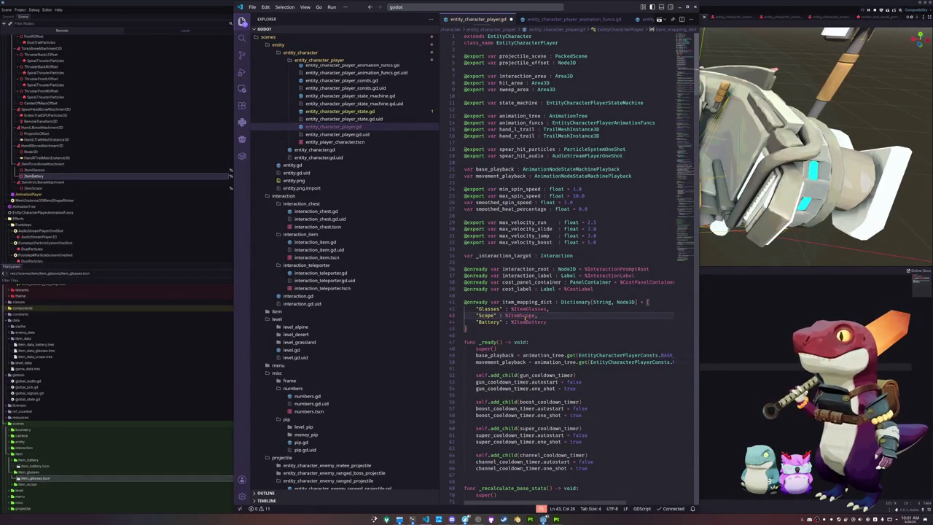
key("Down")
key("Down")
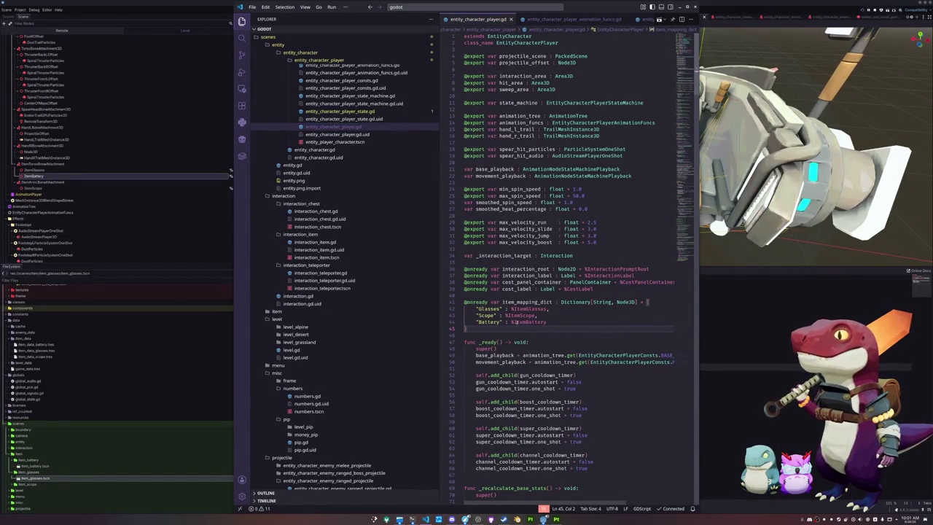
- Review game_data.tres's Item Data Array of glasses, scope and battery, then bring up Blender's battery file
left_click(53, 399)
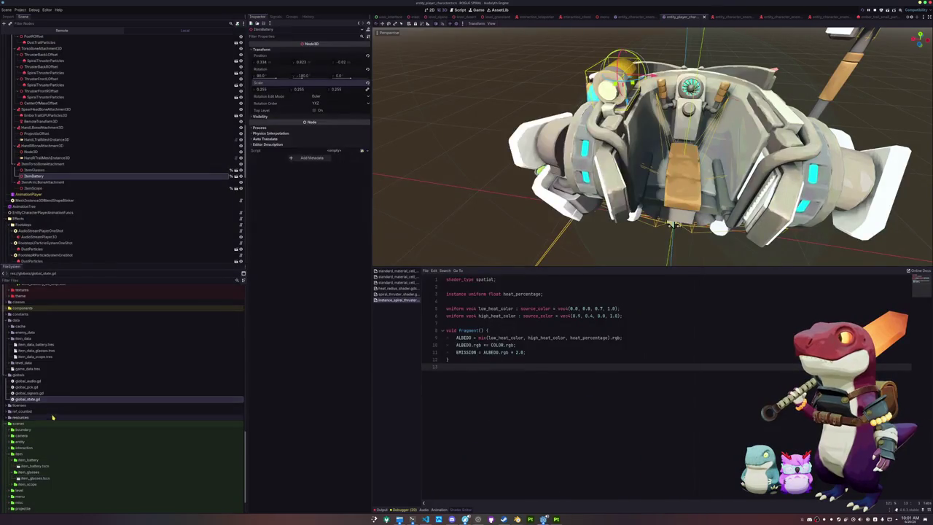
scroll(52, 417, "down", 2)
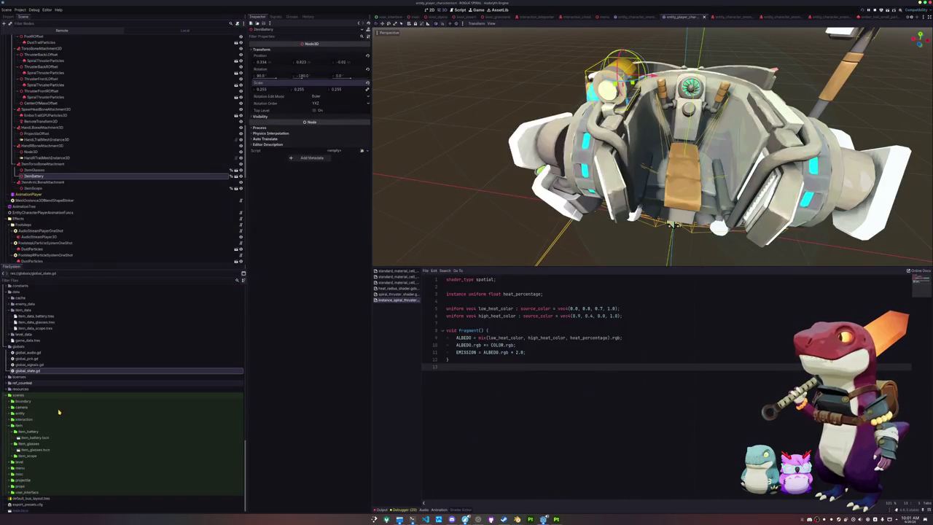
left_click(29, 340)
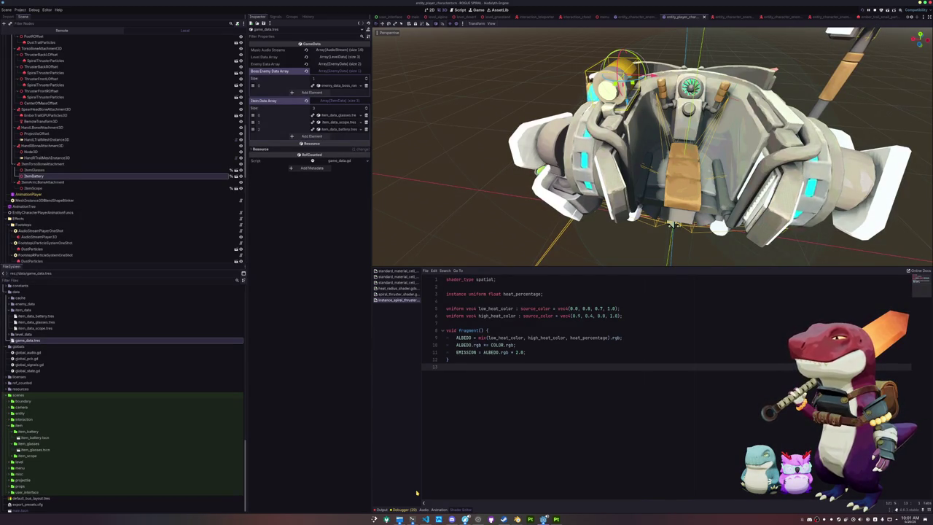
left_click(520, 519)
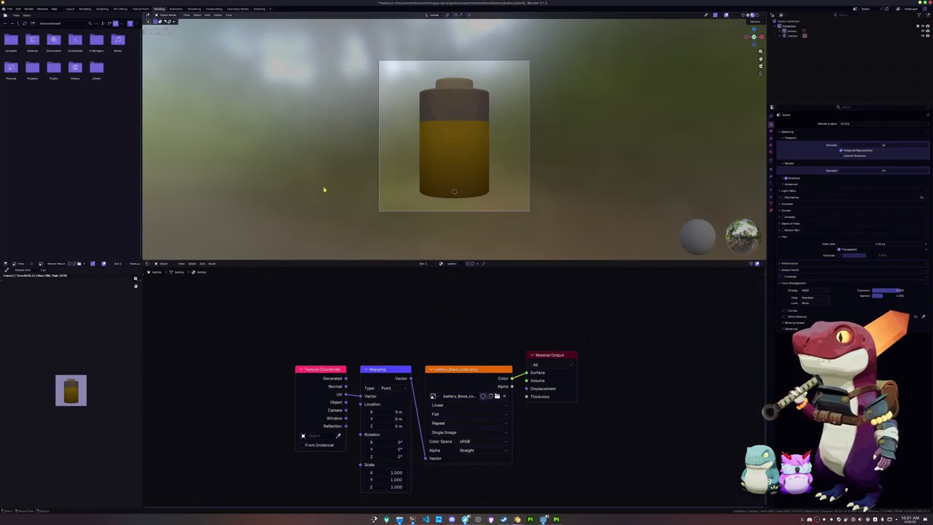
- Delete the battery object in the battery file, then undo to restore it
left_click(70, 9)
left_click(337, 183)
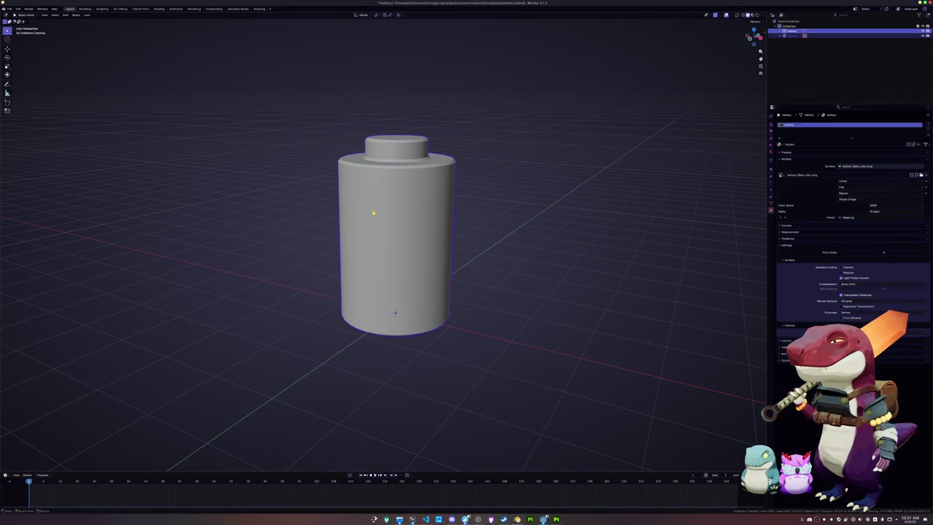
key("x")
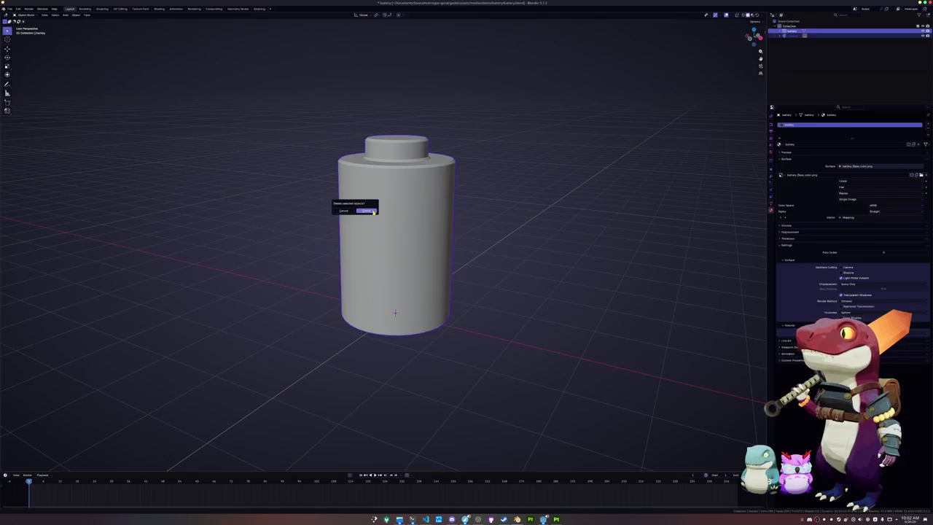
left_click(373, 213)
key("shift+a")
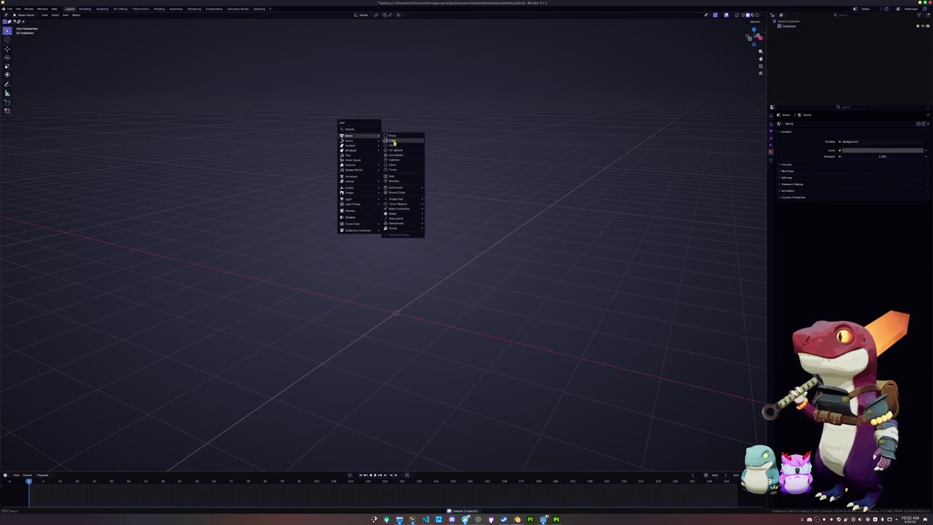
key("ctrl+z")
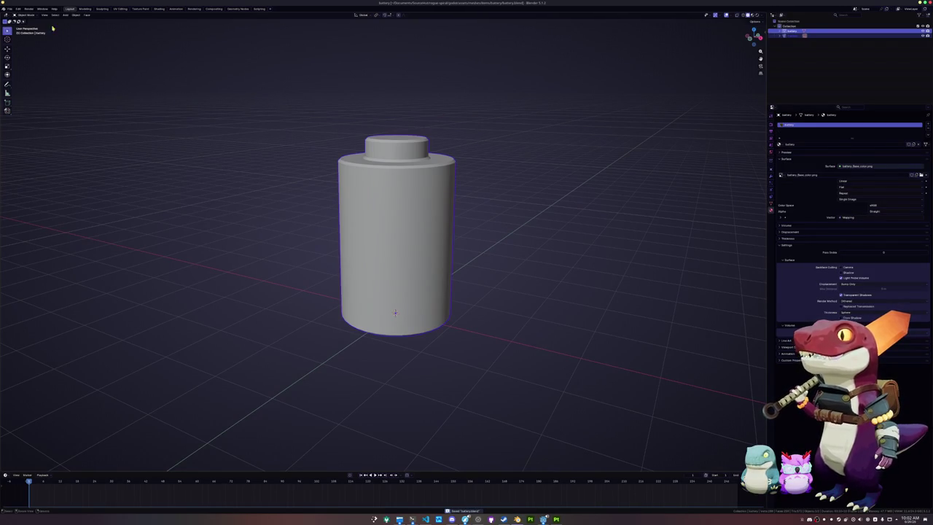
- Start a new General file and delete its default camera, light and cube
left_click(9, 8)
left_click(70, 19)
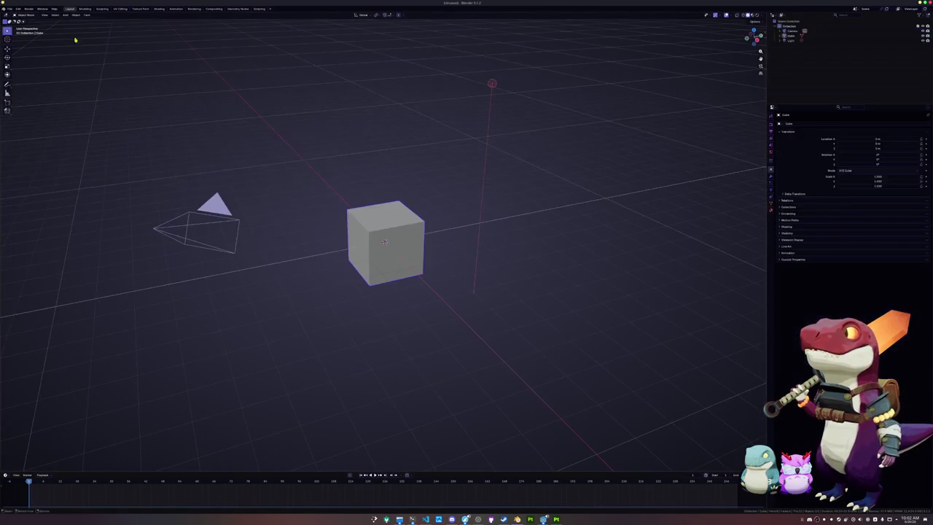
key("a")
key("x")
left_click(334, 190)
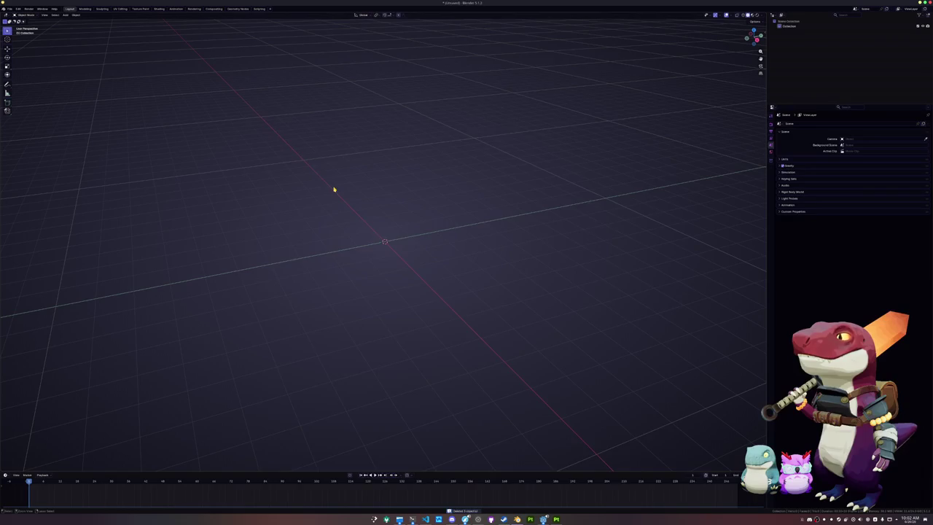
- Save the empty scene as a heatsink .blend file in a new folder under items
key("ctrl+s")
left_click(316, 24)
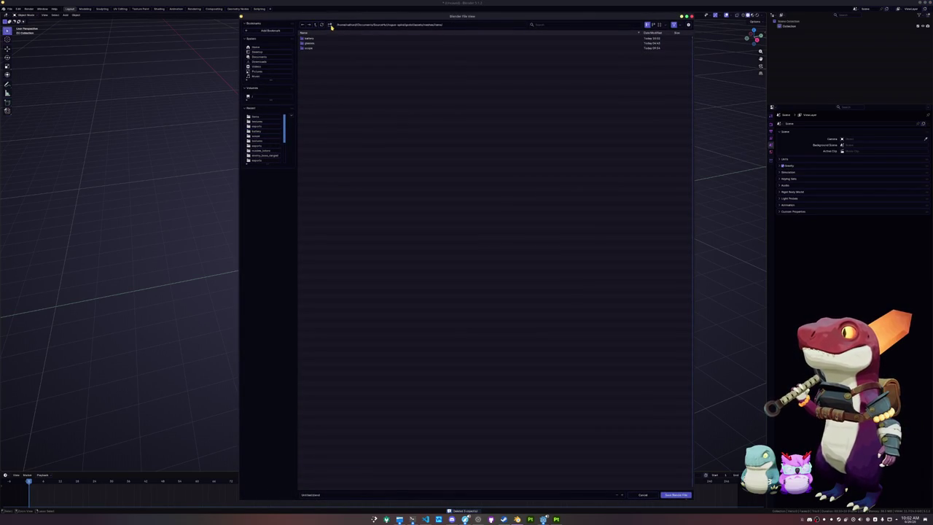
left_click(330, 26)
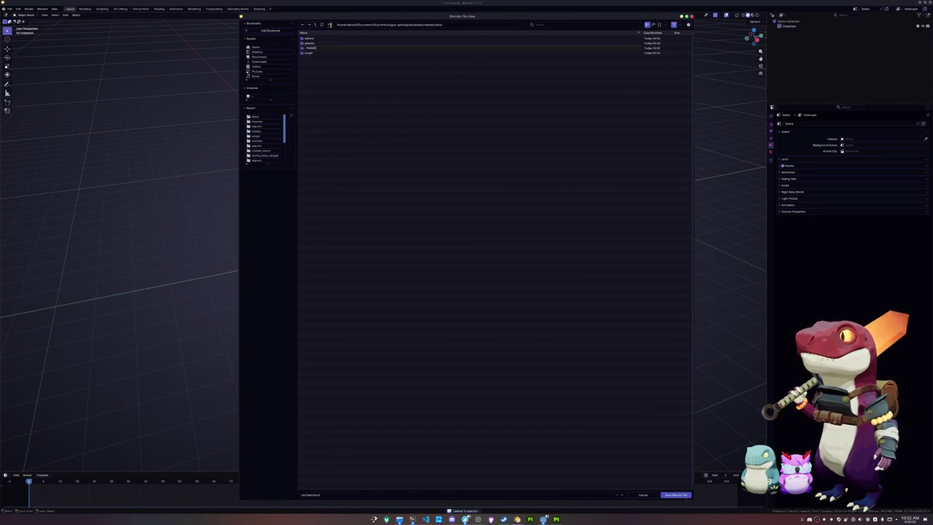
key("Return")
key("Return")
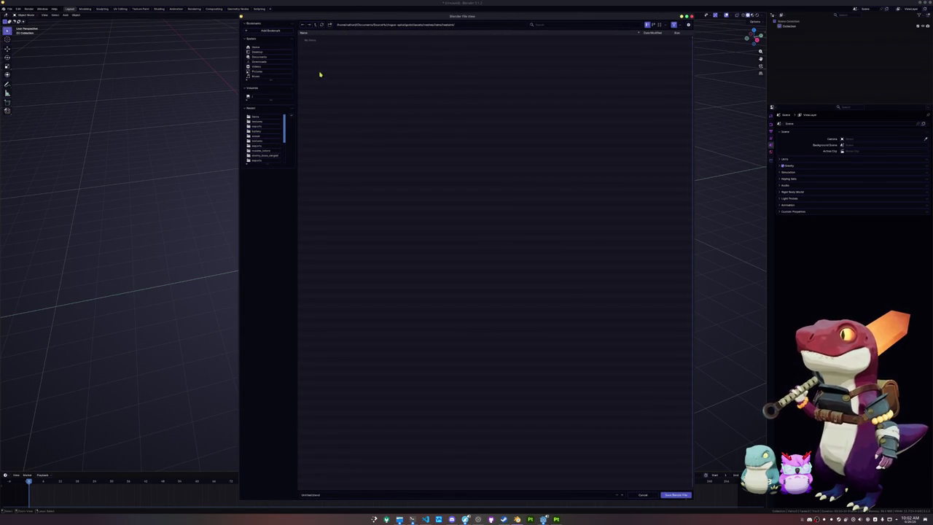
left_click(323, 493)
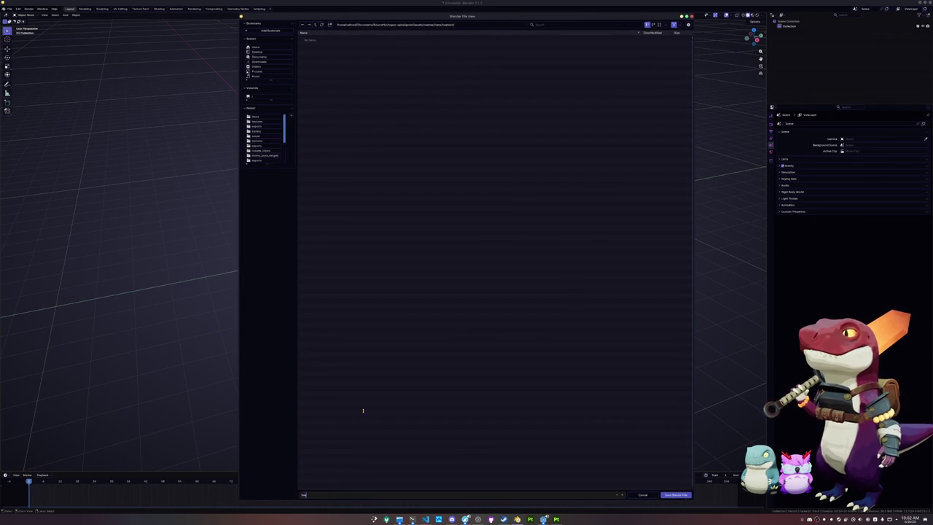
key("Return")
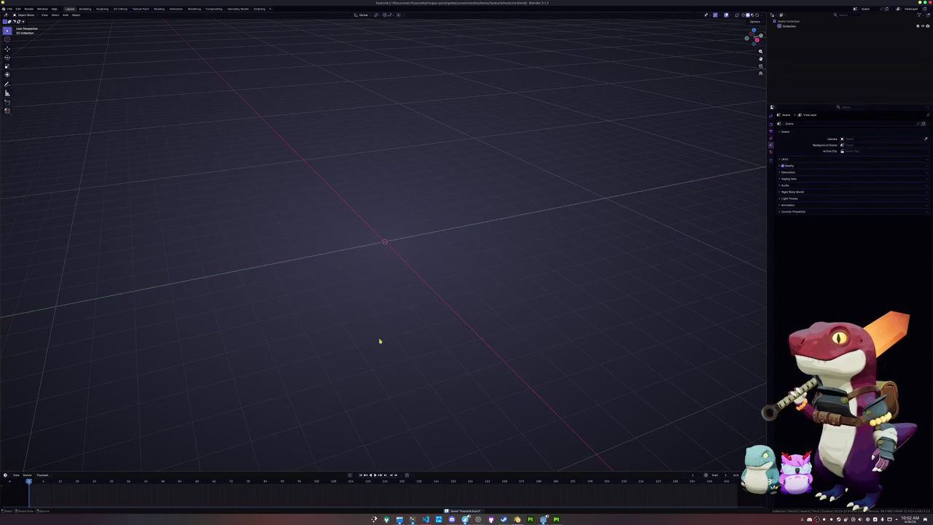
- Add a cube, shrink it to about 0.6, flatten it into a thin slab, and raise it onto the grid
key("shift+a")
mouse_move(379, 210)
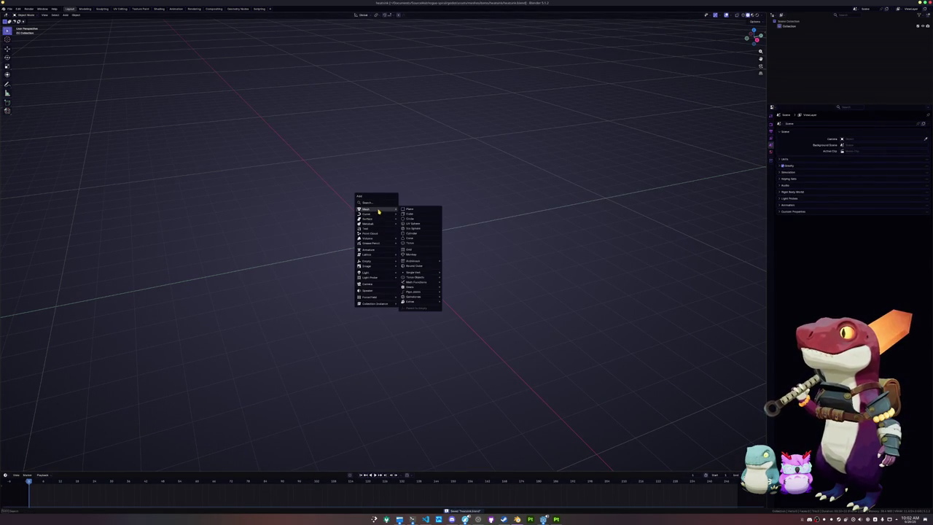
left_click(410, 213)
key("KP_1")
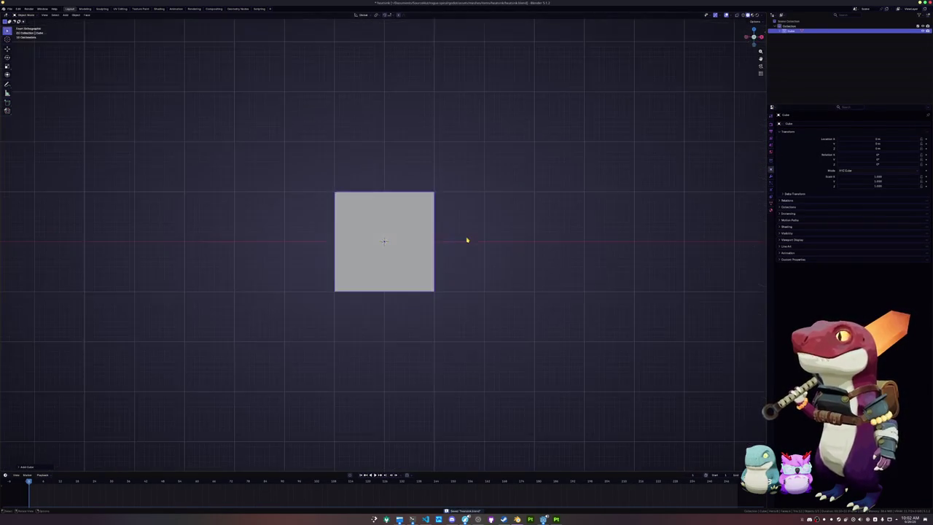
key("s")
left_click(436, 242)
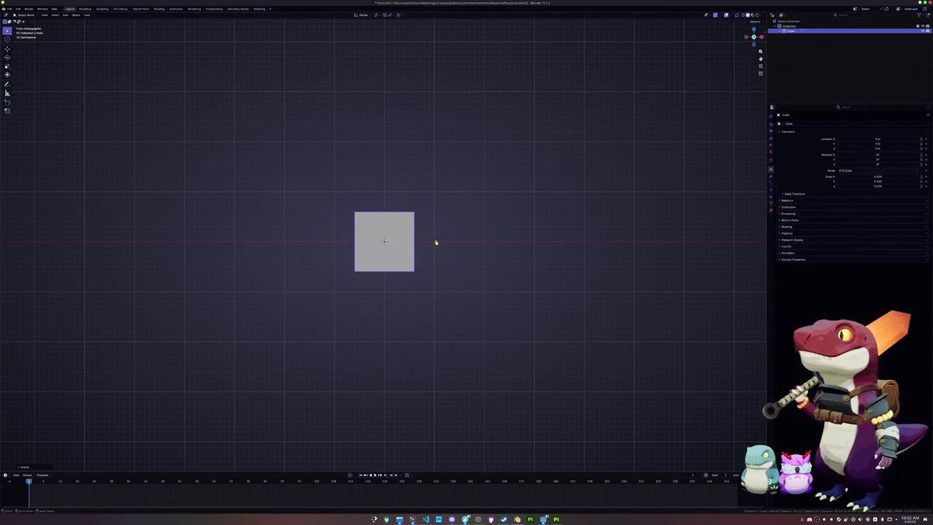
key("s")
key("z")
left_click(399, 242)
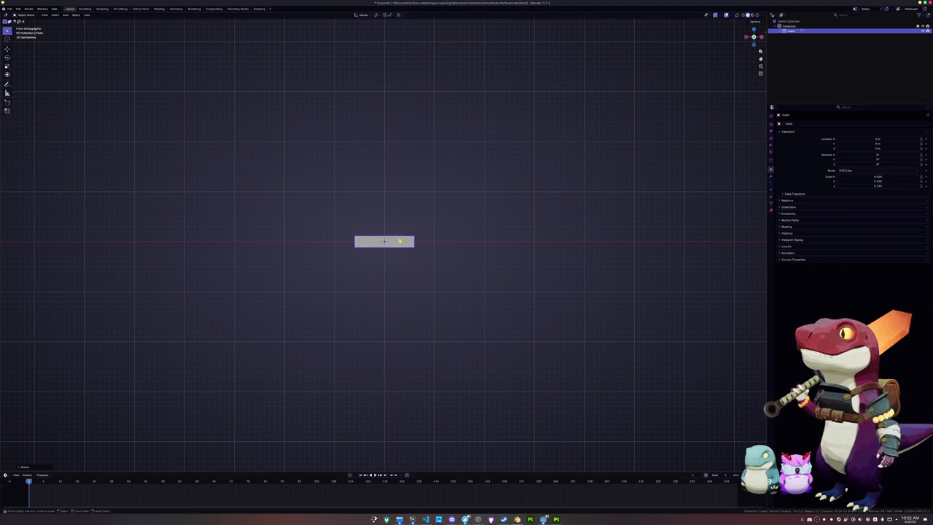
key("g")
key("z")
left_click(397, 239)
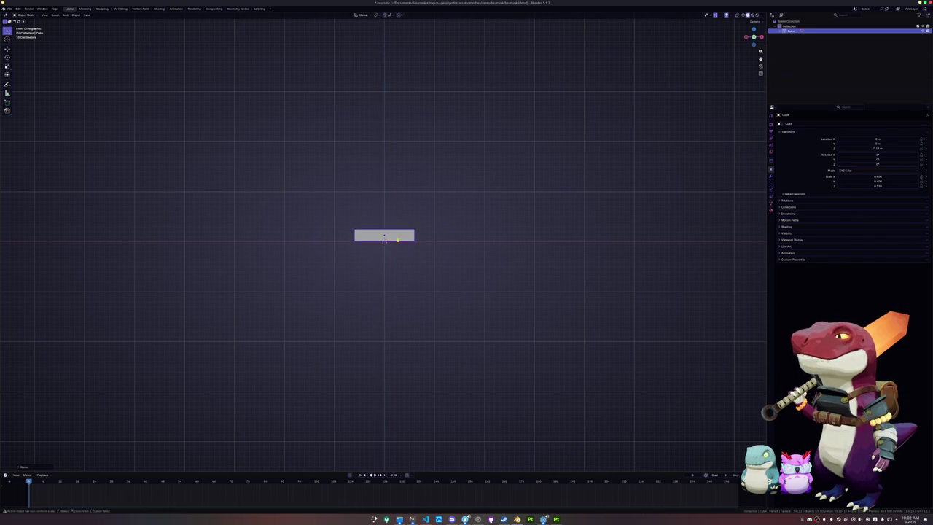
- Loop-cut the slab's top and extrude alternating strips 0.5 upward into four fins
key("Tab")
scroll(397, 240, "down", 5)
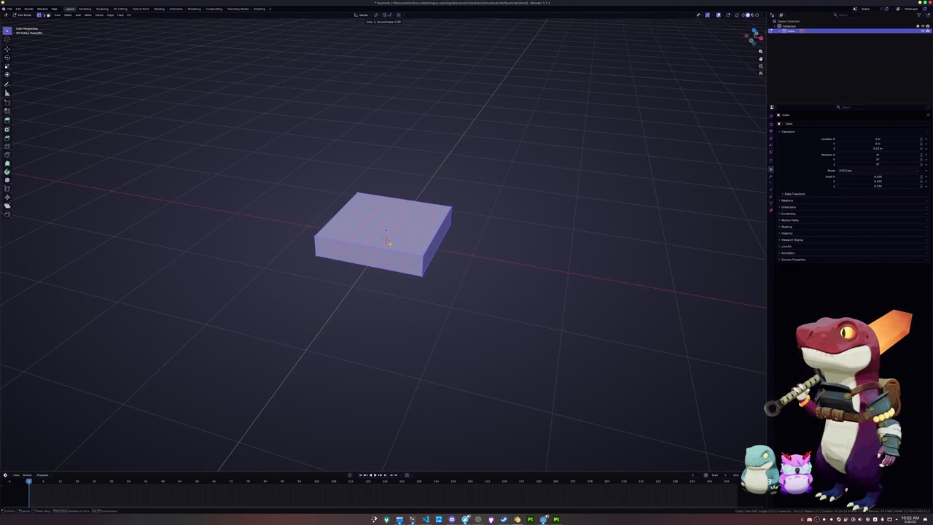
key("alt+a")
key("ctrl+r")
scroll(386, 240, "up", 4)
left_click(387, 239)
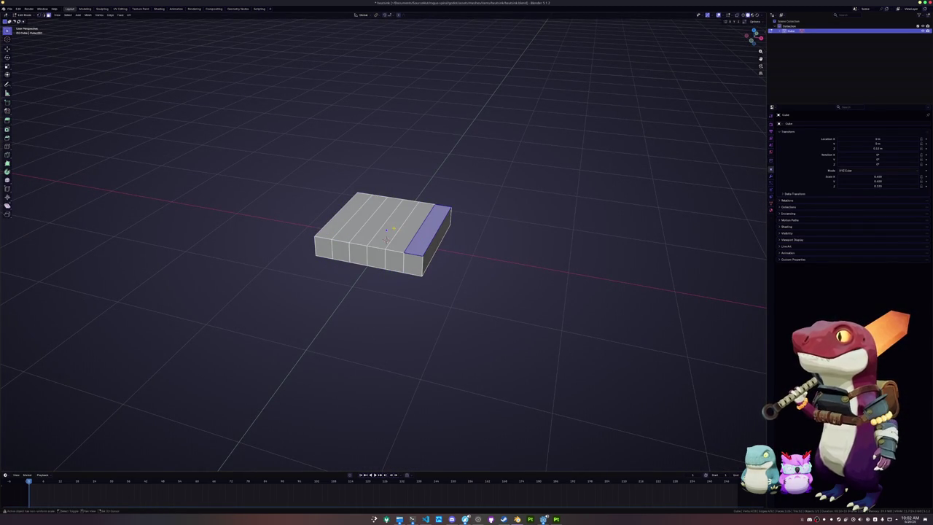
left_click(387, 238, "shift")
key("alt+a")
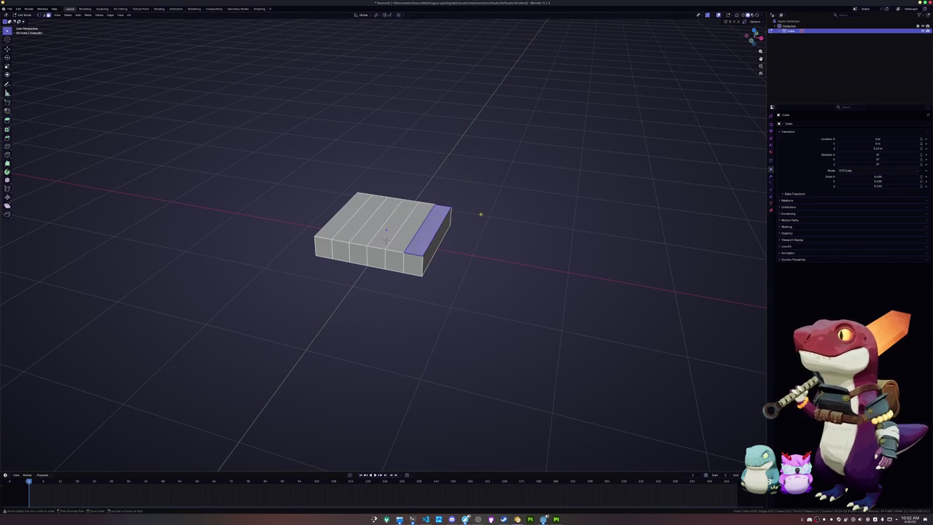
left_click(386, 239)
key("ctrl+z")
key("ctrl+z")
key("ctrl+z")
key("ctrl+r")
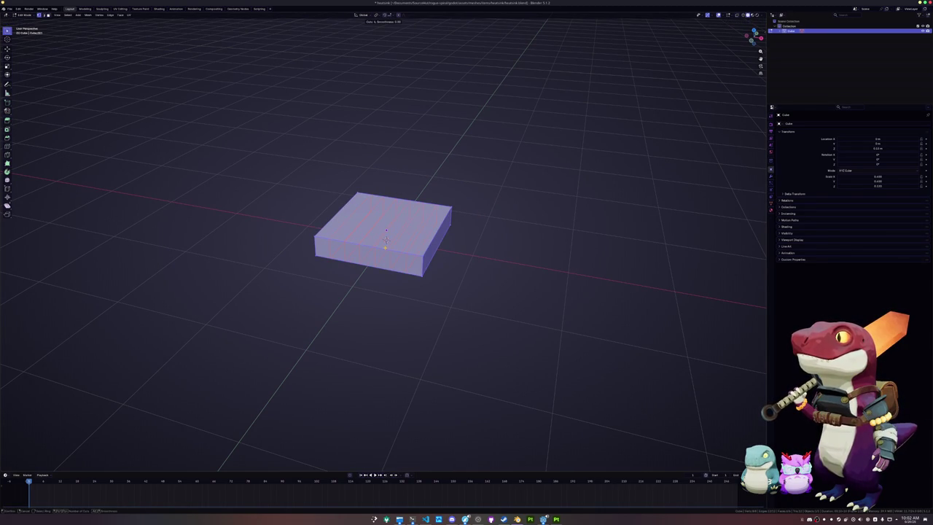
key("ctrl+shift+z")
key("ctrl+shift+z")
key("ctrl+shift+z")
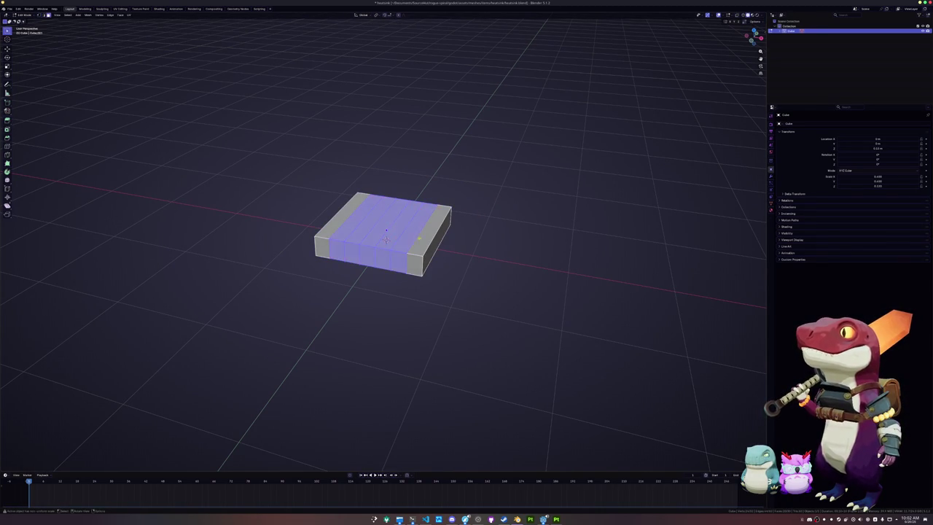
key("ctrl+shift+z")
key("ctrl+shift+z")
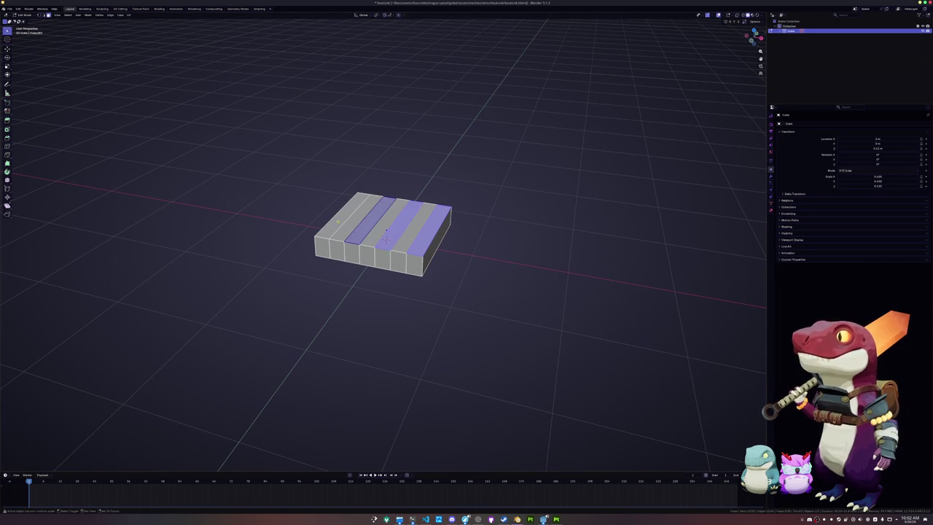
type("e0.5")
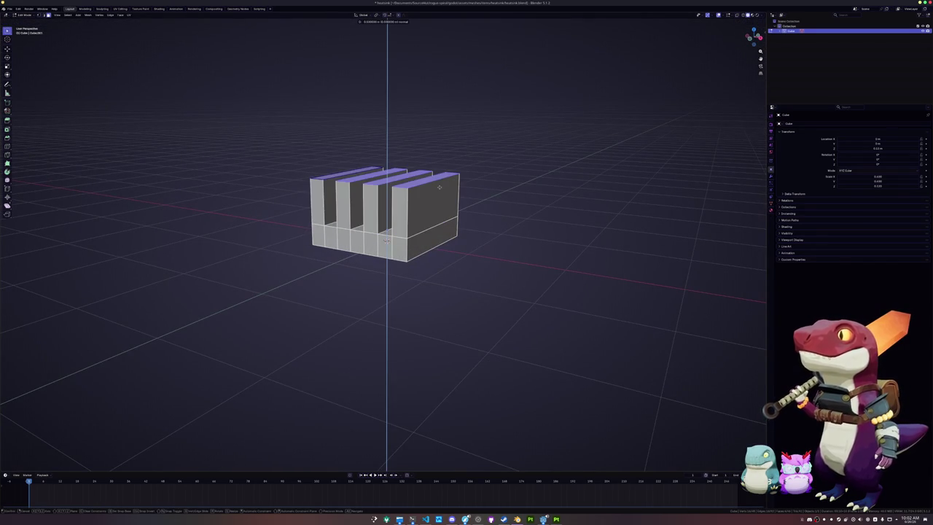
key("Return")
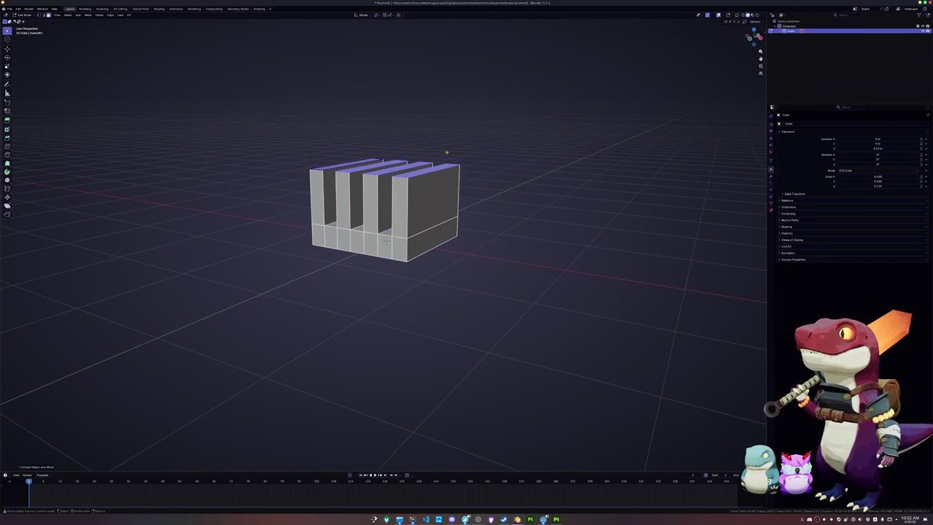
key("Tab")
scroll(445, 182, "down", 3)
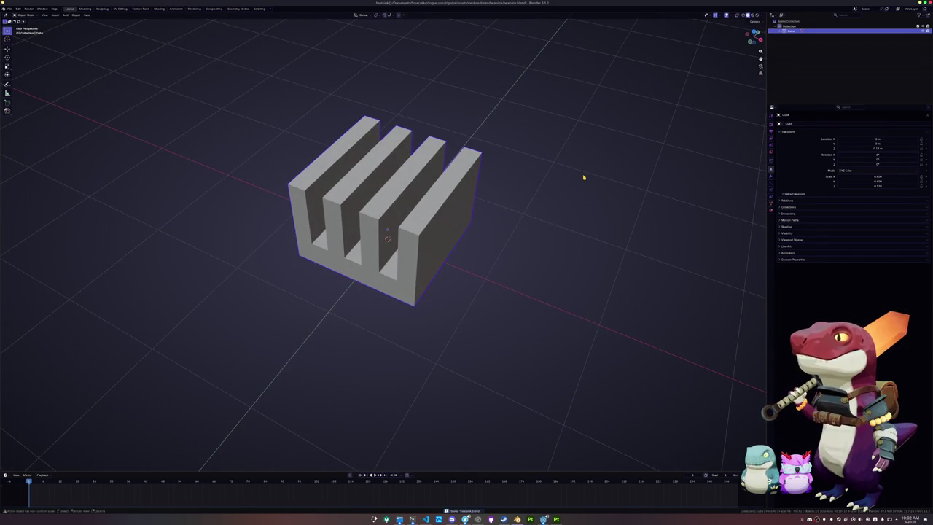
- Rename the finned object heatsink and add a cube flattened and widened into a base plate
key("F2")
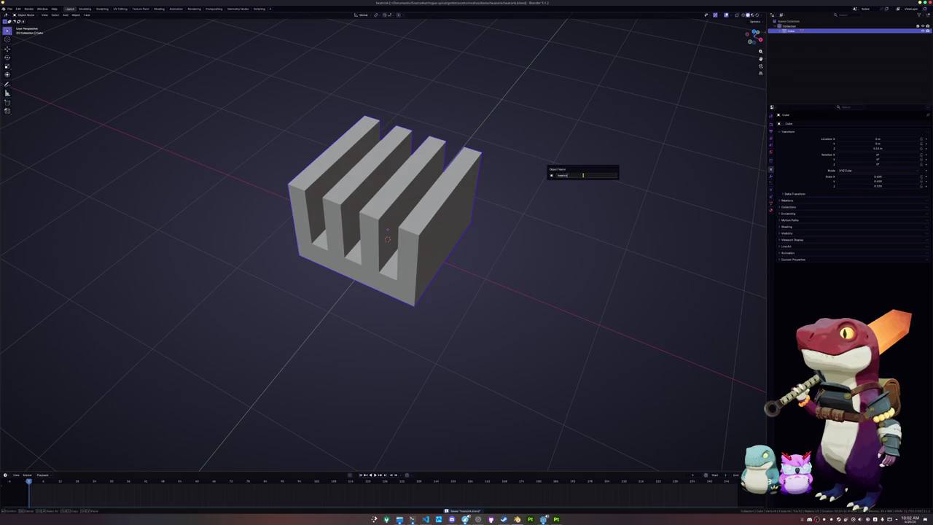
key("Return")
key("shift+a")
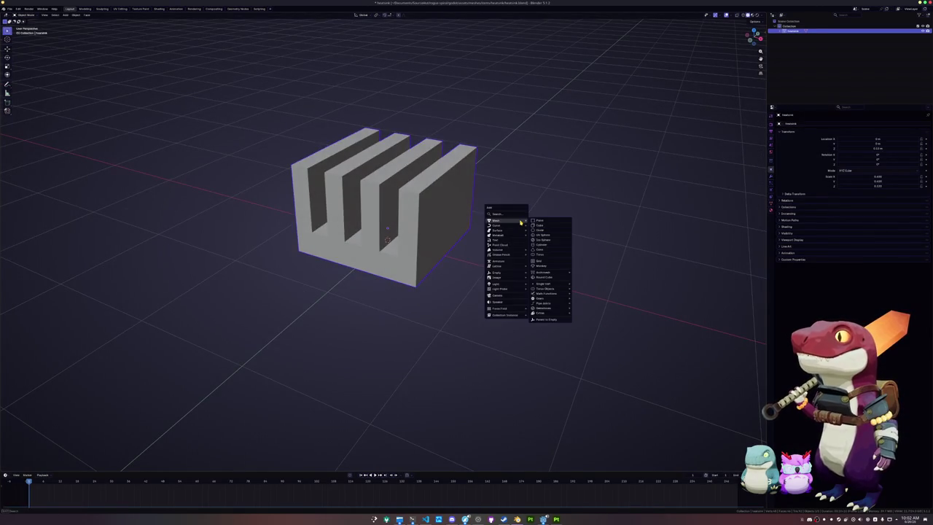
left_click(550, 228)
key("s")
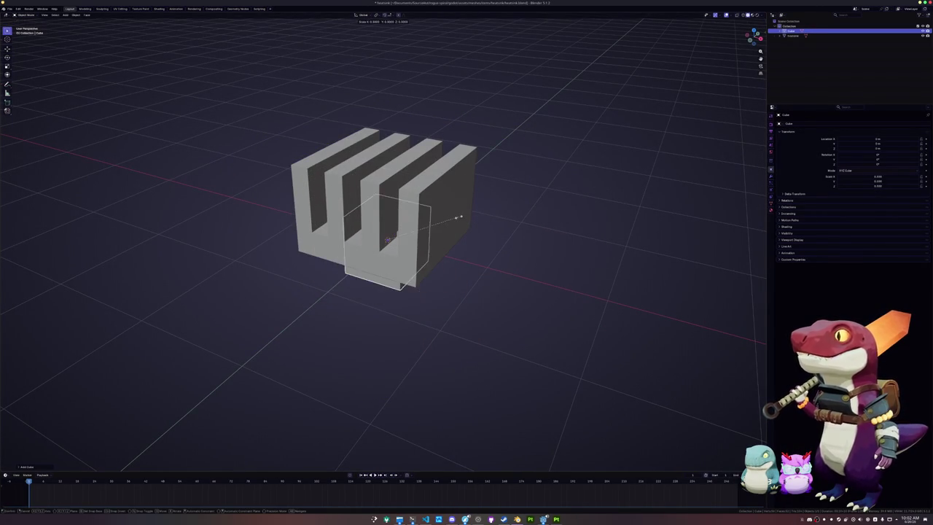
left_click(458, 216)
key("KP_1")
key("s")
key("z")
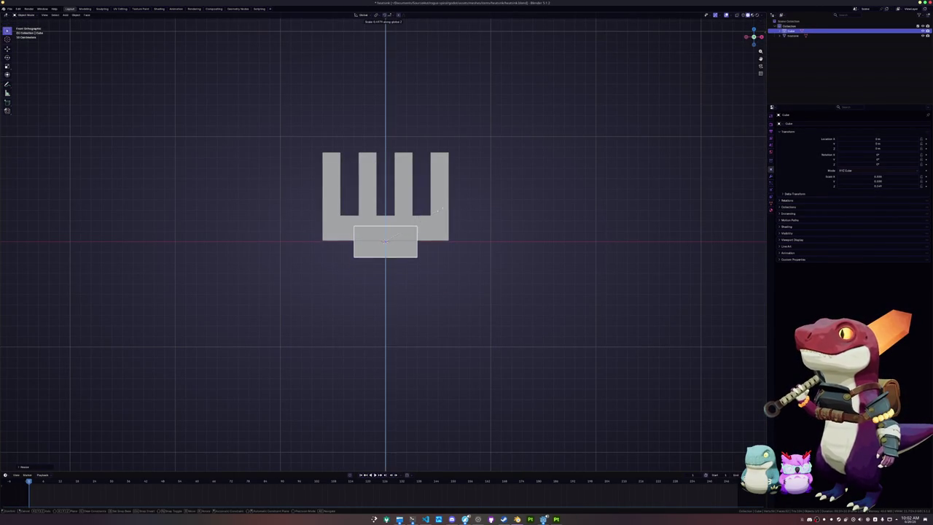
left_click(438, 218)
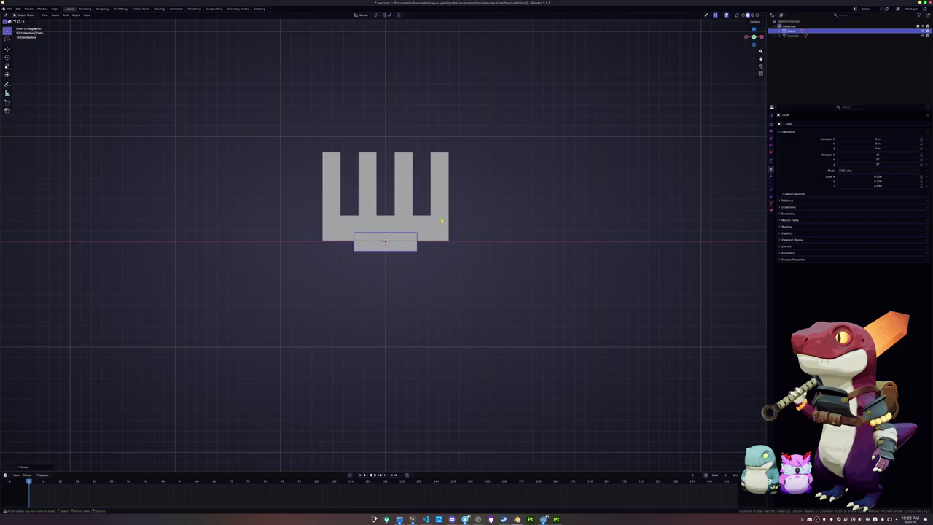
key("s")
key("shift+z")
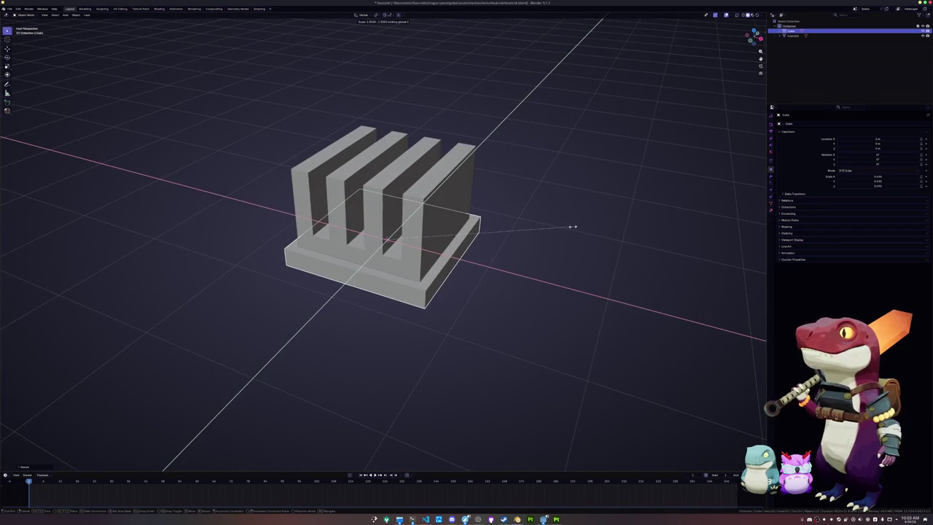
left_click(564, 227)
- Raise the base plate under the fins and lower the fins' bottom vertices into it
key("KP_1")
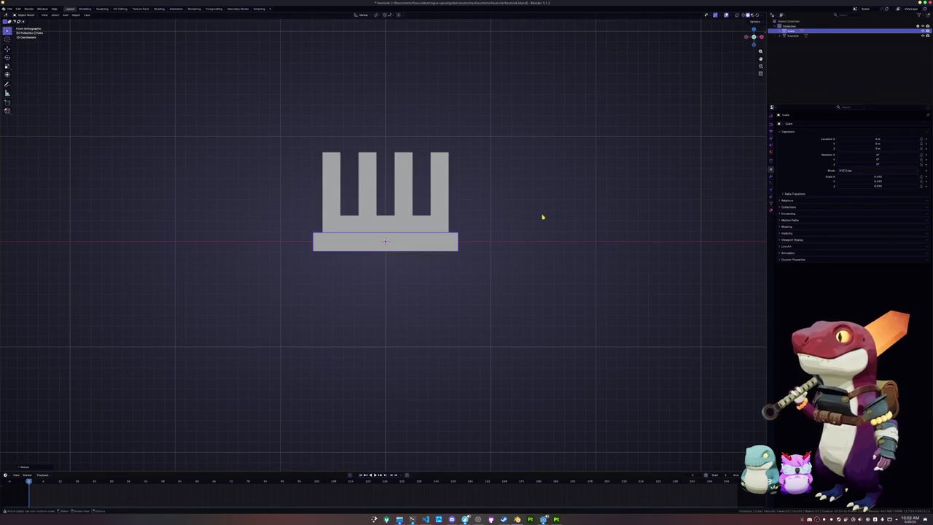
key("g")
key("z")
left_click(536, 204)
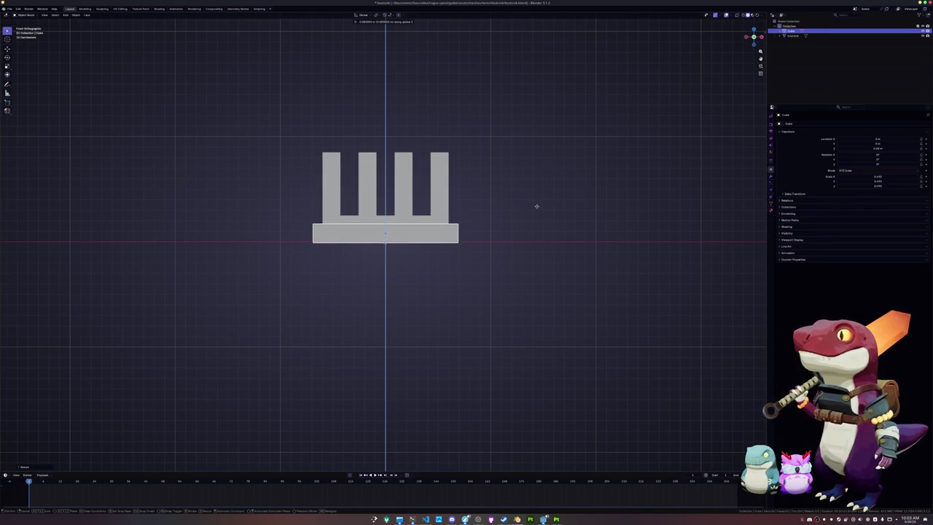
left_click(430, 210, "shift")
key("ctrl+j")
key("Tab")
key("alt+a")
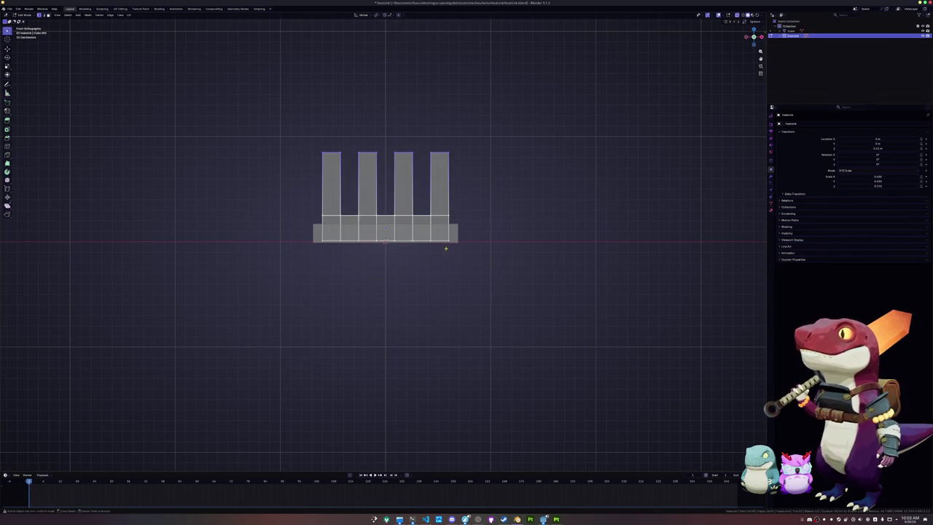
mouse_move(459, 249)
left_mouse_down()
mouse_move(354, 244)
mouse_move(285, 231)
mouse_move(285, 222)
mouse_move(333, 237)
left_mouse_up()
key("g")
key("z")
left_click(288, 224)
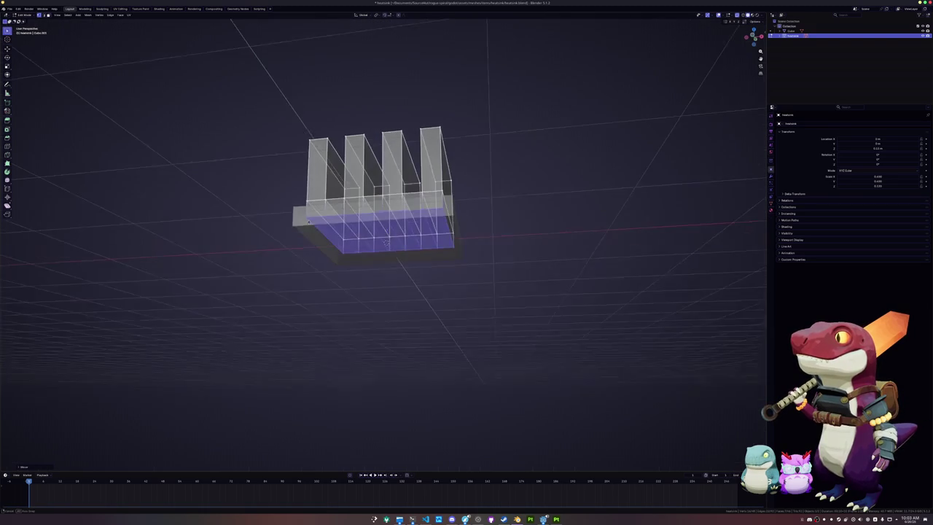
- Delete the fins' bottom faces and join the fins and base plate into one object
key("3")
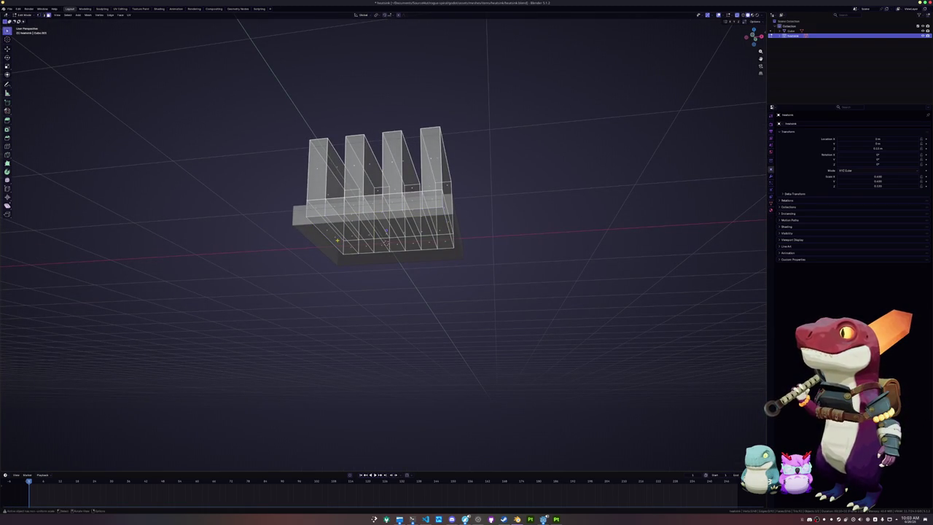
left_click(336, 237)
left_click(432, 232, "ctrl+shift")
key("x")
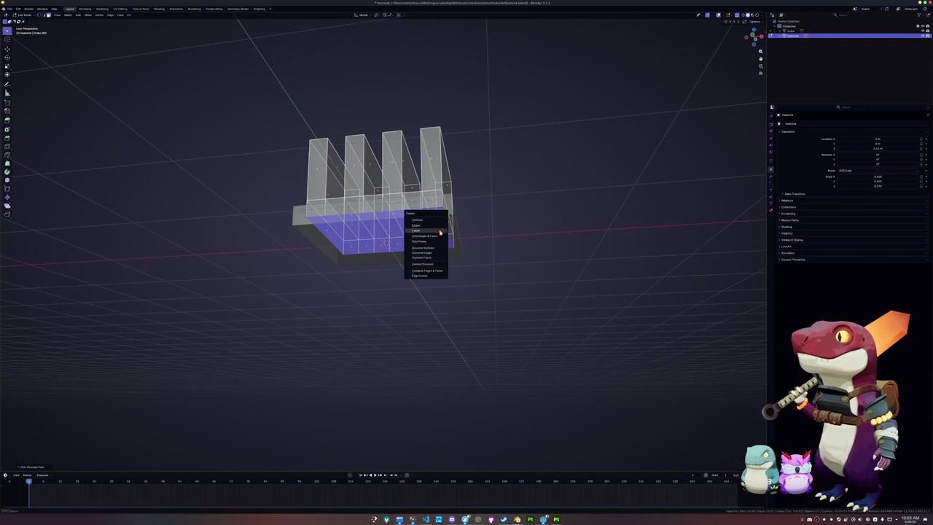
left_click(438, 233)
key("Tab")
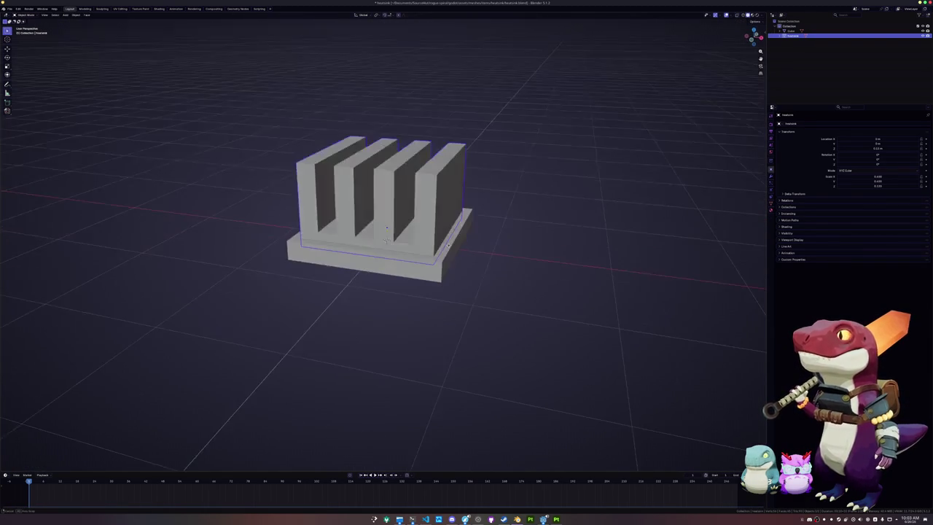
left_click(436, 275)
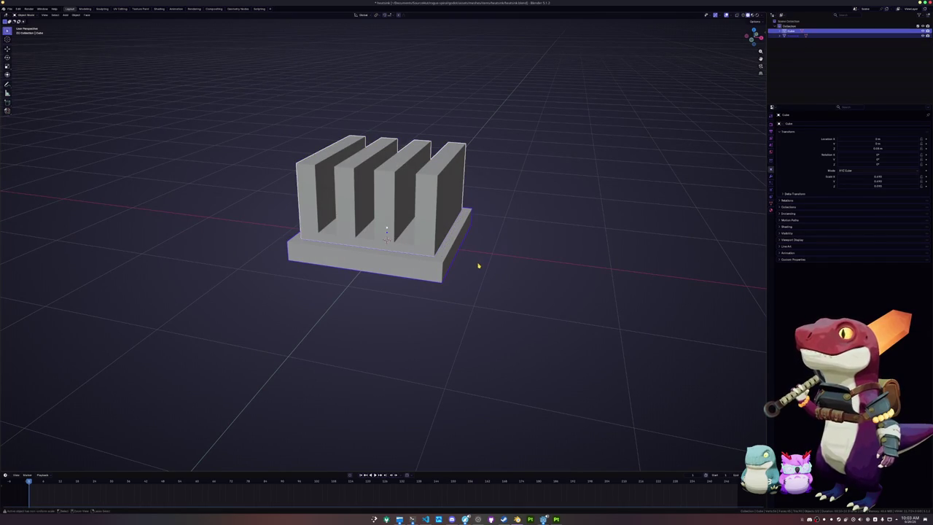
key("ctrl+j")
- Add a Bevel modifier with a smaller amount, bake it into the mesh, and save
left_click(772, 178)
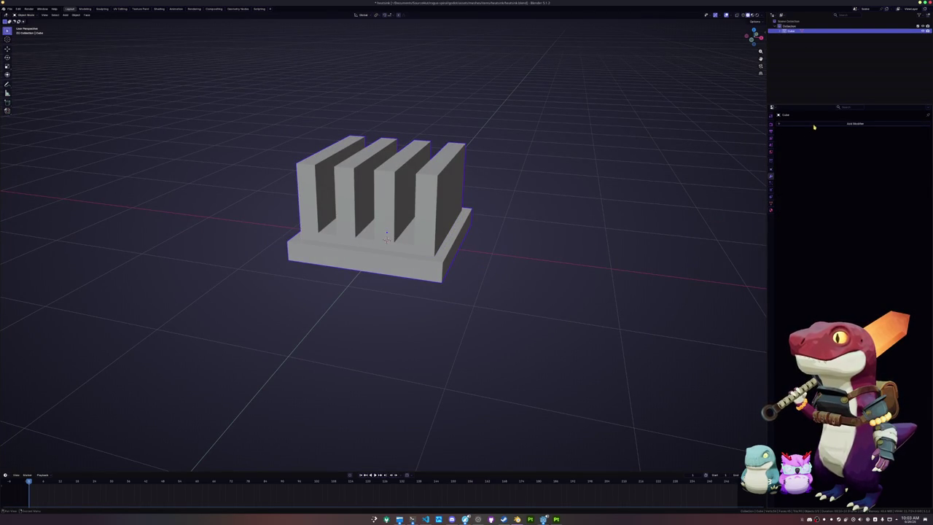
left_click(824, 124)
type("be")
left_click(828, 134)
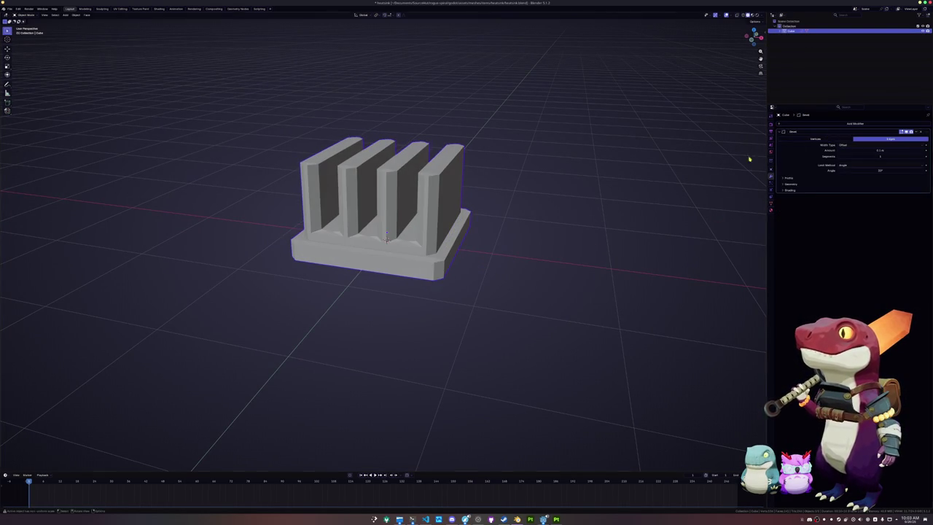
left_click(877, 150)
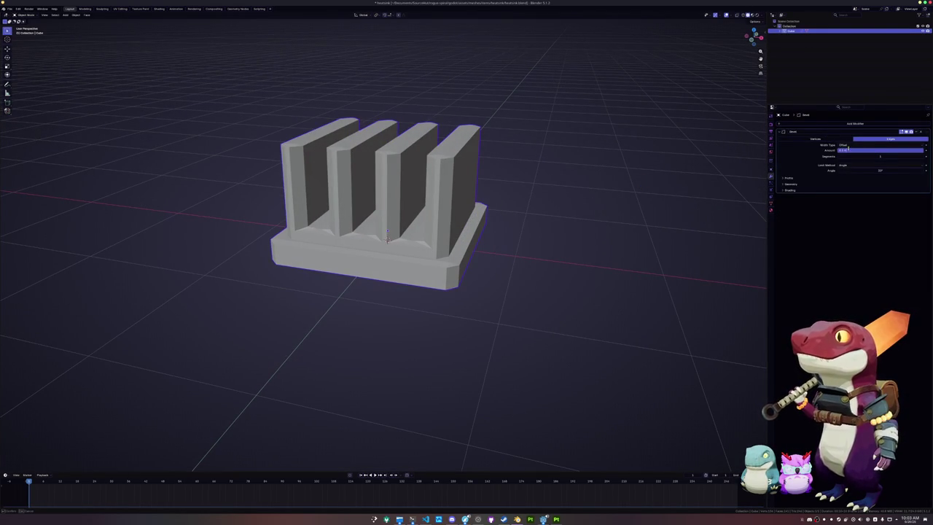
key("Return")
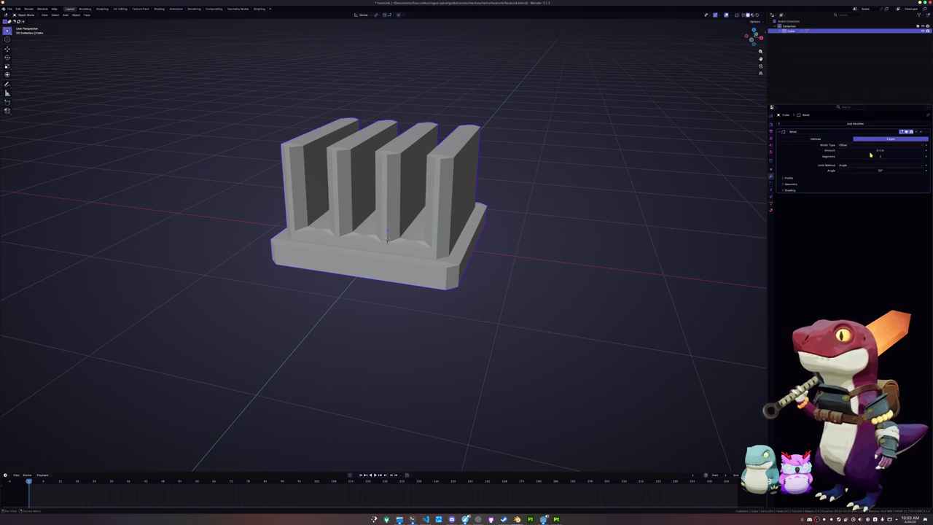
left_click_drag(871, 154, 842, 154)
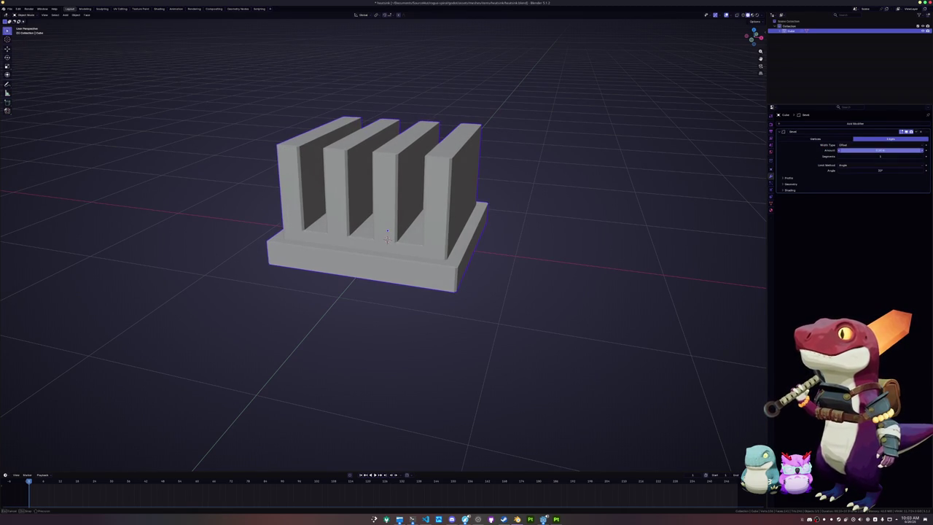
key("ctrl+a")
left_click(559, 206)
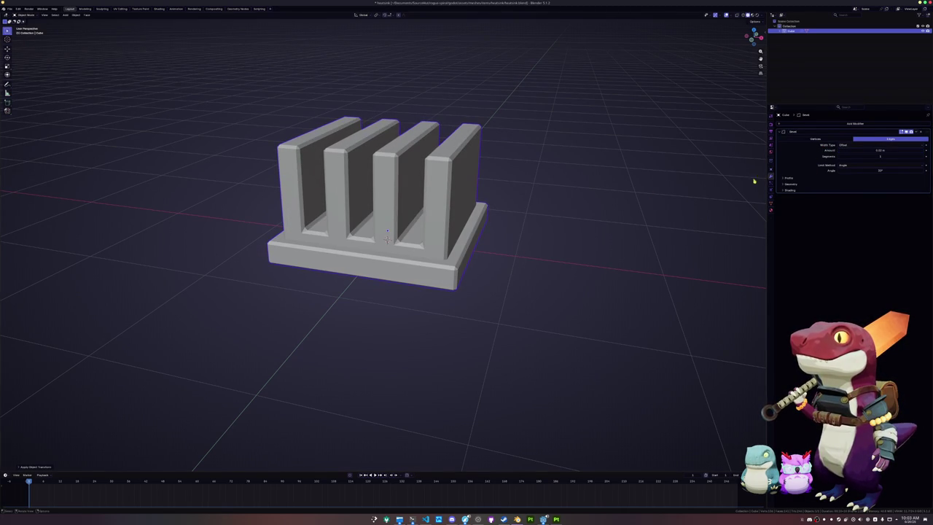
left_click_drag(878, 151, 879, 150)
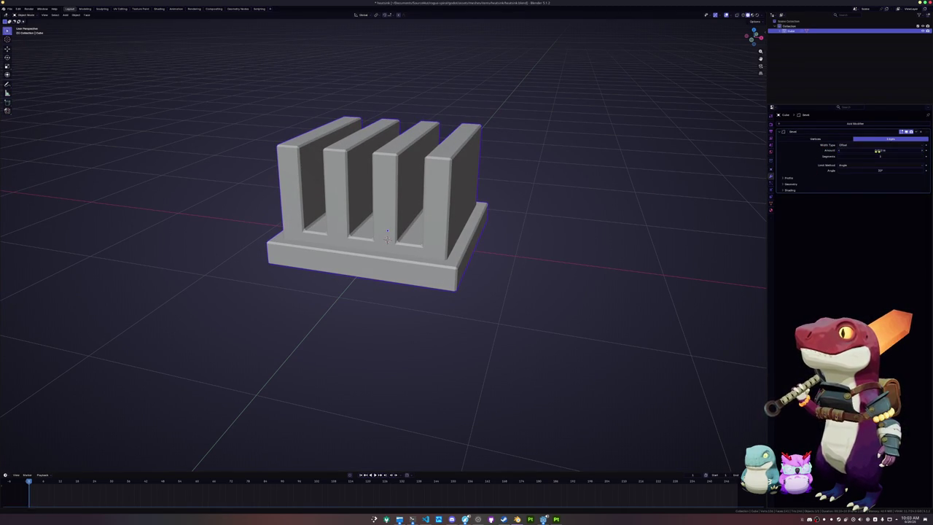
key("ctrl+a")
key("ctrl+s")
- Apply the heatsink's scale, give it Shade Auto Smooth, and begin renaming it
key("ctrl+a")
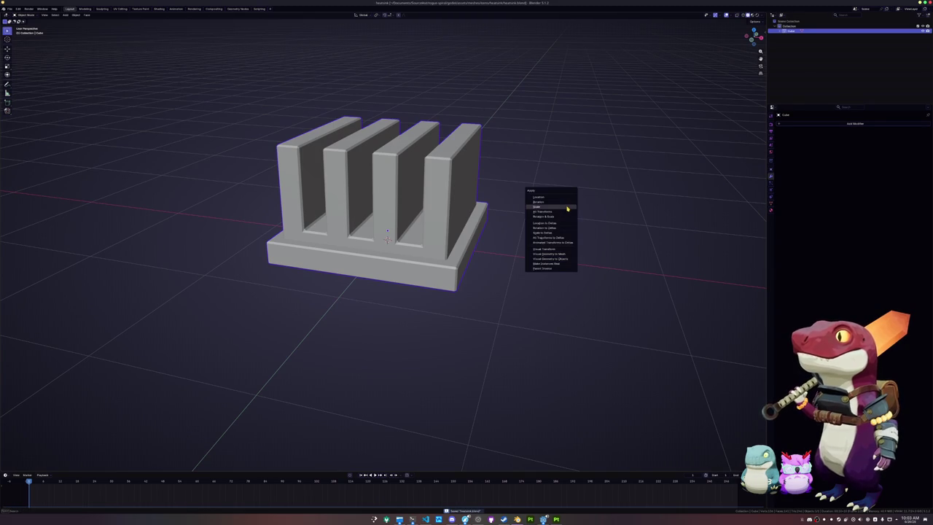
left_click(567, 209)
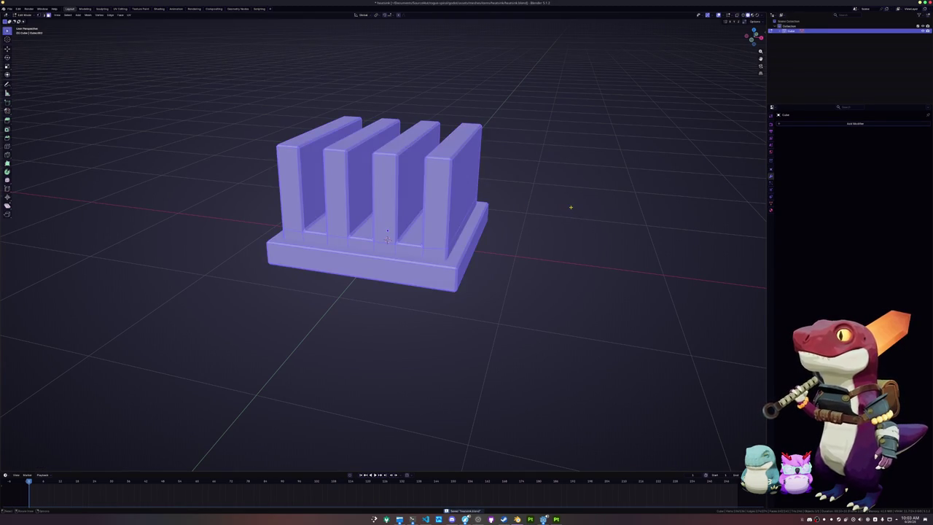
right_click(571, 210)
left_click(572, 209)
key("ctrl+a")
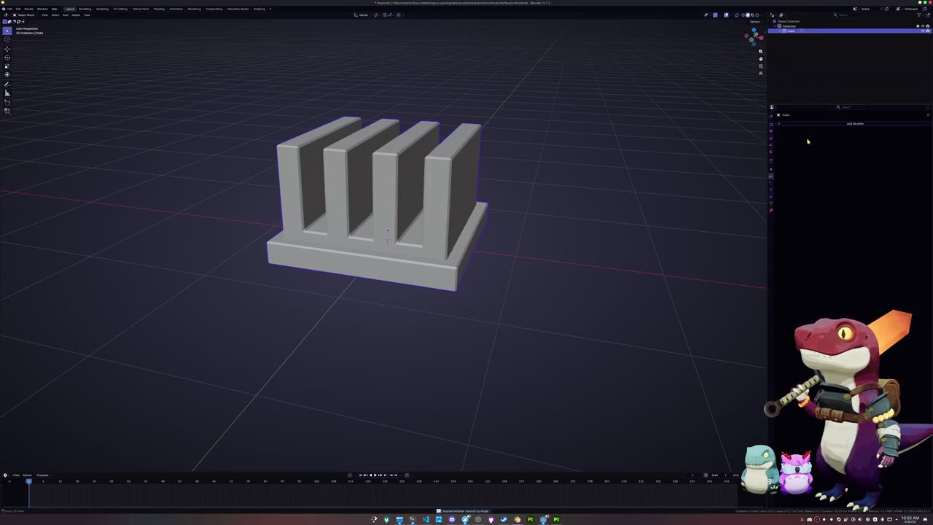
key("F2")
type("heatsink")
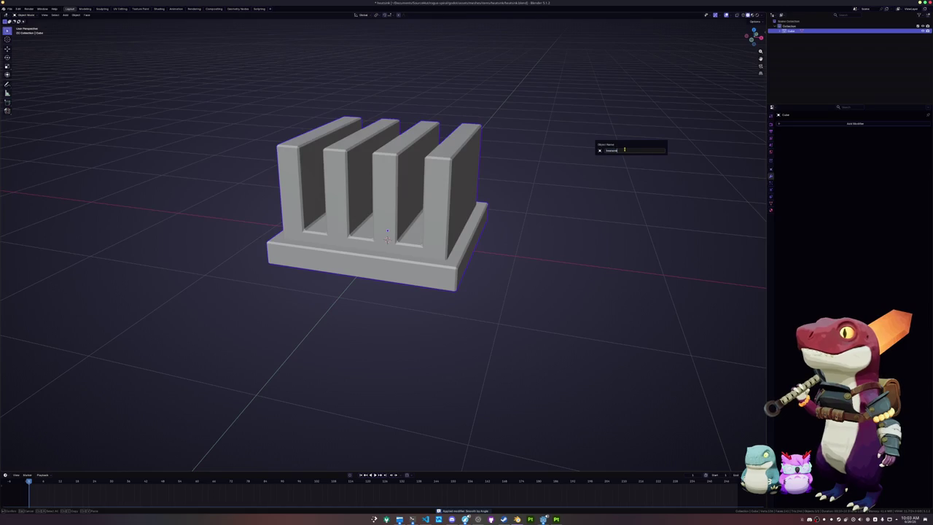
- Name the object heatsink, give it a new material, save, and switch to UV Editing
key("Return")
left_click(771, 203)
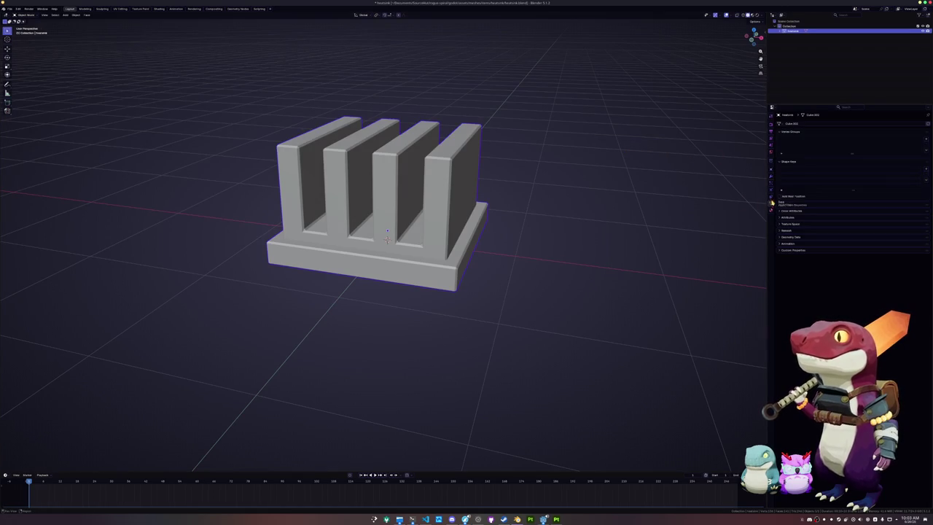
left_click(771, 210)
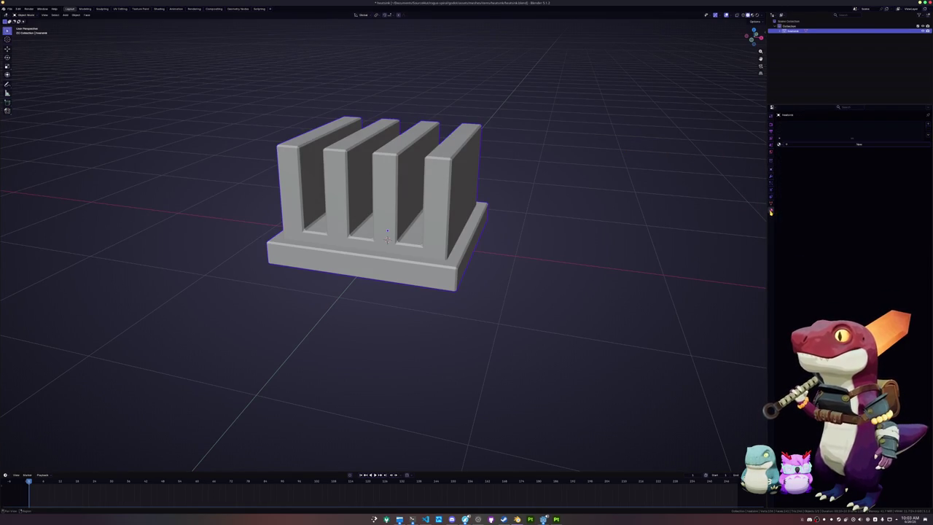
left_click(799, 145)
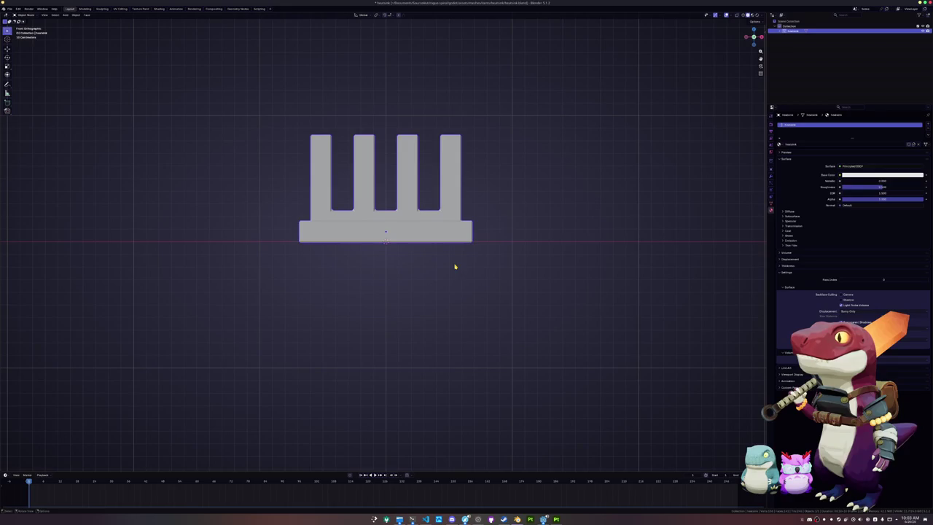
scroll(454, 267, "up", 5)
key("ctrl+s")
scroll(437, 265, "down", 3)
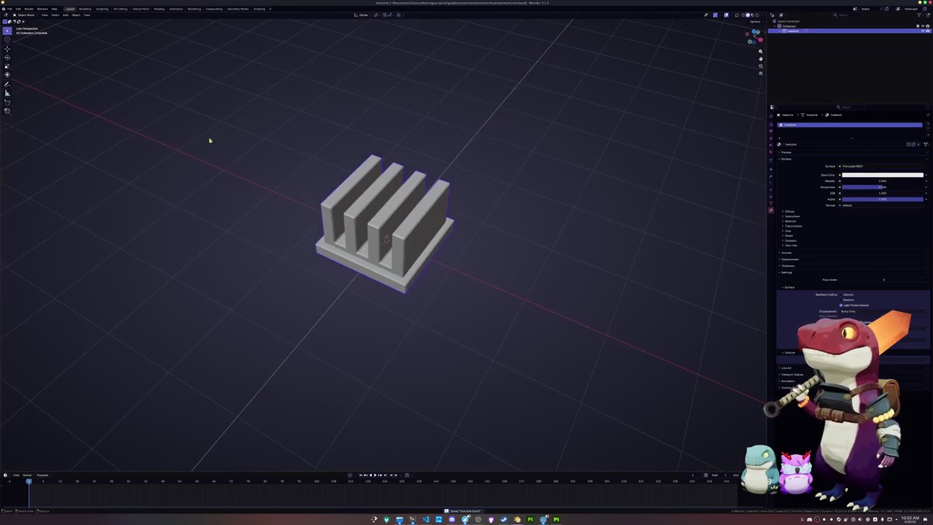
left_click(120, 9)
- Unwrap the heatsink with Smart UV Project and pack the islands with UVPackmaster
left_click(513, 15)
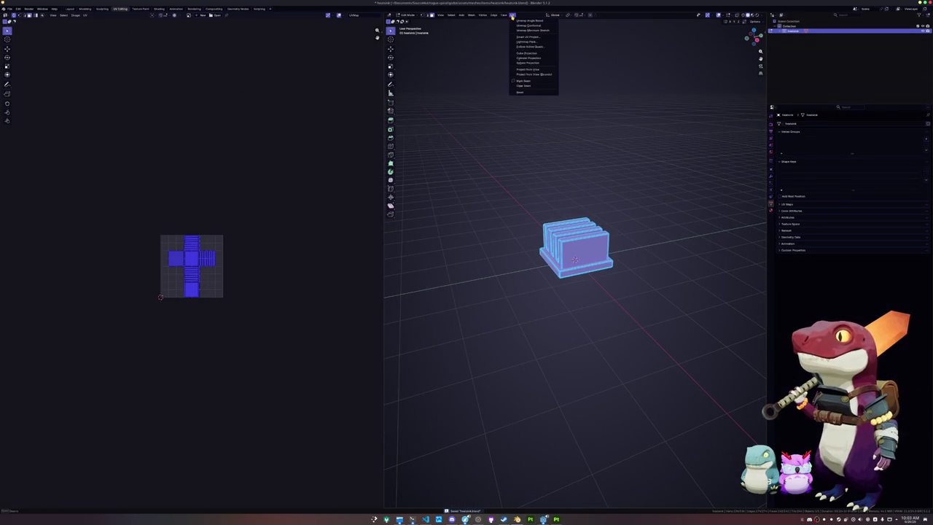
left_click(525, 36)
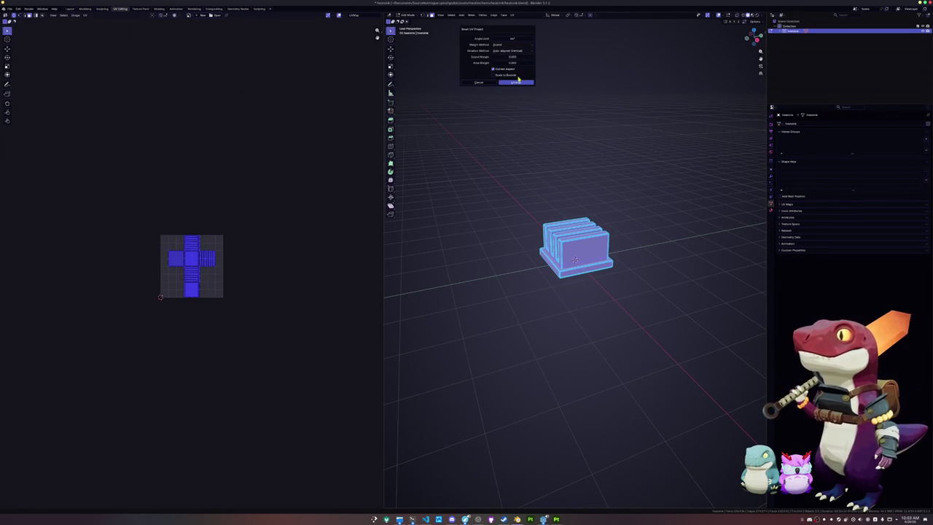
left_click(515, 81)
scroll(243, 181, "up", 3)
key("n")
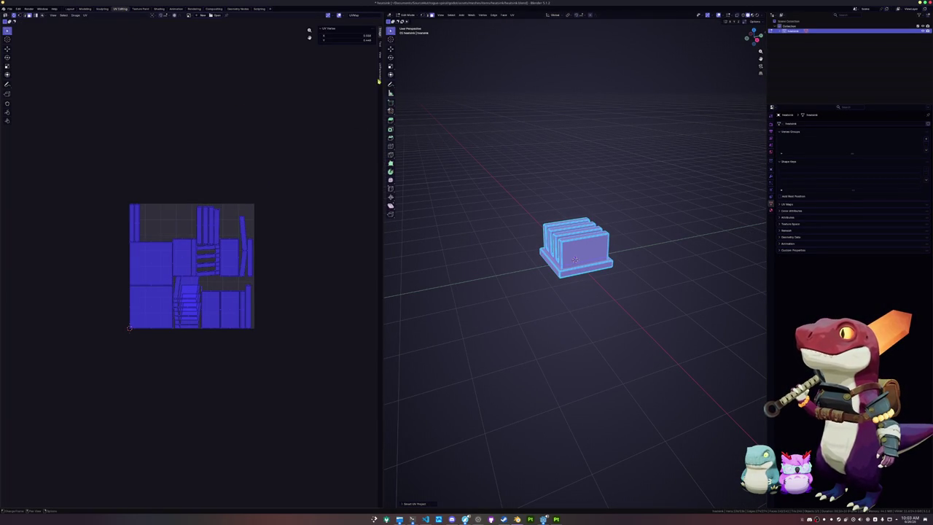
left_click(379, 78)
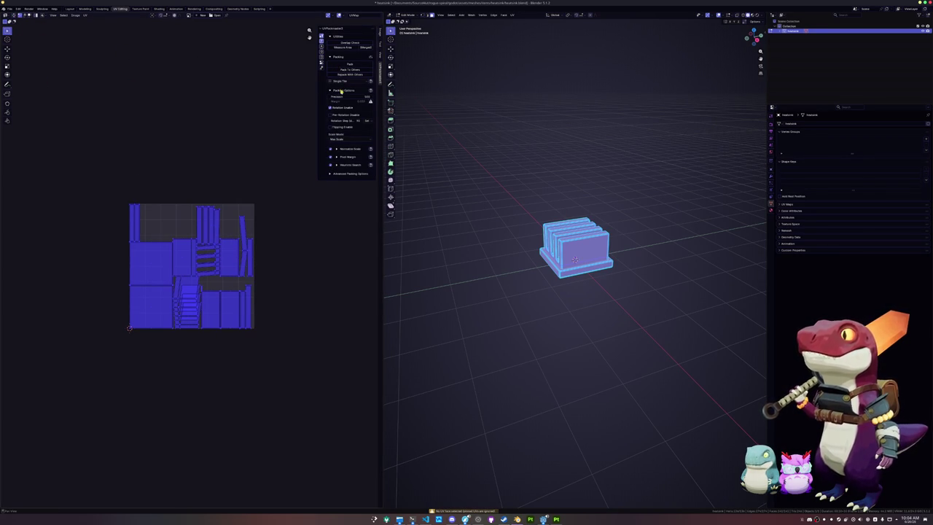
left_click(350, 64)
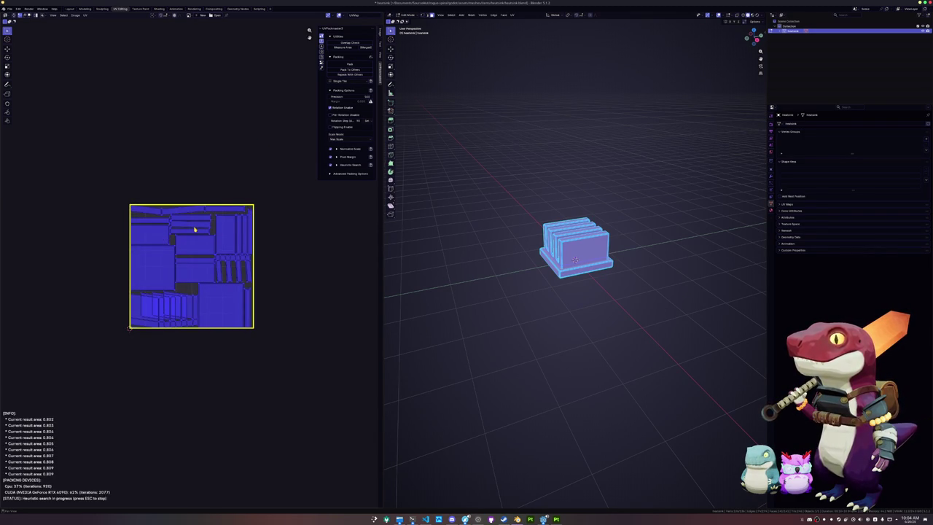
- Rerun Smart UV Project with a new angle limit and repack the UV islands
scroll(262, 250, "up", 4)
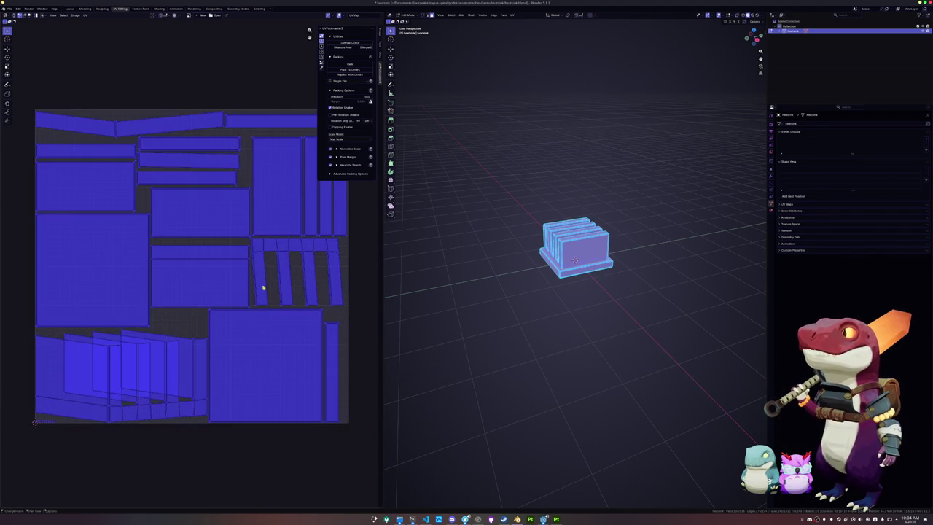
left_click(517, 15)
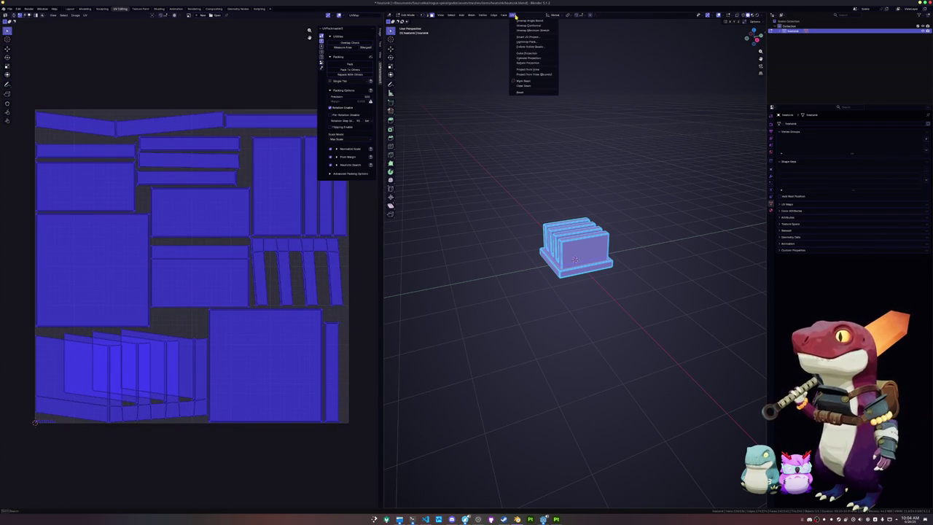
left_click(525, 39)
left_click(518, 38)
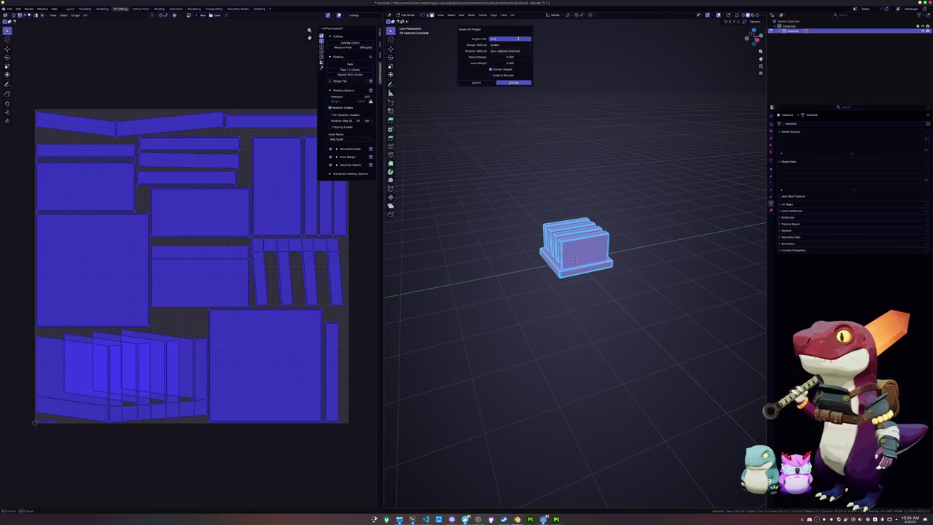
key("Return")
key("Return")
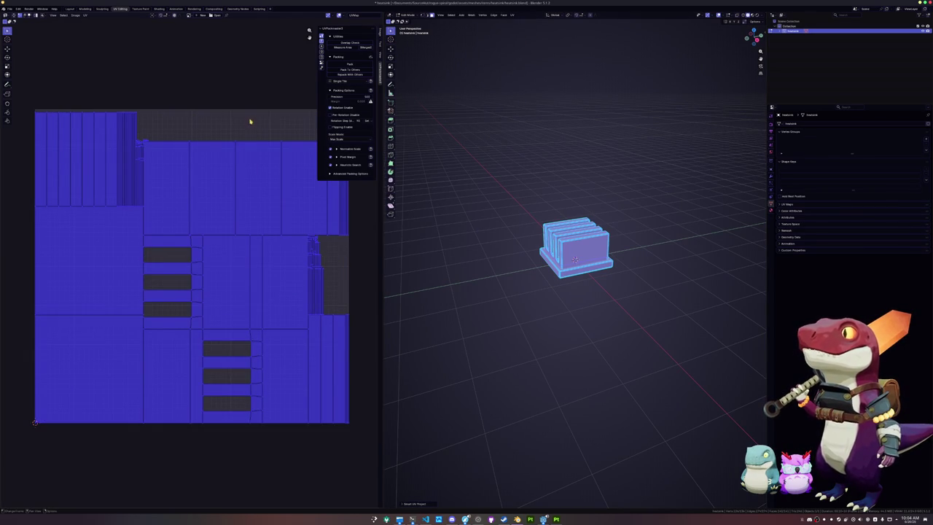
left_click(343, 64)
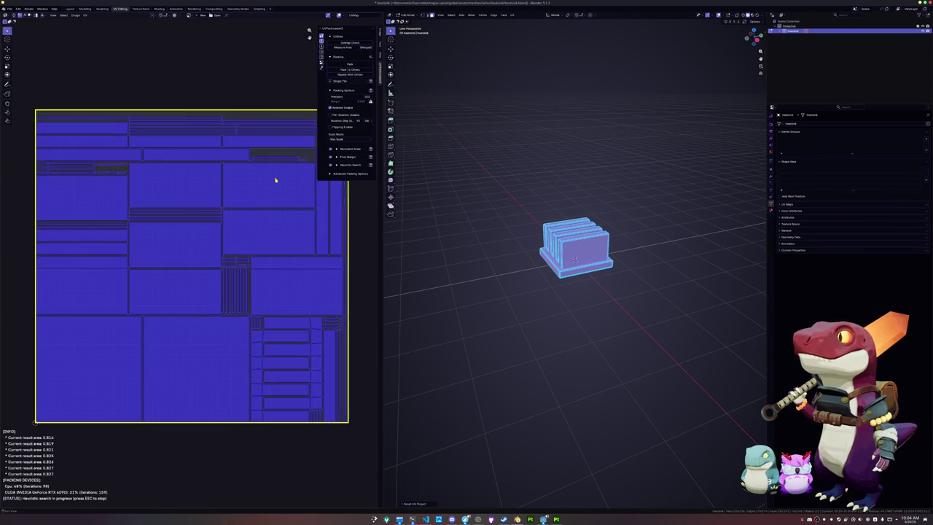
- Stop the packing, save the heatsink in Object Mode, and apply all its transforms
key("Escape")
key("Tab")
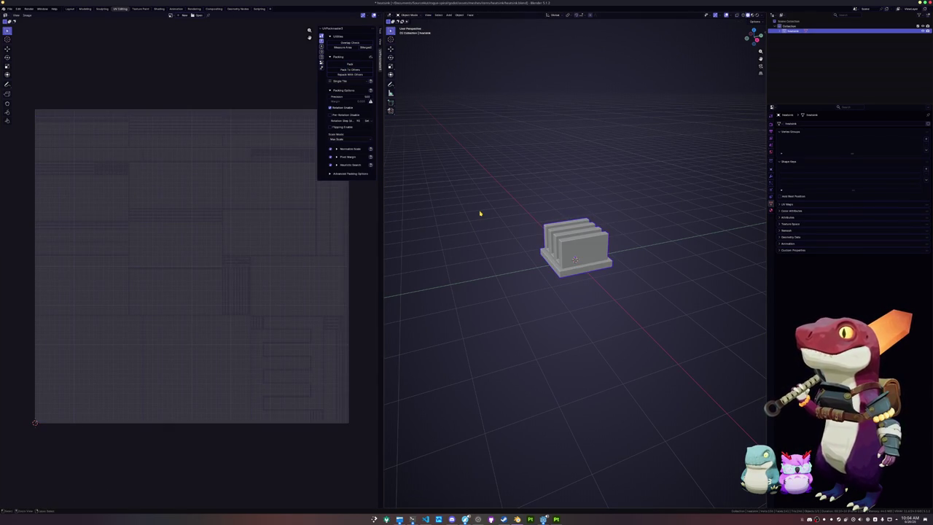
key("ctrl+s")
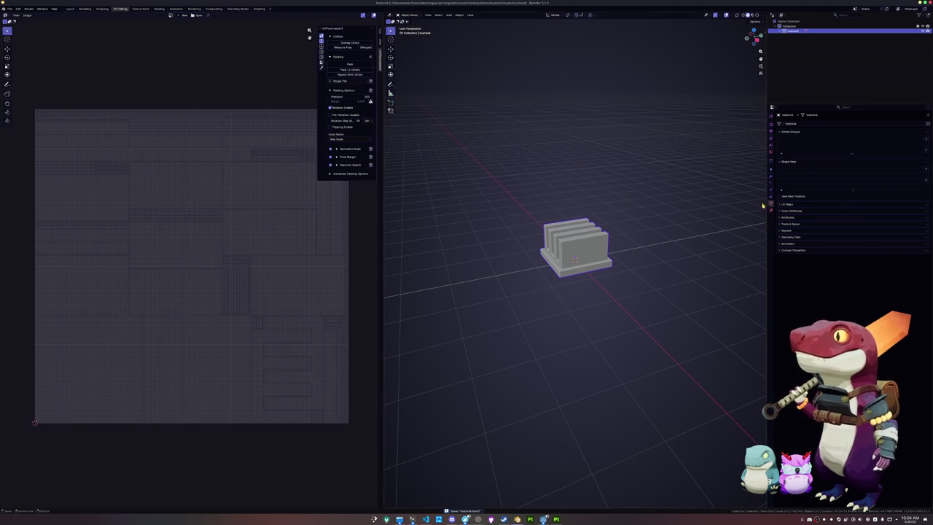
left_click(771, 210)
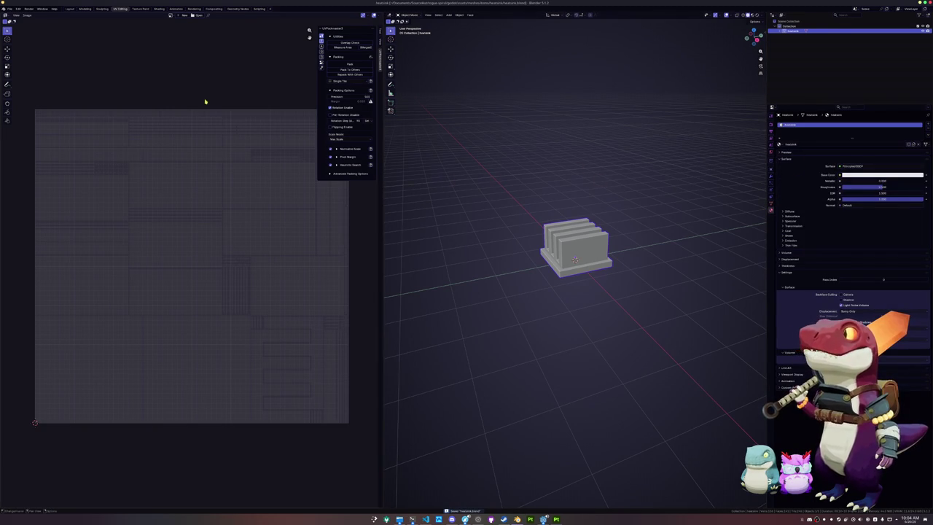
key("ctrl+a")
left_click(514, 173)
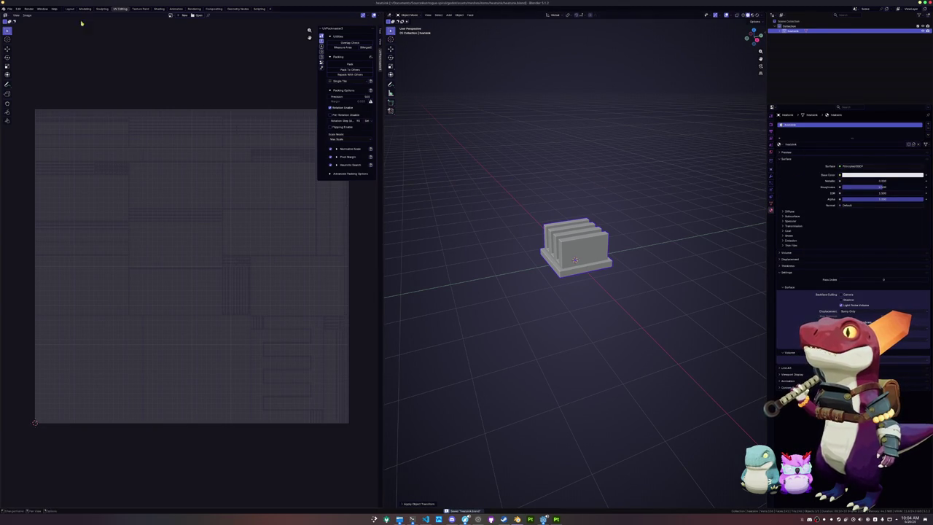
- Start an FBX export of the heatsink into the exports folder
left_click(10, 9)
mouse_move(22, 88)
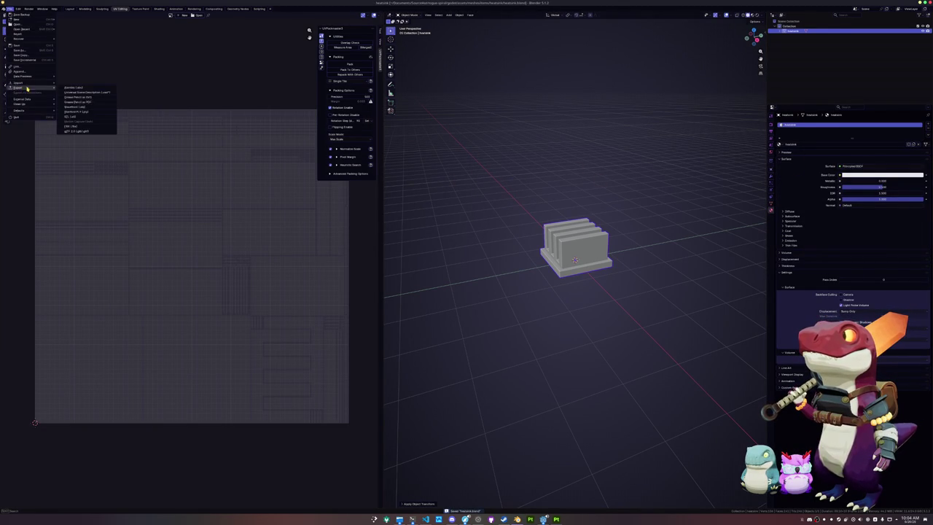
left_click(74, 127)
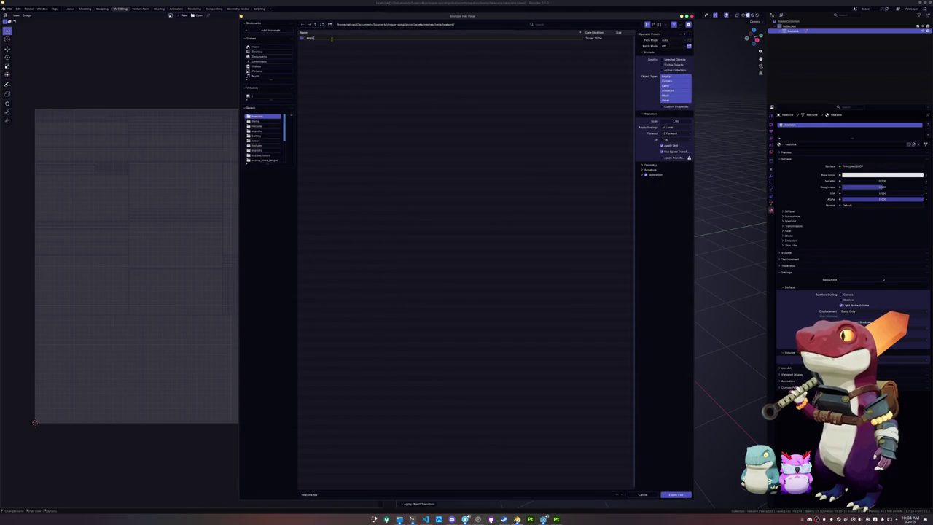
double_click(331, 39)
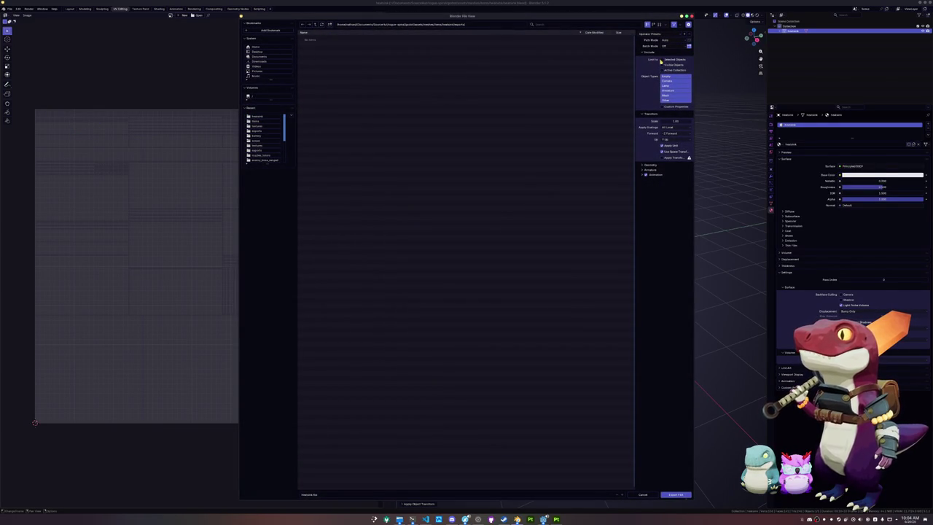
- Create a new Substance Painter project from the heat-sink mesh and bake its mesh maps
left_click(555, 514)
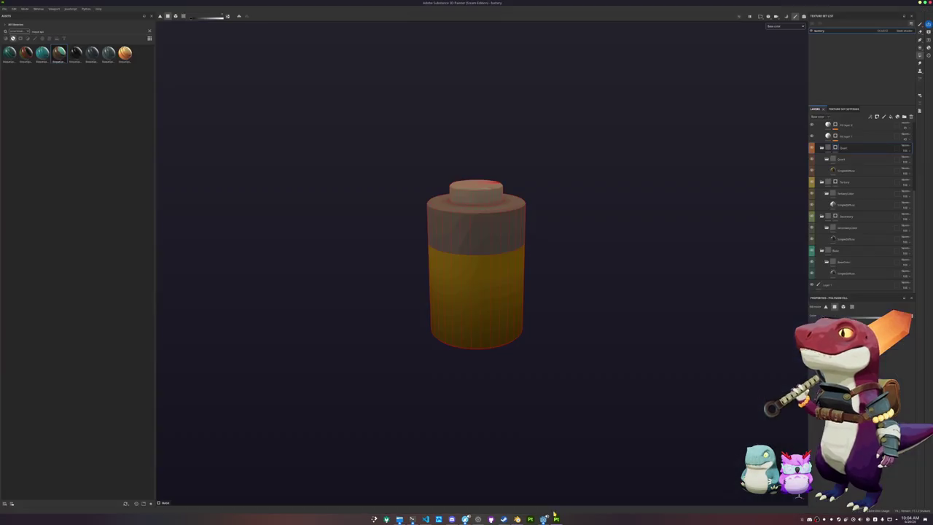
left_click(5, 9)
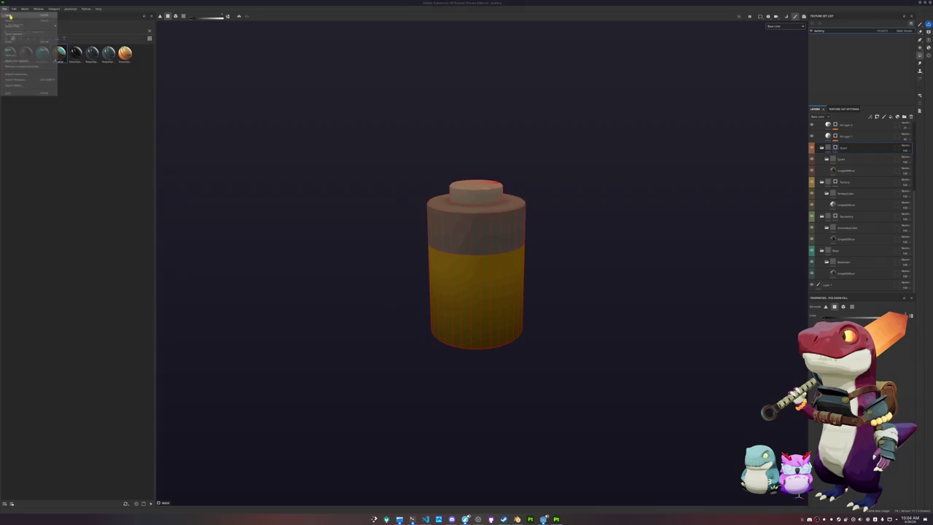
left_click(15, 15)
left_click(511, 199)
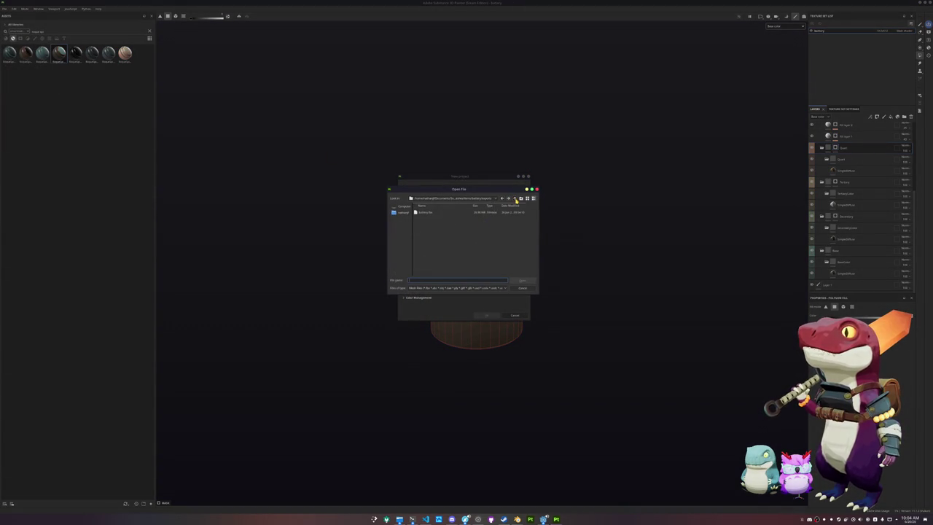
left_click(517, 200)
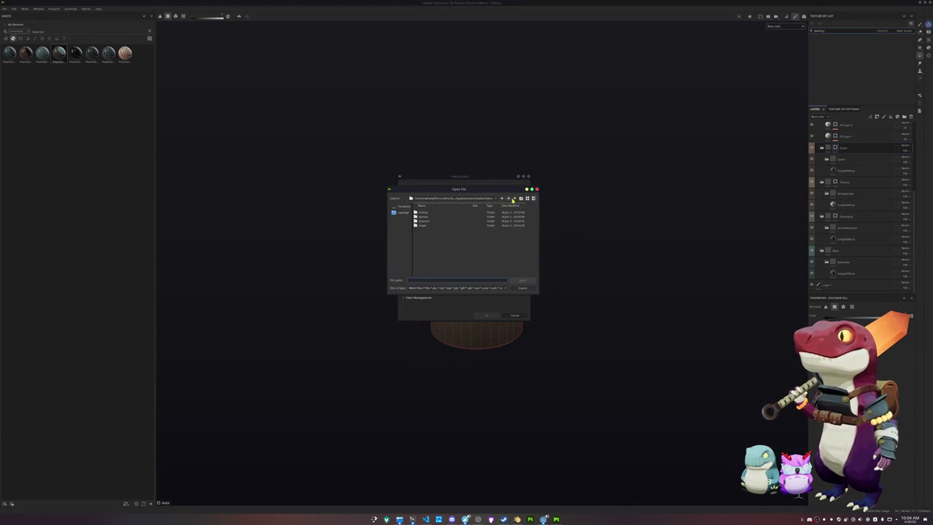
double_click(426, 213)
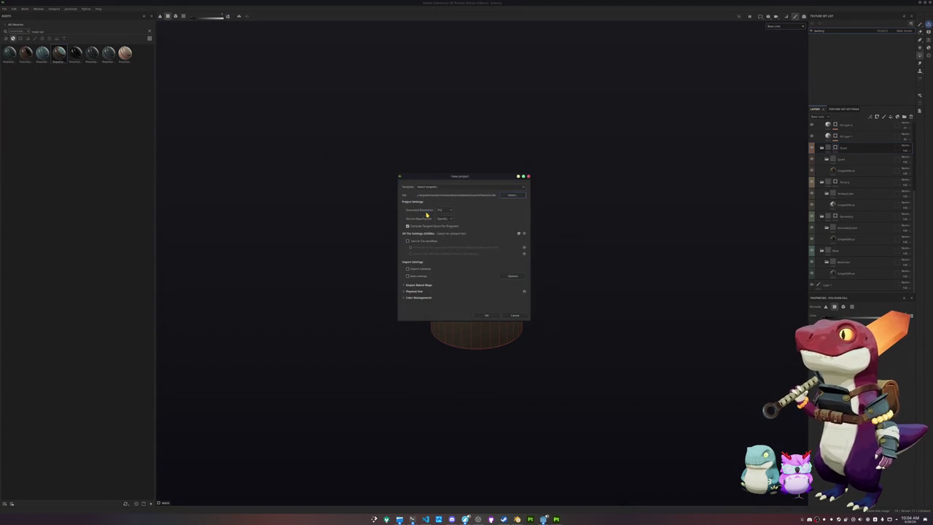
left_click(488, 316)
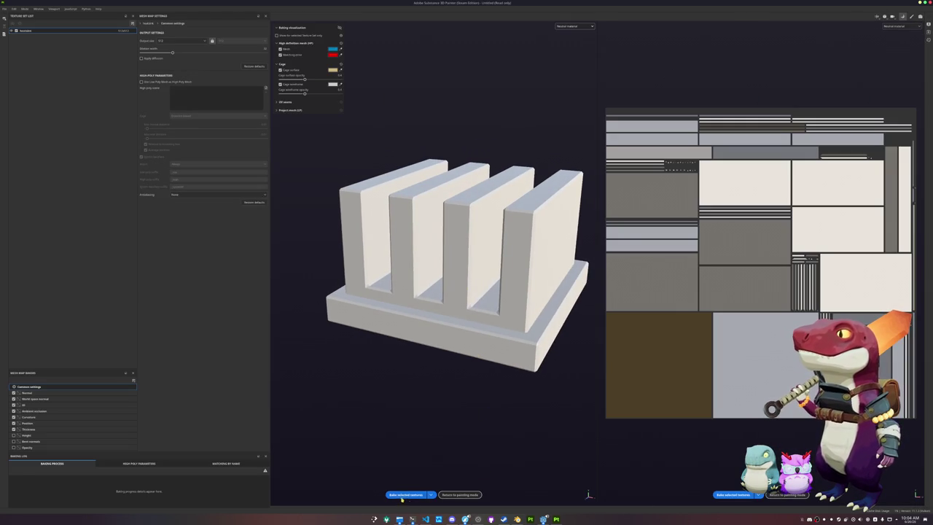
left_click(404, 495)
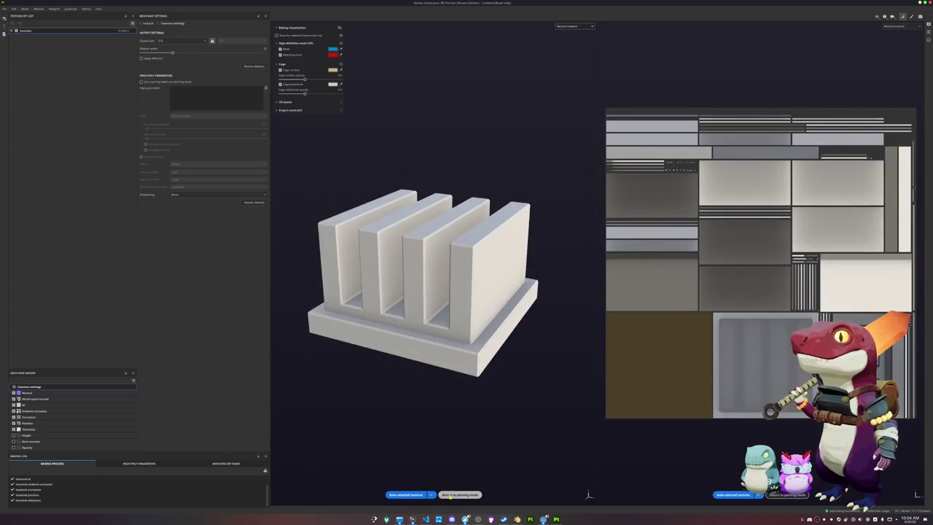
- Apply a smart material to the heat-sink, view base colour only, and hide one layer group
left_click(450, 495)
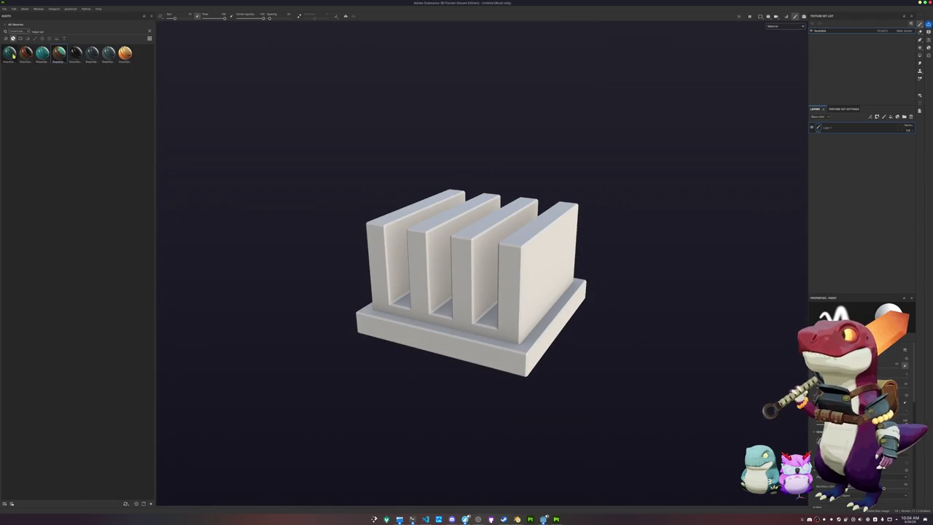
mouse_move(55, 54)
left_mouse_down()
mouse_move(188, 159)
mouse_move(844, 172)
mouse_move(819, 153)
left_mouse_up()
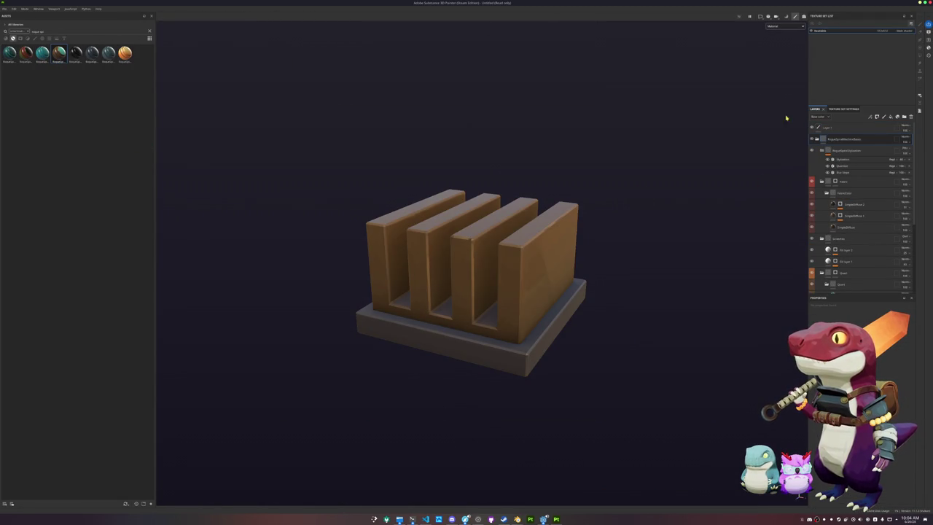
left_click(773, 27)
left_click(778, 35)
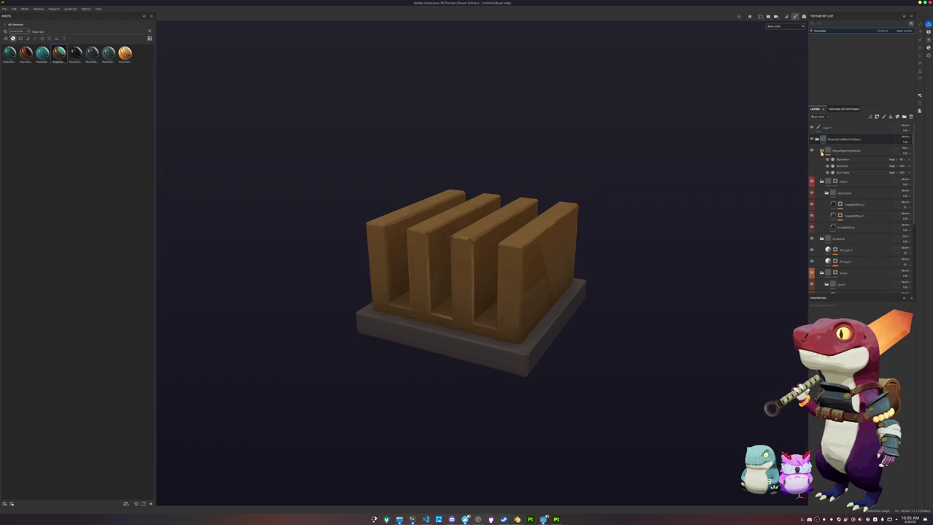
left_click(822, 182)
left_click(812, 182)
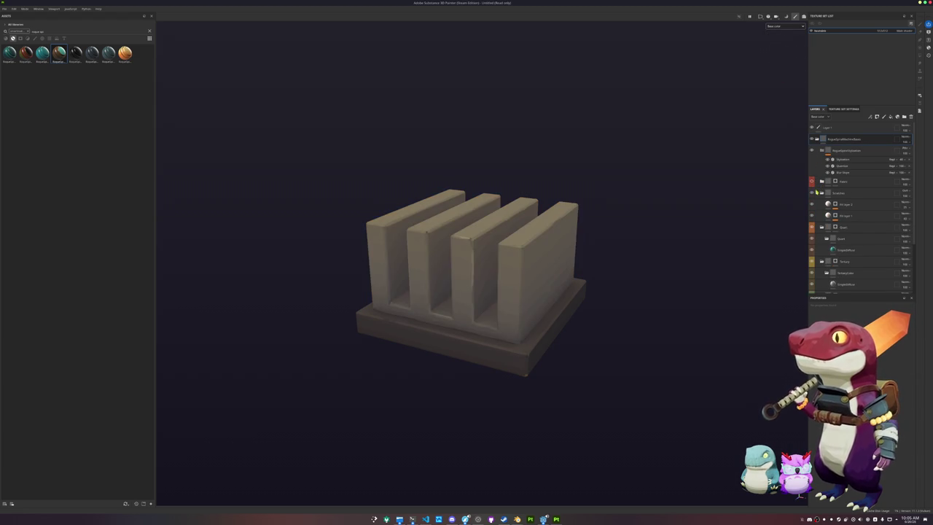
- Add a polygon-fill mask covering the base plate to the Secondary layer, then save
left_click(822, 227)
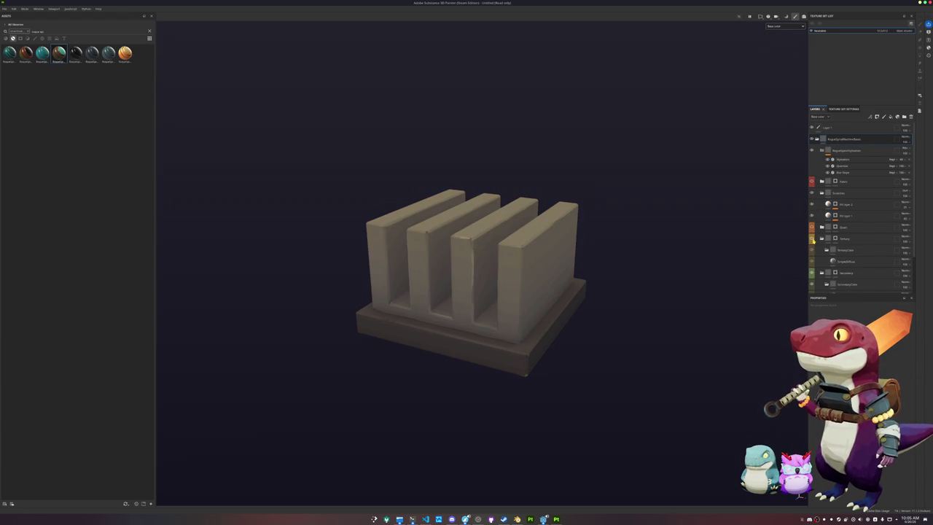
scroll(861, 218, "down", 2)
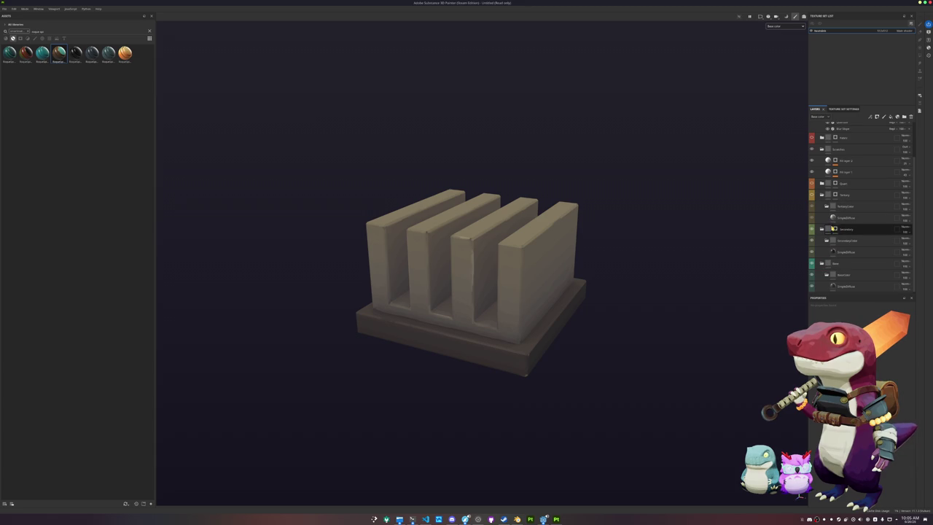
right_click(838, 229)
left_click(857, 256)
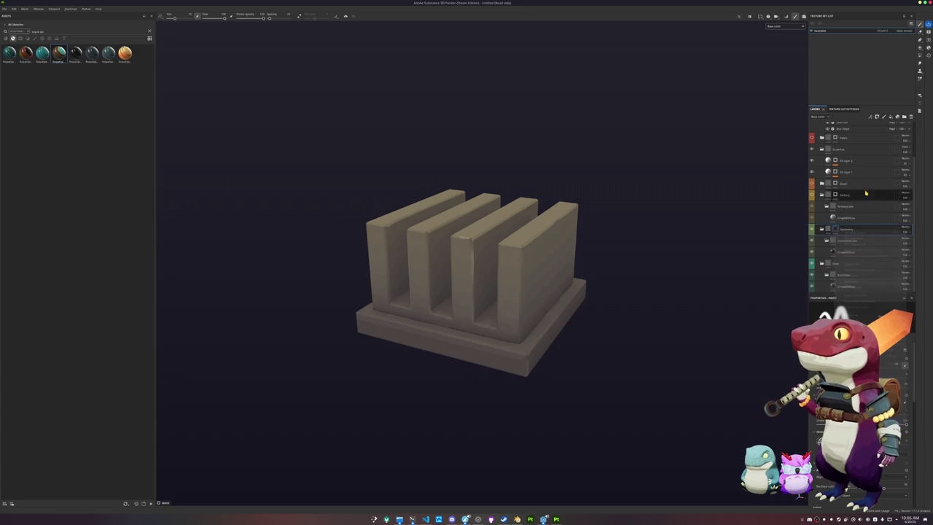
left_click(842, 306)
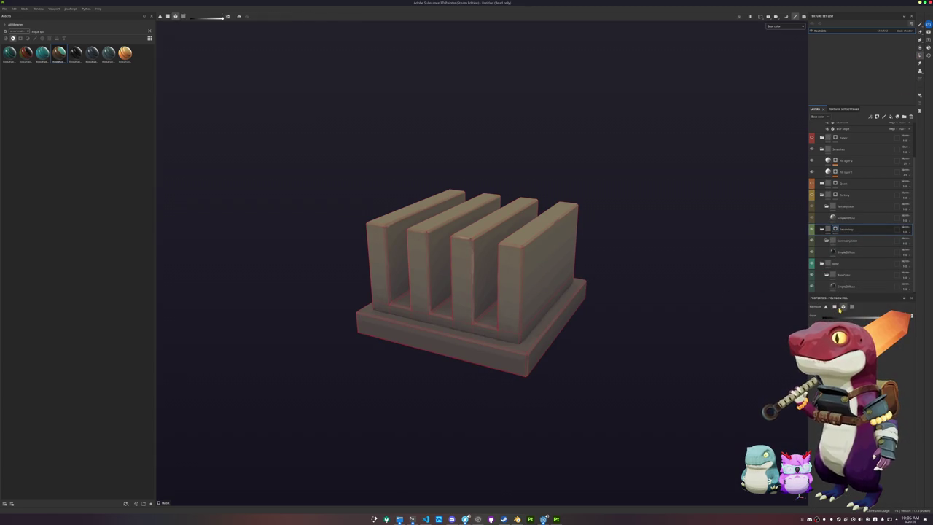
left_click(530, 352)
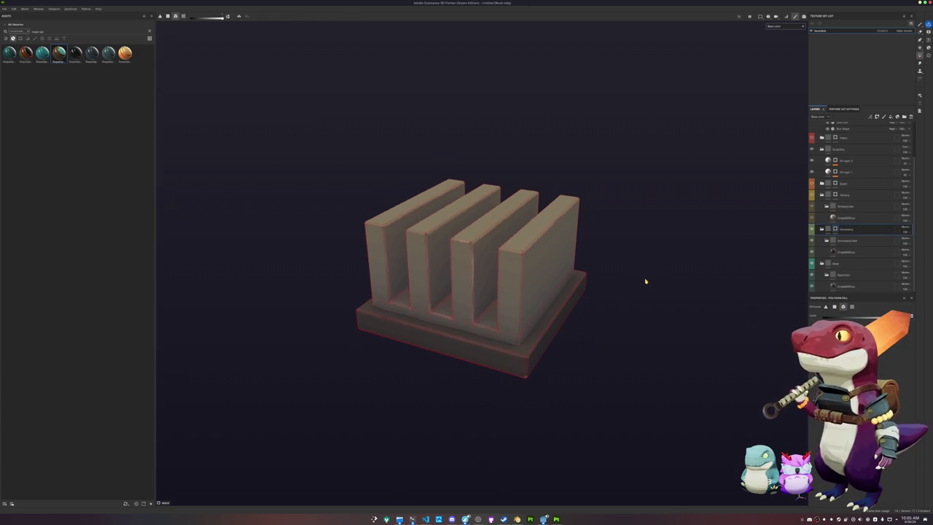
key("ctrl+s")
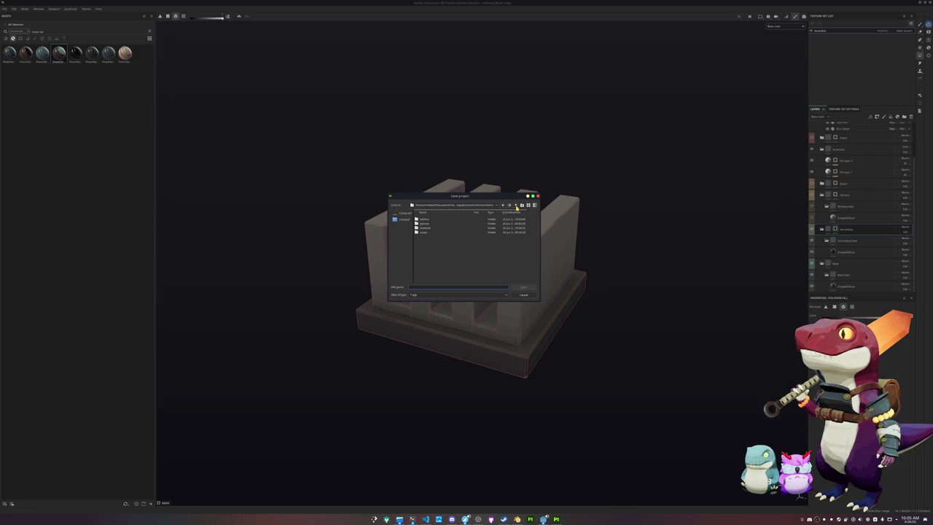
- Save the Substance Painter project as 'test' in the project's folder
double_click(437, 229)
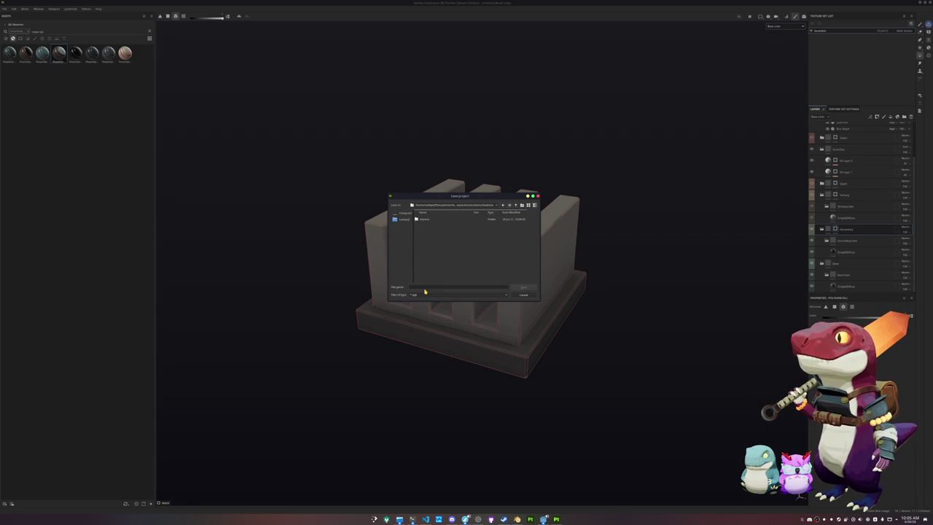
type("test")
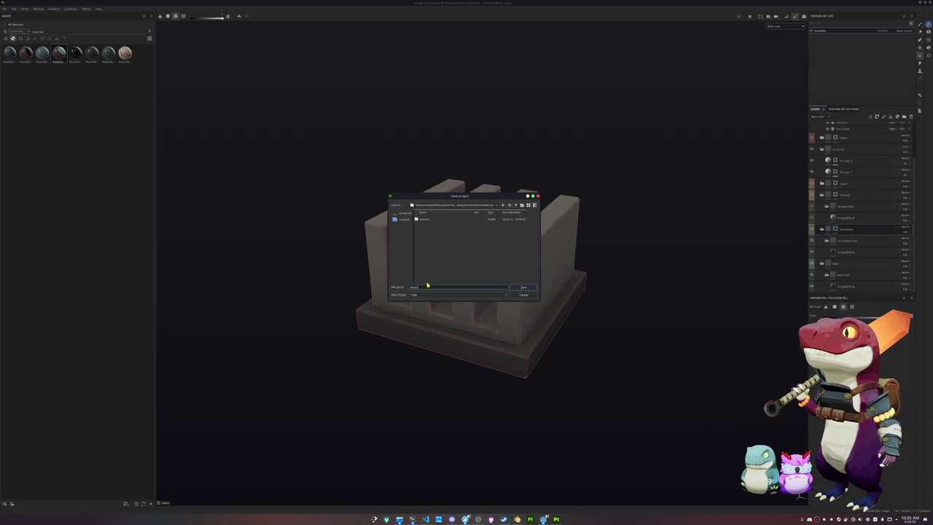
key("Return")
- Export the heatsink texture maps into a new Textures folder in the heatsink's directory
key("ctrl+shift+e")
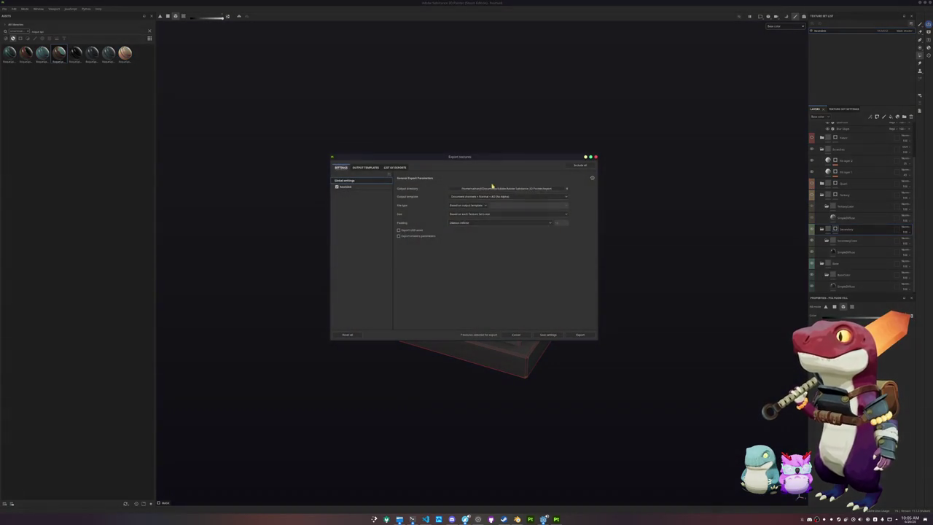
left_click(491, 188)
left_click(485, 210)
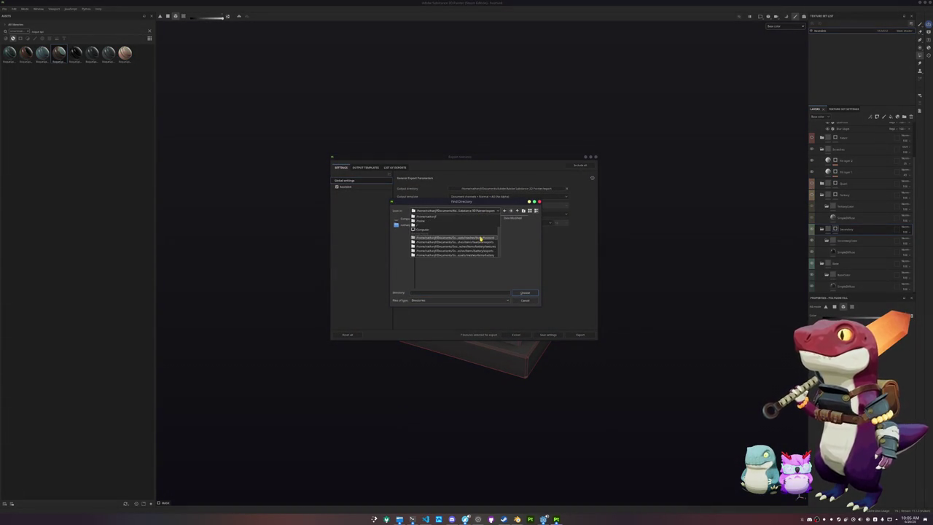
left_click(481, 239)
left_click(522, 211)
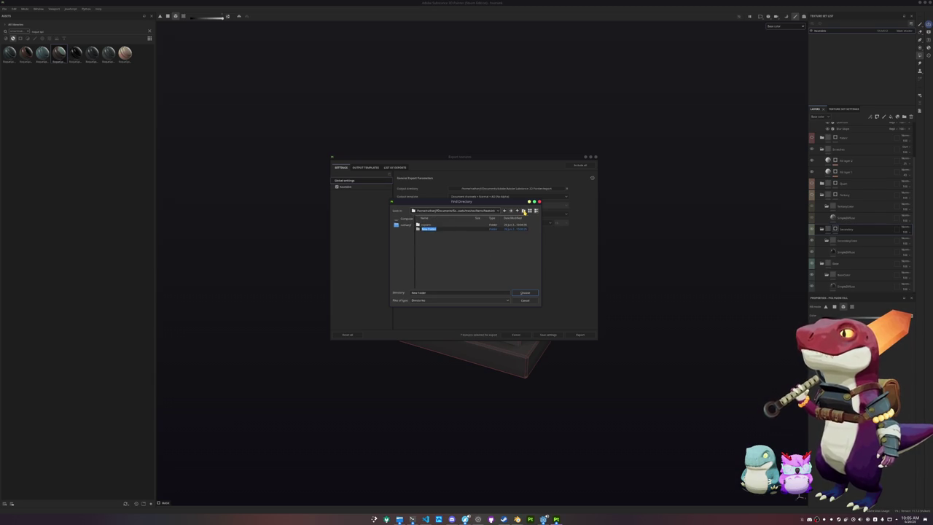
type("Textures")
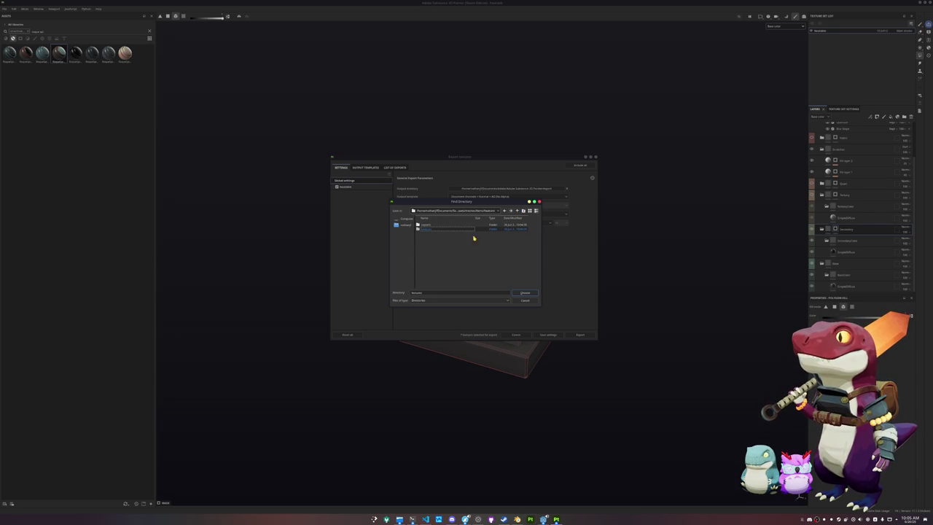
left_click(524, 293)
left_click(344, 187)
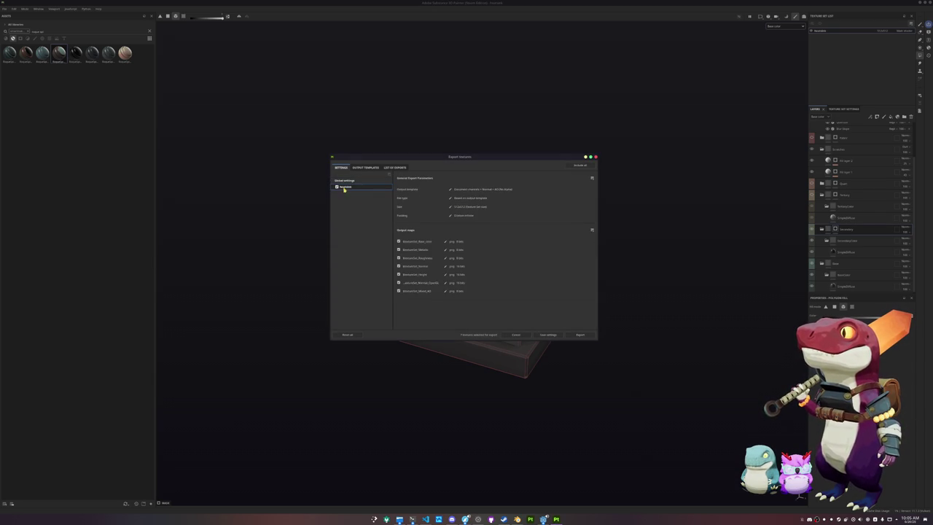
left_click(579, 335)
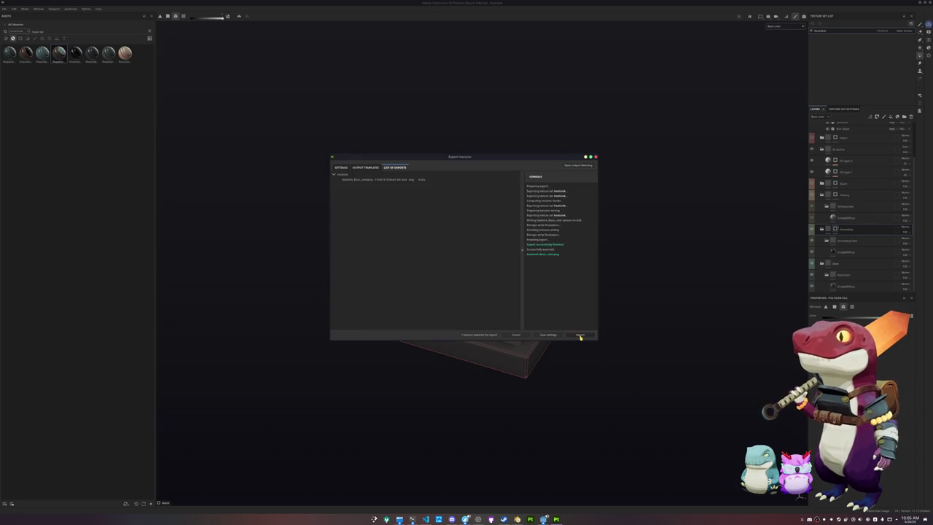
left_click(579, 335)
left_click(543, 519)
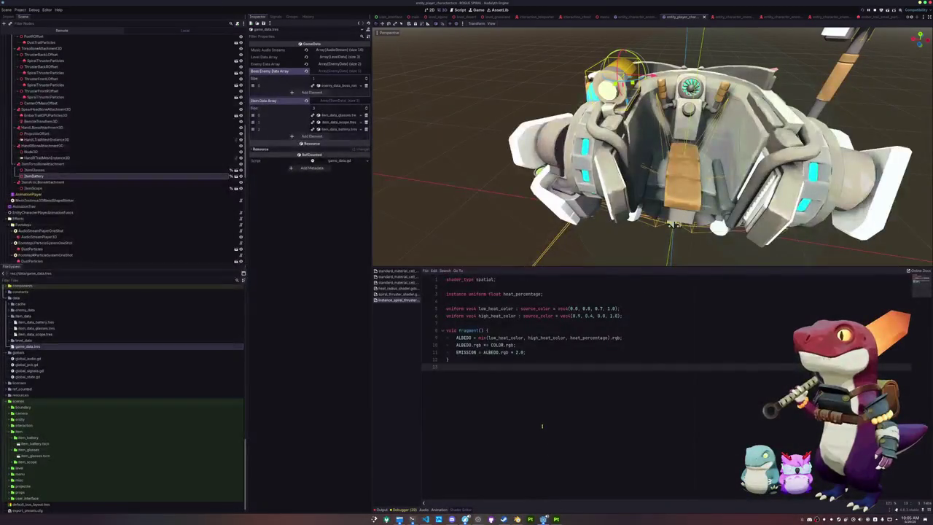
- Save the Blender file and delete the default Principled BSDF node in the Shading workspace
left_click(517, 519)
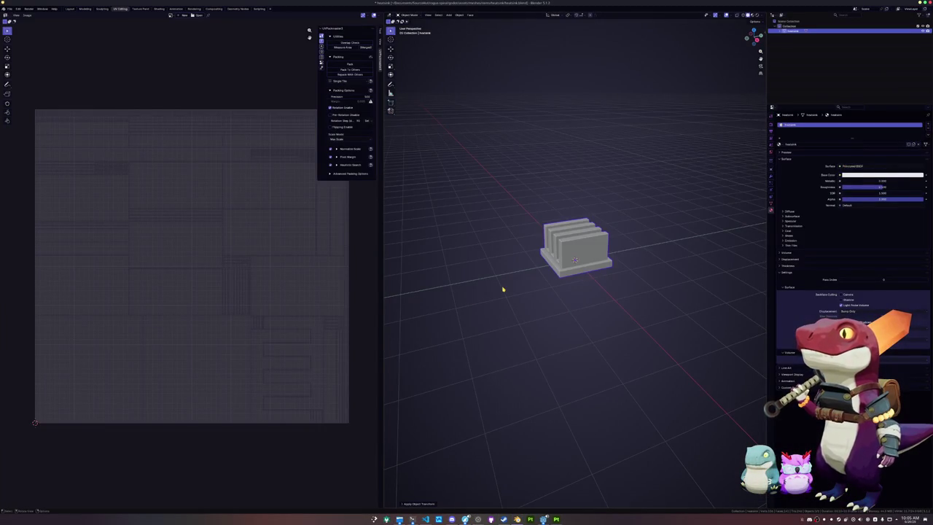
right_click(536, 248)
key("ctrl+s")
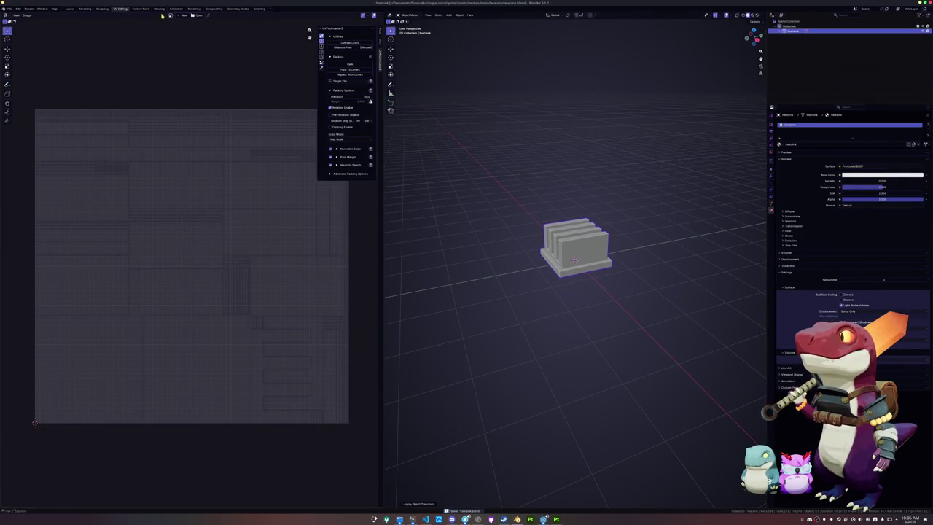
left_click(158, 9)
left_click(400, 354)
key("x")
- Wire heatsink_Base_color.png into the Material Output and apply the heatsink's transforms
left_click(543, 355)
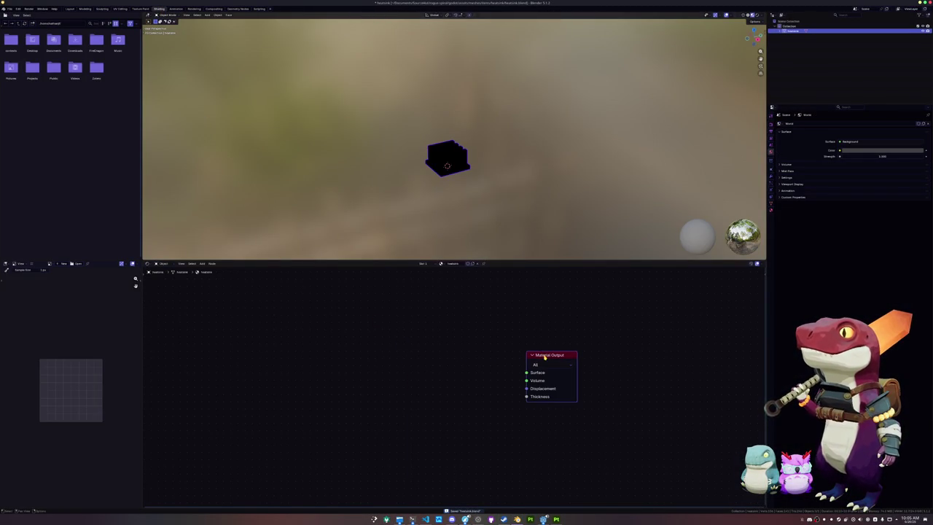
key("ctrl+t")
left_click(495, 396)
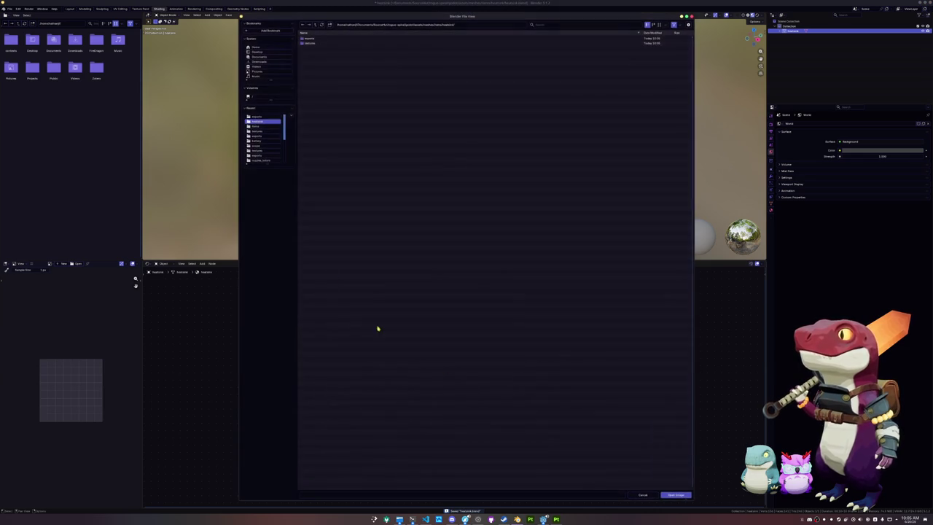
left_click(311, 39)
double_click(311, 39)
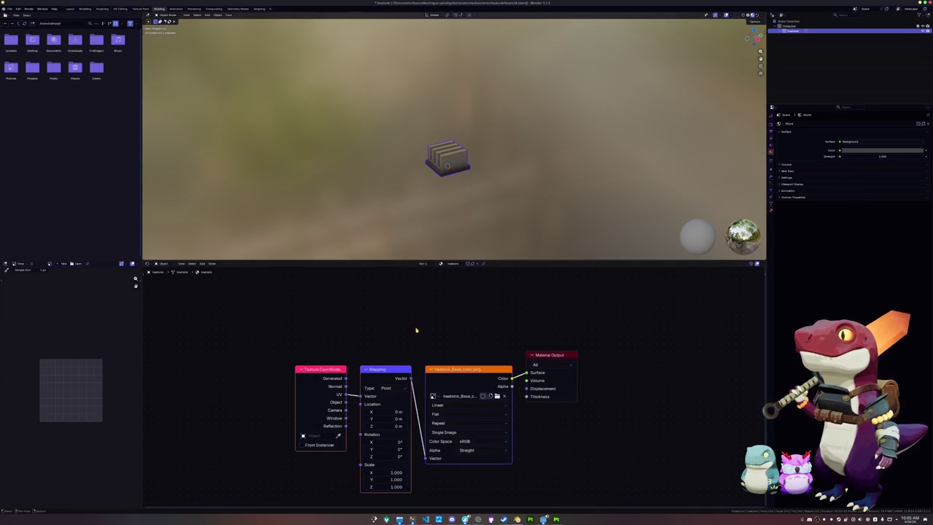
key("ctrl+a")
left_click(414, 159)
- Export the heatsink as glTF 2.0, limited to selected objects, with Images set to None
key("ctrl+s")
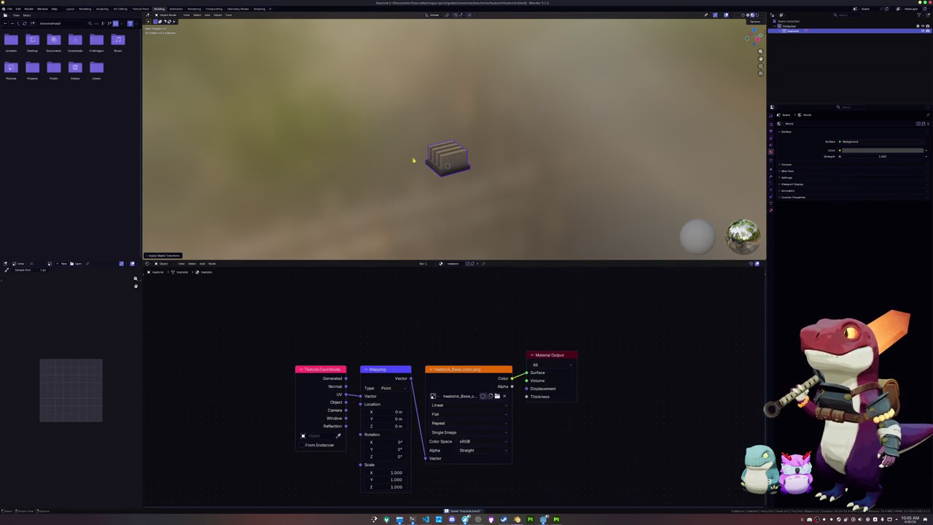
left_click(10, 8)
mouse_move(21, 90)
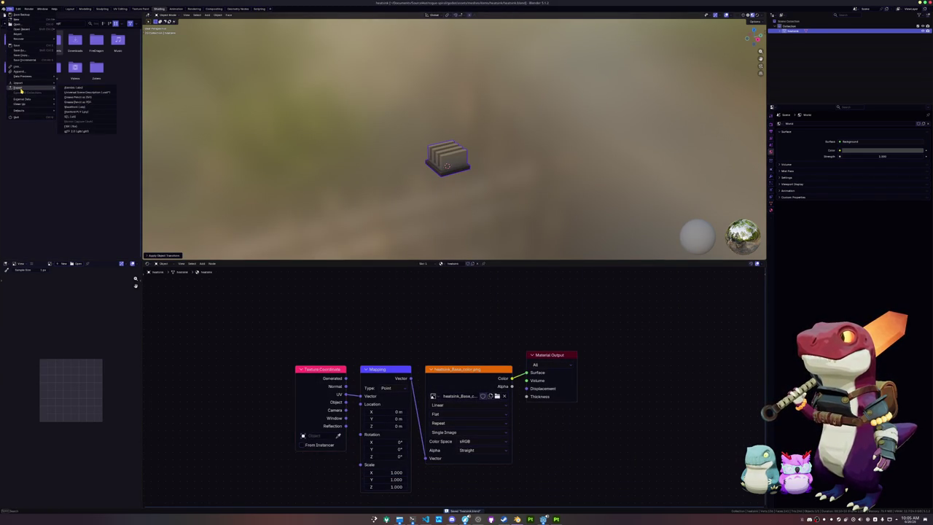
left_click(78, 131)
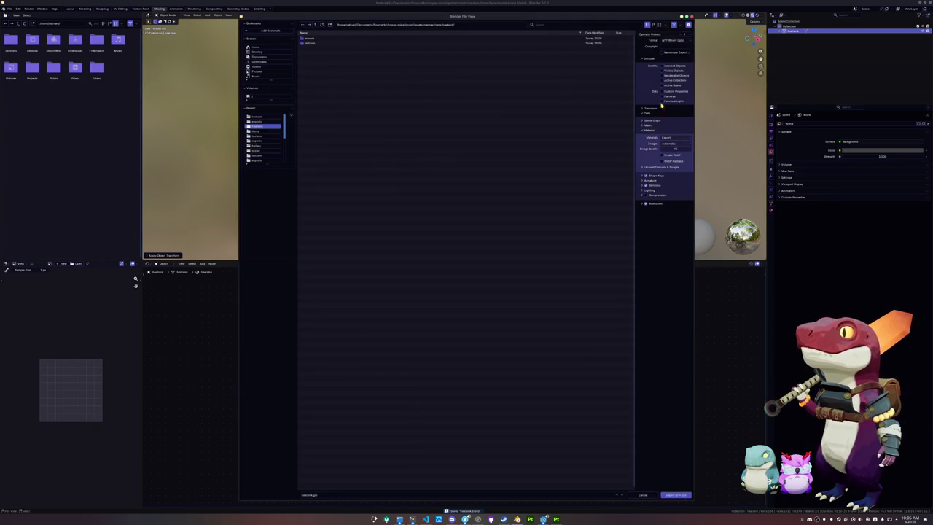
left_click(663, 66)
left_click(669, 144)
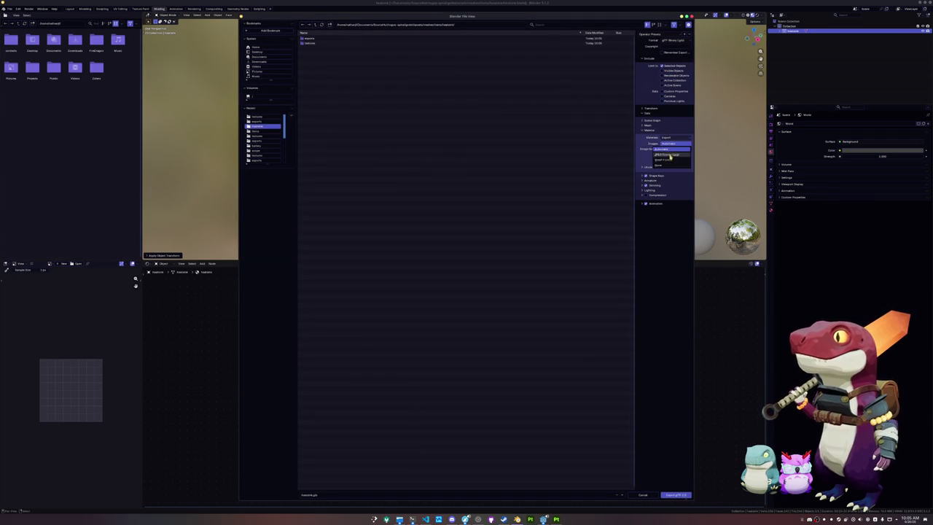
left_click(665, 170)
left_click(675, 495)
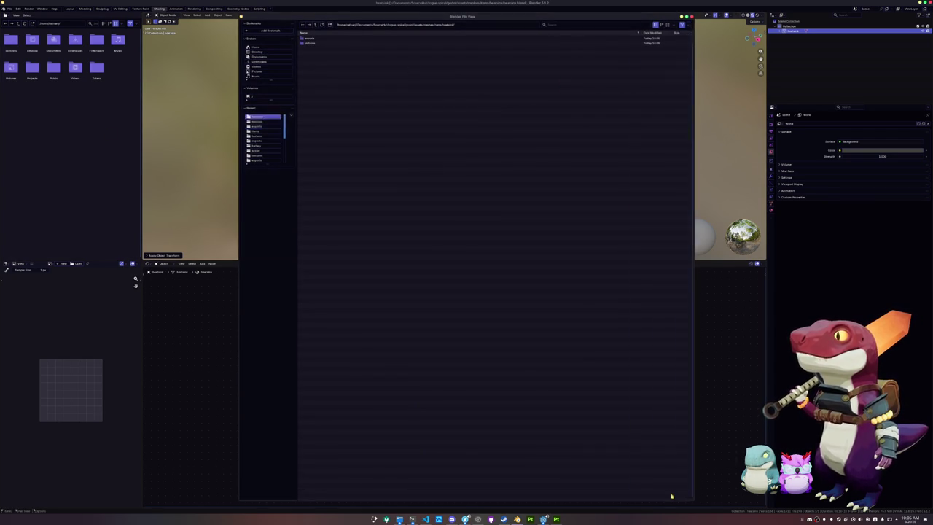
- Add a camera, move it out in front of the heatsink, and look through it
key("shift+a")
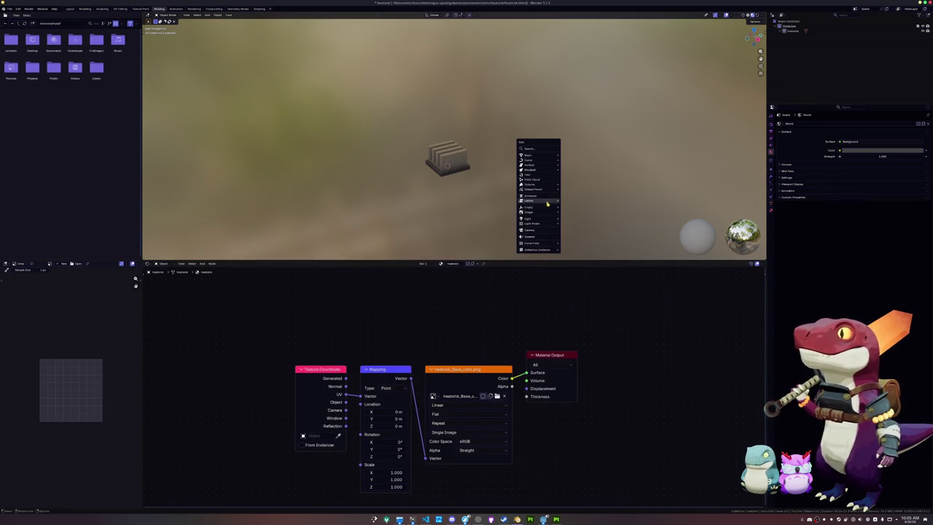
type("c")
key("Return")
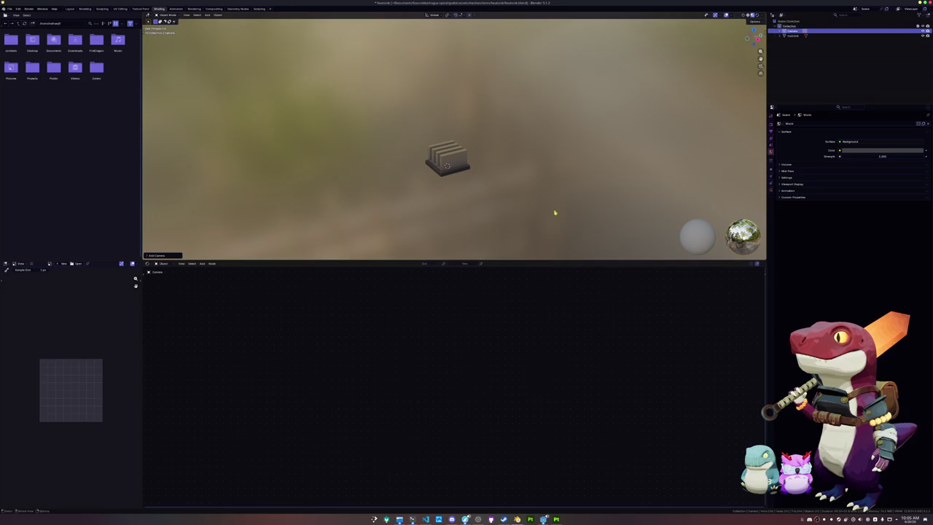
key("g")
key("y")
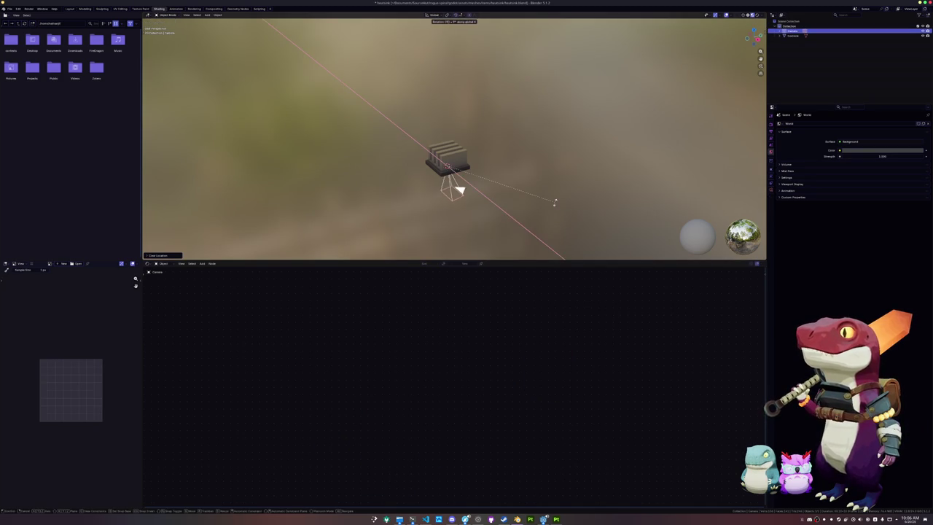
key("x")
left_click(442, 227)
key("KP_0")
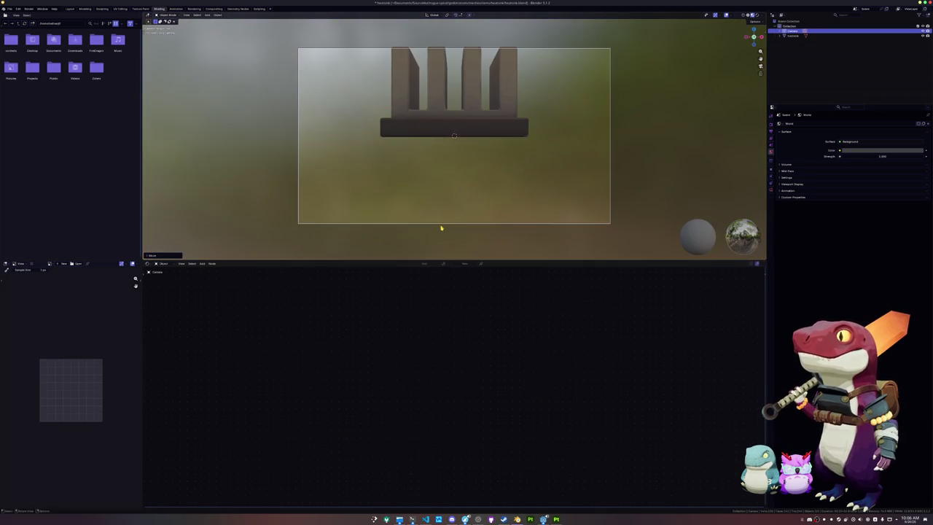
- Raise the camera and tilt it around X to aim at the heatsink
key("g")
key("z")
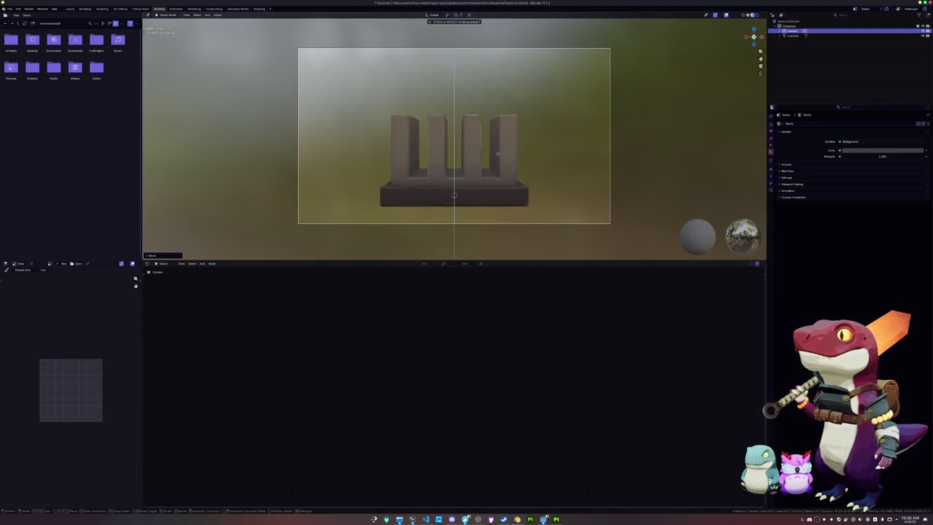
left_click(500, 119)
key("r")
key("x")
left_click(504, 100)
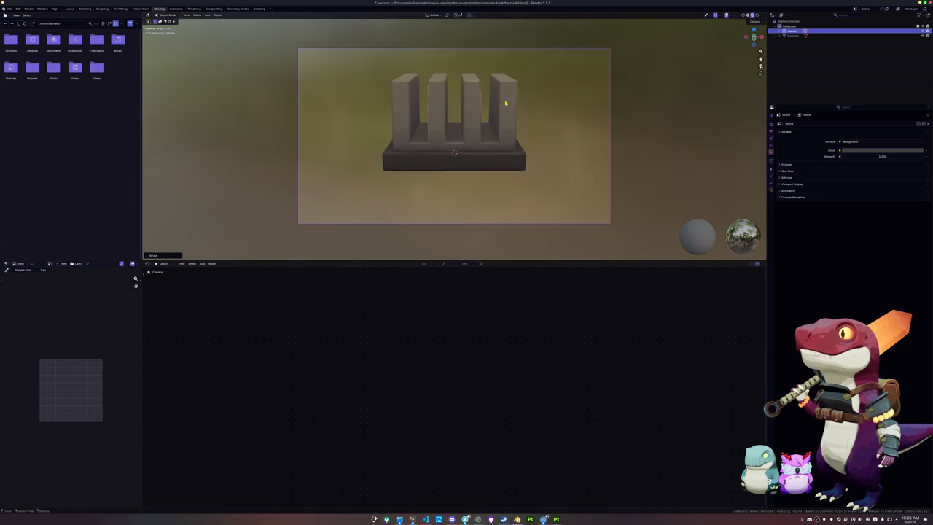
key("g")
key("z")
left_click(506, 81)
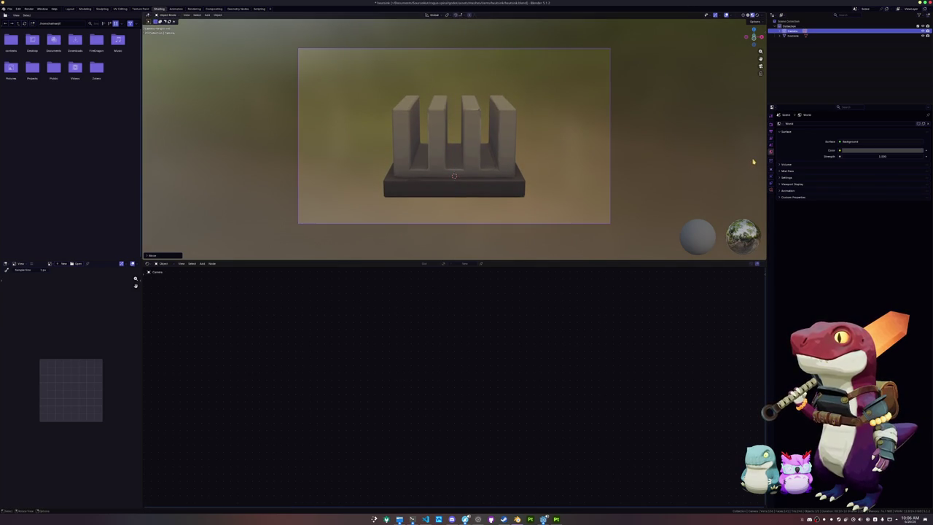
- Set the output resolution width to 1080 and adjust the focal length to fill the frame
left_click(772, 126)
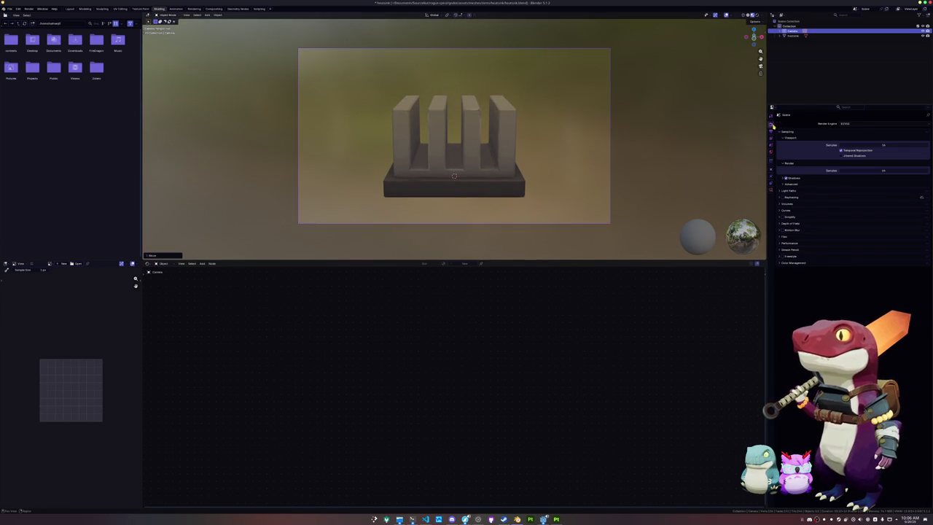
left_click(772, 190)
left_click_drag(864, 146, 850, 146)
left_click(771, 131)
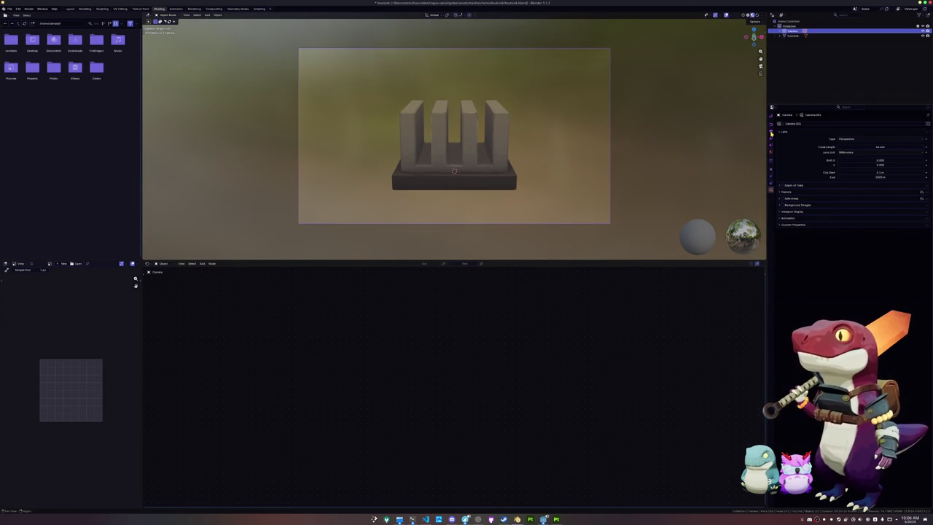
left_click(880, 131)
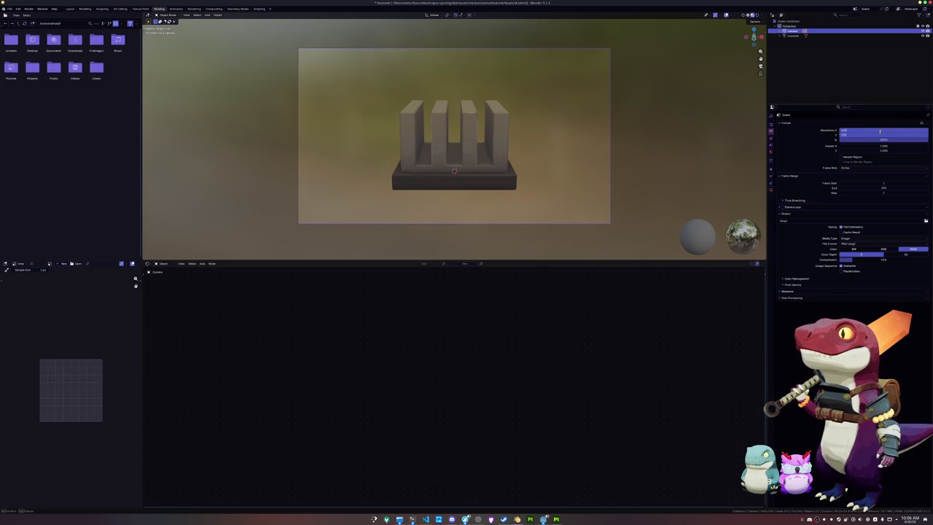
type("1080")
key("Tab")
left_click(771, 189)
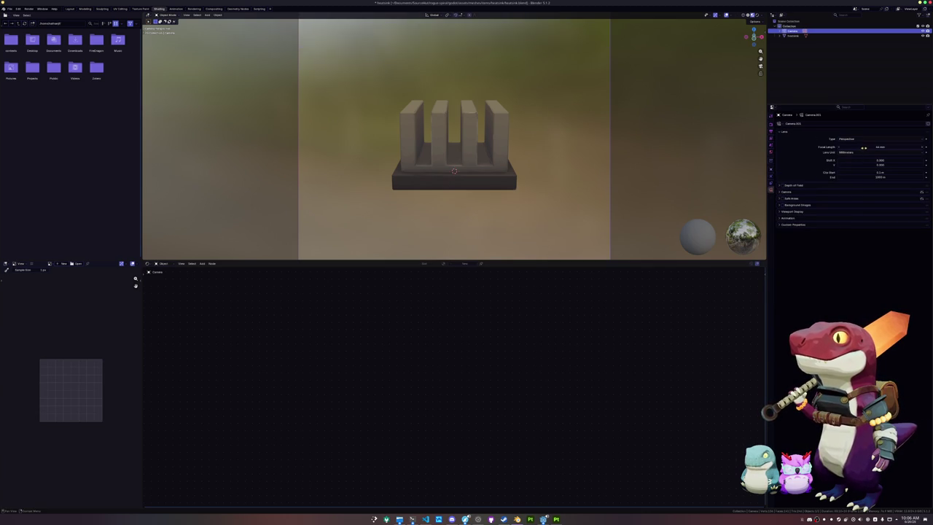
mouse_move(864, 147)
left_mouse_down()
mouse_move(881, 150)
mouse_move(840, 152)
left_mouse_up()
scroll(662, 152, "down", 2)
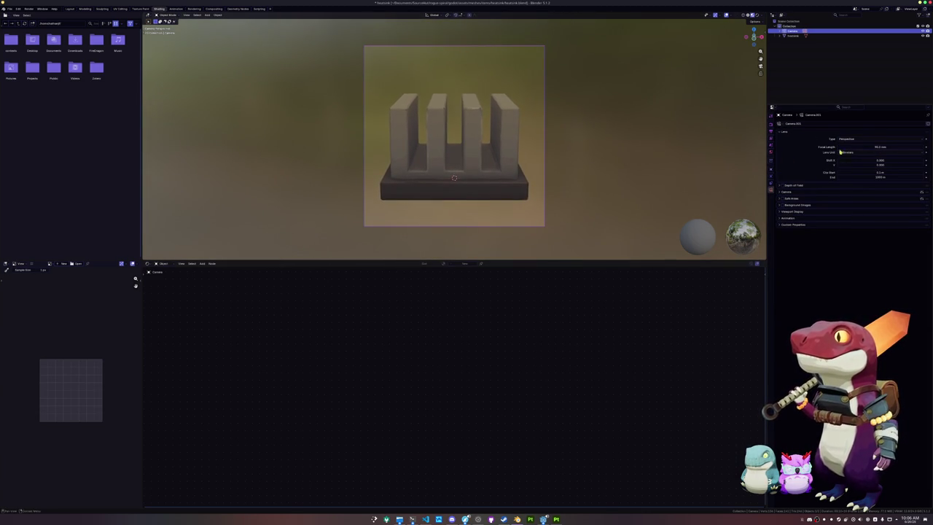
- Shift the camera vertically so the heatsink sits higher in the frame
key("g")
key("z")
left_click(532, 196)
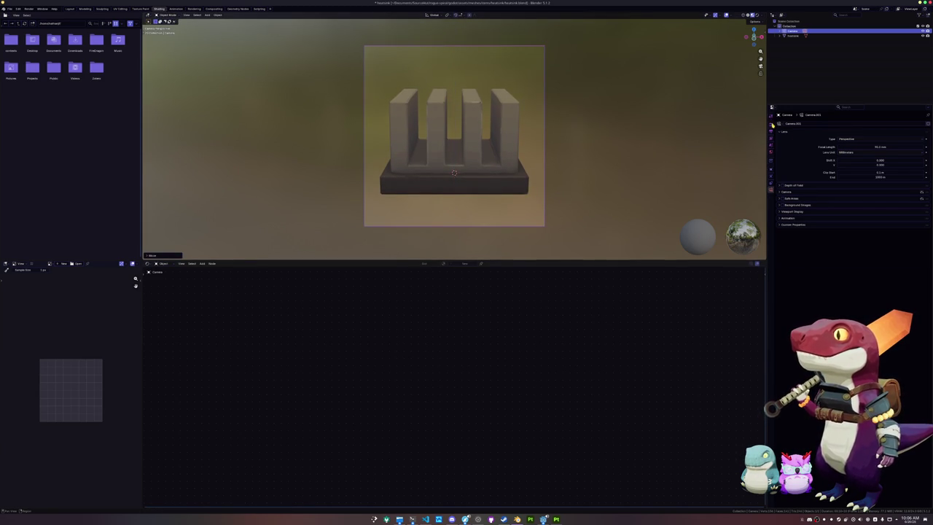
left_click(772, 124)
- Check the film and colour management settings and display the Render Result
left_click(785, 236)
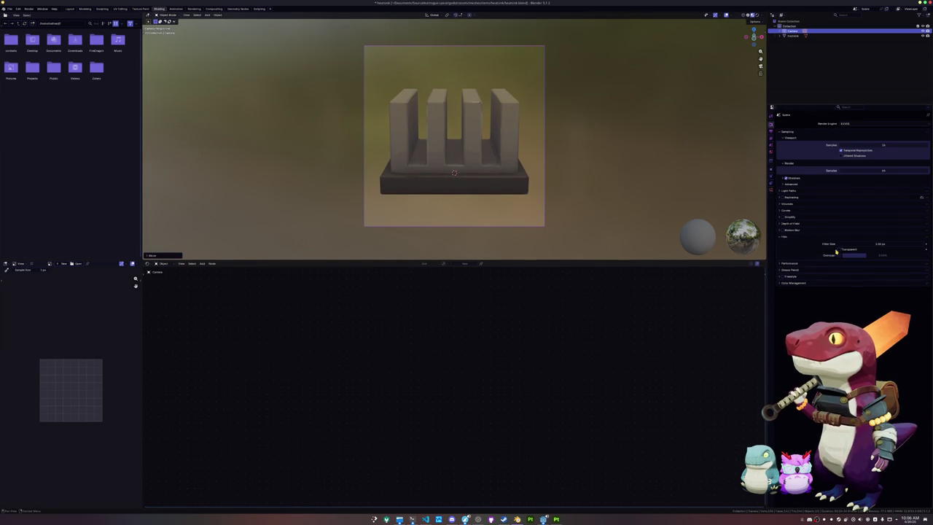
left_click(790, 283)
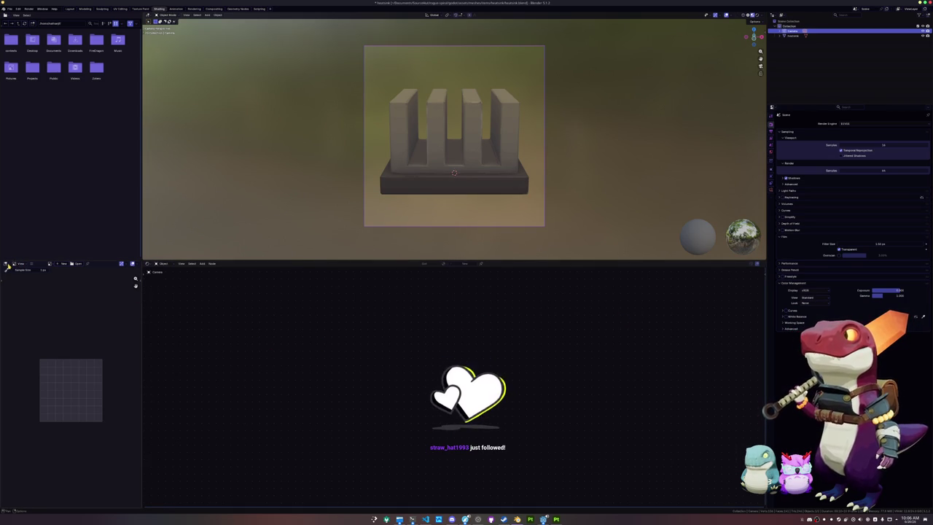
left_click(50, 263)
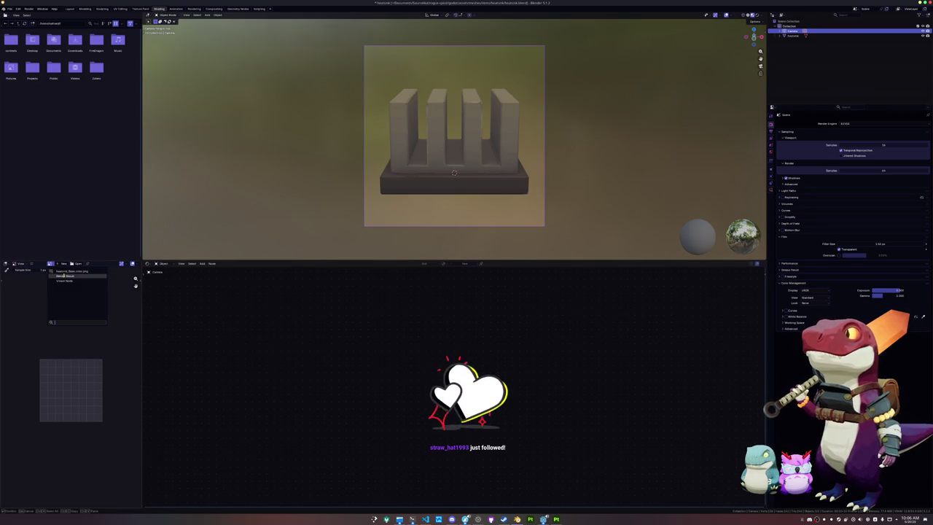
left_click(62, 276)
- Save the render as a heatsink PNG image alongside the other item images
left_click(32, 264)
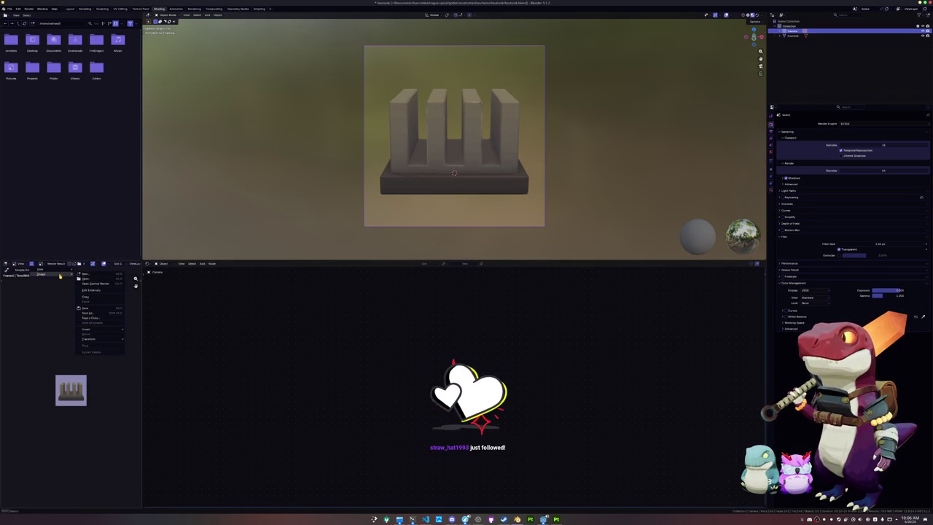
left_click(95, 313)
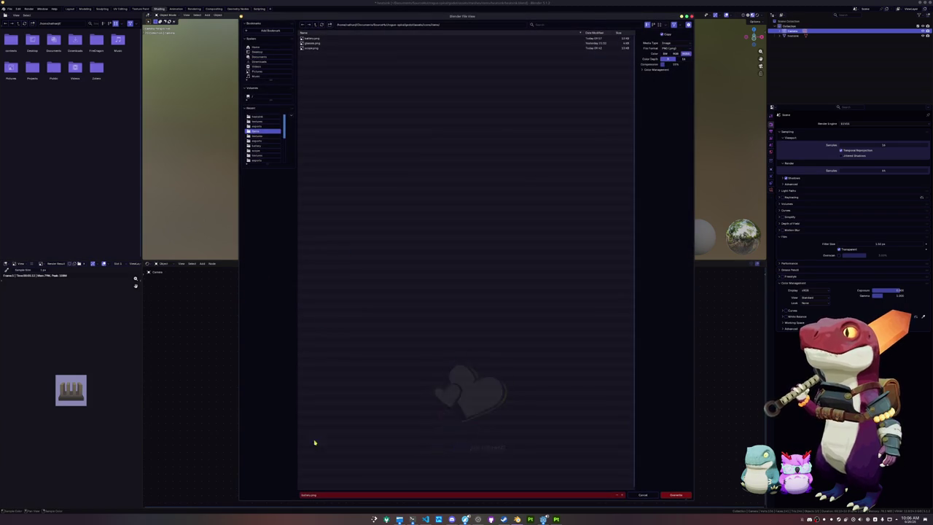
left_click(319, 495)
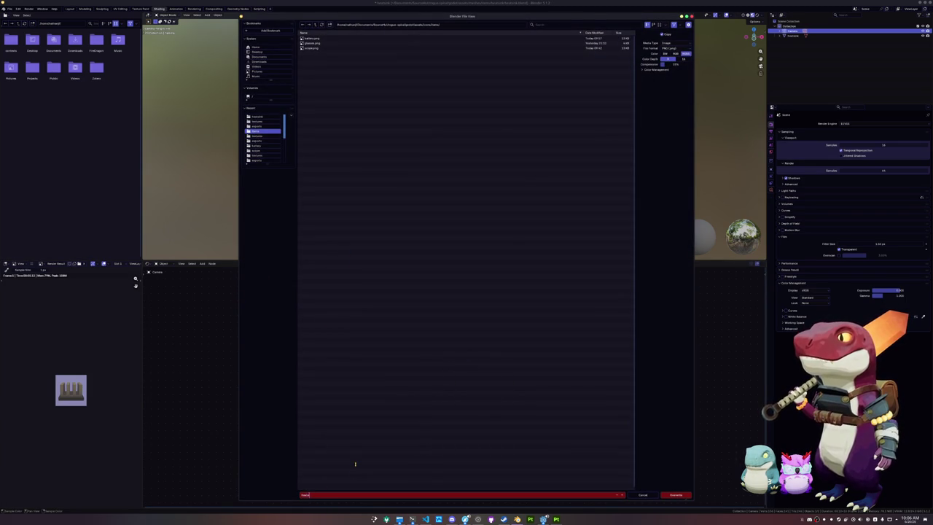
key("Return")
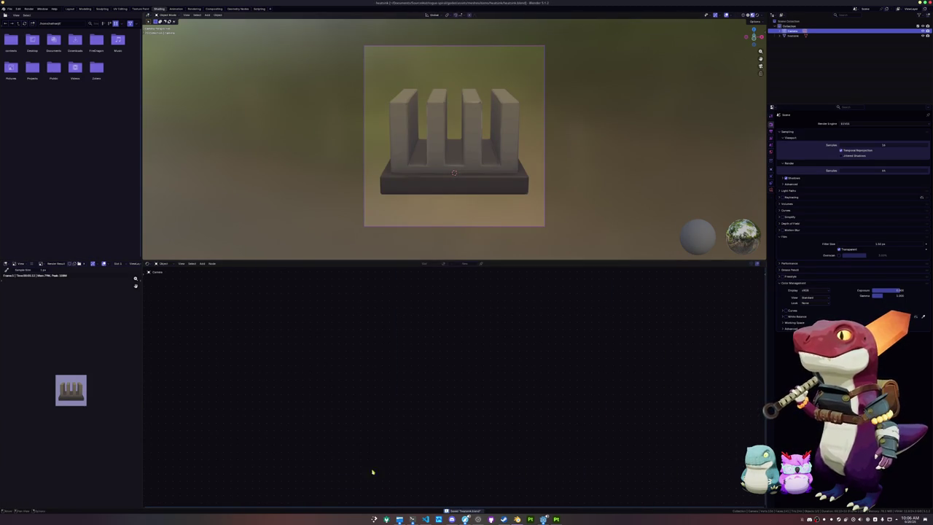
left_click(543, 519)
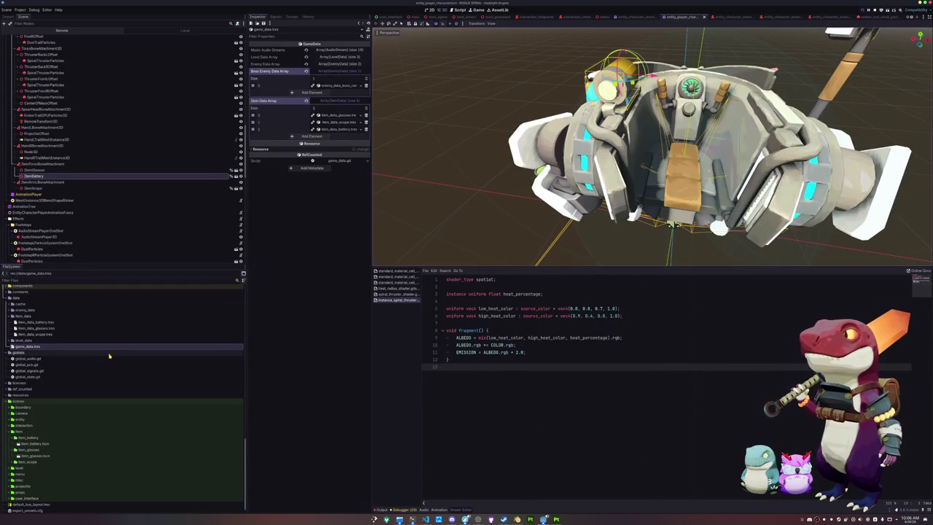
- Duplicate the item_glasses folder as item_heatsink
scroll(33, 347, "down", 1)
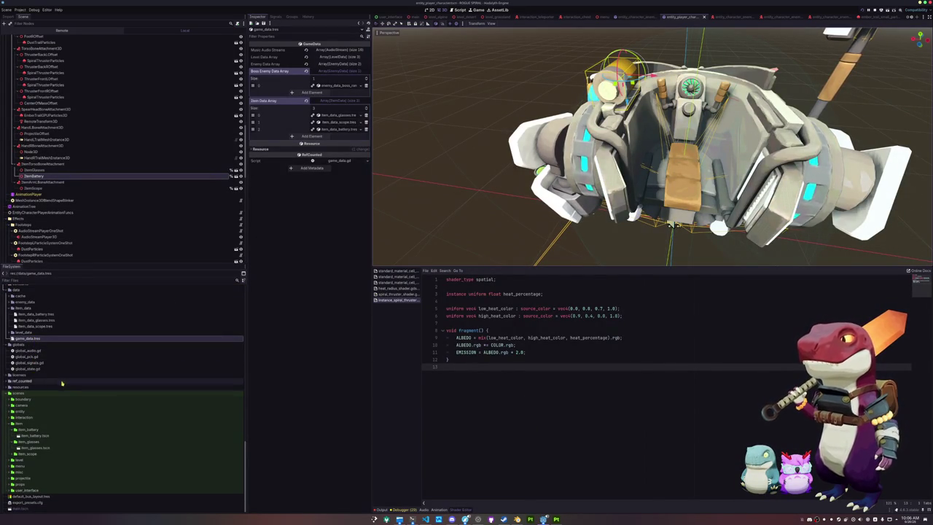
left_click(45, 443)
key("ctrl+d")
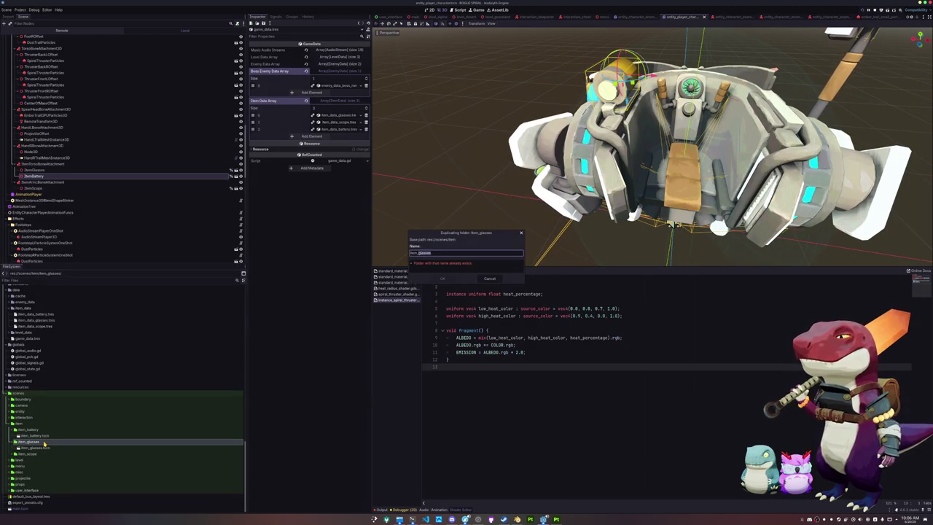
type("item_heatsink")
key("Return")
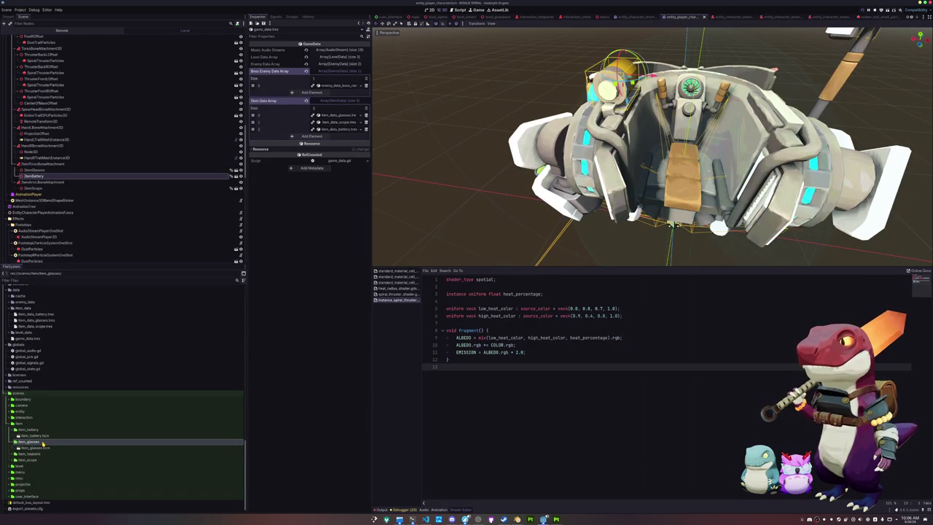
- Rename the copied scene to item_heatsink.tscn and open it
double_click(30, 453)
left_click(46, 460)
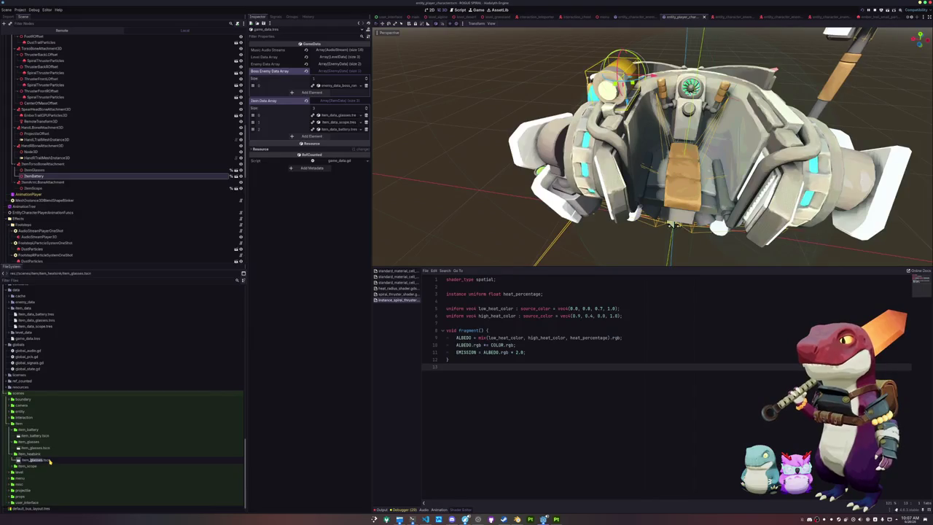
type("heatsink")
key("Return")
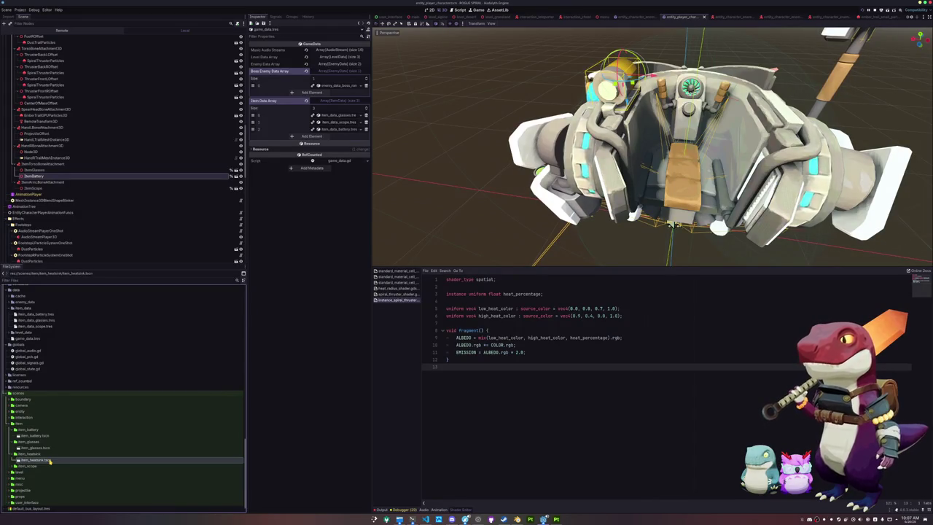
double_click(49, 462)
- Create a materials folder inside the heatsink folder
left_click(54, 50)
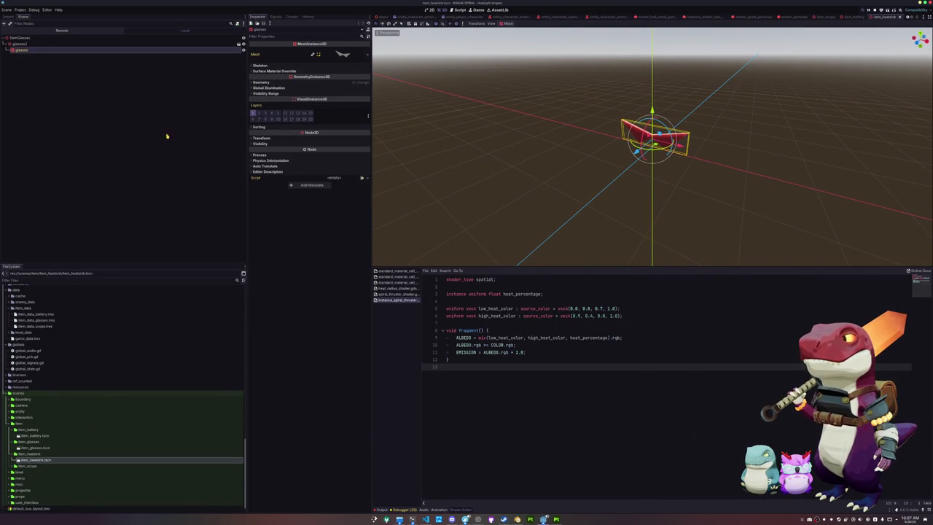
scroll(40, 427, "up", 10)
scroll(40, 426, "up", 10)
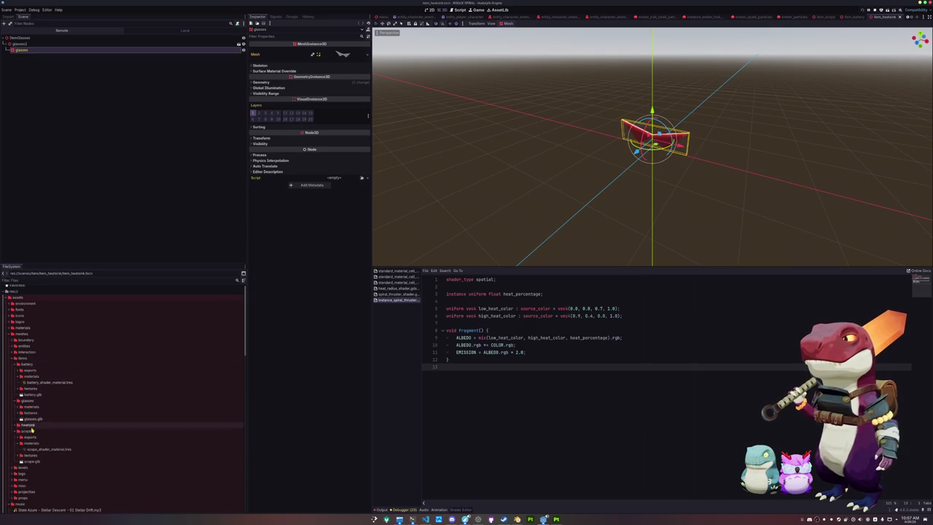
right_click(31, 425)
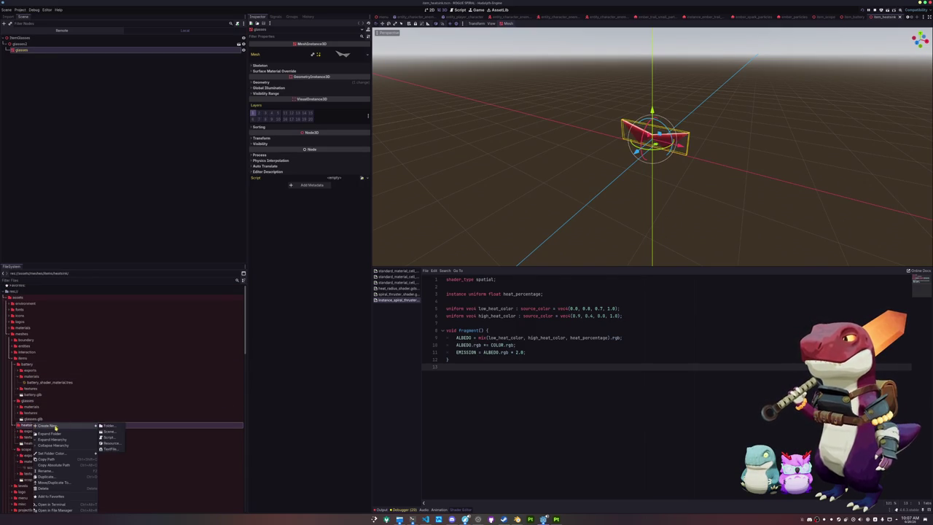
left_click(118, 427)
type("als")
key("Return")
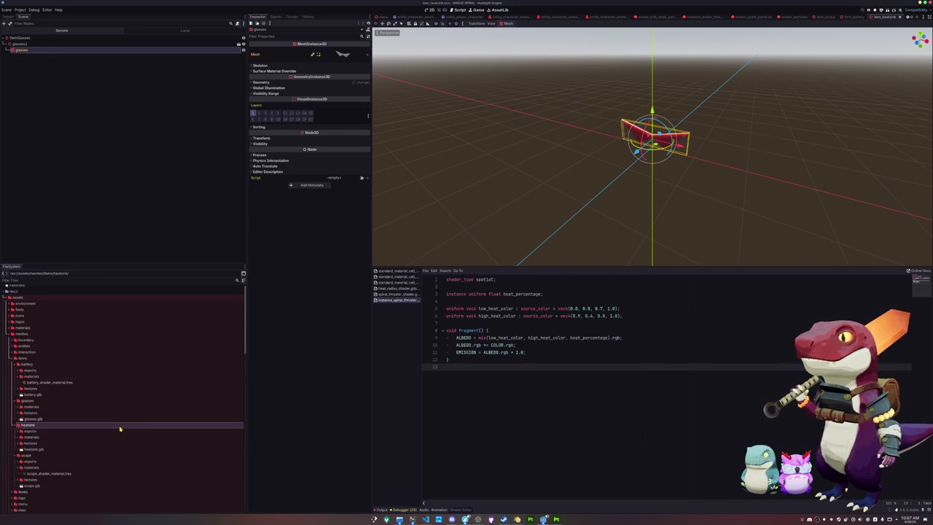
- Create heatsink_shader_material.tres as a ShaderMaterial using the standard_material_cell shader
right_click(58, 436)
mouse_move(109, 426)
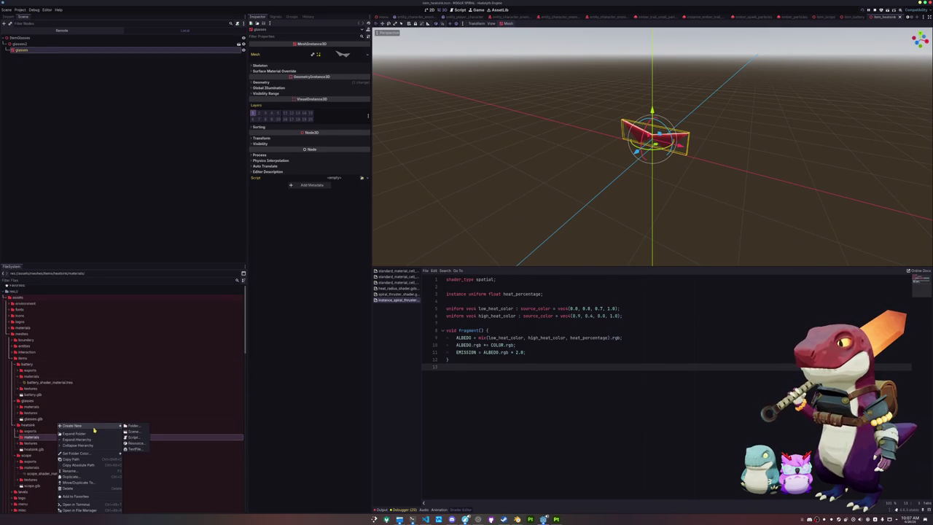
left_click(133, 442)
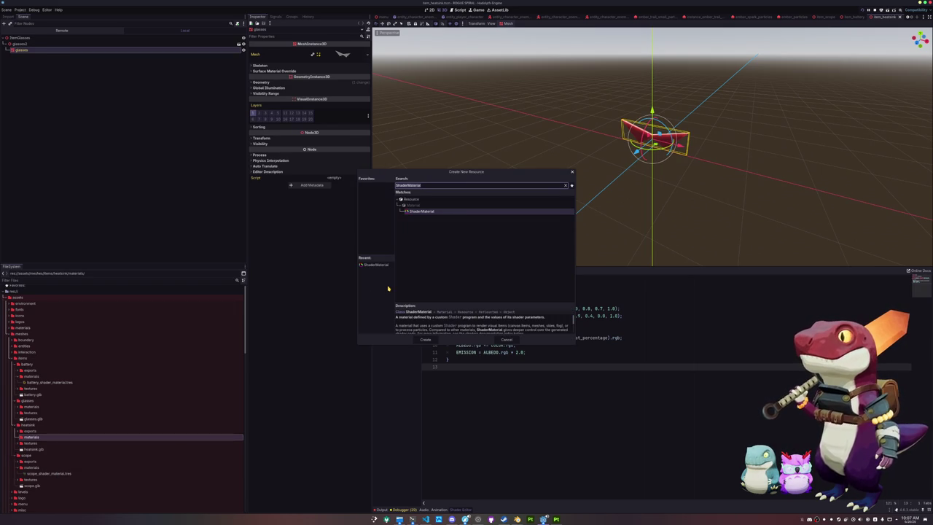
double_click(423, 212)
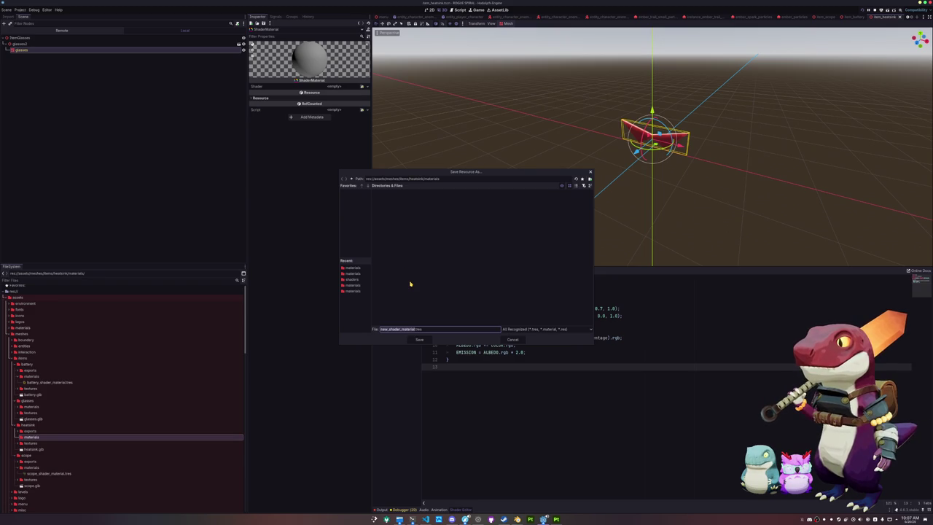
type("heatsink")
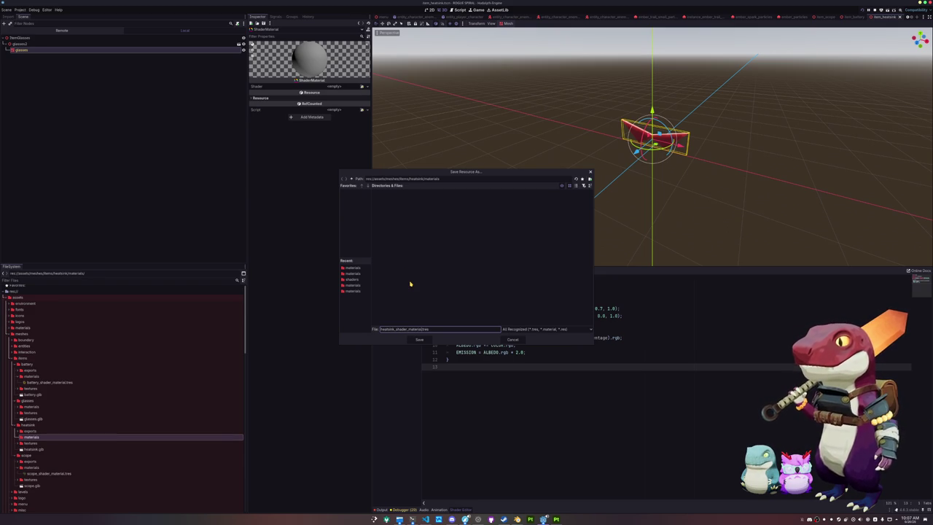
key("Return")
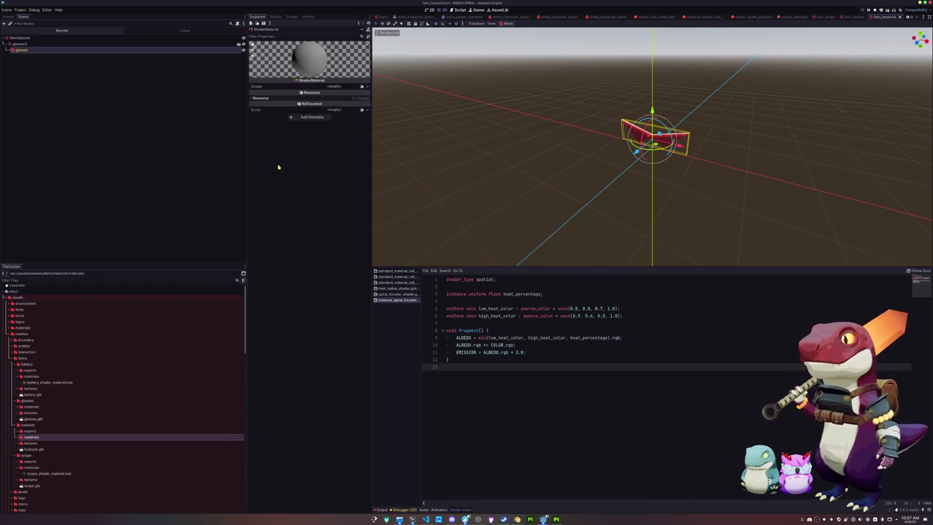
left_click(362, 86)
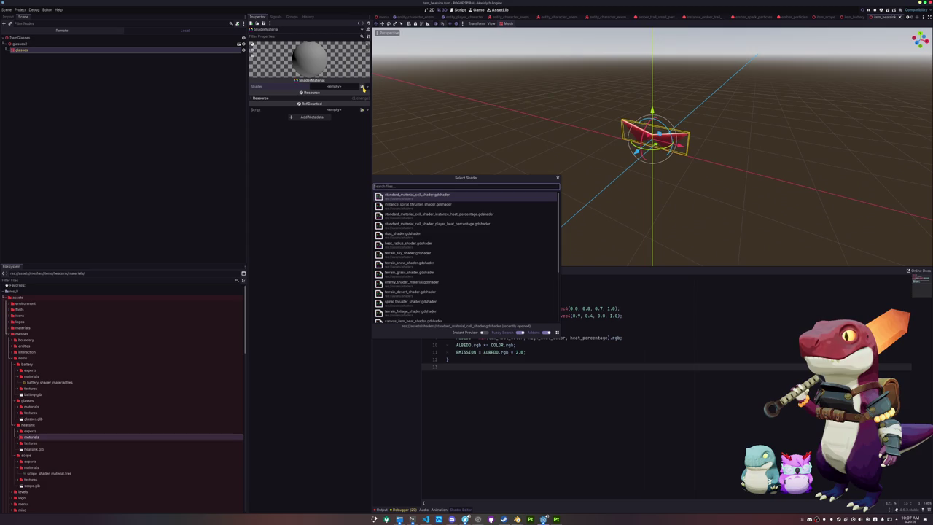
left_click(417, 195)
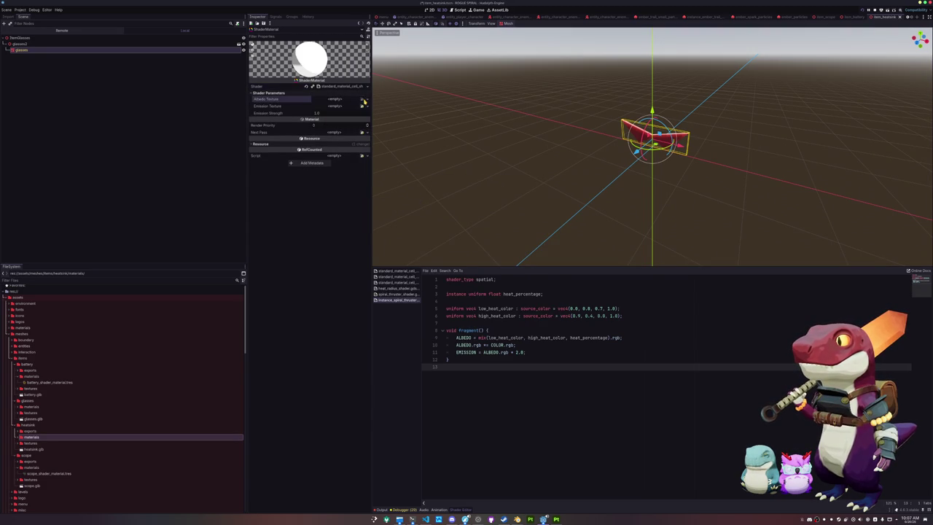
- Assign the heatsink base-colour texture as the material's albedo
left_click(363, 99)
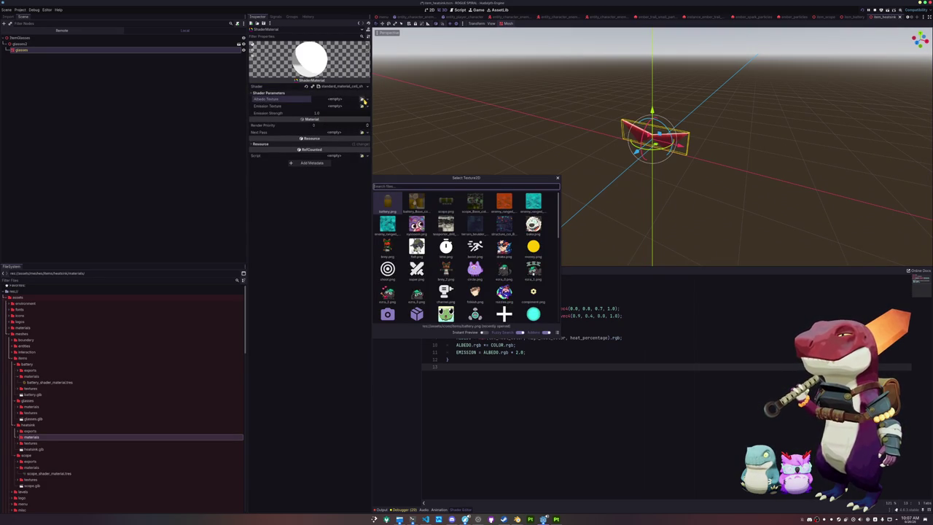
type("heatsink")
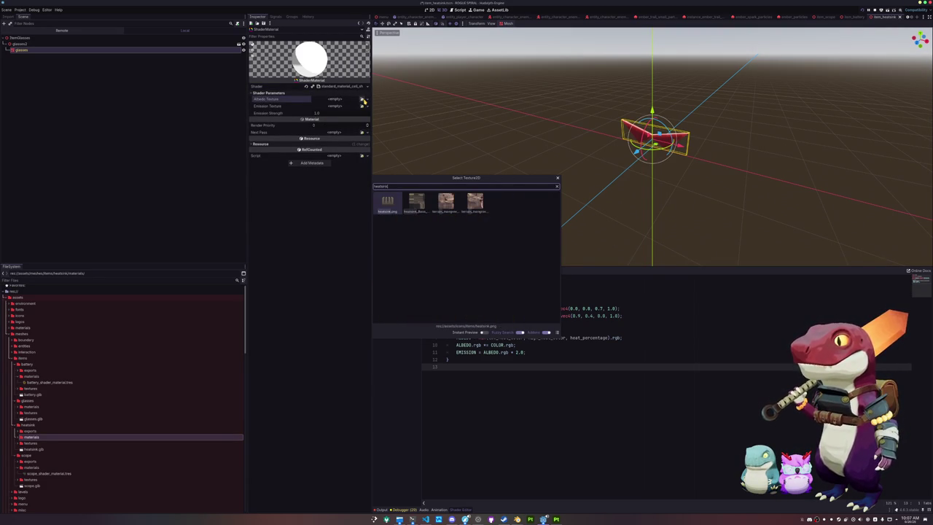
key("Return")
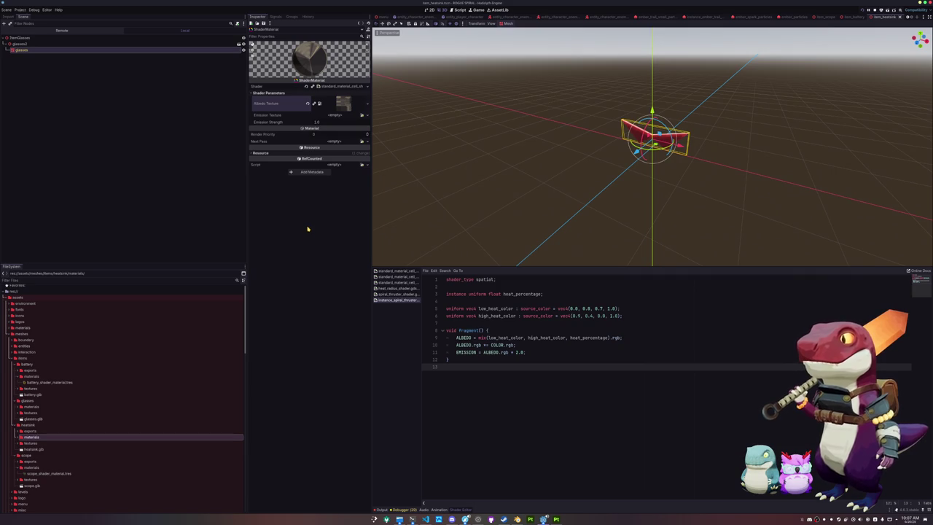
left_click(86, 38)
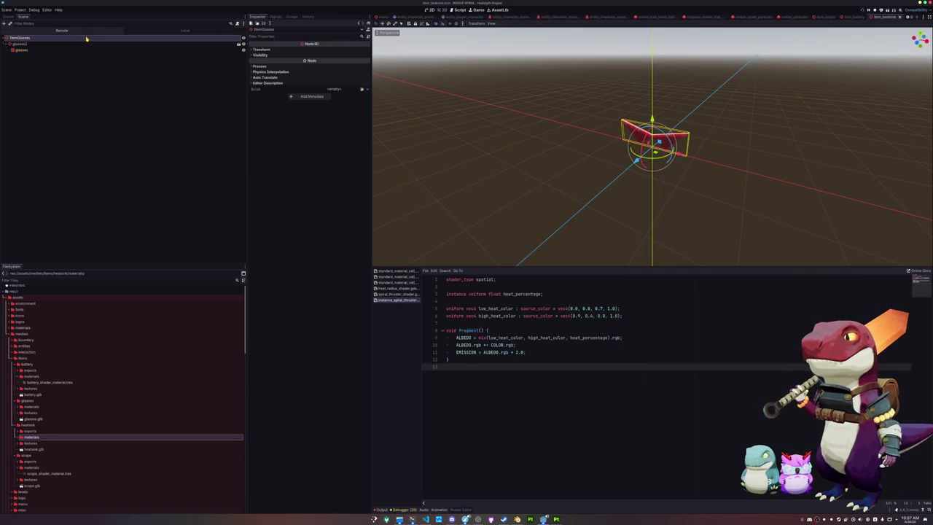
double_click(86, 38)
type("Heatsin")
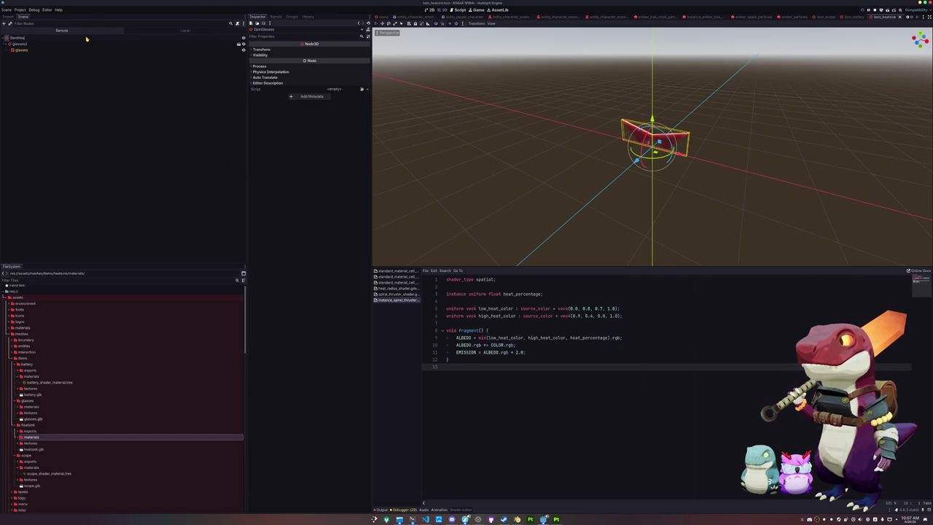
- Rename the root to ItemHeatsink and add the heatsink model scaled to 0.515
type("k")
key("Return")
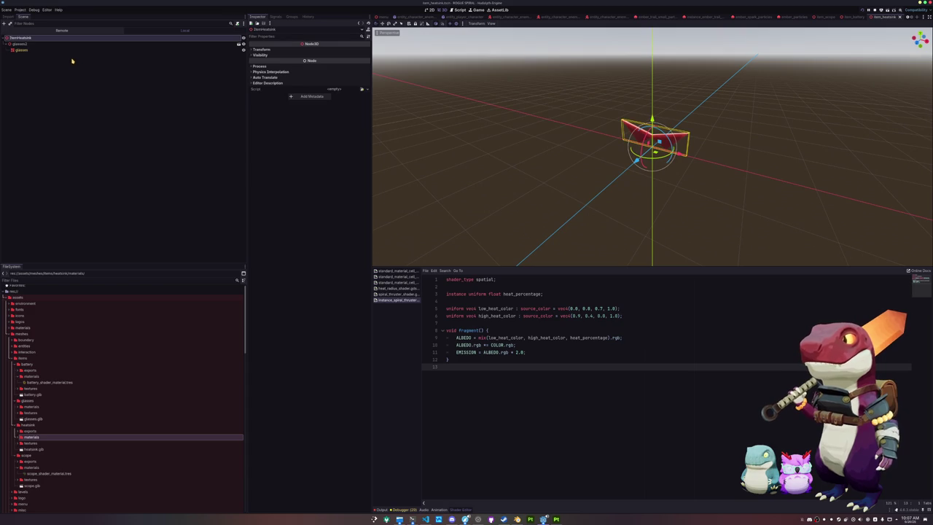
scroll(64, 430, "down", 1)
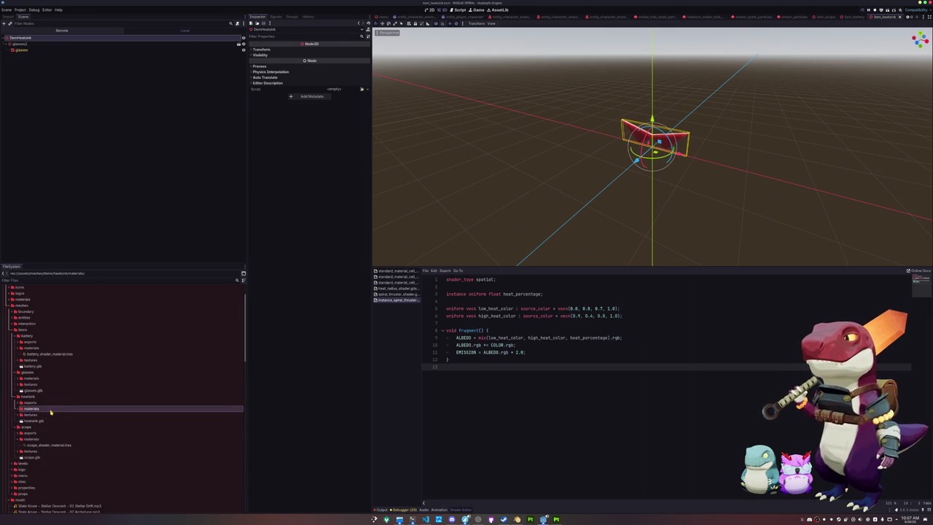
mouse_move(33, 427)
left_mouse_down()
mouse_move(43, 291)
mouse_move(29, 50)
left_mouse_up()
left_click(261, 49)
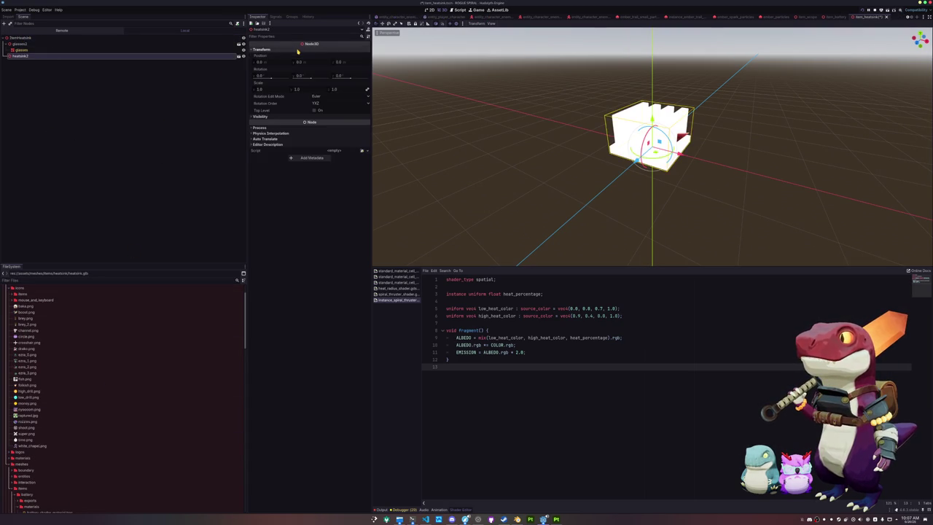
key("ctrl+v")
mouse_move(275, 93)
left_mouse_down()
mouse_move(266, 92)
mouse_move(275, 93)
left_mouse_up()
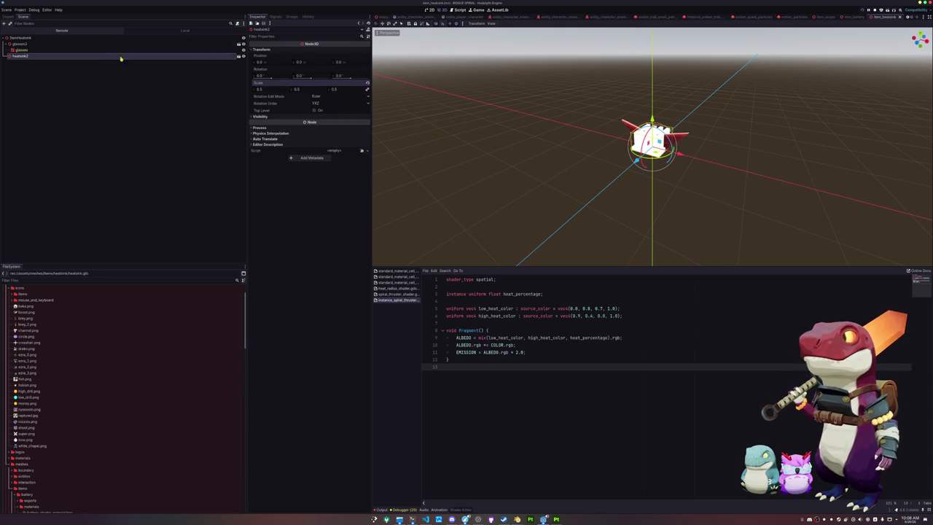
- Delete the glasses node and enable Editable Children on heatsink2
left_click(58, 44)
key("Delete")
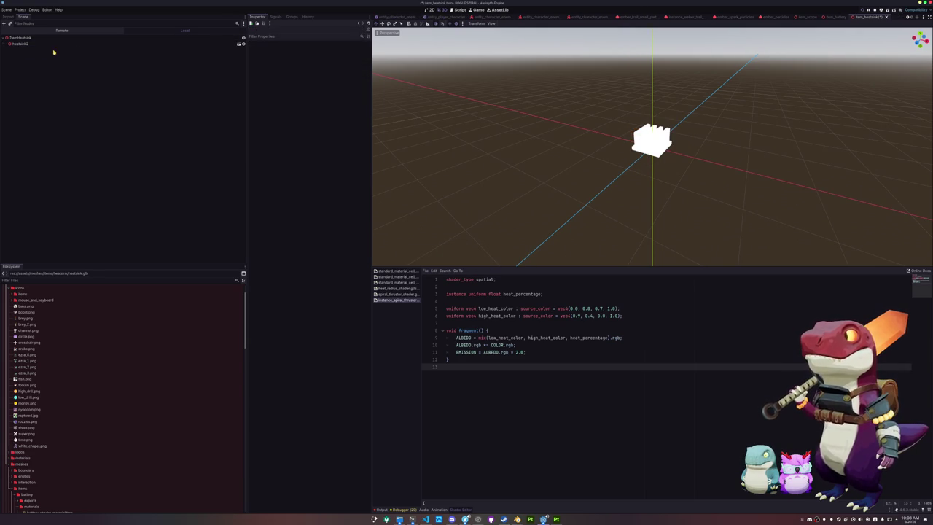
left_click(58, 44)
right_click(58, 44)
left_click(73, 176)
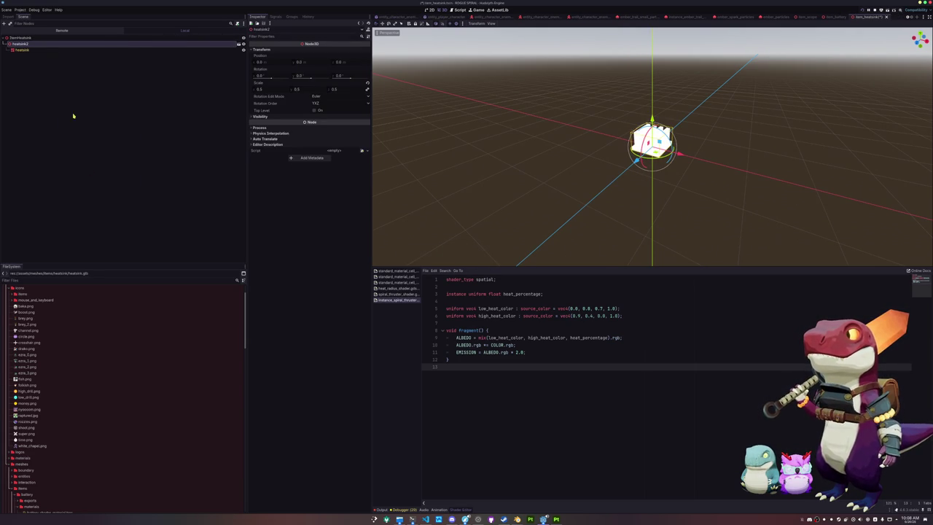
- Set the heatsink shader material as the mesh's Material Override and save the scene
left_click(30, 49)
left_click(350, 81)
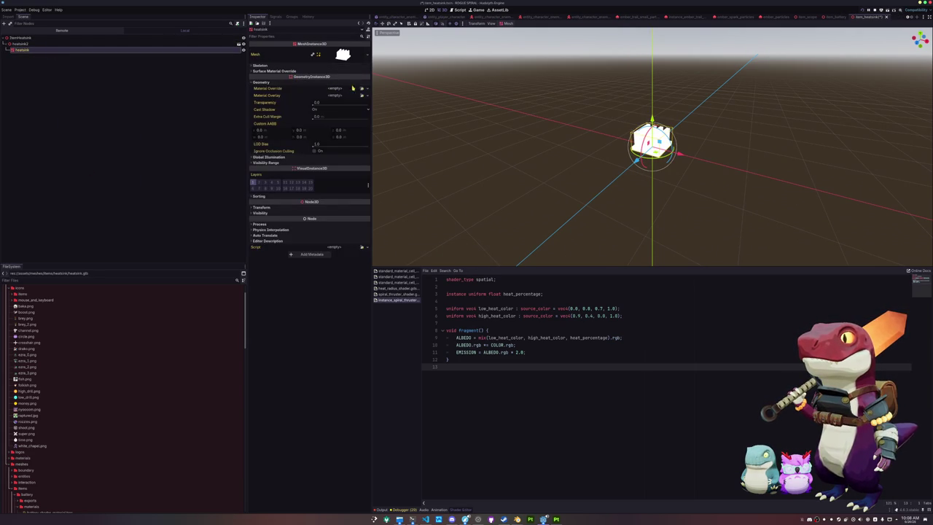
left_click(361, 88)
left_click(391, 206)
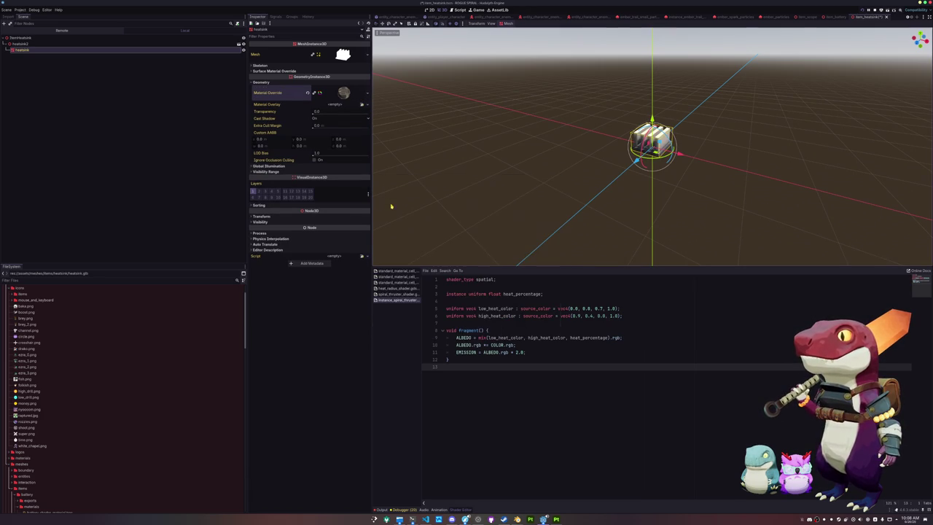
key("ctrl+s")
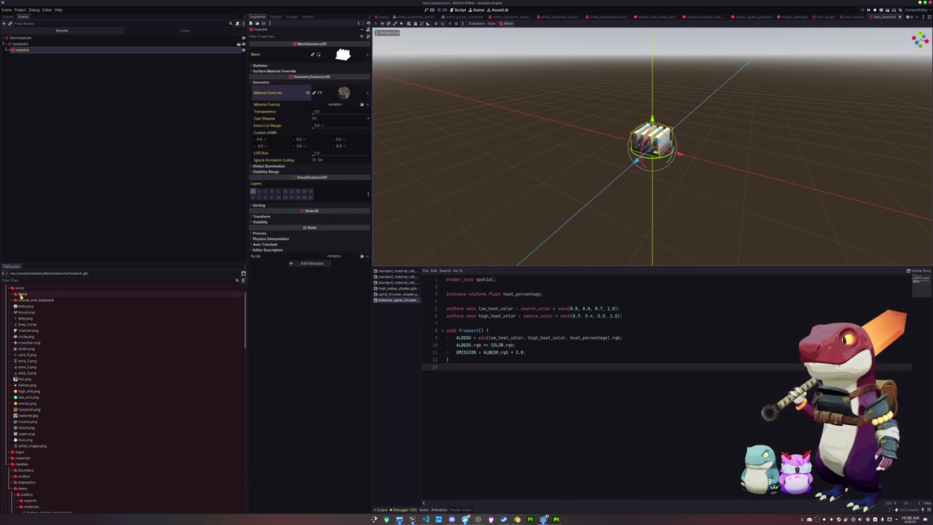
- Duplicate the scope item data file as item_data_heatsink.tres
double_click(19, 288)
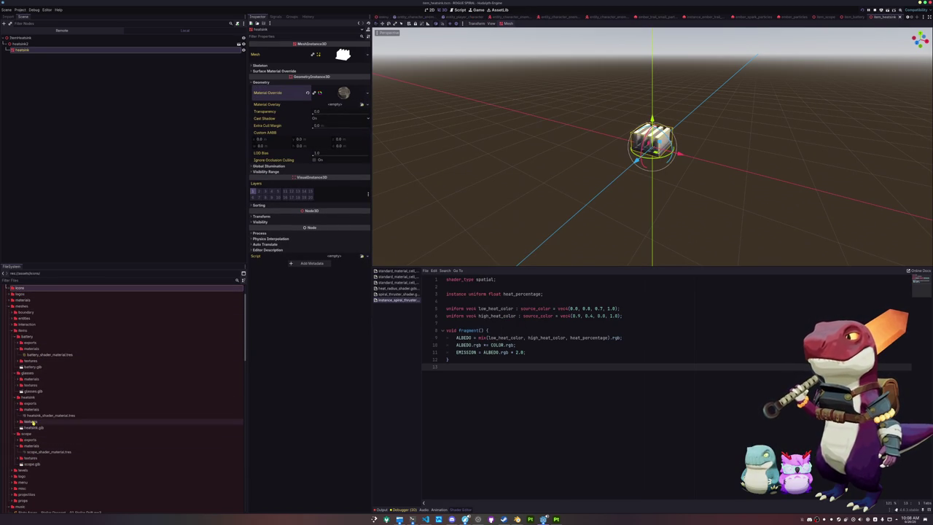
scroll(33, 425, "down", 15)
scroll(34, 423, "down", 5)
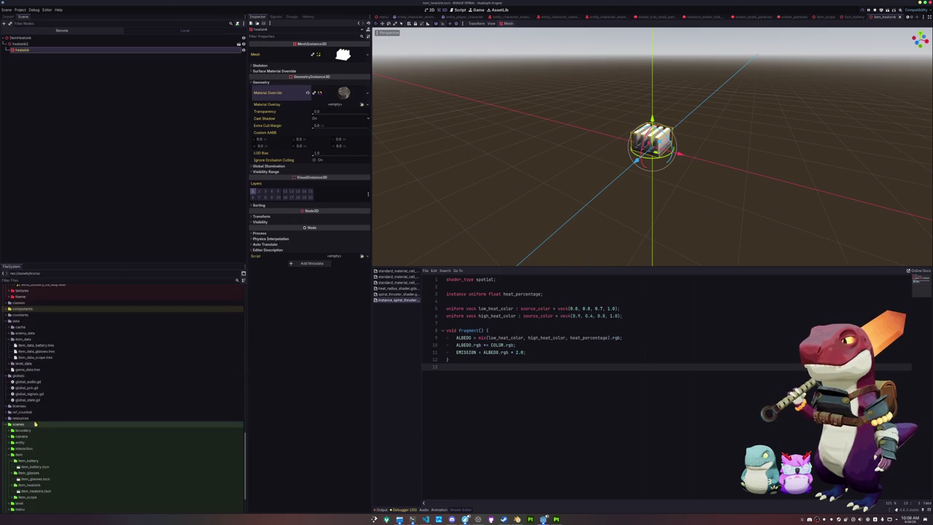
left_click(45, 358)
key("ctrl+d")
key("Right")
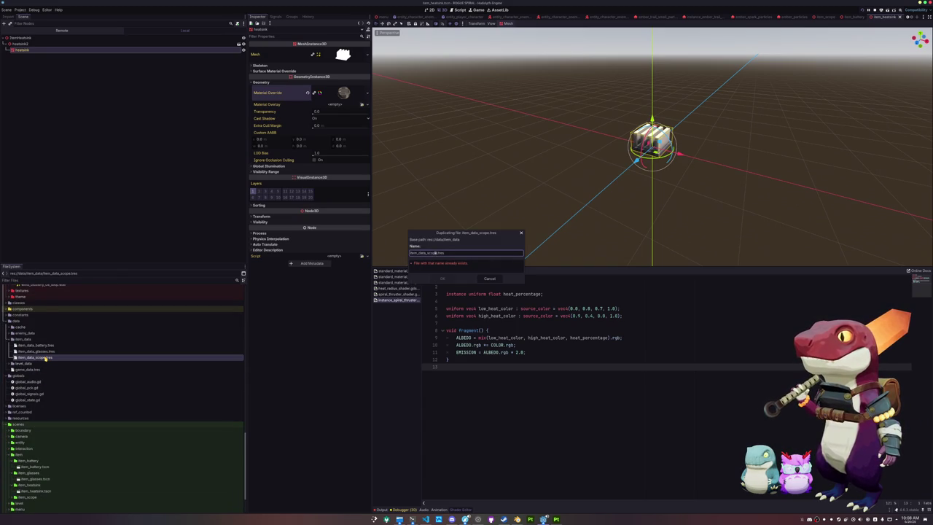
type("heatsink")
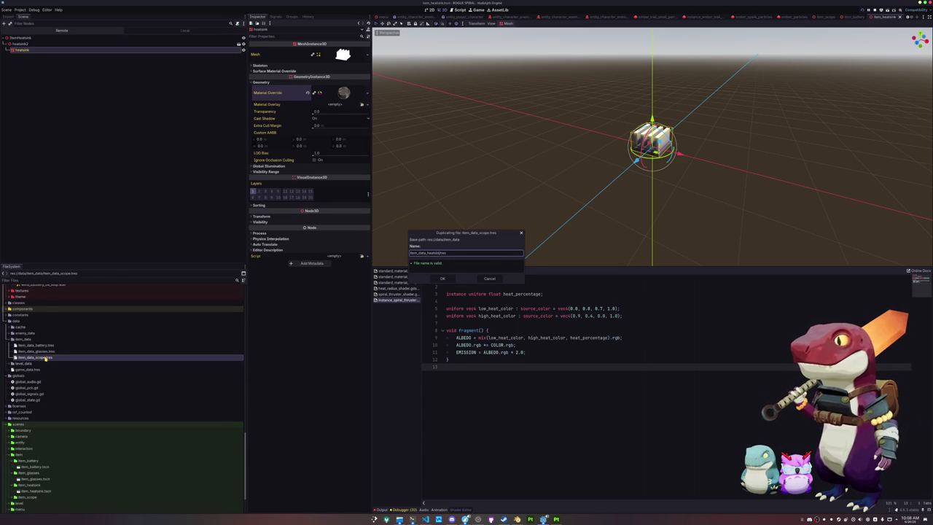
key("Return")
- Give the new item data the heatsink icon texture, the name Heatsink and a description, then save
left_click(46, 358)
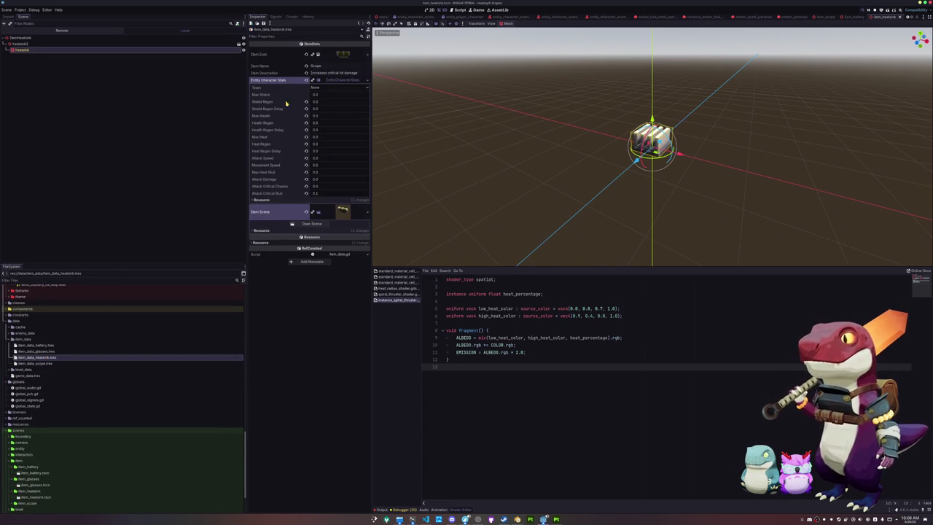
left_click(368, 55)
left_click(348, 195)
type("heat")
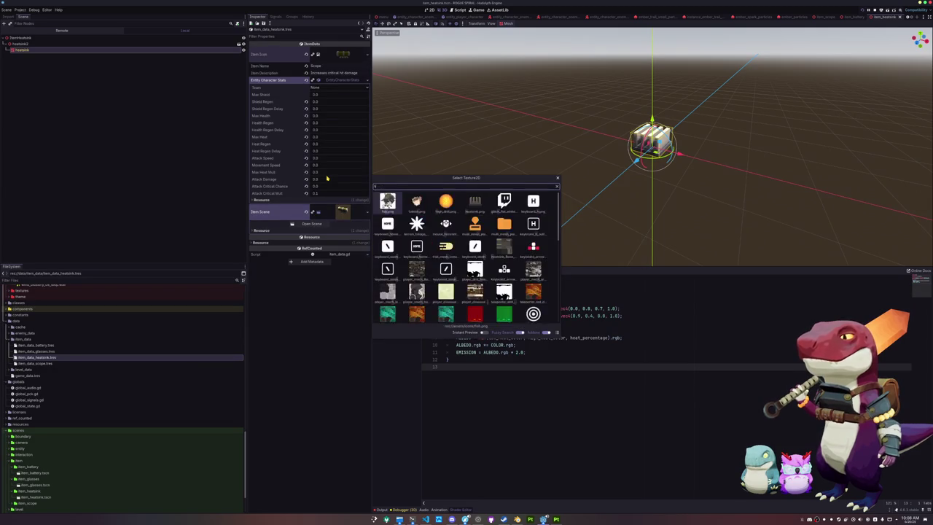
left_click(387, 208)
left_click(336, 66)
type("Heatsink")
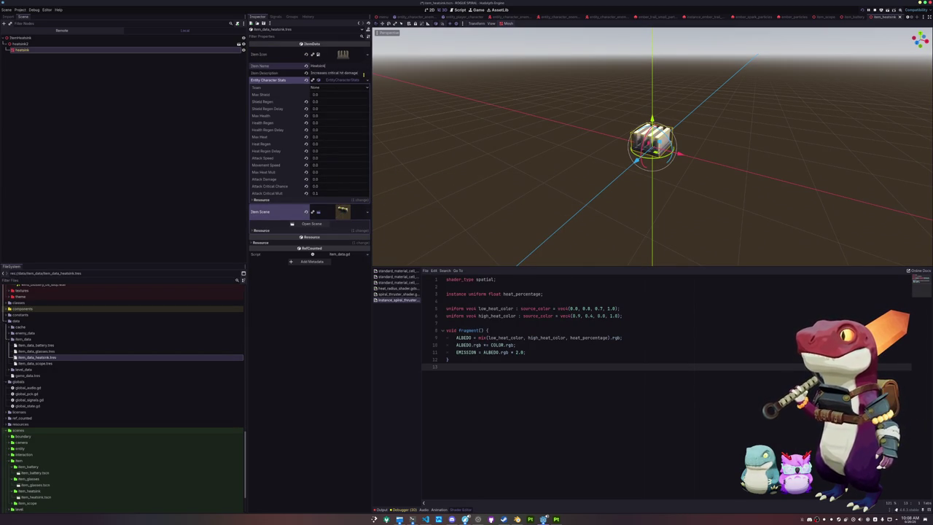
key("Tab")
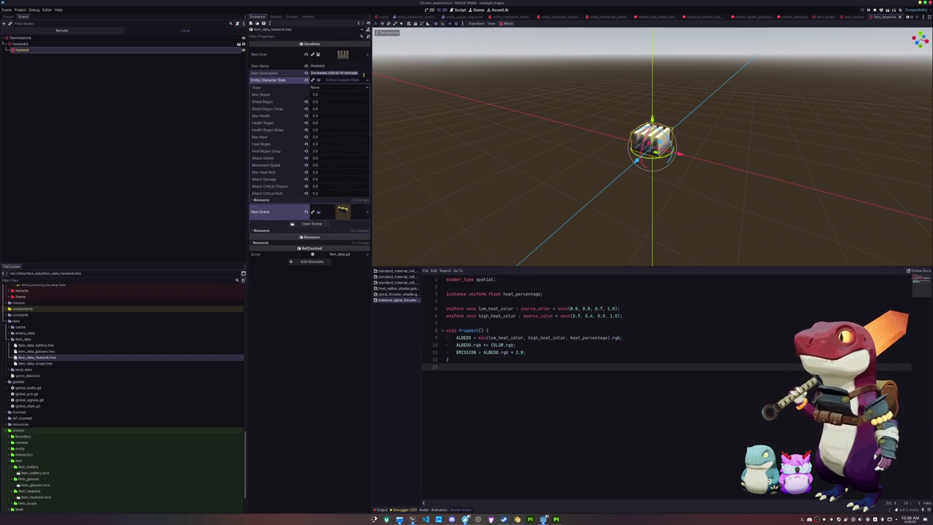
type("Increase max heat")
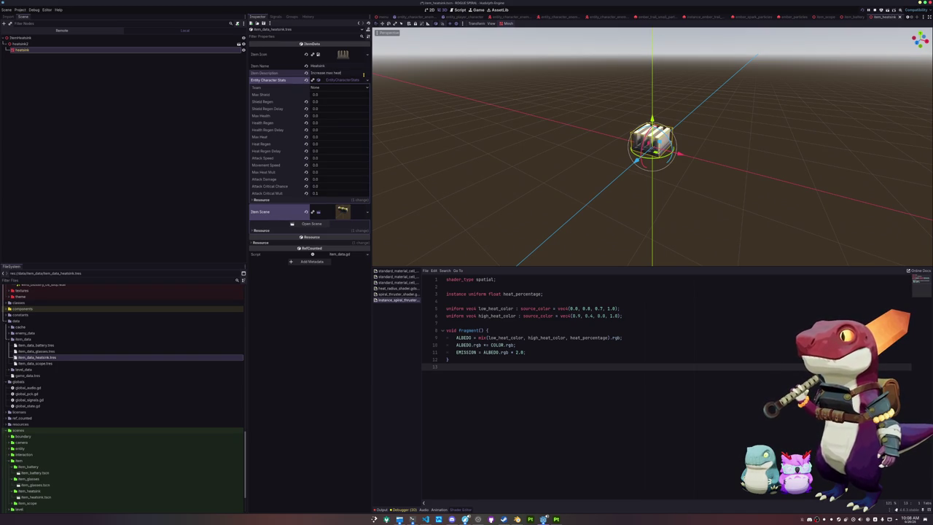
key("ctrl+s")
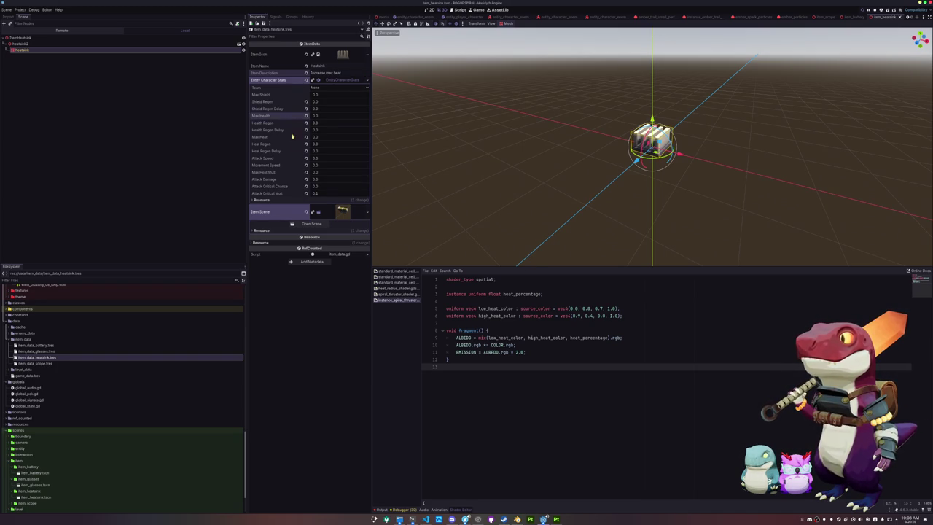
- Set the heatsink item's Max Heat to 25.0
left_click(305, 95)
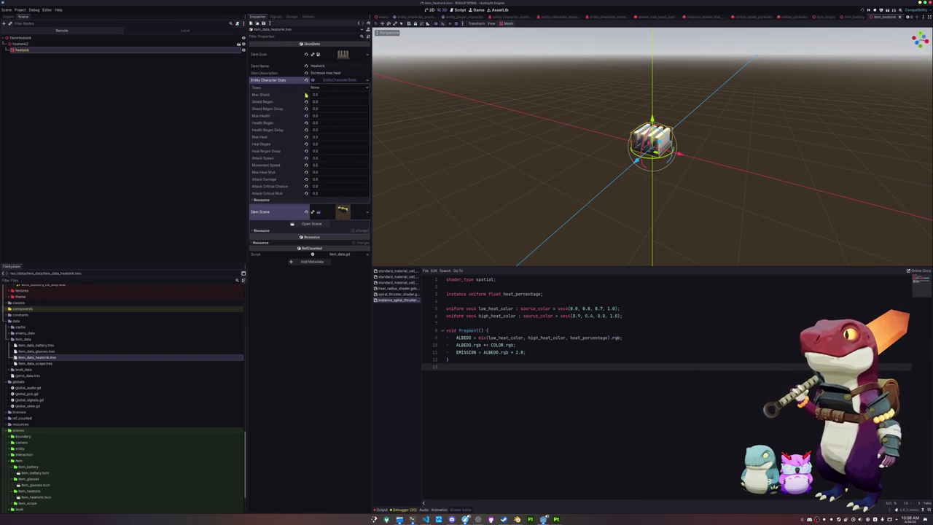
left_click(317, 194)
key("ctrl+s")
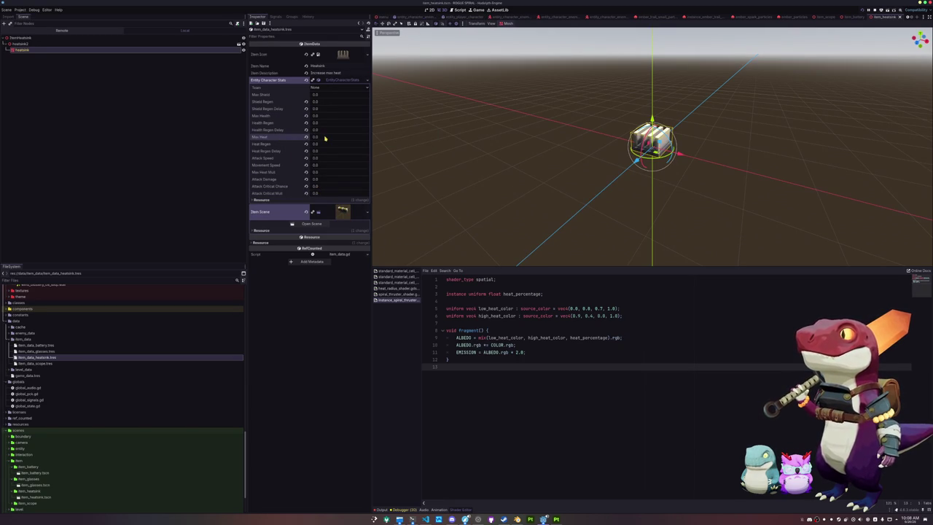
type("25")
key("Return")
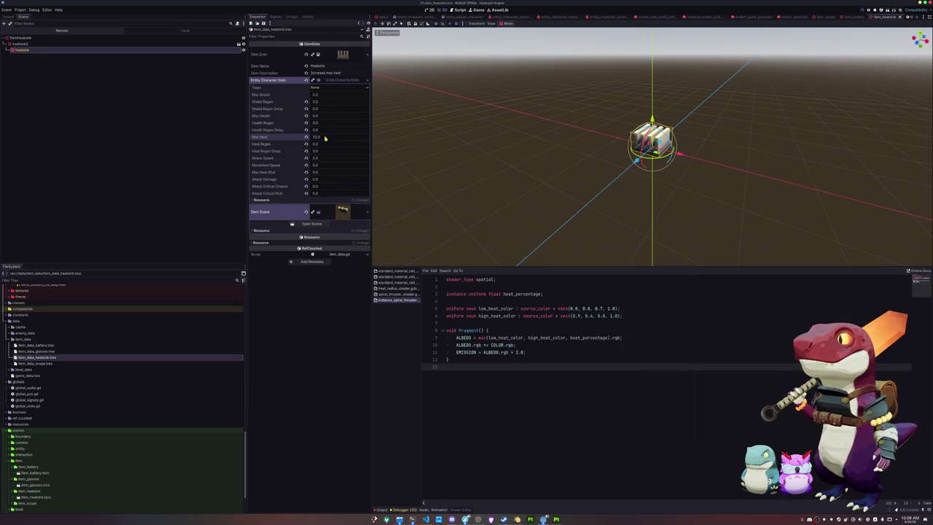
- Assign item_heatsink.tscn as the Item Scene through Quick Load
left_click(360, 209)
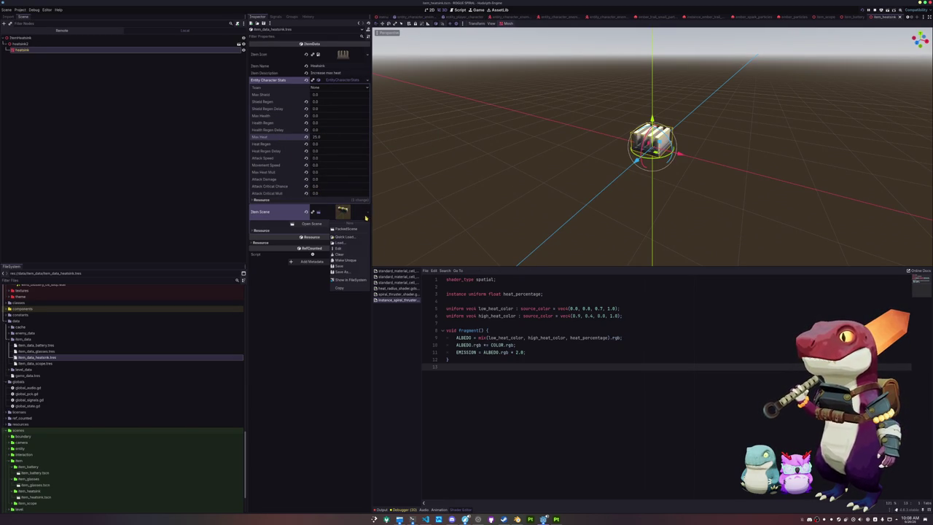
left_click(345, 240)
type("heat")
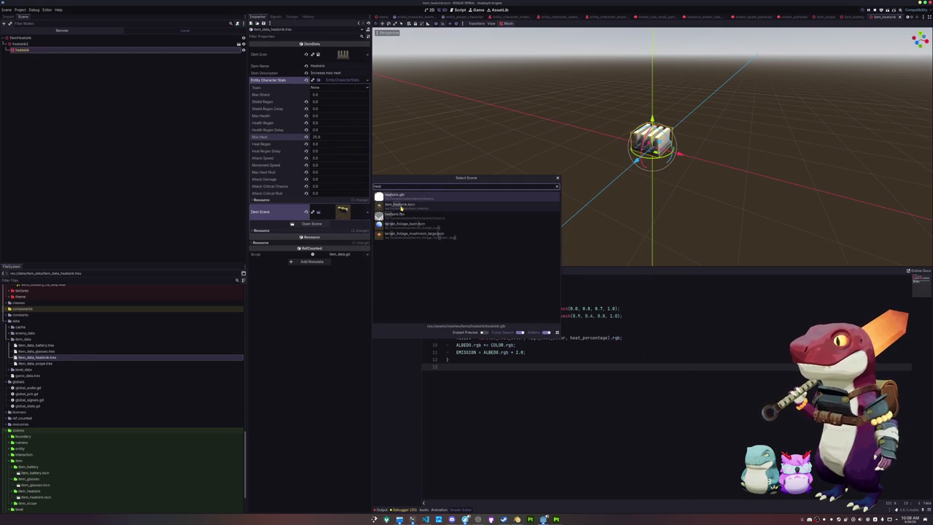
left_click(405, 206)
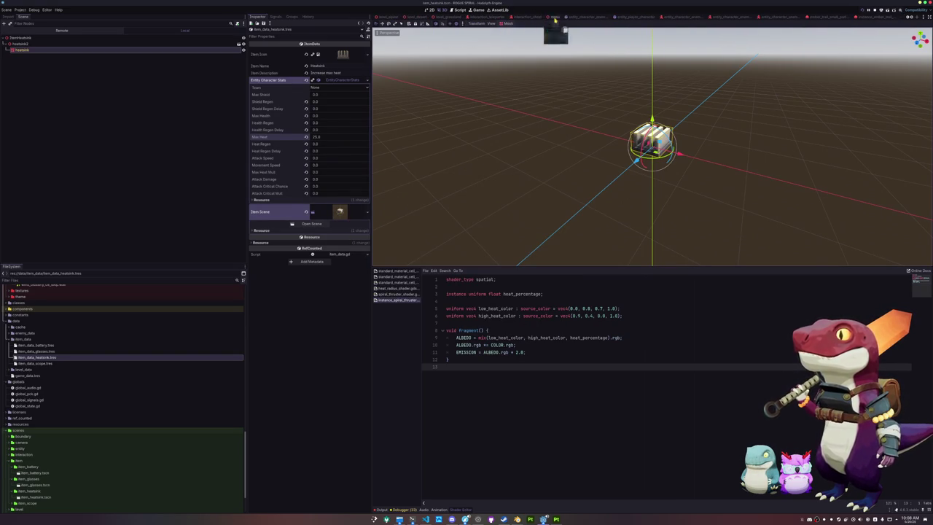
- Instance item_heatsink.tscn under ItemTorsoBoneAttachment in the player character scene
left_click(632, 16)
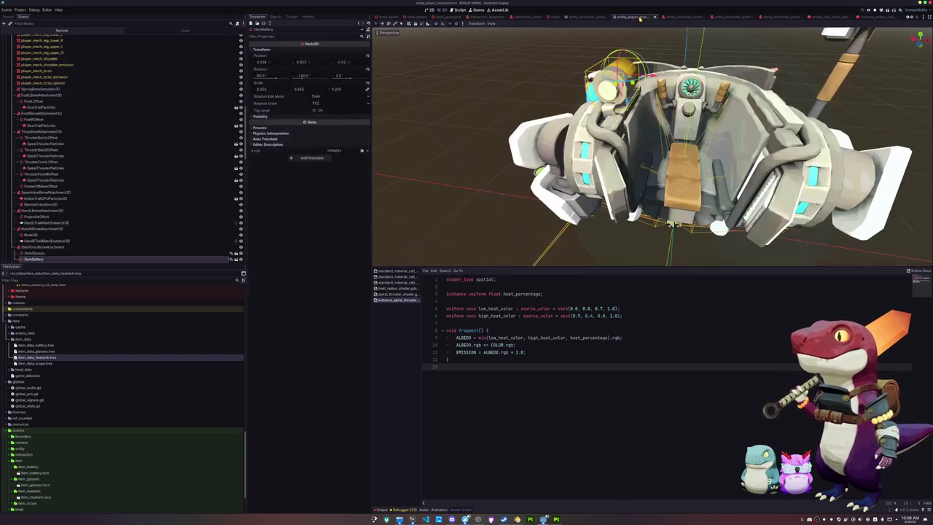
left_click(44, 246)
scroll(44, 364, "down", 2)
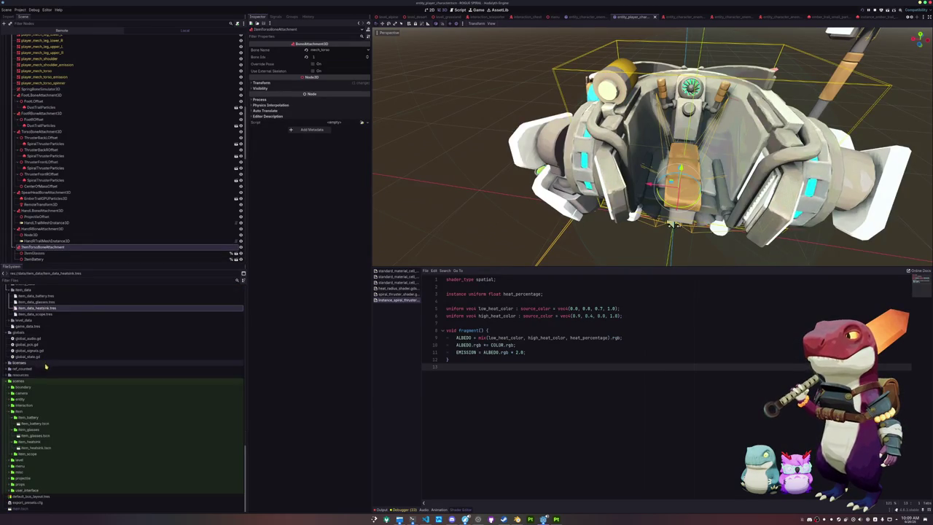
left_click(31, 454)
mouse_move(33, 449)
left_mouse_down()
mouse_move(204, 235)
mouse_move(55, 229)
left_mouse_up()
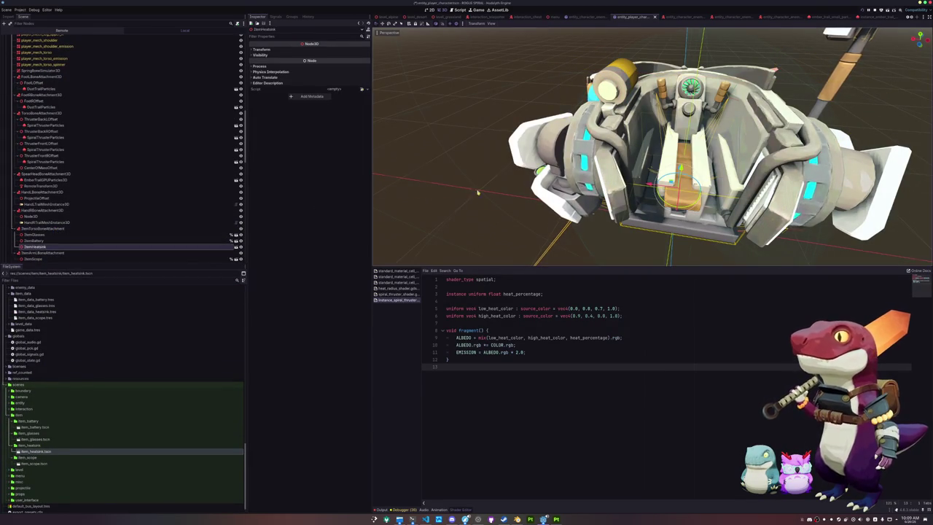
scroll(586, 175, "down", 3)
left_click_drag(619, 146, 689, 146)
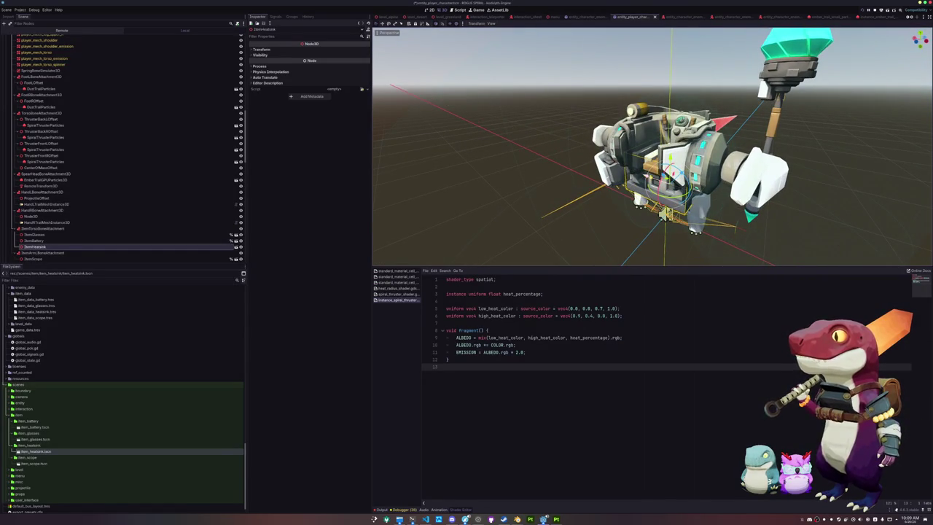
- Rotate the heatsink -90°, position it on the mech's torso, and scale it to 0.2
key("g")
key("r")
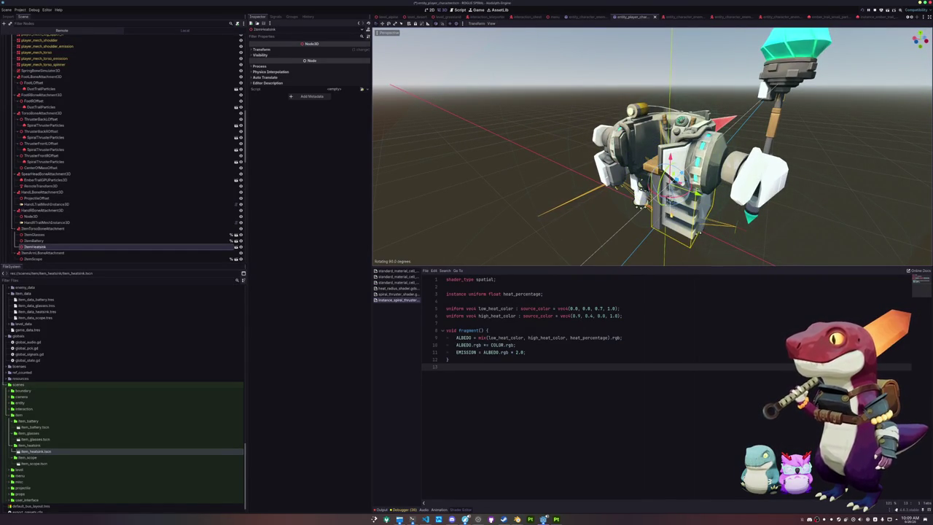
left_click(310, 50)
left_click_drag(273, 91, 251, 90)
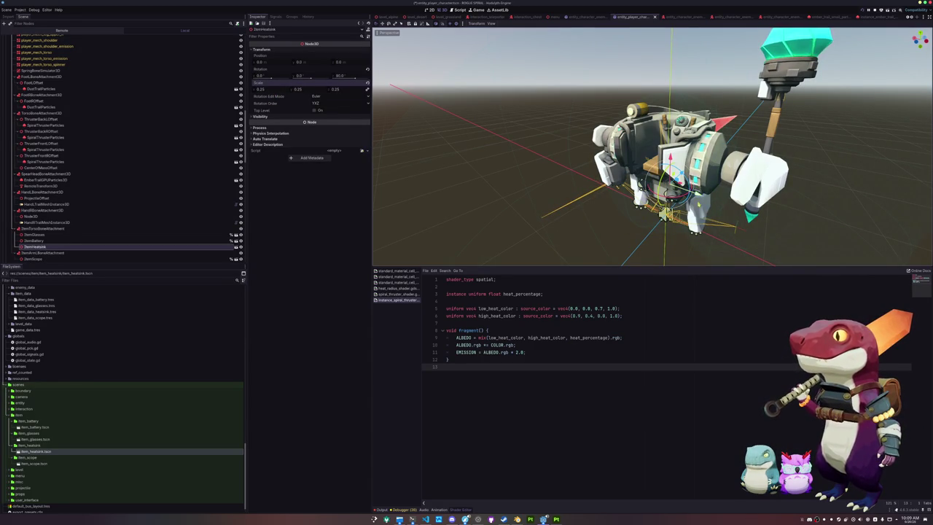
mouse_move(728, 215)
left_mouse_down()
mouse_move(757, 209)
mouse_move(730, 216)
mouse_move(755, 127)
mouse_move(375, 210)
left_mouse_up()
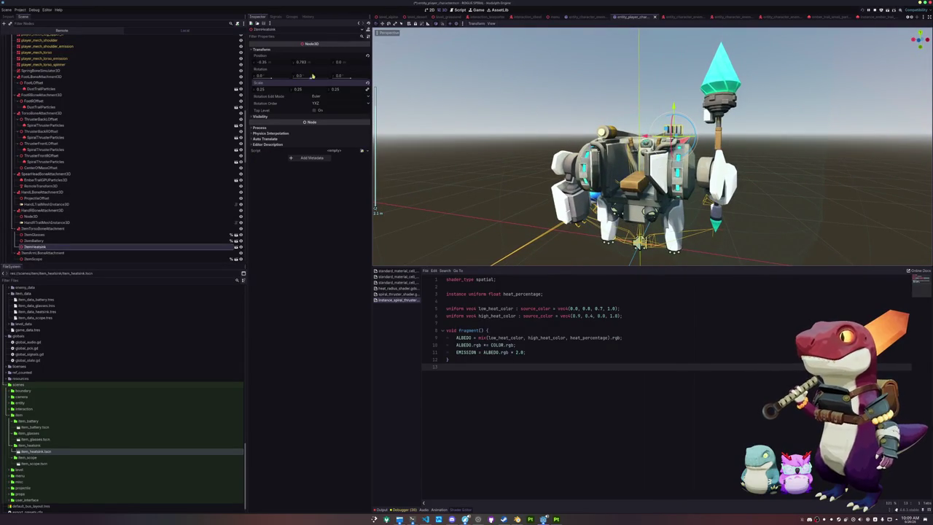
left_click(368, 55)
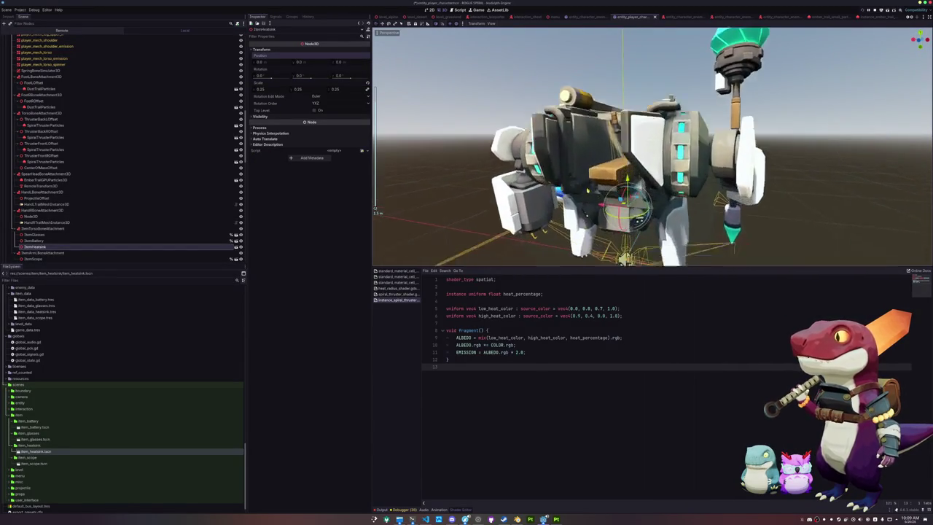
key("r")
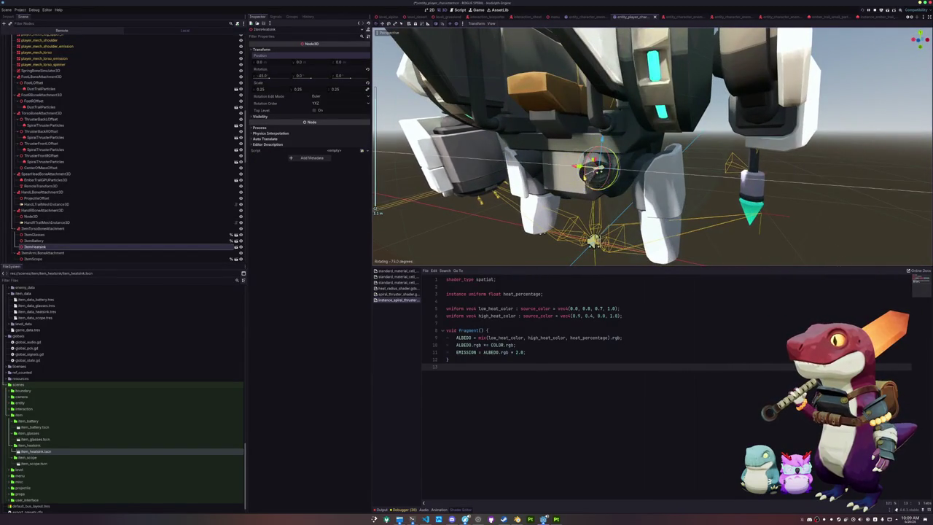
key("g")
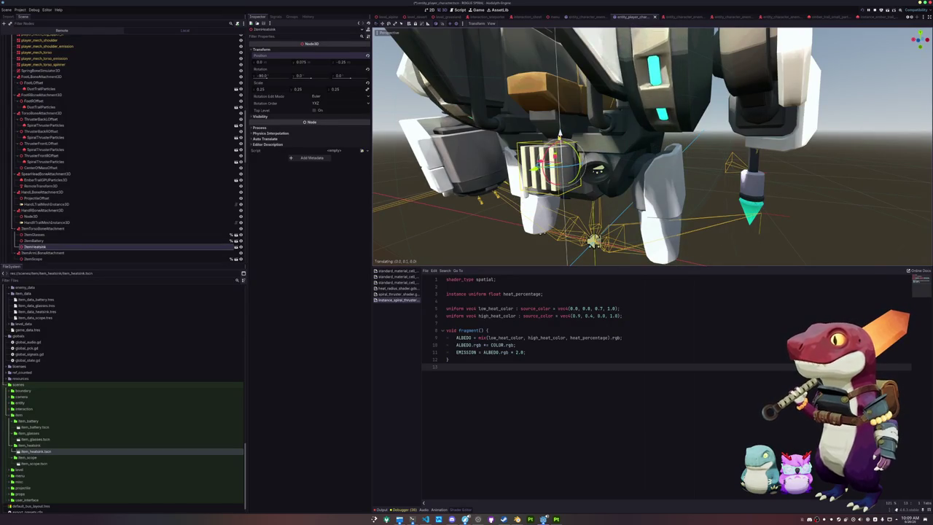
key("Return")
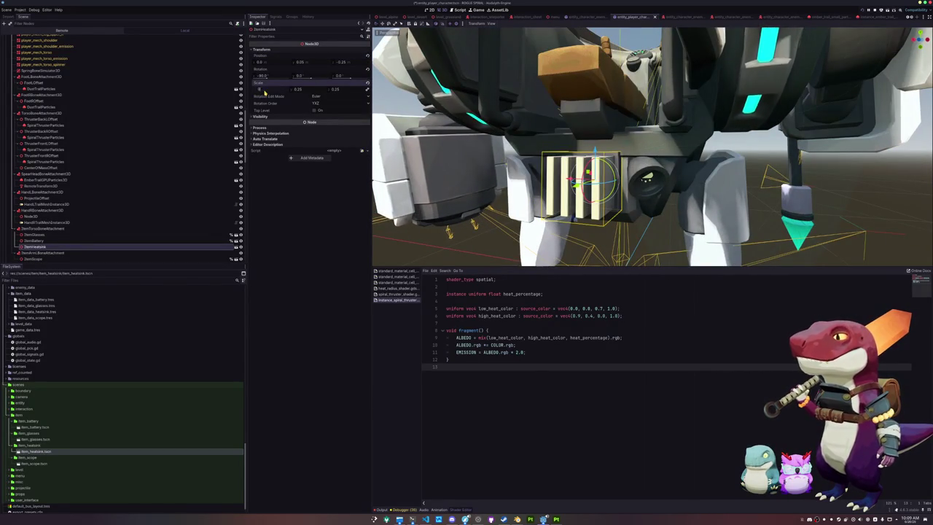
left_click_drag(265, 91, 256, 91)
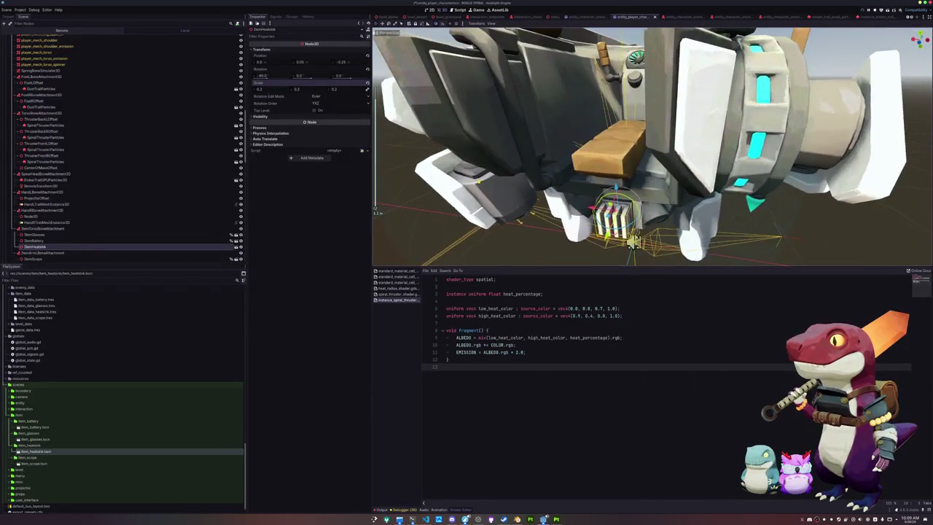
- Toggle Editable Children on the ItemHeatsink node on and then back off
right_click(54, 248)
left_click(73, 371)
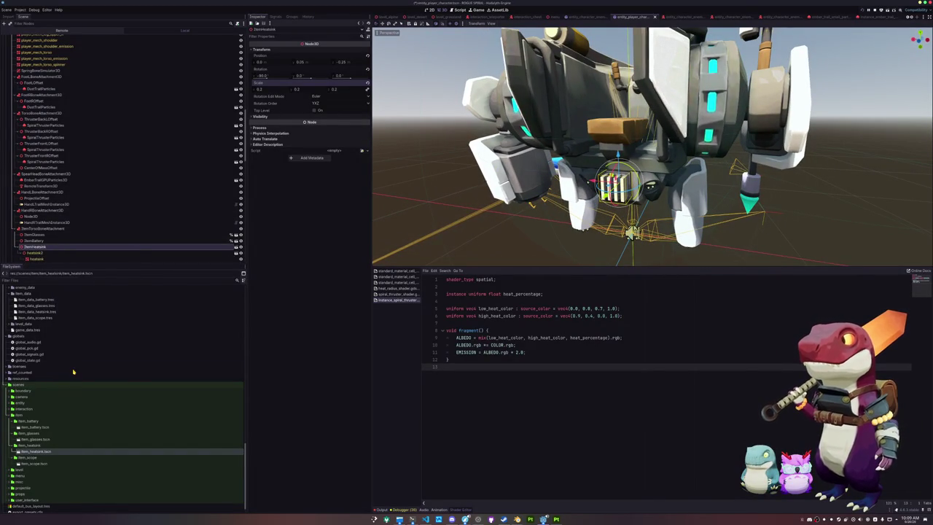
right_click(53, 247)
left_click(73, 363)
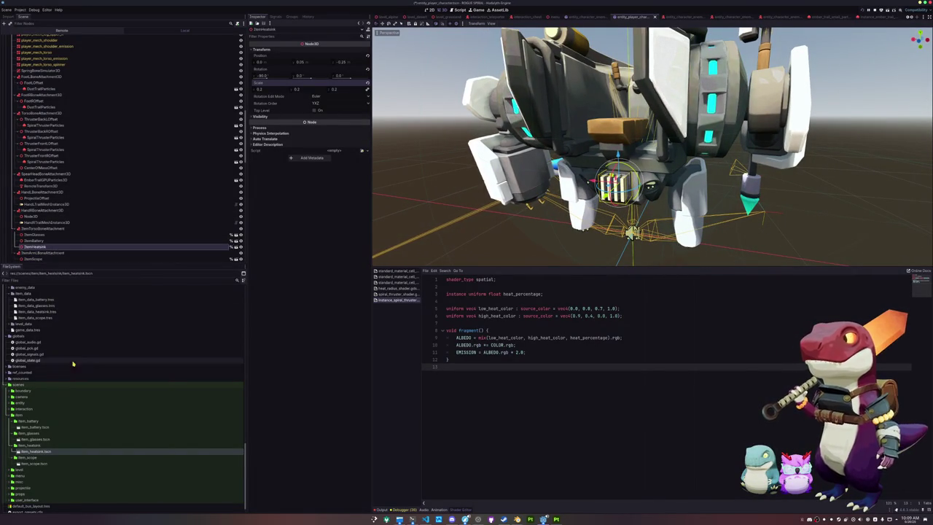
- Add a "Heatsink": %ItemHeatsink line to item_mapping_dict and put a comma after %ItemBattery
key("alt+Tab")
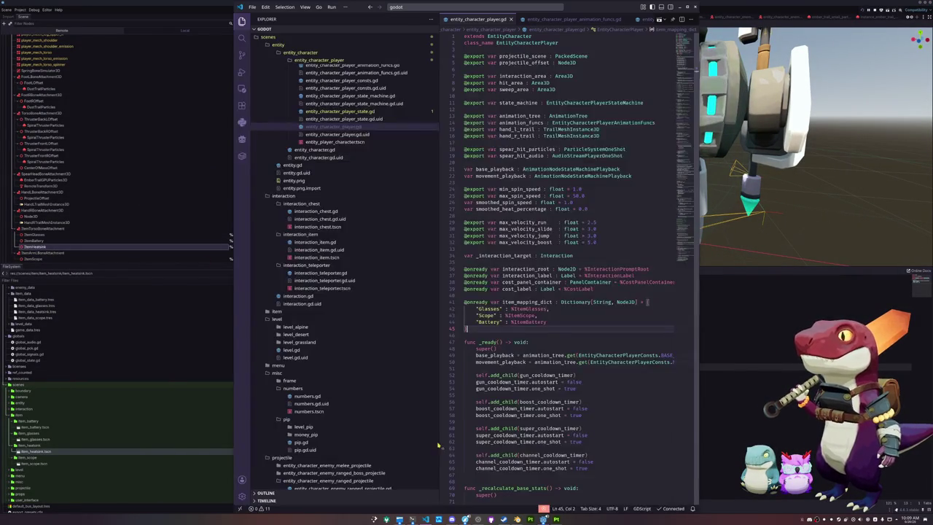
key("ctrl+shift+Return")
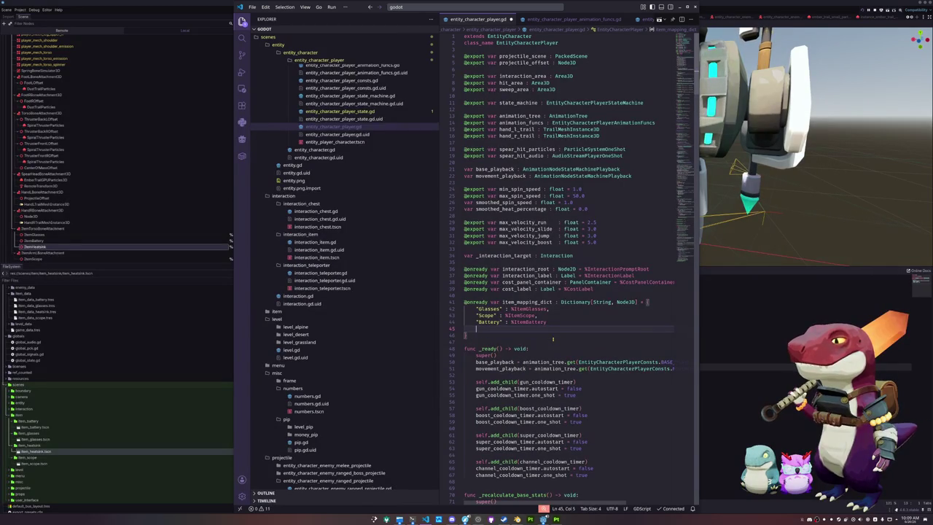
type("\"Heatsink\" :")
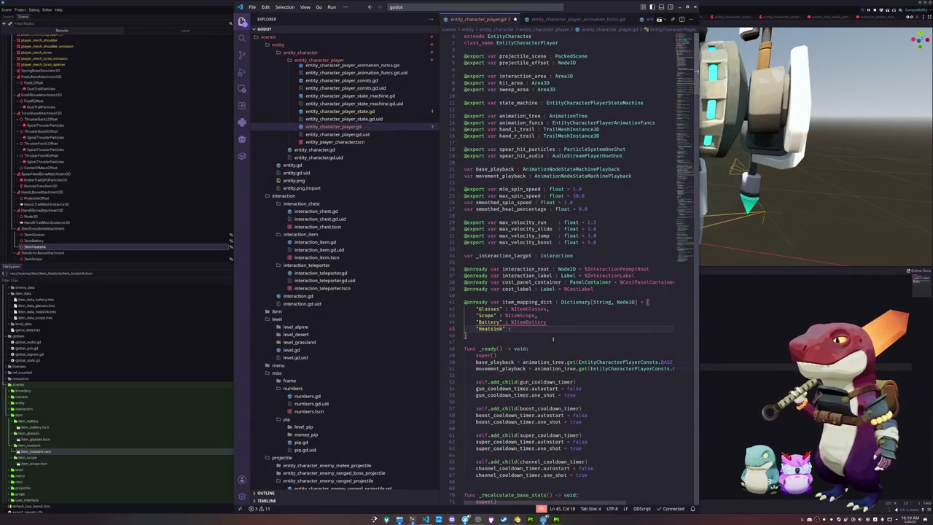
type("temHeatsink")
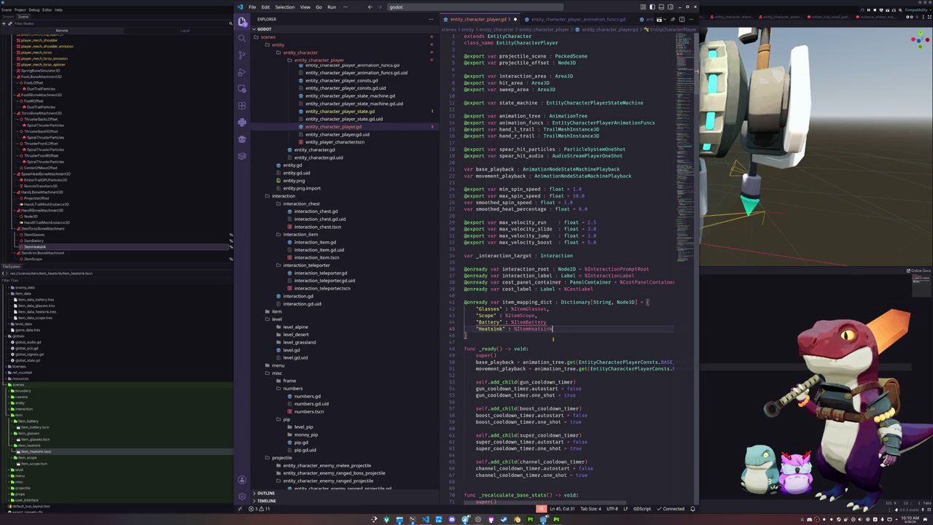
key("Up")
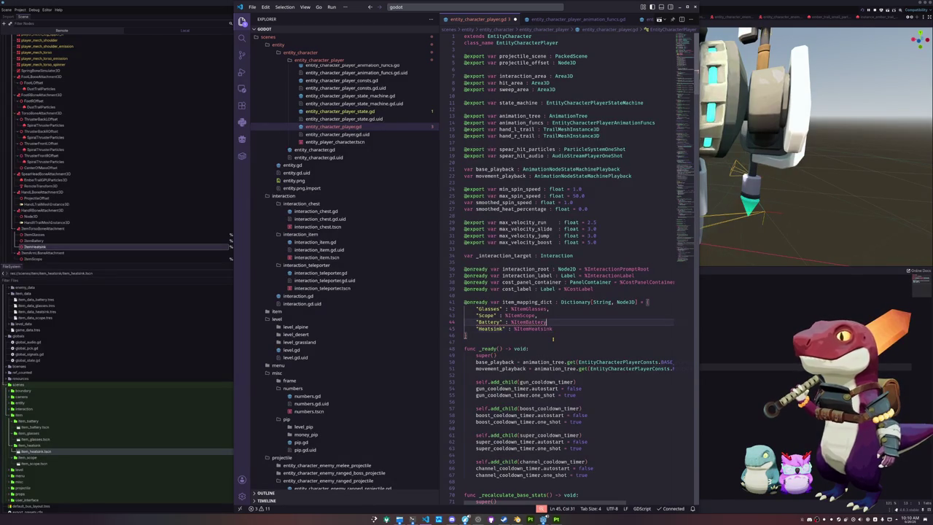
type(",")
key("Down")
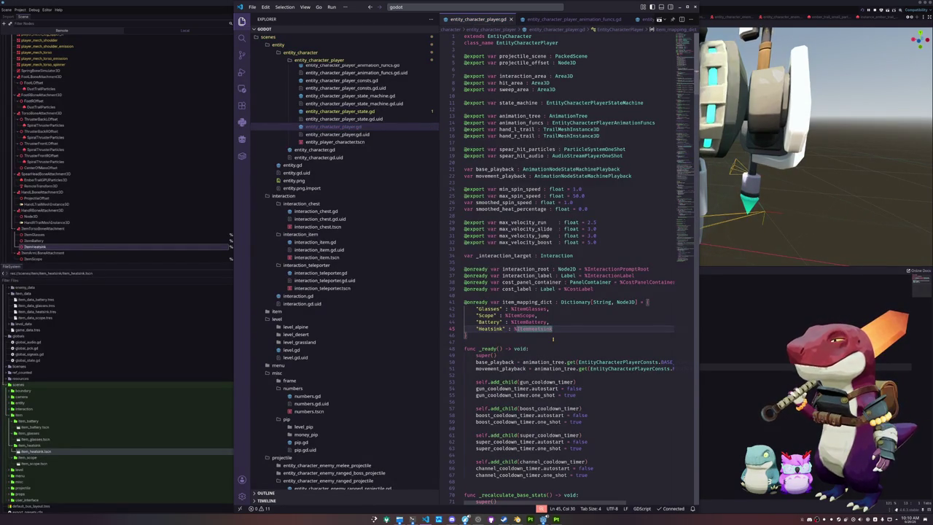
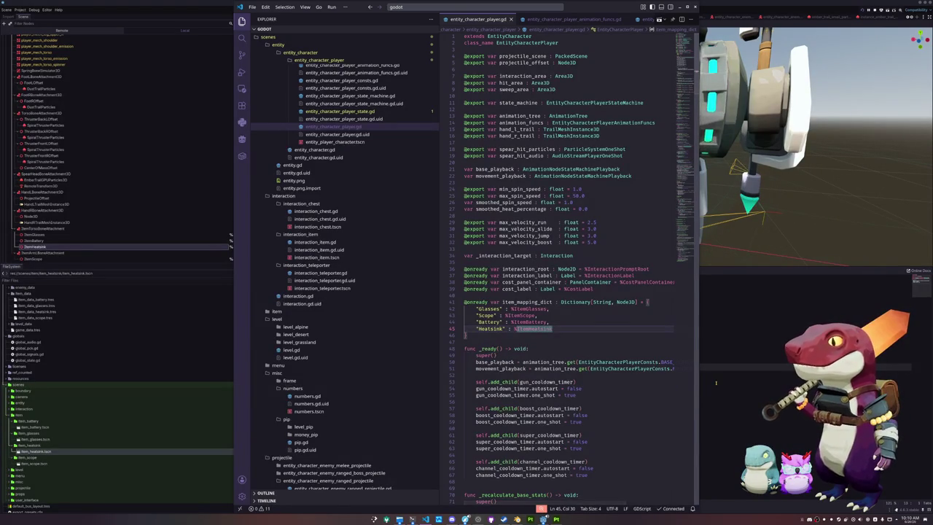
- Switch from Godot to Blender and open Edit > Preferences
left_click(517, 519)
left_click(543, 519)
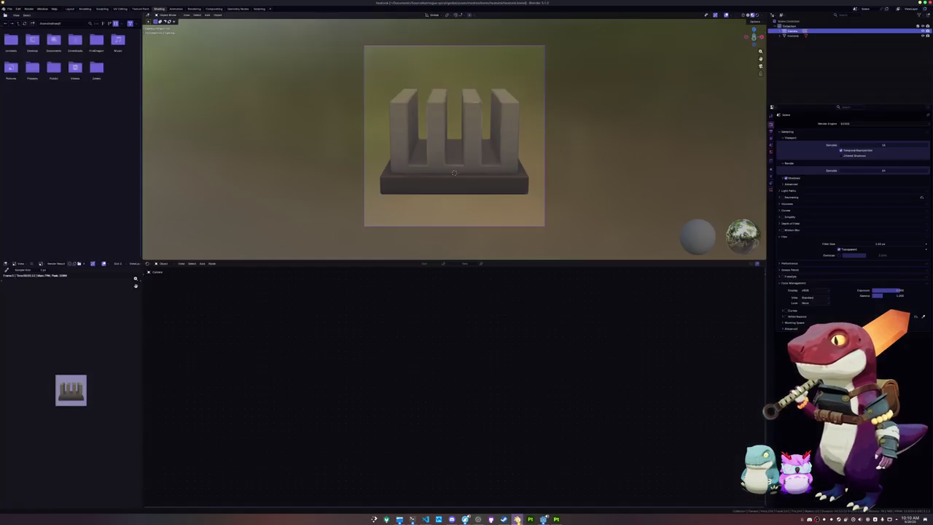
left_click(18, 8)
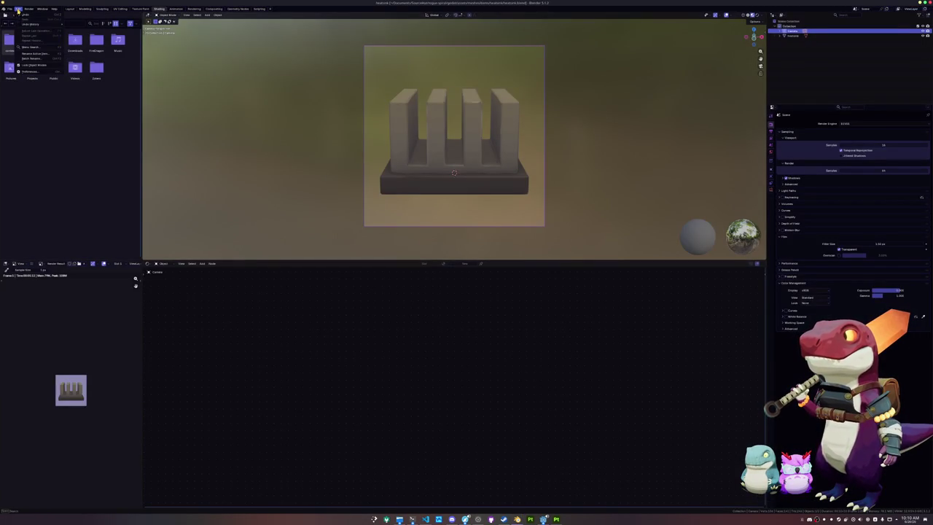
left_click(29, 71)
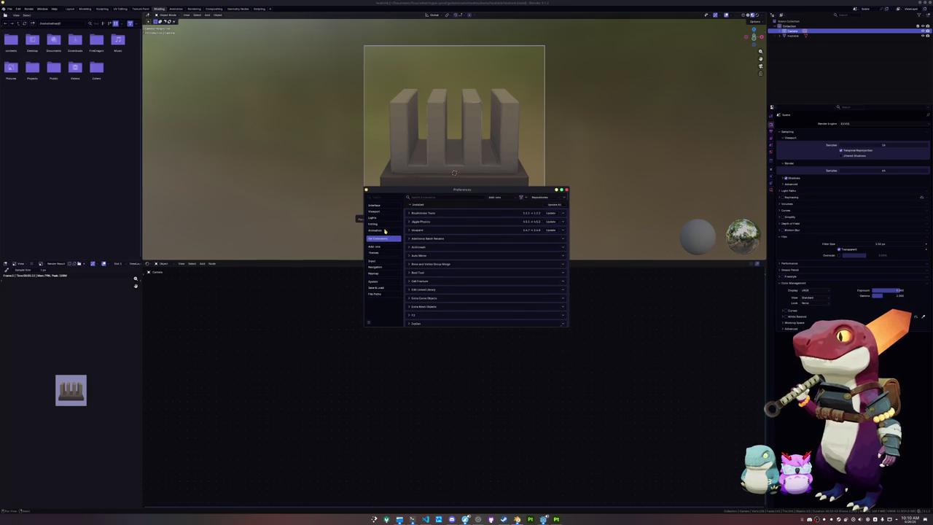
- Check the Themes presets list, keeping Beautiful Dream as the active theme
left_click(376, 253)
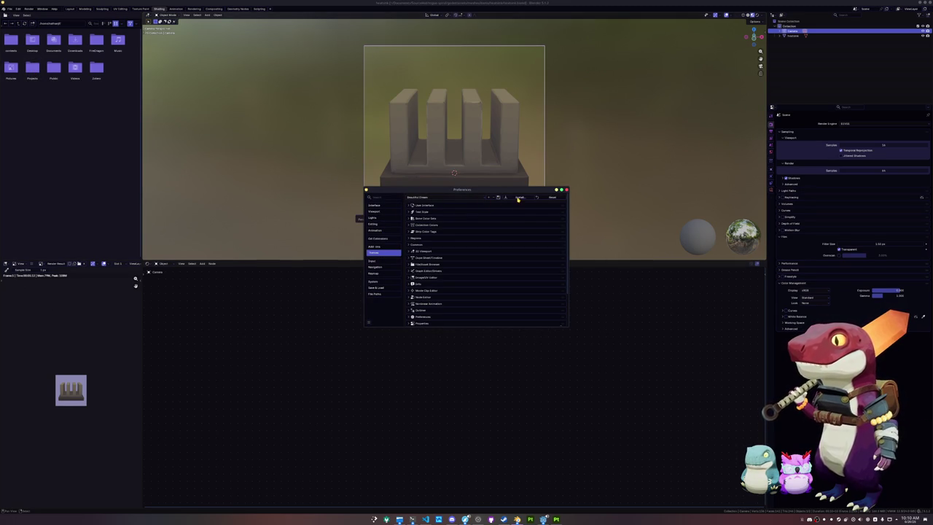
left_click(430, 197)
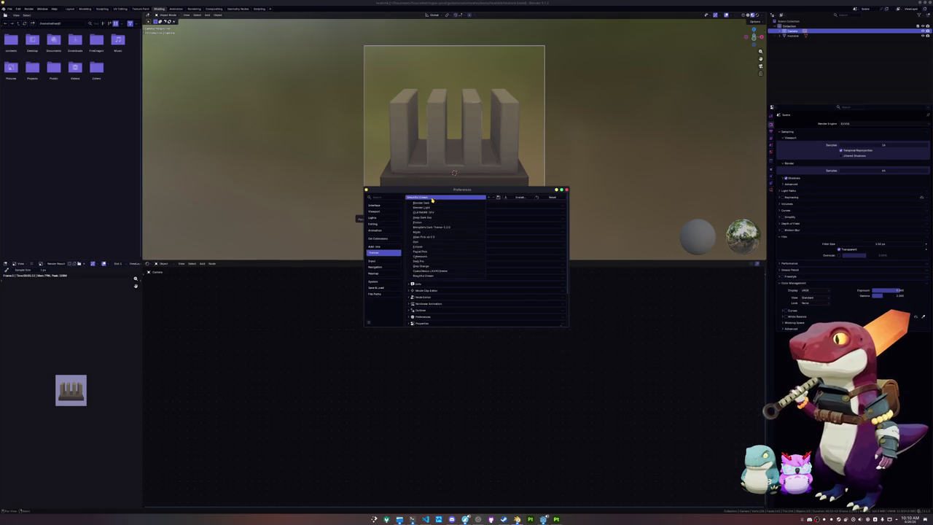
left_click(432, 198)
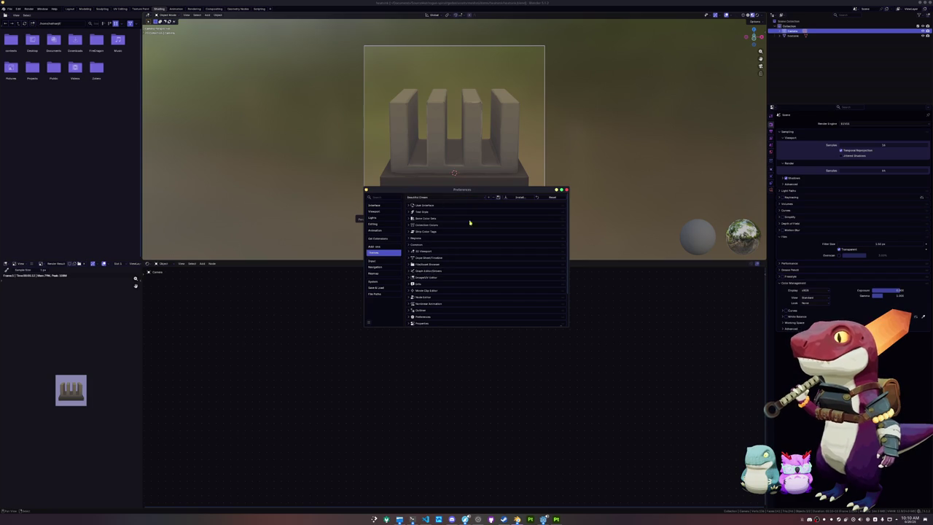
left_click(452, 197)
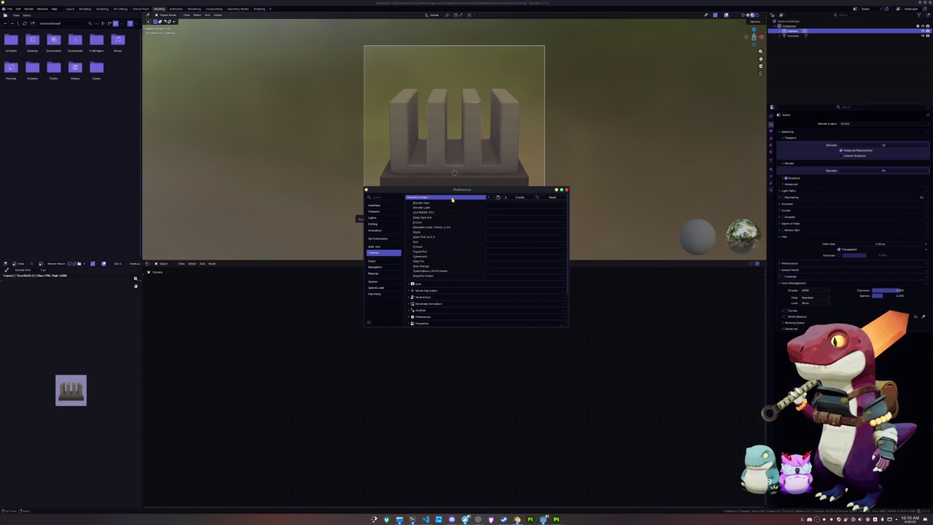
- Filter Get Extensions to Themes and search for 'bea'
left_click(428, 202)
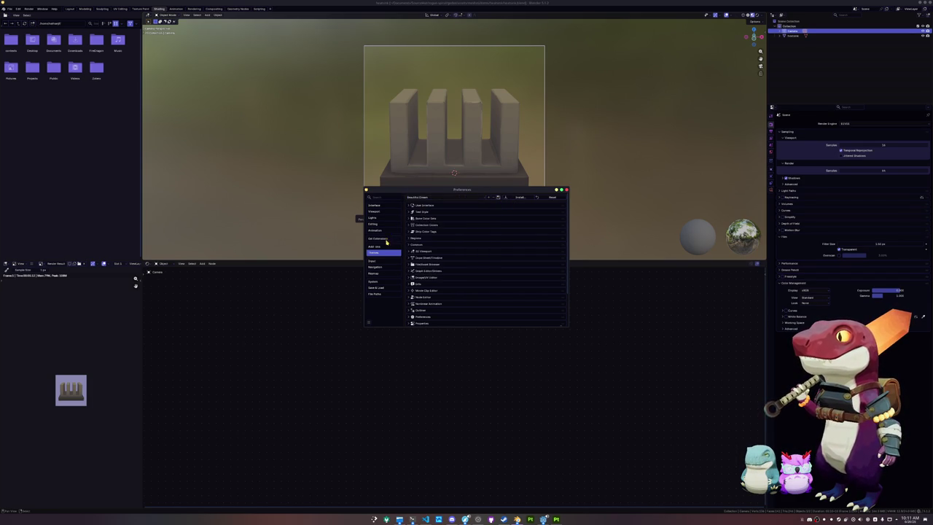
left_click(380, 238)
left_click(498, 199)
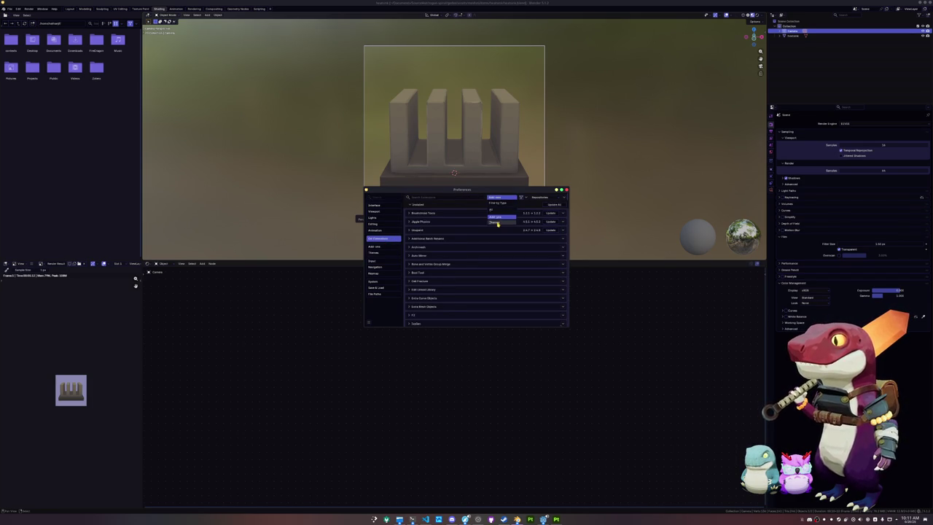
left_click(502, 224)
left_click(442, 197)
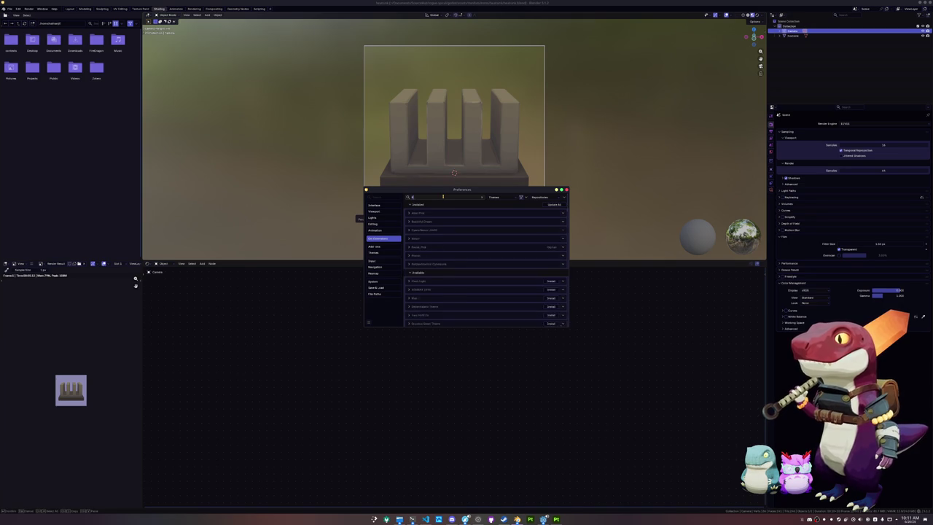
type("dra")
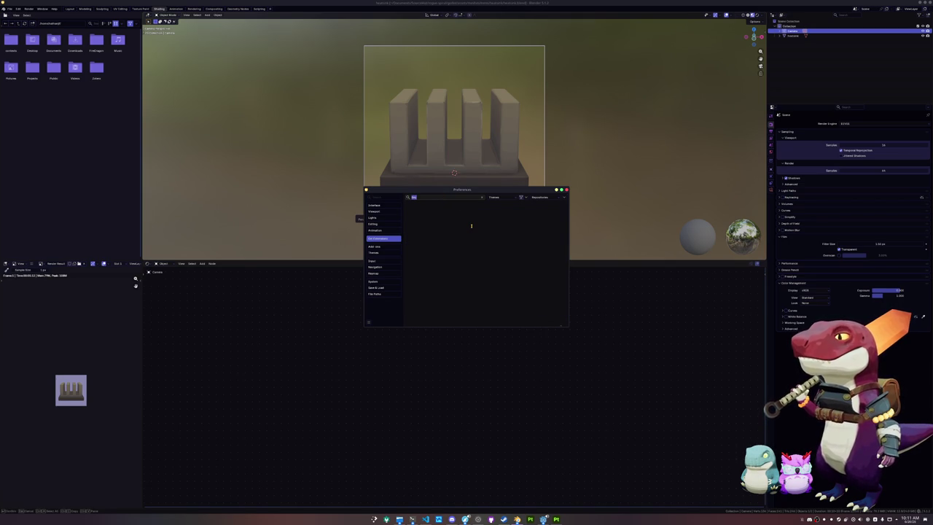
key("BackSpace")
type("bea")
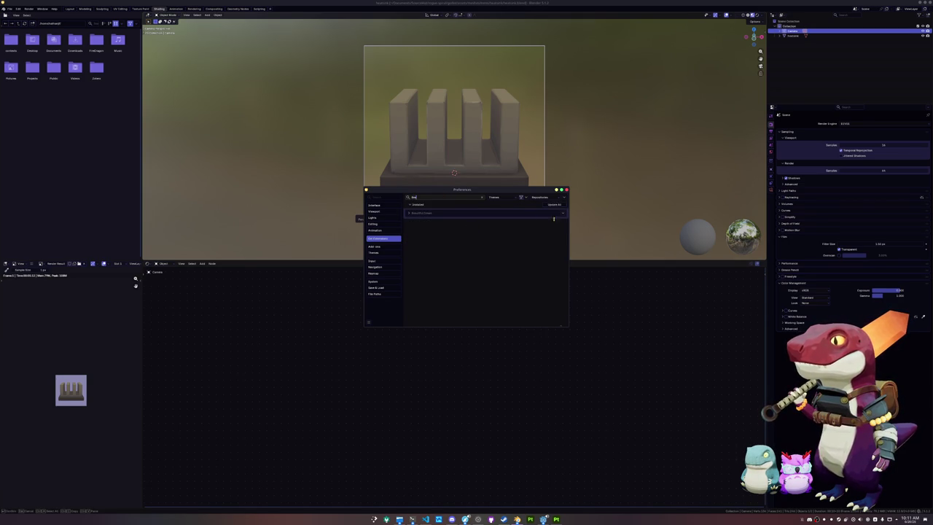
- View Beautiful Dream's User Website, then close the browser and Preferences
left_click(563, 213)
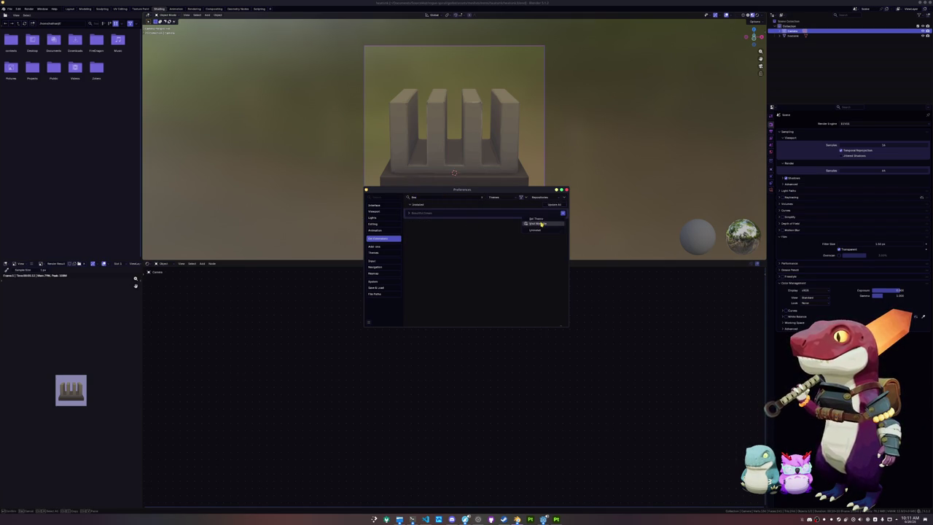
left_click(539, 224)
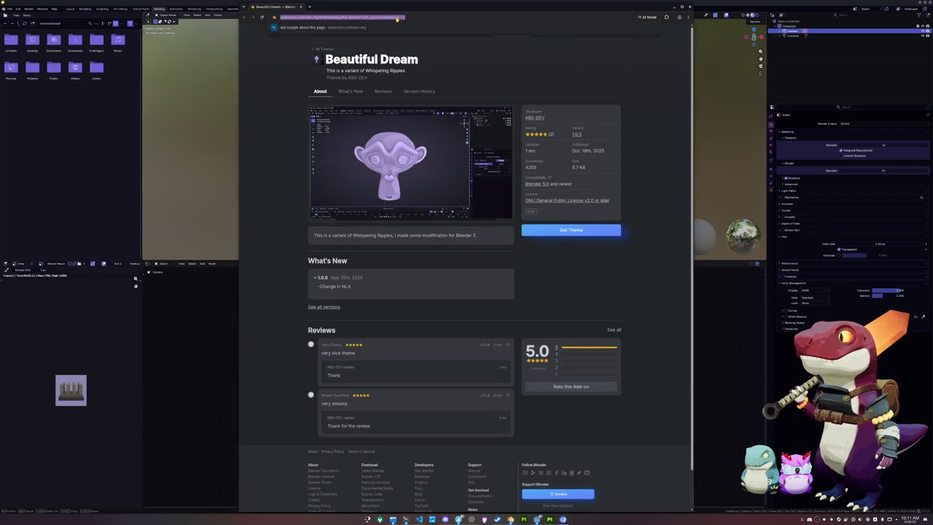
left_click(691, 6)
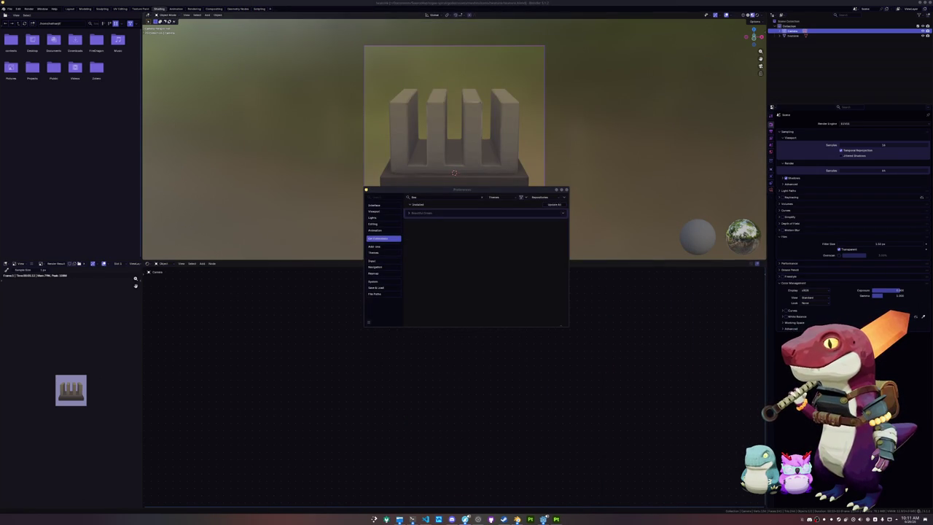
left_click(566, 187)
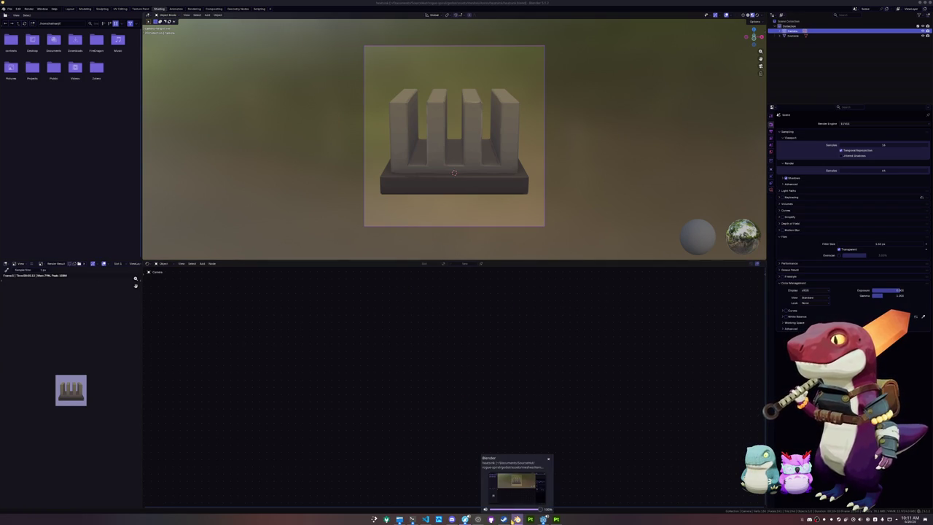
left_click(517, 519)
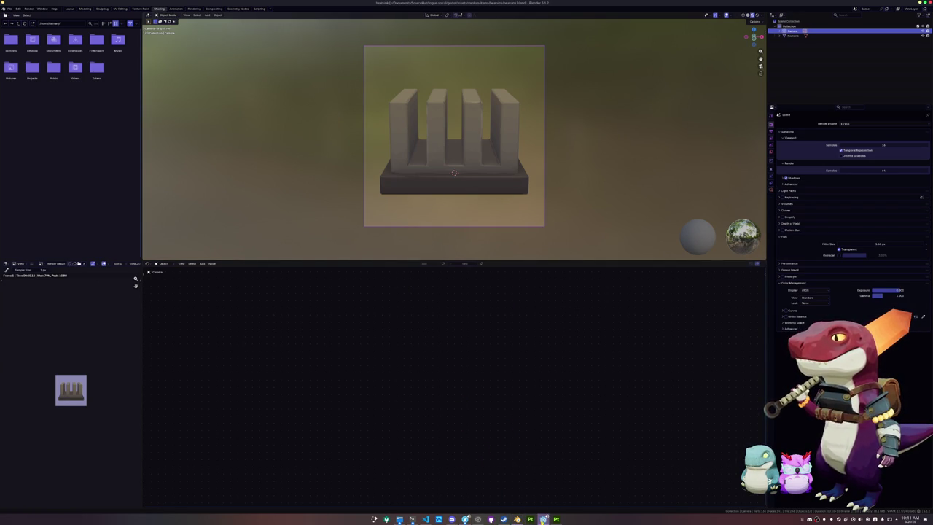
- Set the Battery item's Shield Regen to 10 in item_data_battery.tres
mouse_move(544, 519)
left_click(428, 487)
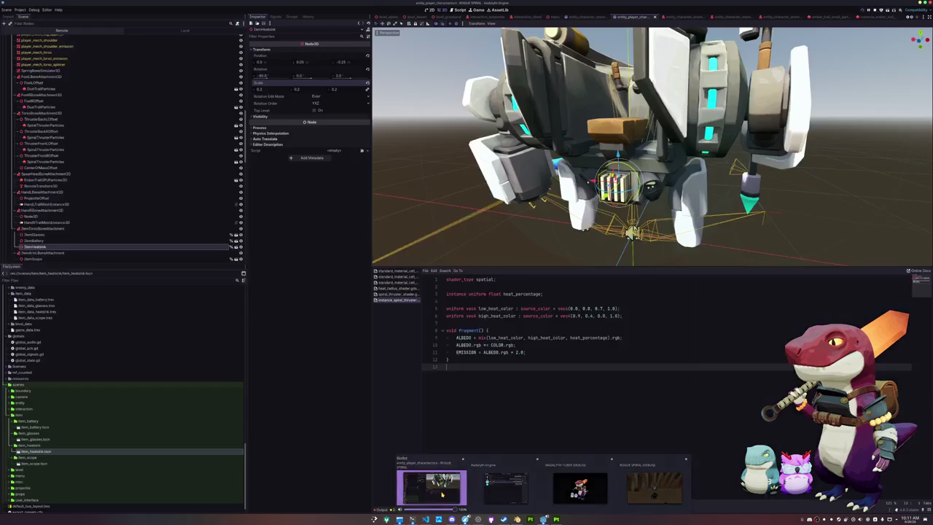
scroll(62, 430, "up", 2)
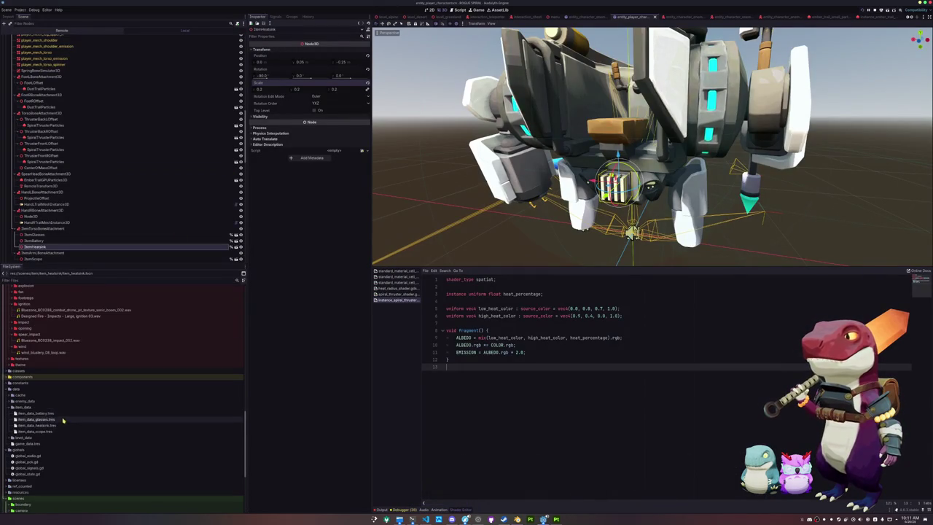
left_click(43, 413)
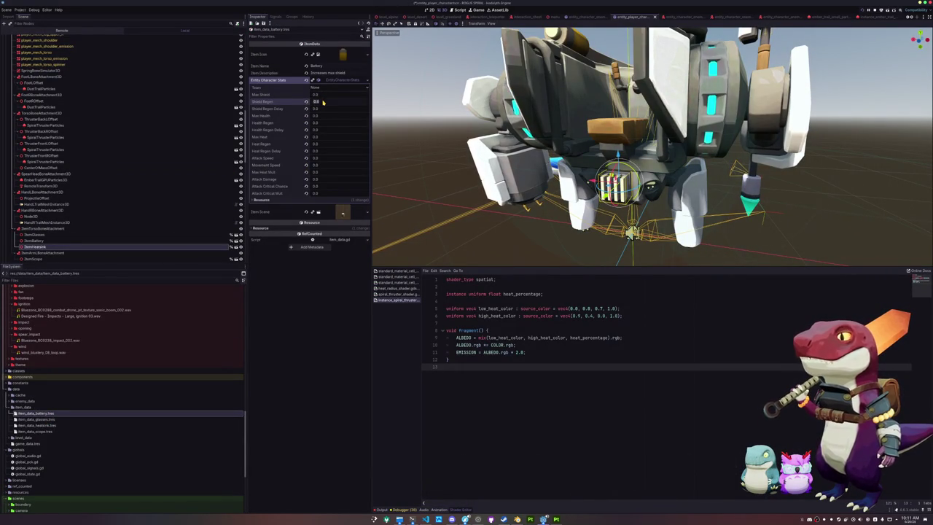
type("10")
key("Return")
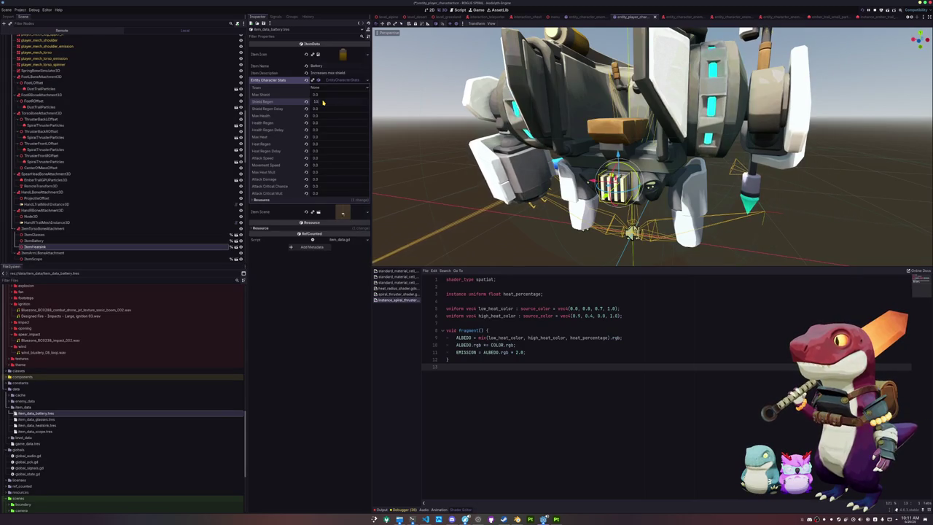
left_click_drag(345, 73, 332, 72)
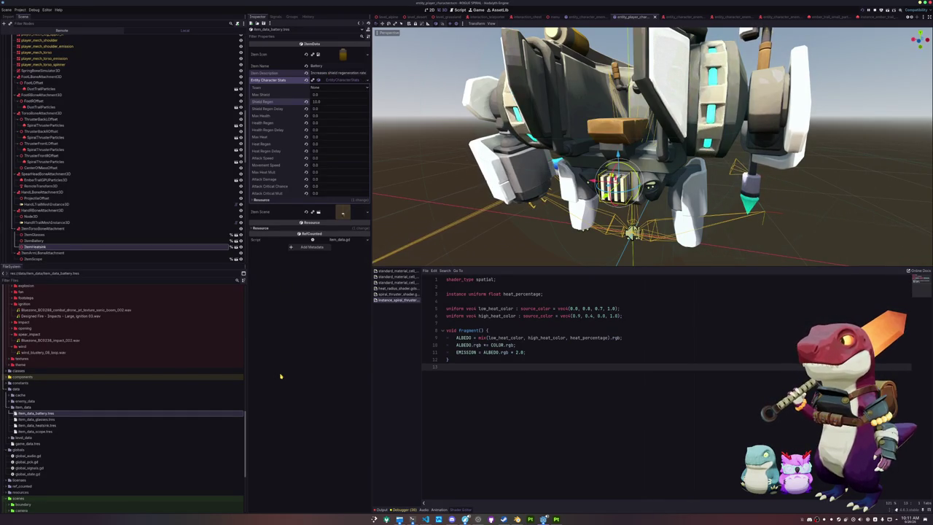
- Add item_data_heatsink.tres as a new element of game_data.tres's Item Data Array
left_click(58, 419)
left_click(58, 425)
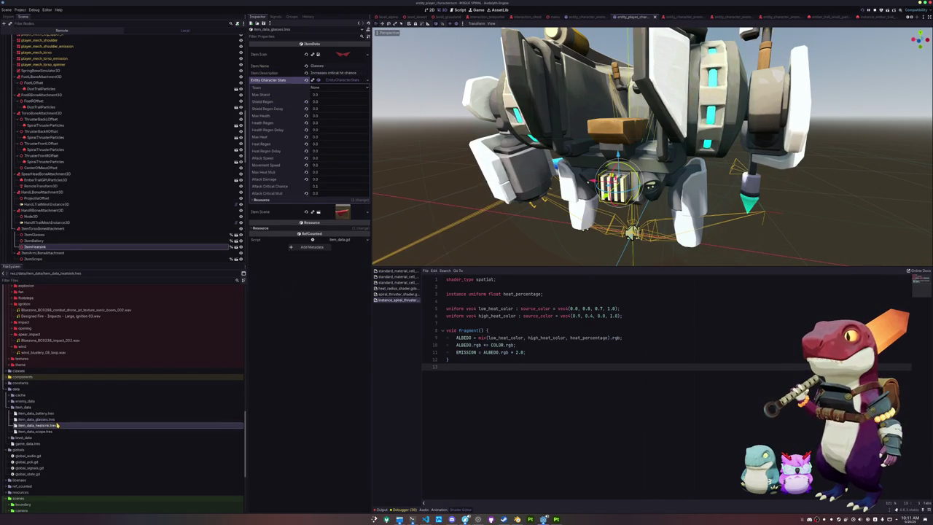
left_click(56, 432)
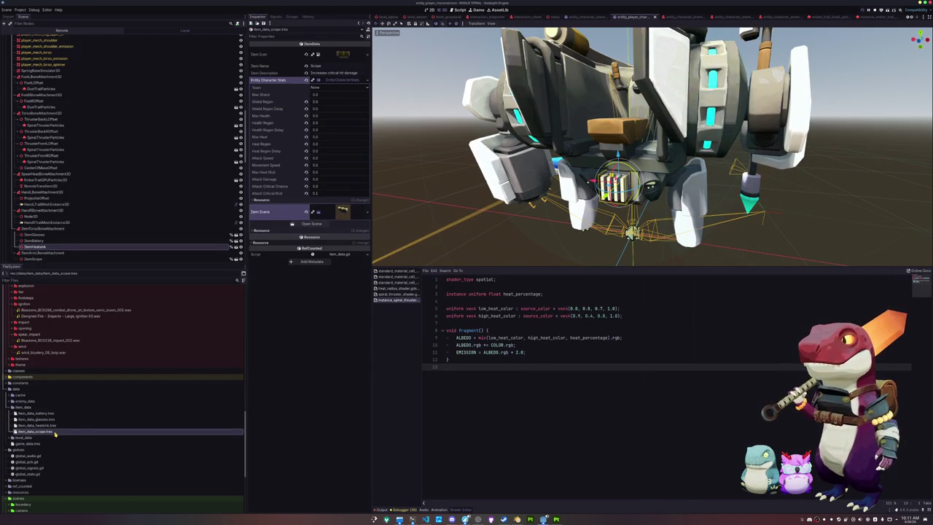
left_click(40, 443)
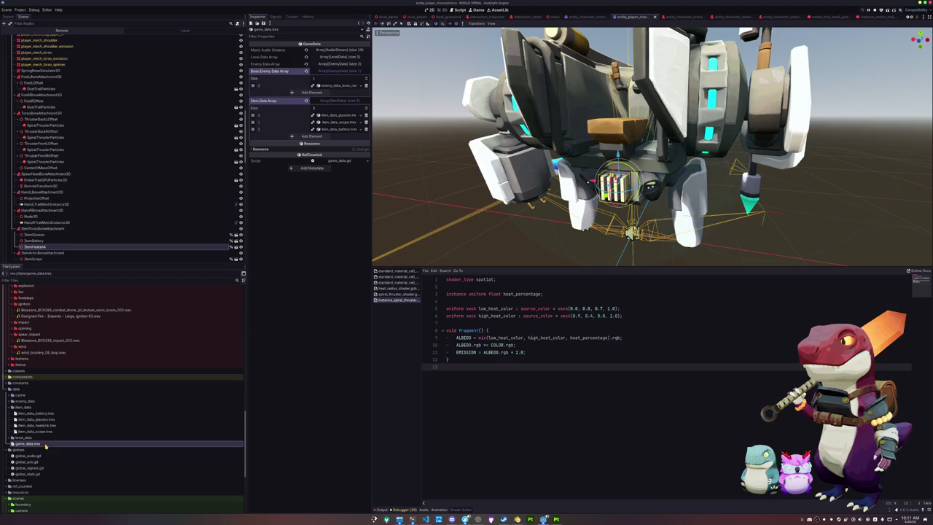
left_click(312, 137)
mouse_move(44, 426)
left_mouse_down()
mouse_move(316, 174)
mouse_move(335, 136)
left_mouse_up()
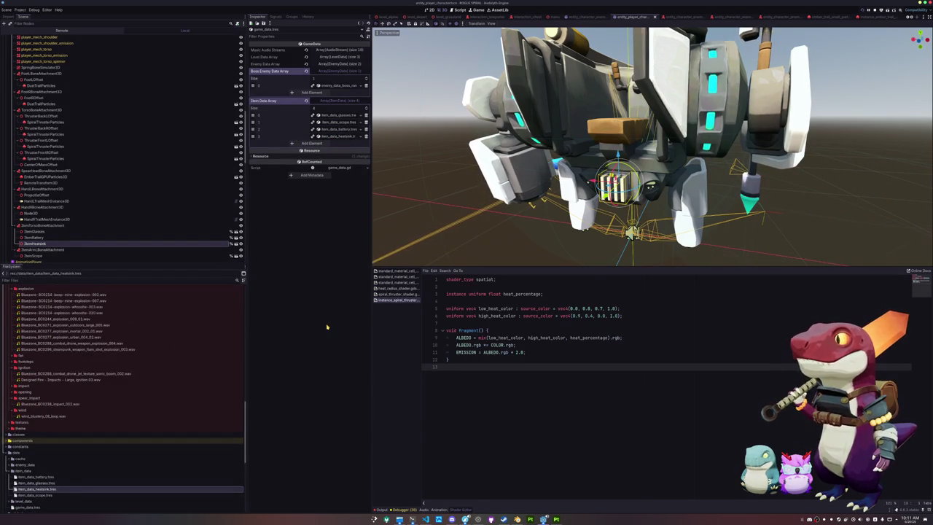
- Glance at the item mapping in VS Code, return to Godot, and launch Dolphin
left_click(425, 519)
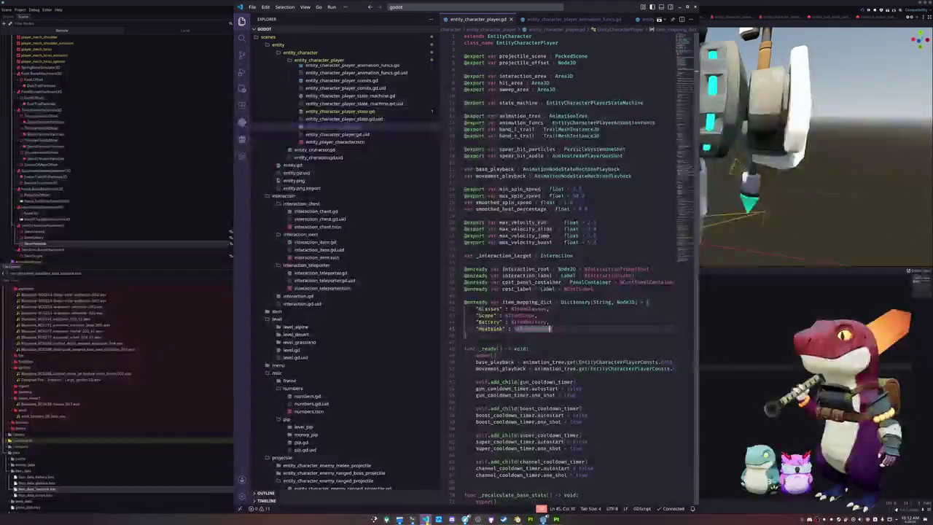
left_click(506, 334)
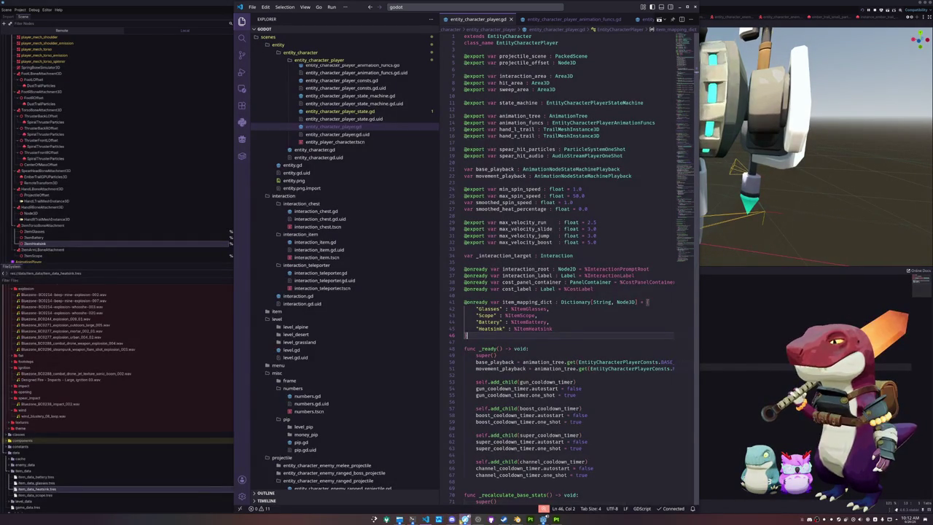
left_click(465, 520)
left_click(465, 520)
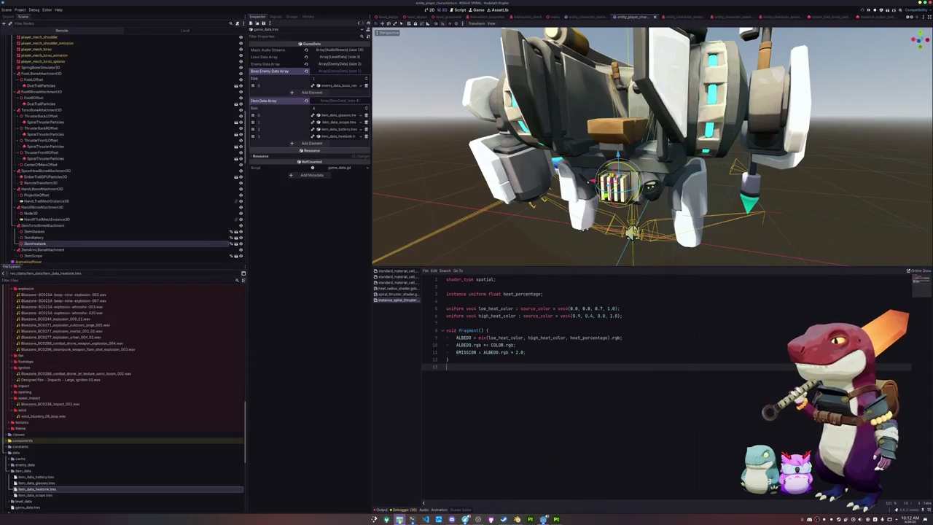
left_click(399, 519)
- Arrange the Dolphin windows and browse rogue-spiral to assets/meshes/items
mouse_move(576, 246)
left_mouse_down()
mouse_move(389, 112)
mouse_move(315, 71)
mouse_move(300, 72)
left_mouse_up()
left_click_drag(645, 199, 698, 215)
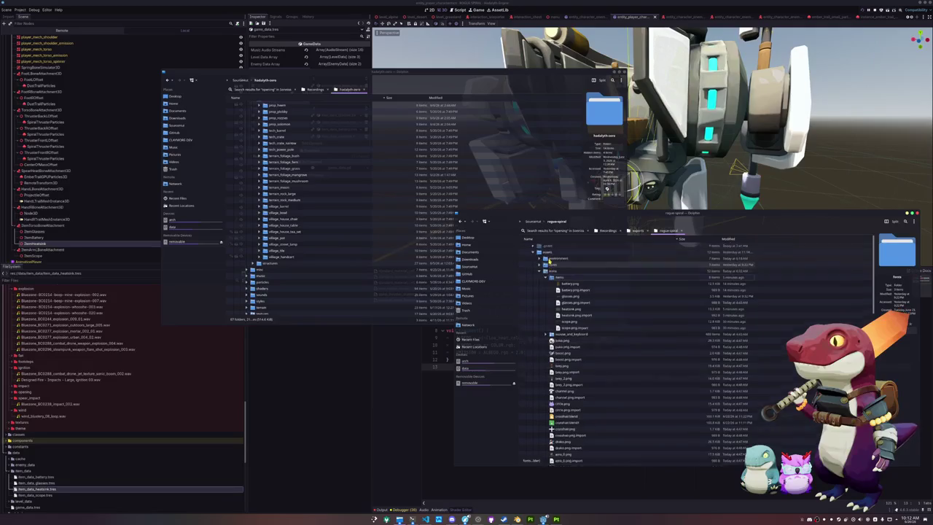
scroll(583, 292, "up", 2)
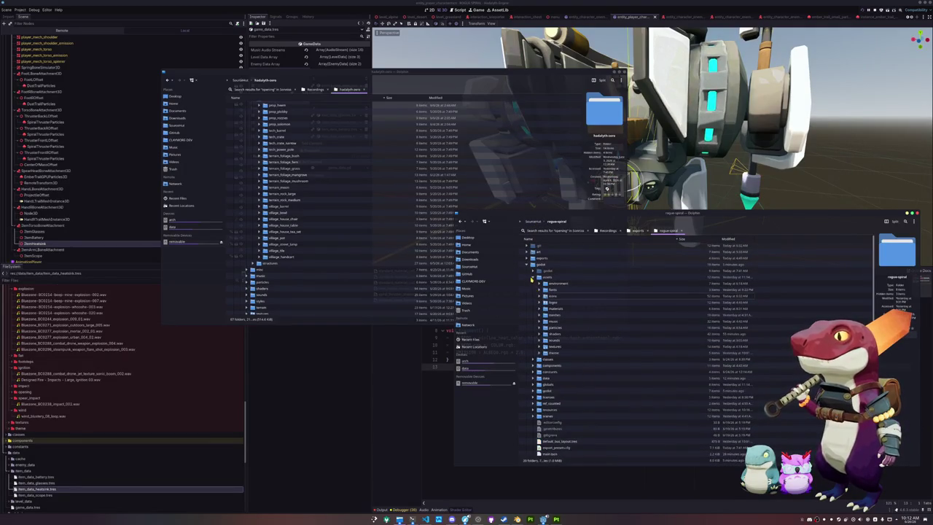
left_click(533, 279)
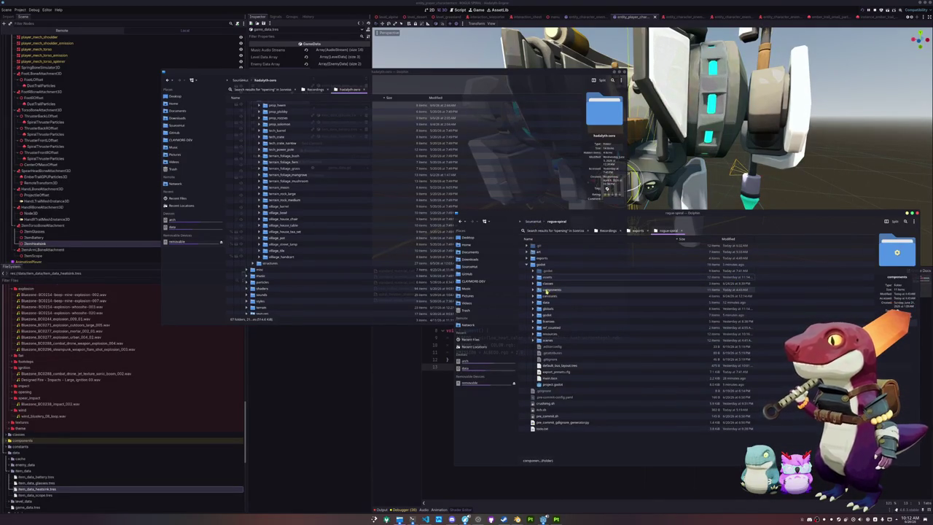
left_click(533, 278)
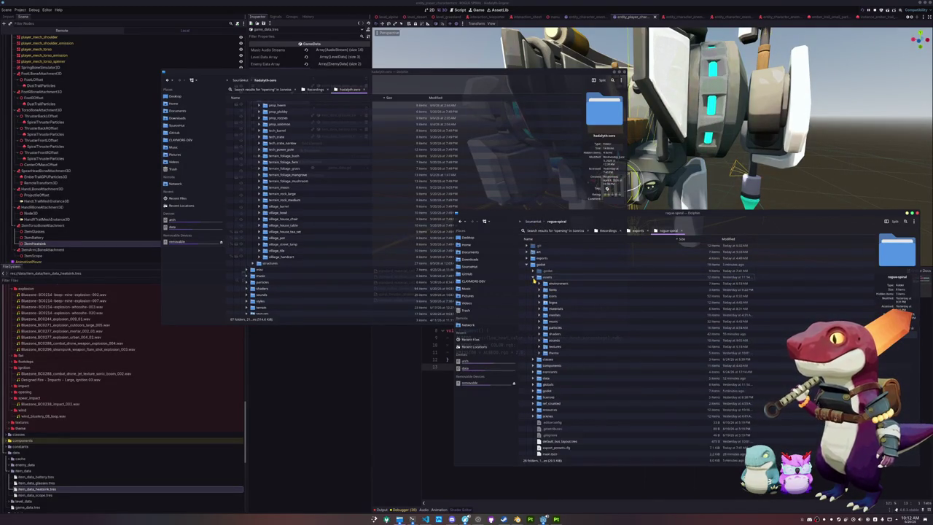
double_click(553, 315)
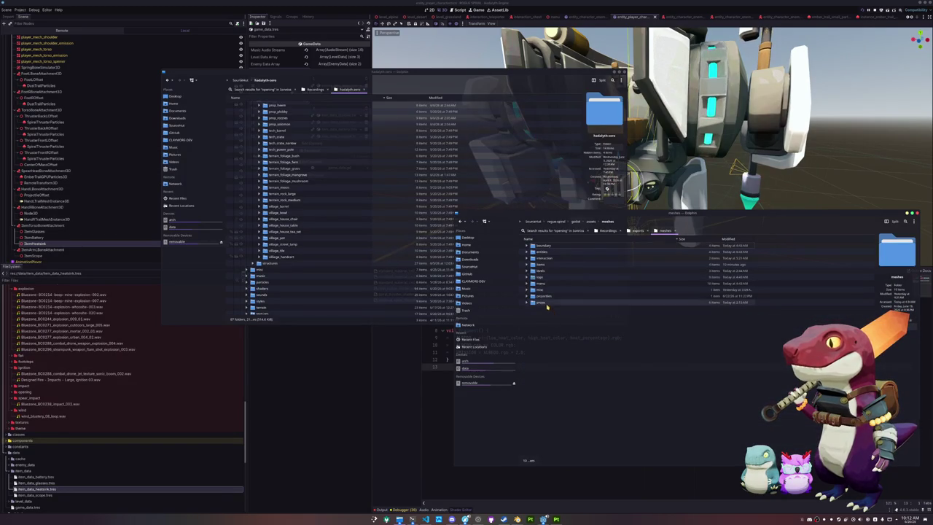
double_click(543, 266)
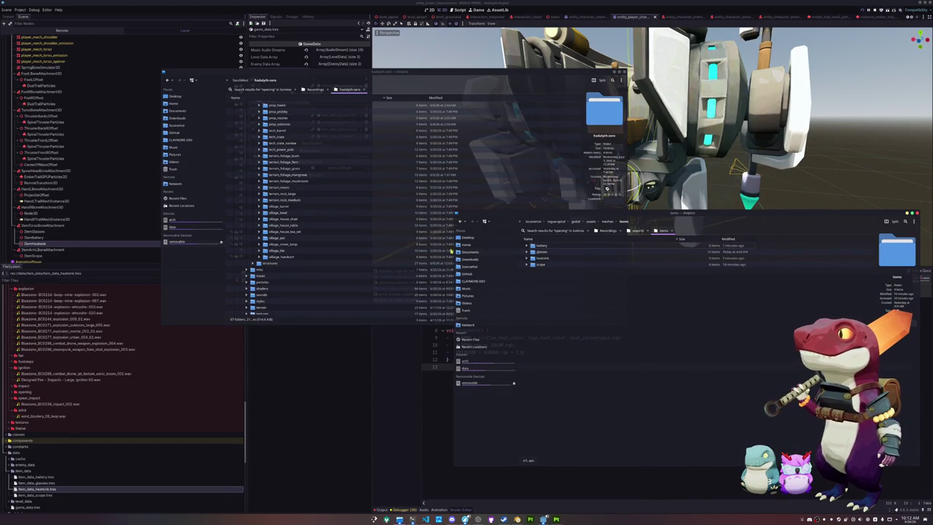
- In the haladyth-zero window, browse to the meshes/items/item_drinks folder
mouse_move(453, 252)
left_mouse_down()
mouse_move(266, 211)
mouse_move(258, 222)
mouse_move(240, 82)
mouse_move(254, 213)
left_mouse_up()
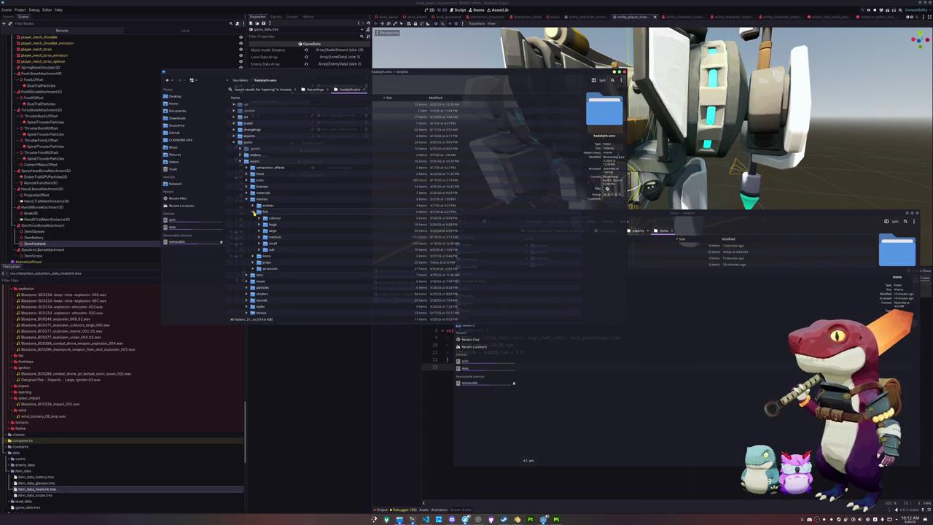
left_click_drag(255, 212, 254, 212)
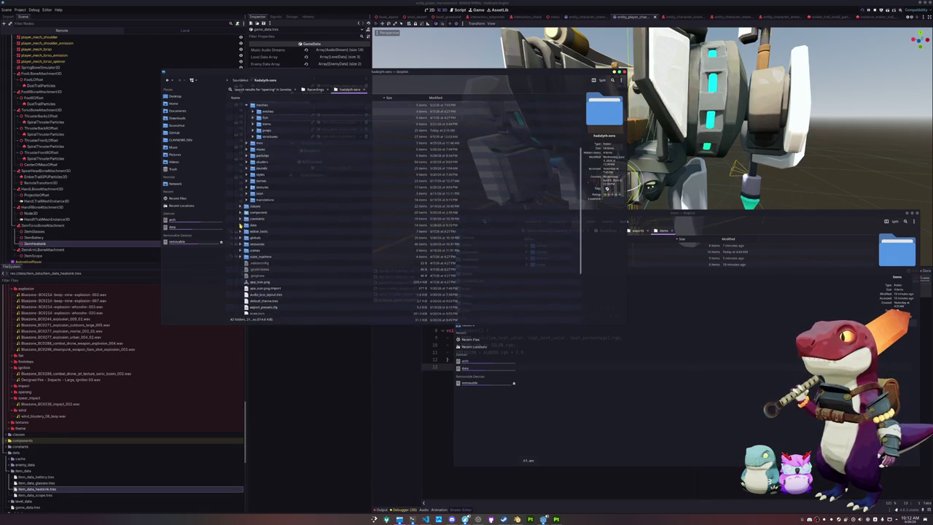
scroll(241, 227, "up", 2)
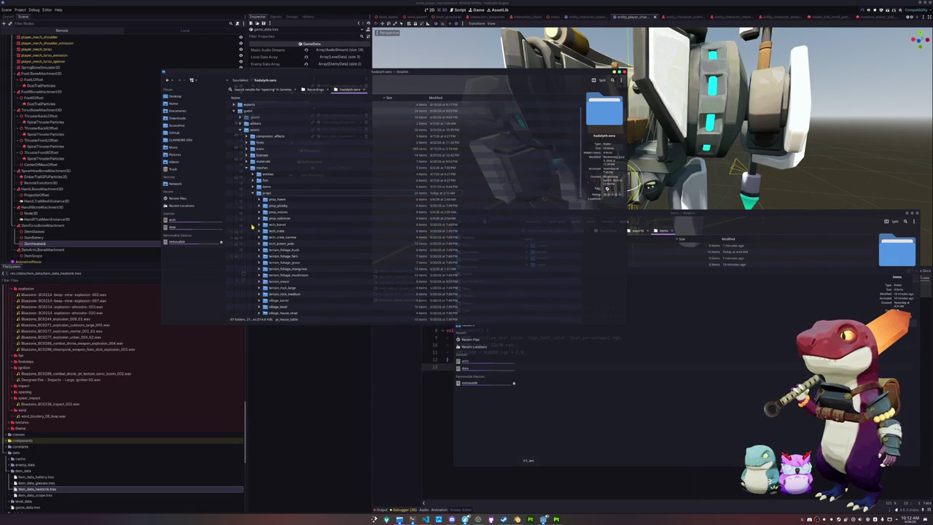
left_click(254, 223)
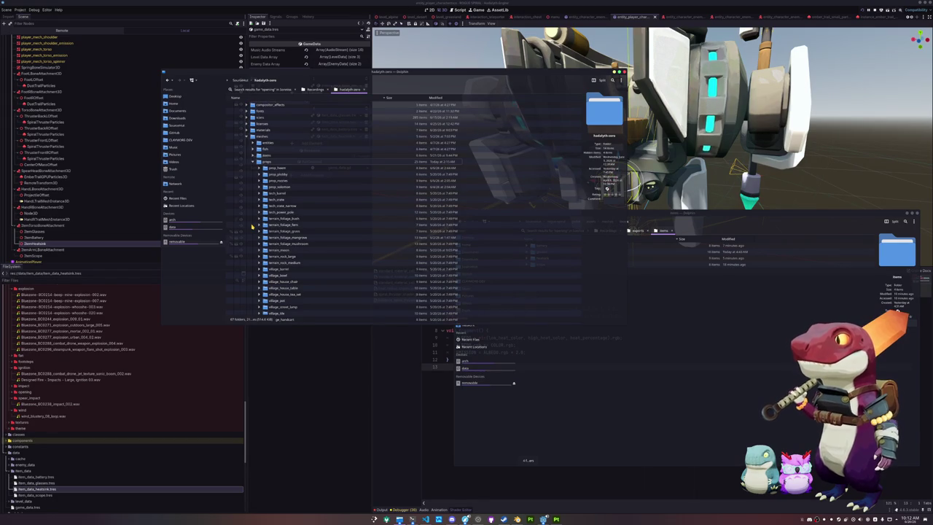
scroll(251, 226, "down", 2)
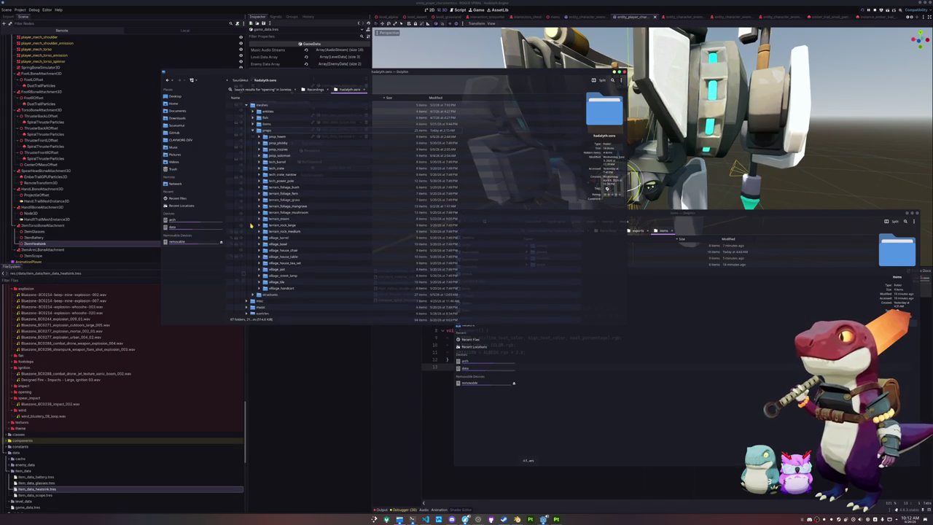
scroll(251, 225, "up", 2)
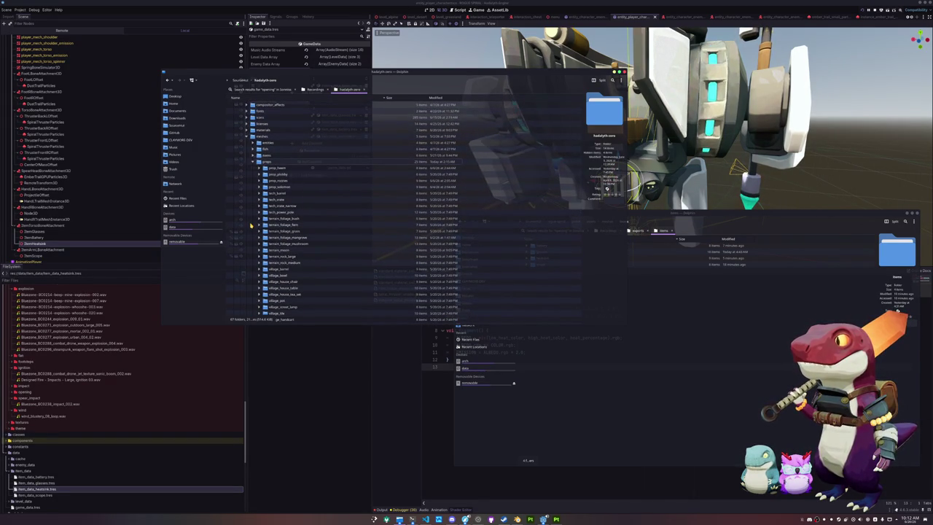
scroll(251, 226, "up", 2)
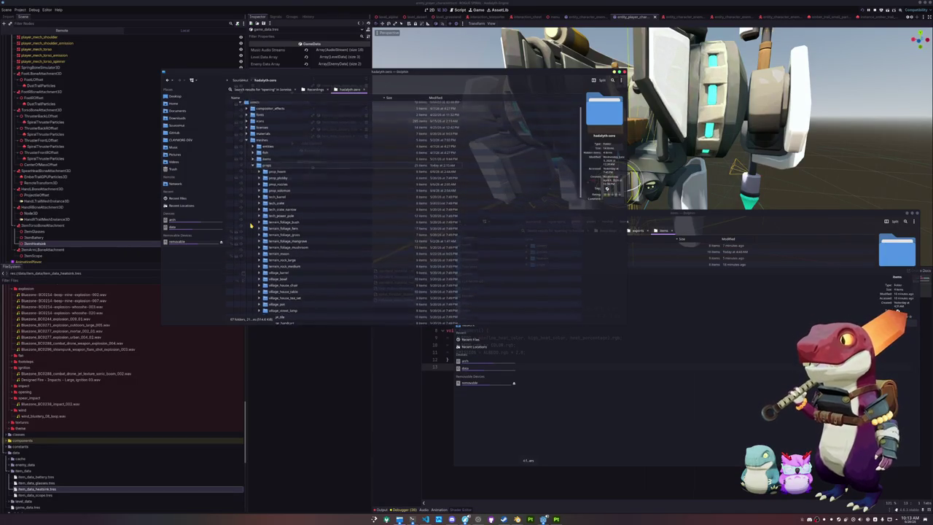
left_click(253, 186)
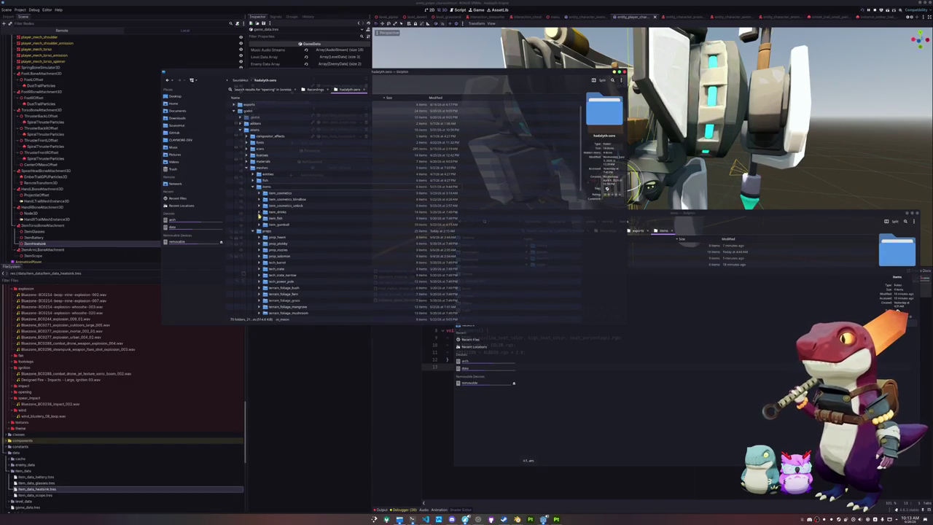
left_click(259, 225)
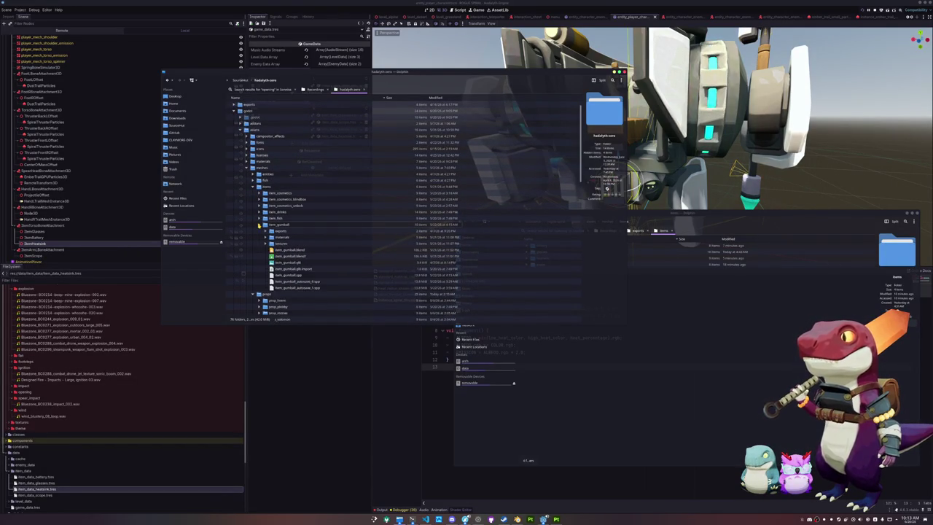
left_click(260, 226)
left_click(260, 212)
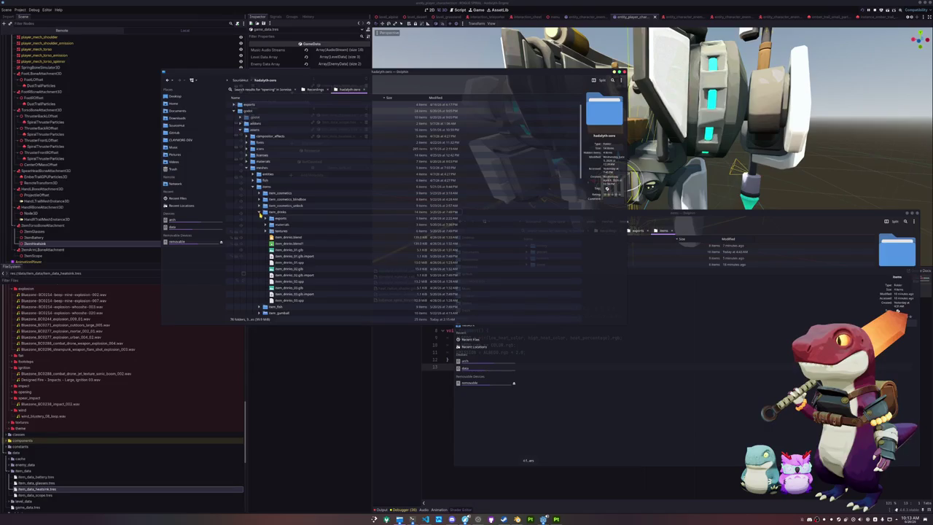
- Create a seal_milk folder in rogue-spiral's items folder and open it
right_click(605, 334)
mouse_move(642, 339)
left_click(703, 343)
type("ite")
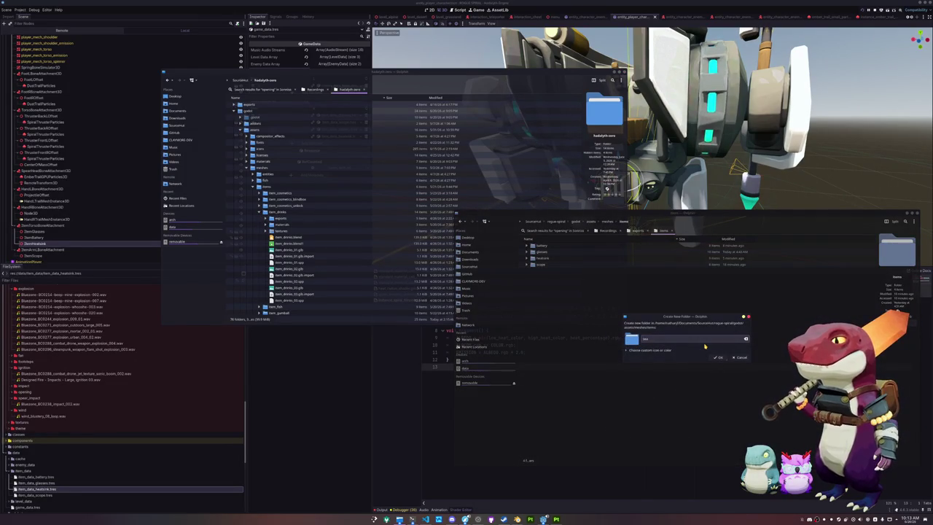
key("Return")
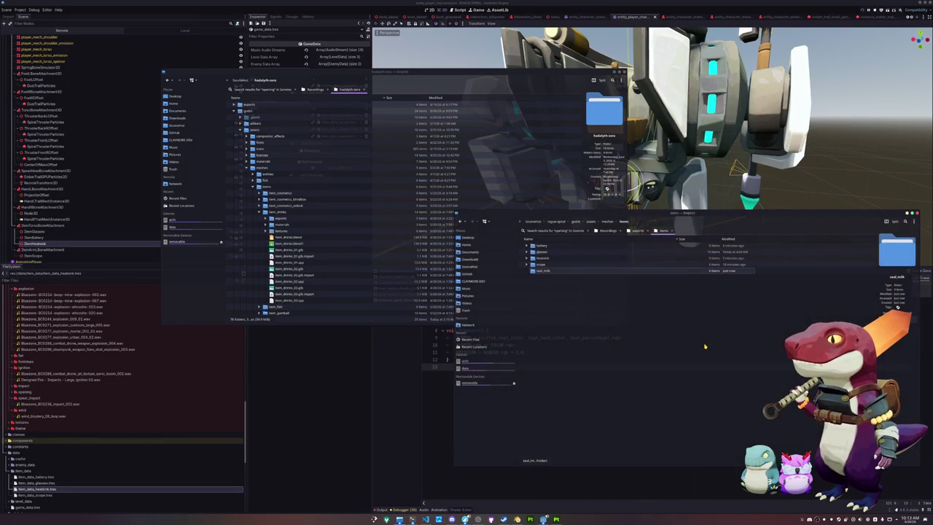
double_click(543, 270)
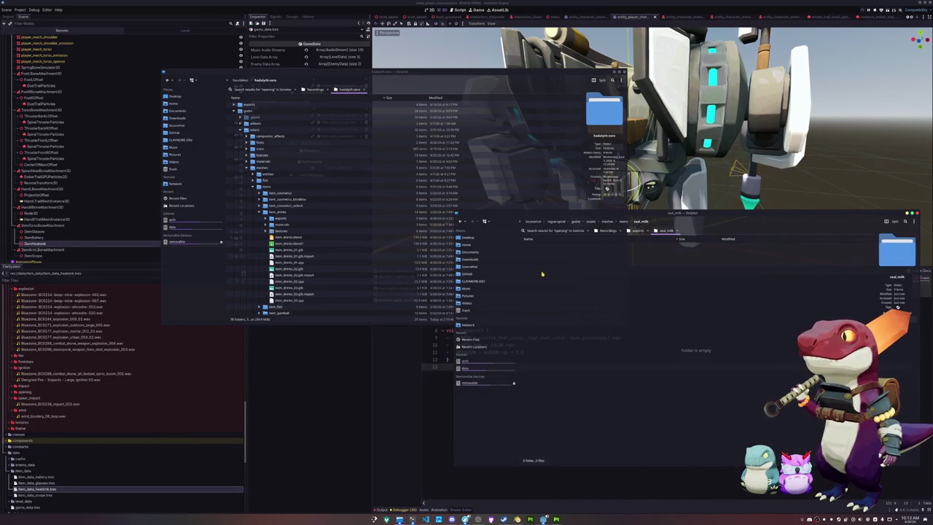
- Copy the item_drinks_01 model and its base colour texture into seal_milk, renaming them
double_click(301, 250)
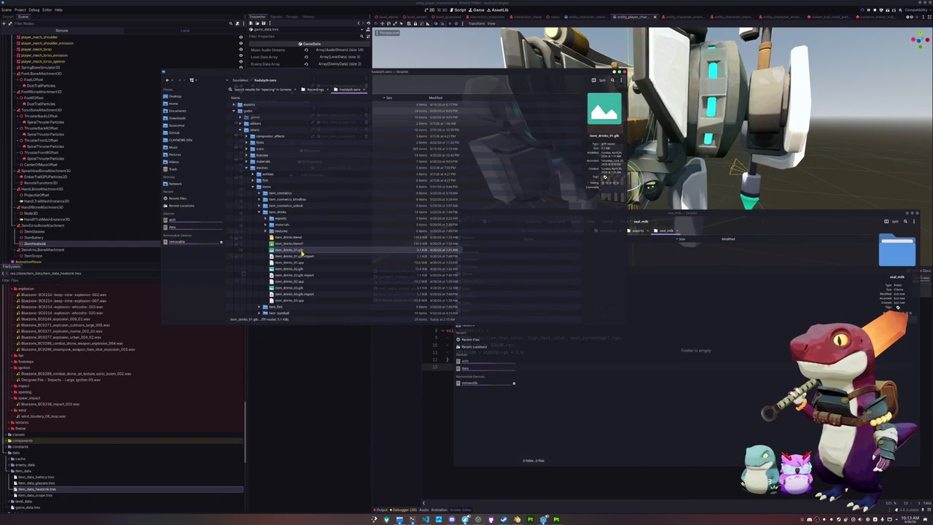
left_click_drag(437, 251, 627, 231)
left_click(671, 220)
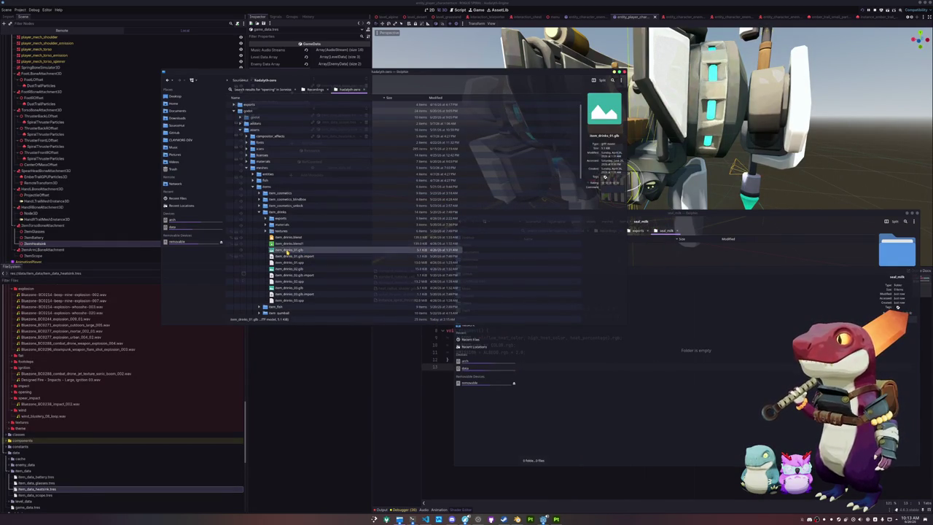
key("ctrl+v")
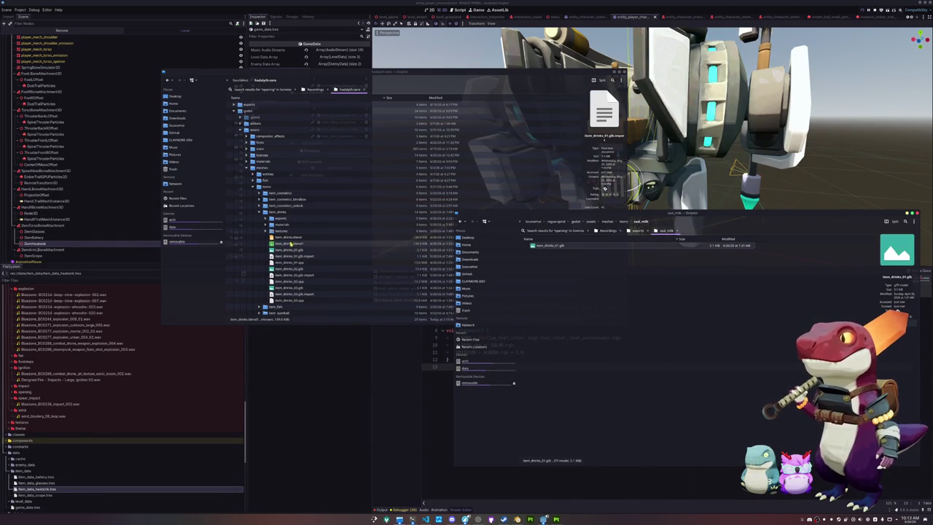
left_click(265, 232)
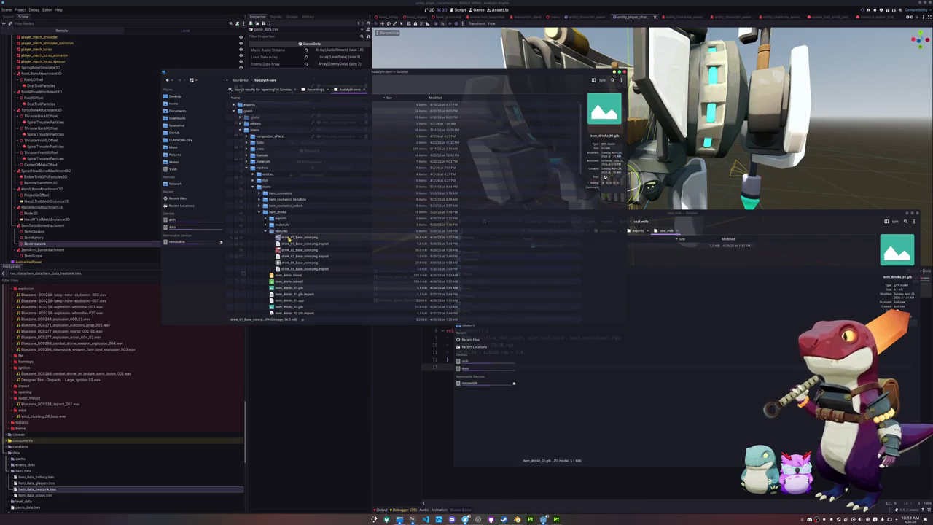
left_click_drag(296, 237, 678, 364)
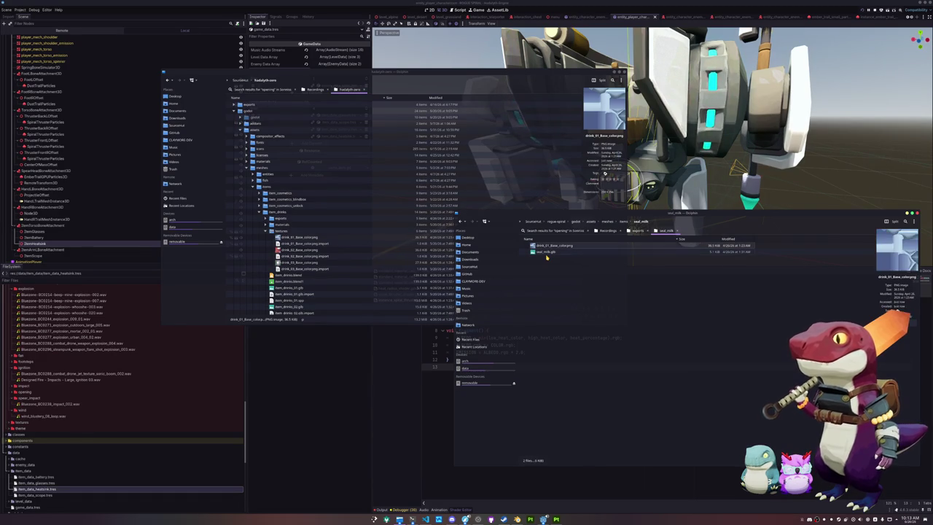
key("F2")
type("seal_milk")
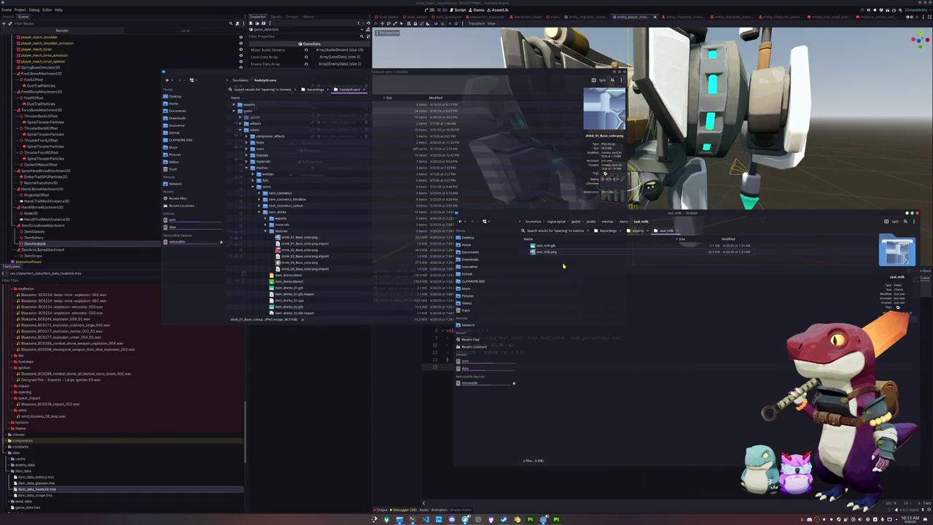
- Make a textures folder and drag seal_milk_Base_color.png onto it
right_click(566, 266)
mouse_move(577, 267)
left_click(666, 269)
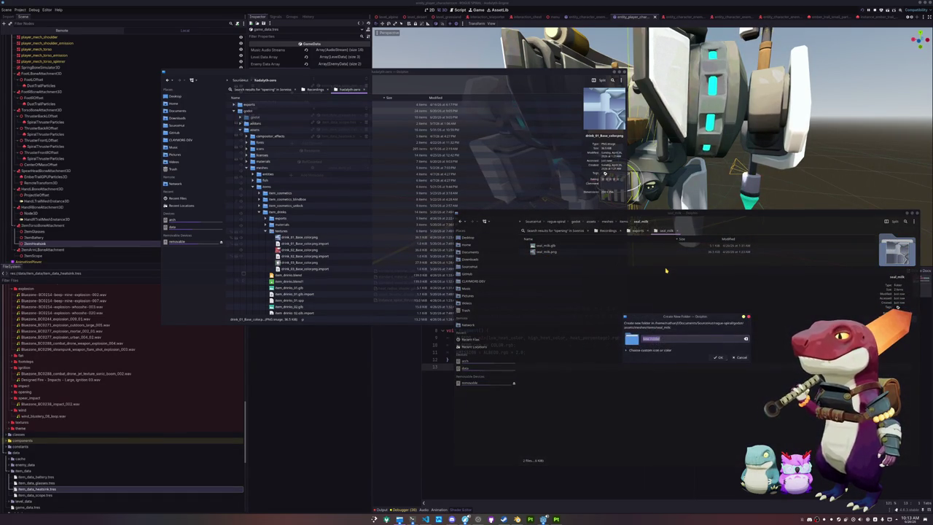
type("se")
key("Return")
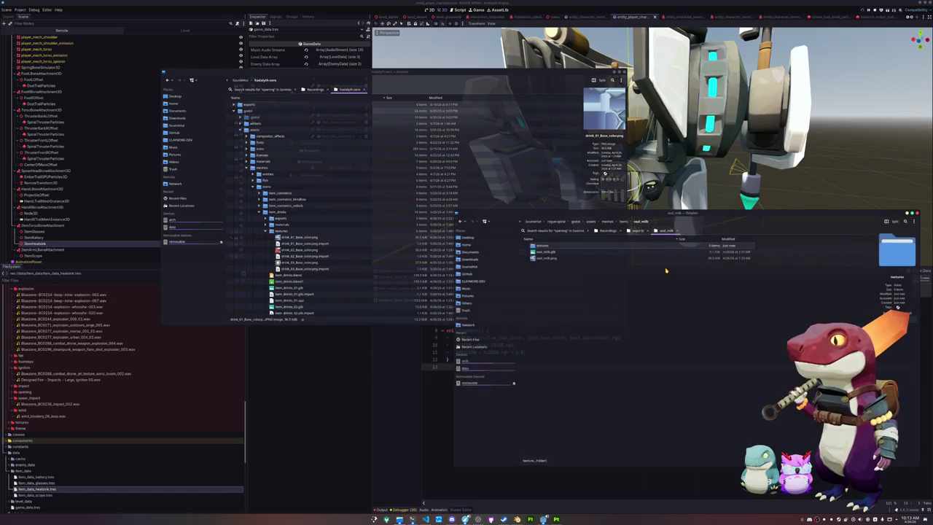
key("Down")
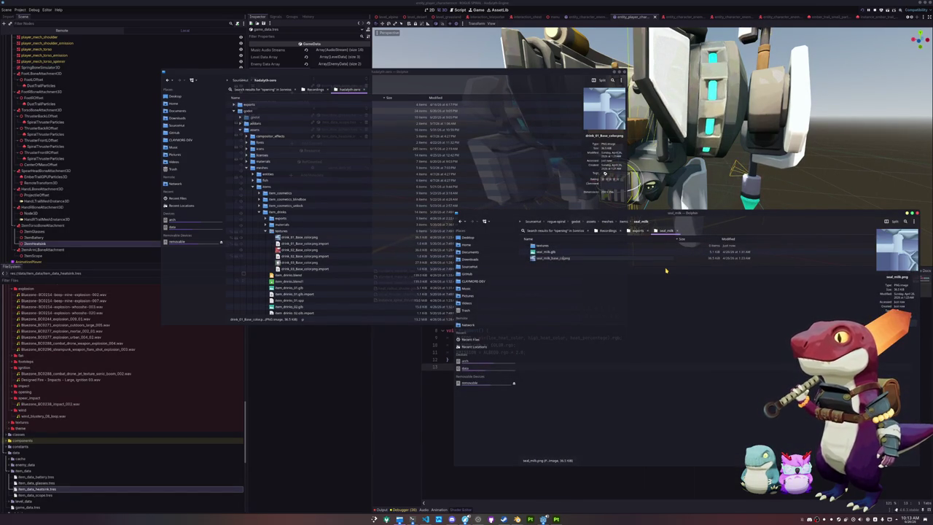
type("r")
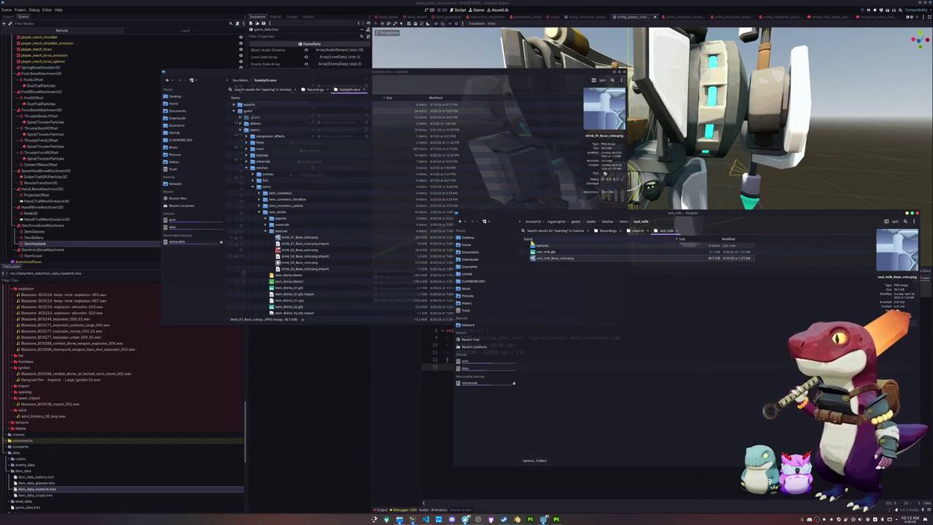
left_click_drag(545, 260, 551, 247)
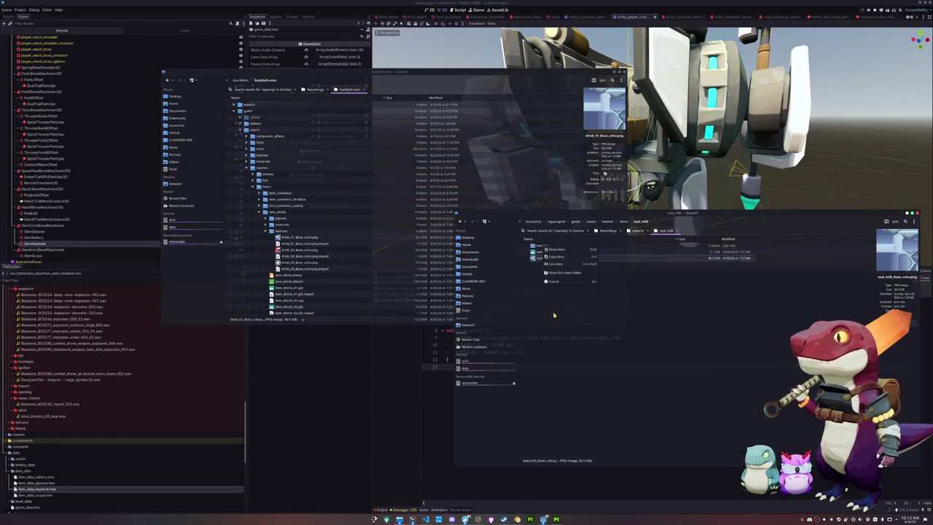
- Confirm moving the texture, then collapse Godot's item folders down to seal_milk
left_click(558, 250)
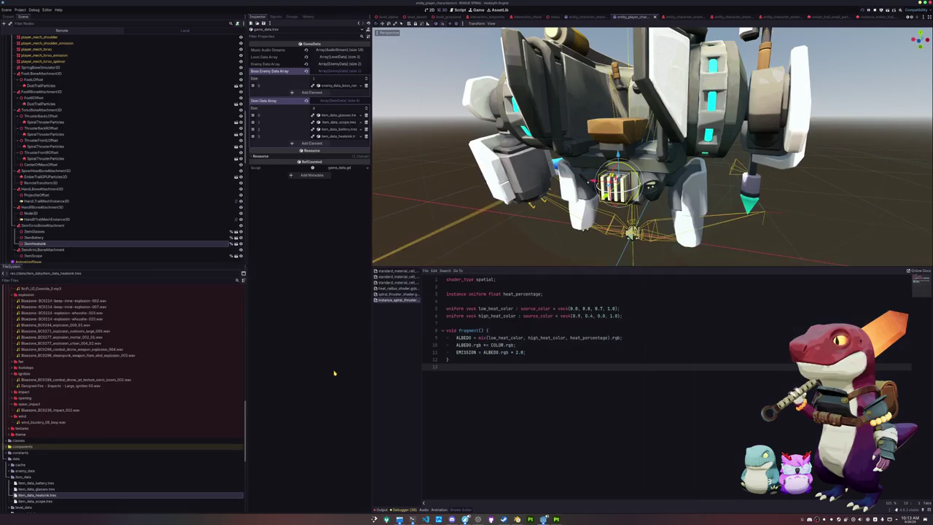
scroll(102, 376, "up", 5)
scroll(101, 376, "up", 10)
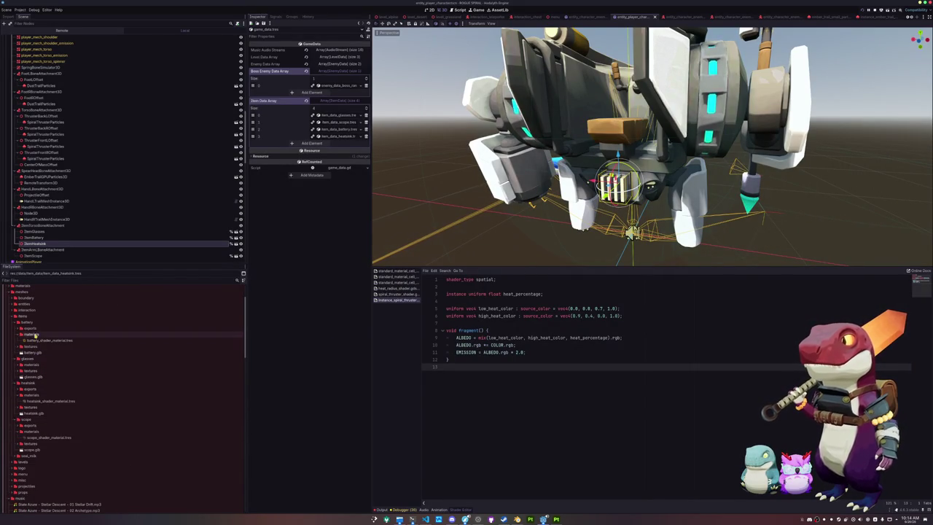
double_click(26, 322)
double_click(30, 328)
double_click(29, 334)
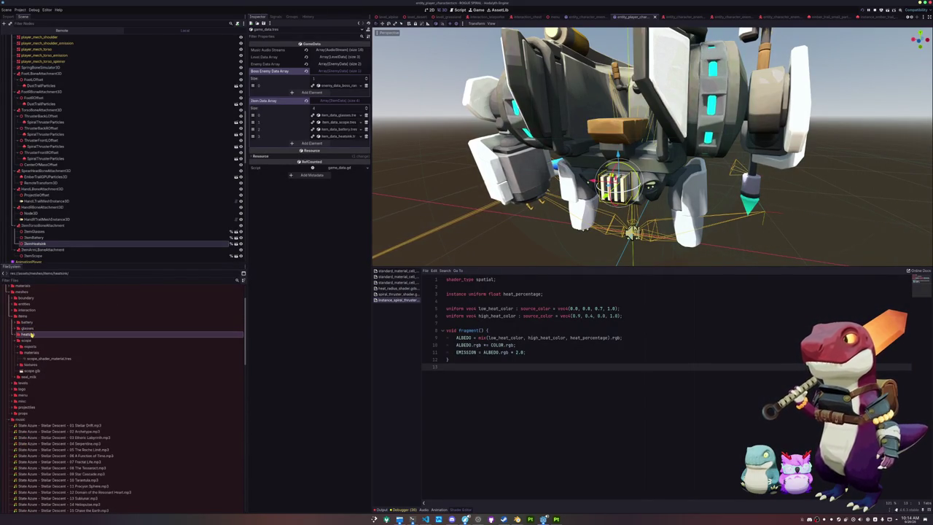
double_click(28, 340)
left_click(32, 347)
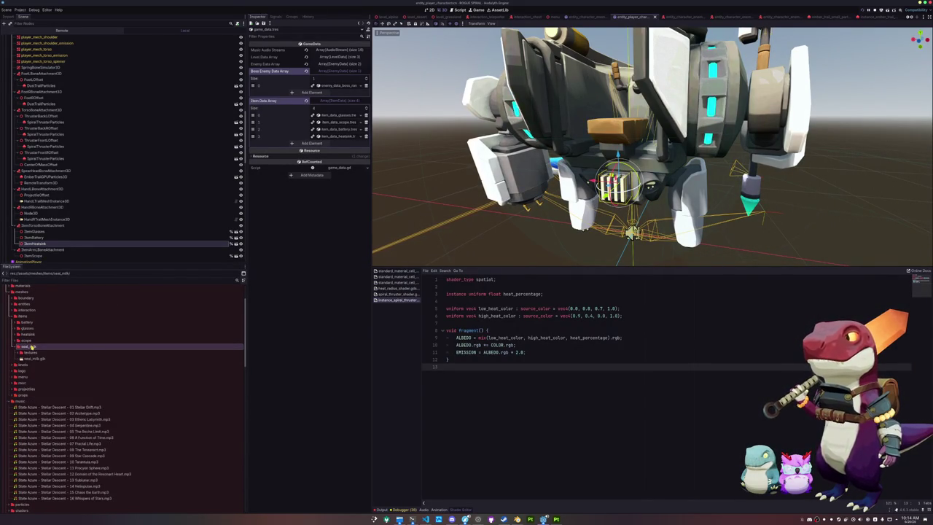
- Create a 'materials' folder inside seal_milk
right_click(31, 346)
mouse_move(72, 348)
left_click(113, 351)
type("materials")
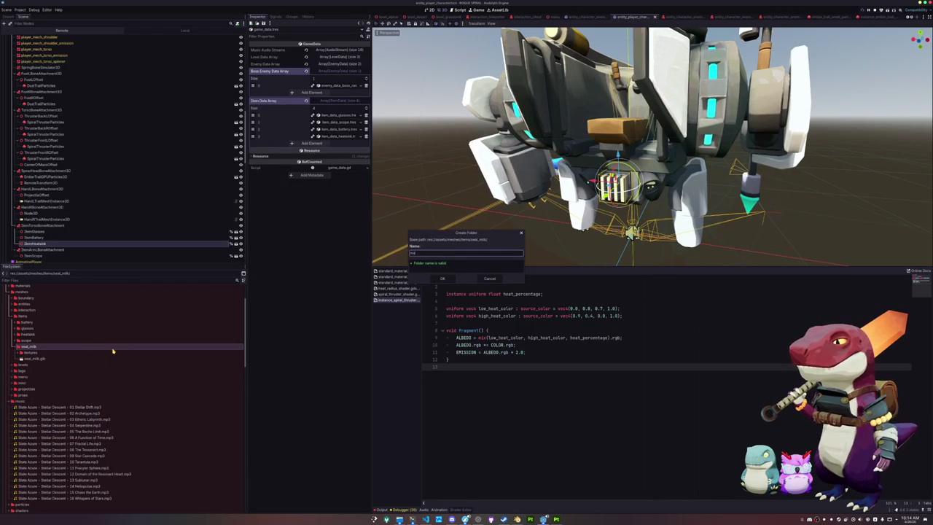
key("Return")
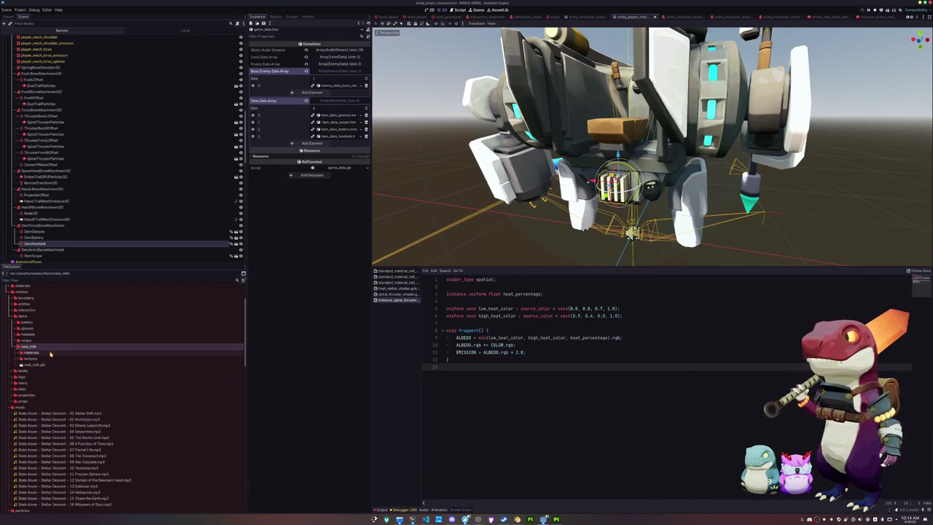
- Create a ShaderMaterial resource saved as seal_milk_shader_material.tres in materials
right_click(50, 353)
mouse_move(109, 356)
left_click(131, 373)
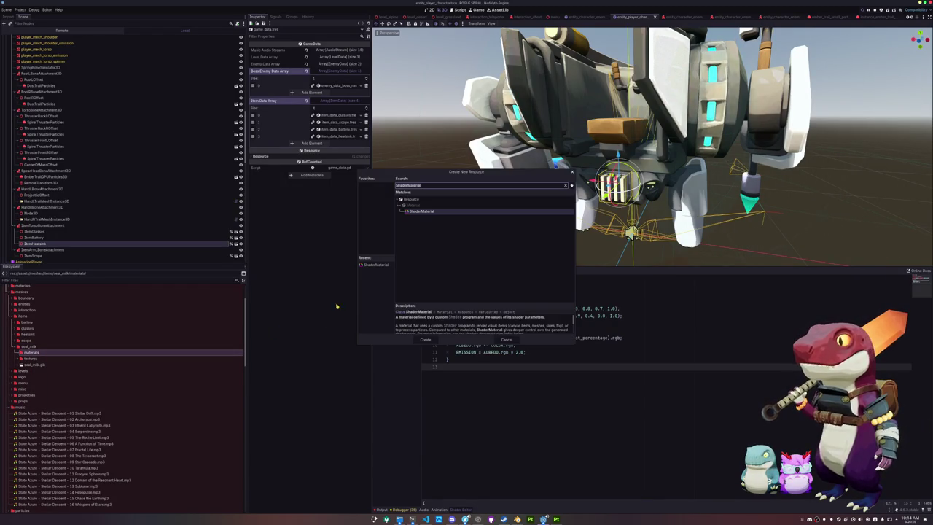
left_click(371, 267)
left_click(423, 339)
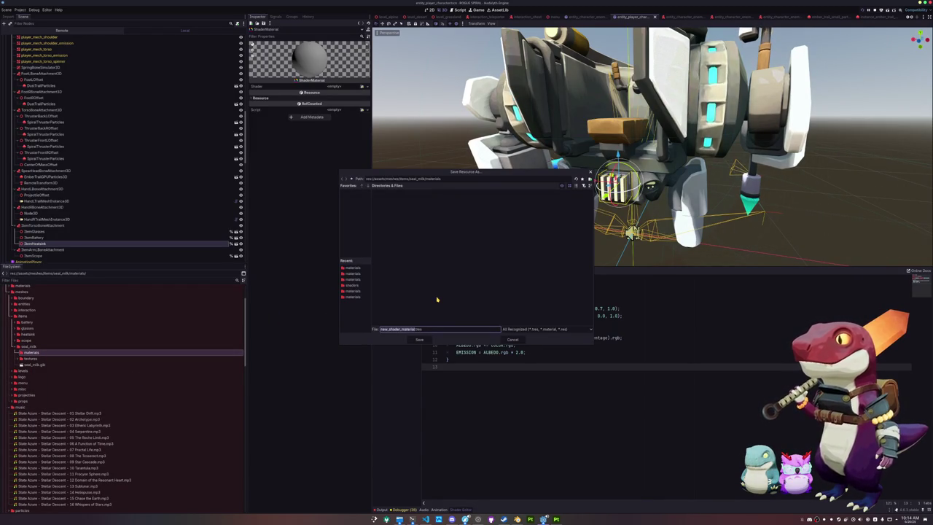
type("seal_milk")
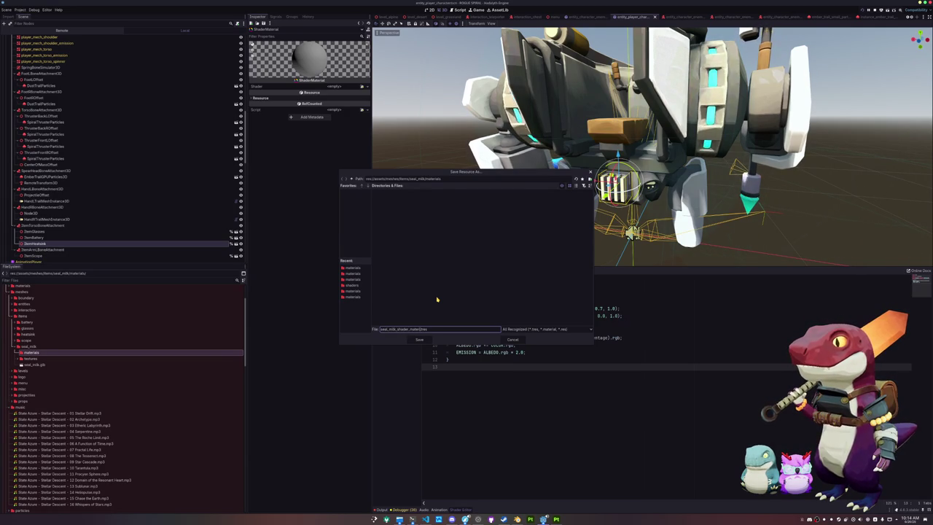
key("Return")
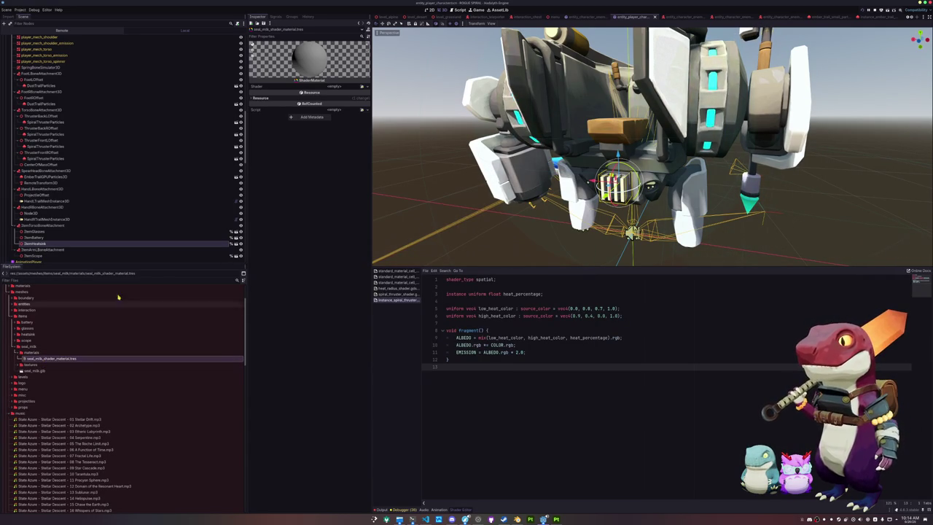
- Assign the standard cell shader and the seal milk colour texture as Albedo Texture
left_click(363, 87)
type("s")
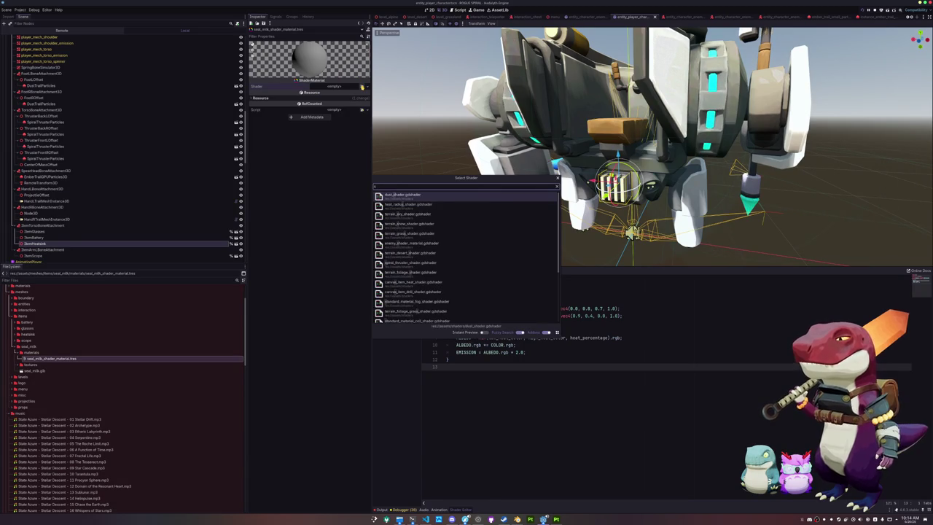
type("tandard")
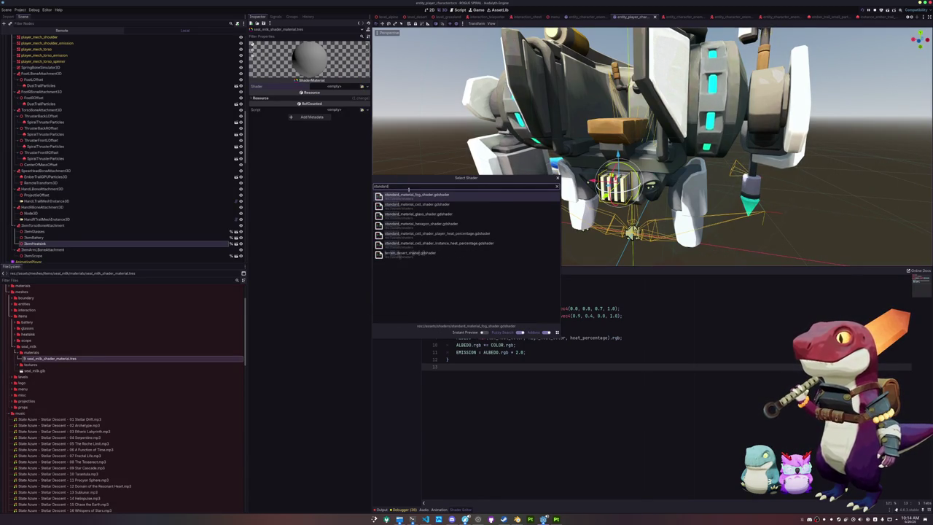
left_click(417, 204)
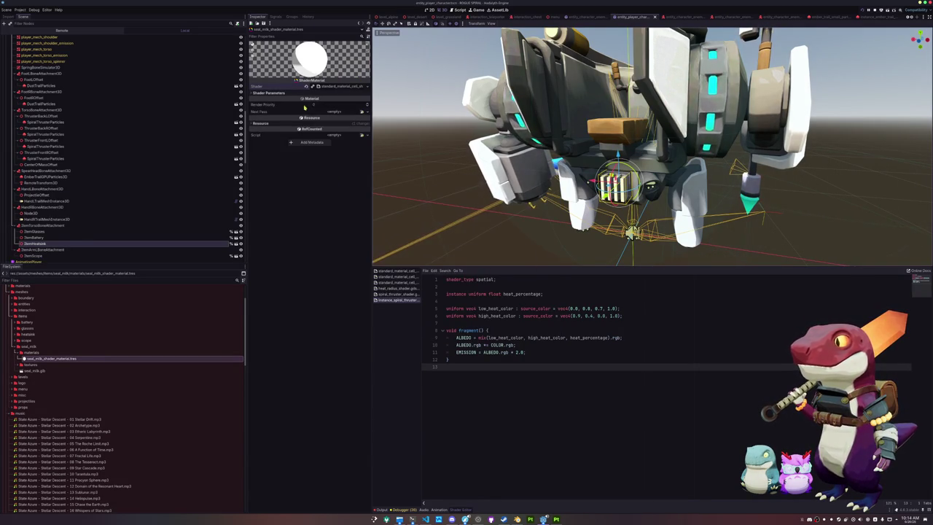
left_click(362, 102)
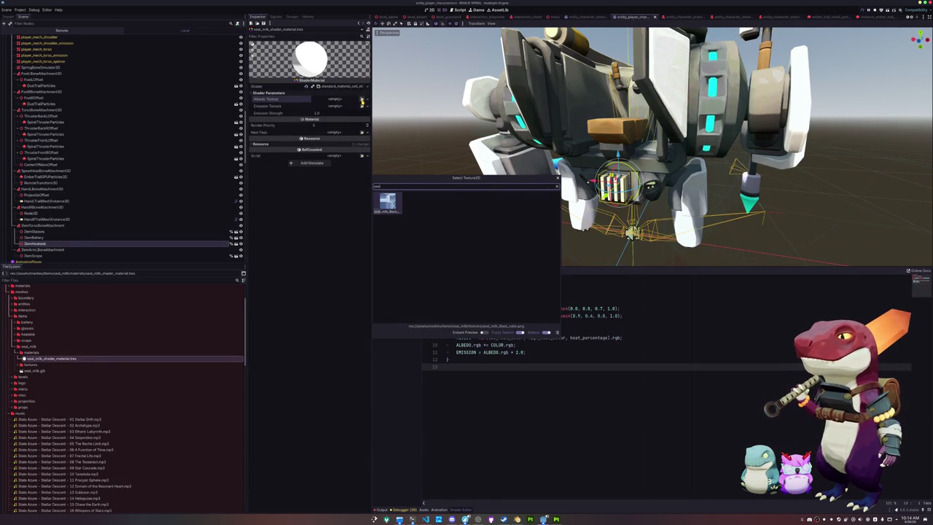
left_click(388, 197)
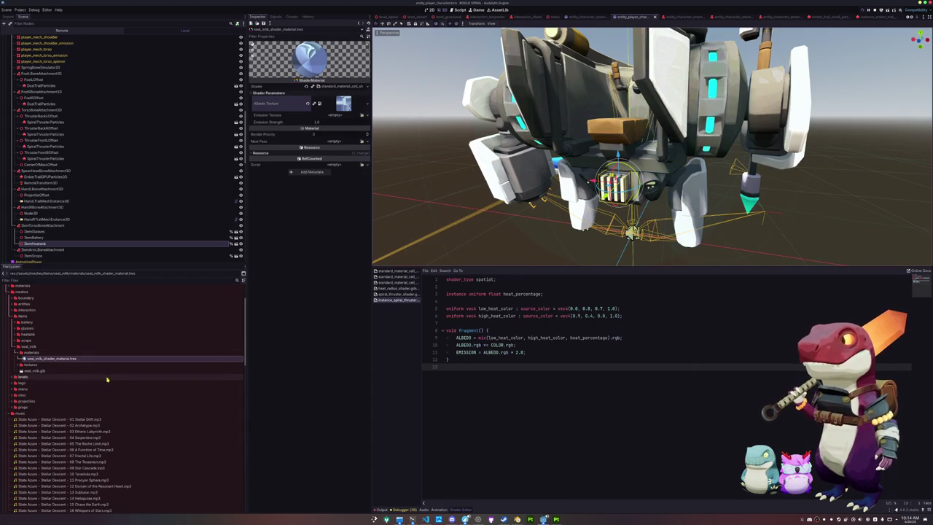
scroll(88, 387, "down", 10)
scroll(48, 400, "down", 1)
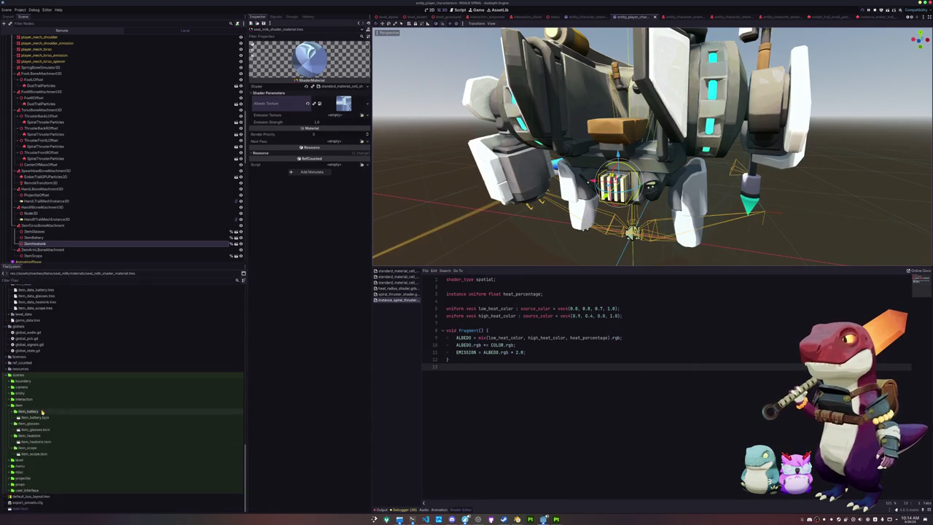
- Duplicate item_scope as item_seal_milk and rename its scene to item_seal_milk.tscn
left_click(41, 447)
key("ctrl+d")
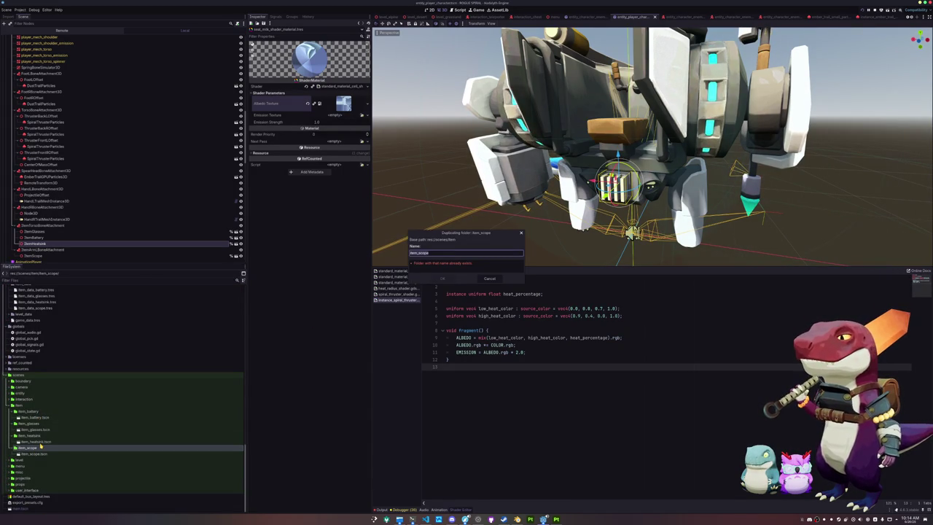
key("BackSpace")
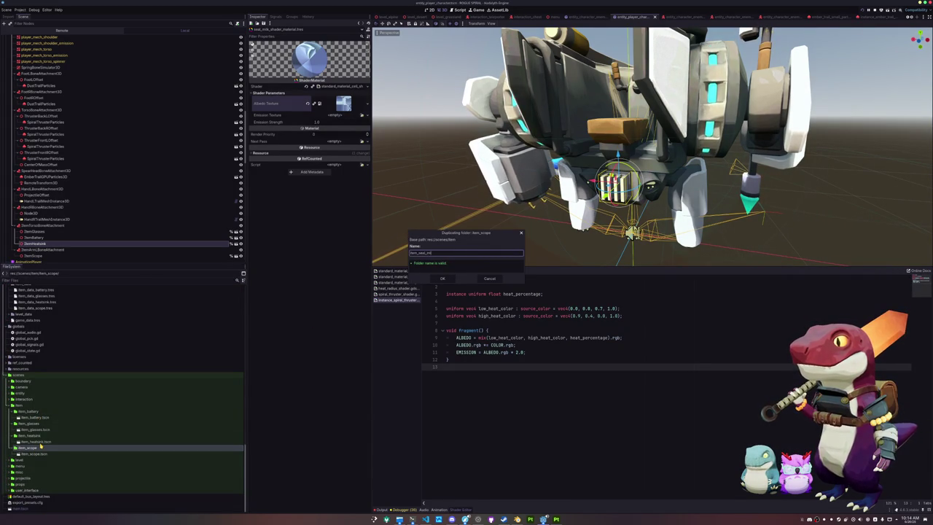
key("Return")
double_click(36, 460)
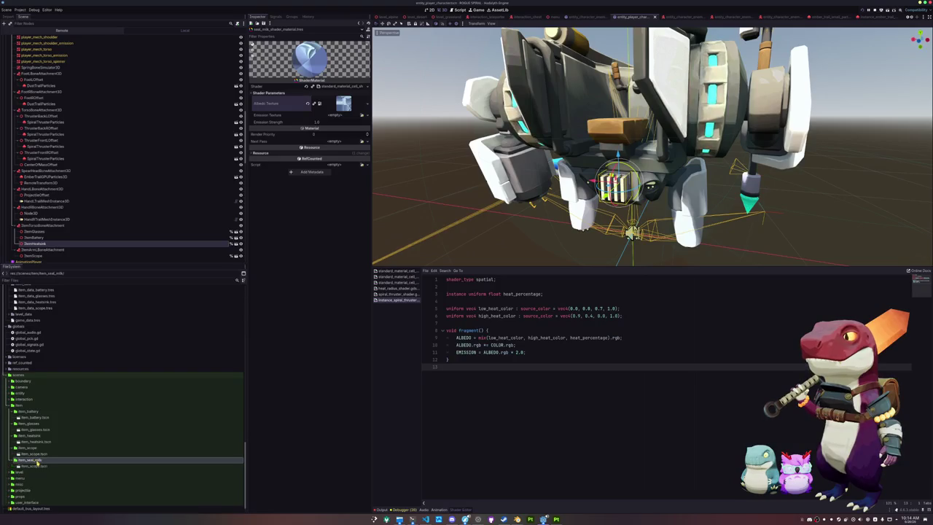
left_click(41, 466)
key("F2")
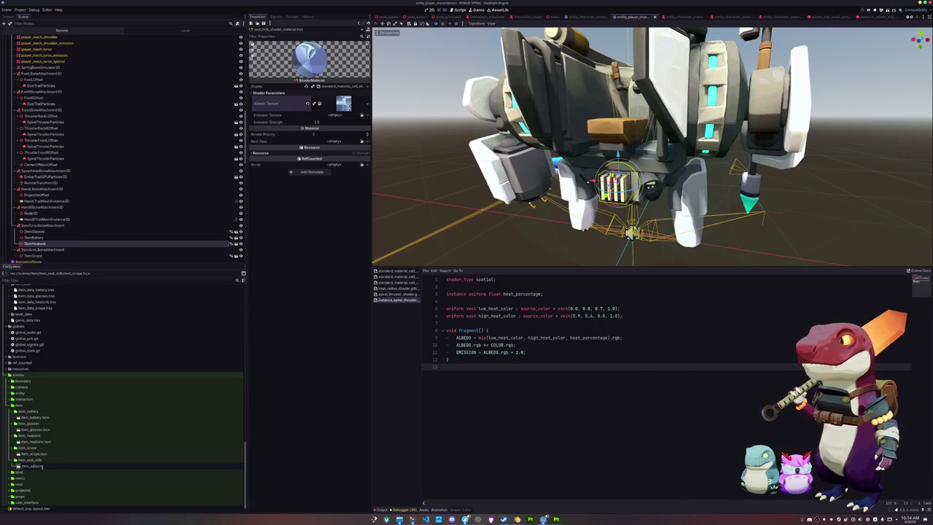
type("al_milk")
key("Return")
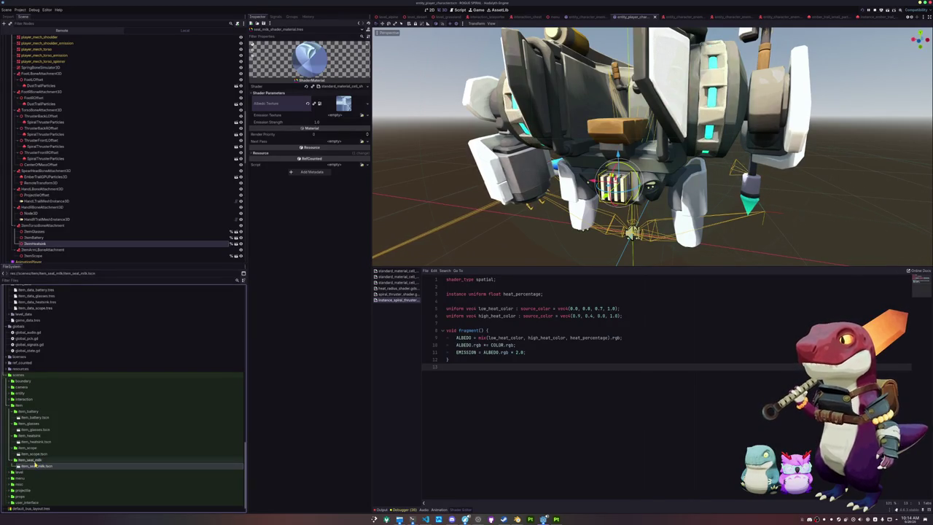
- Open item_seal_milk.tscn and rename its root node to ItemSealMilk
double_click(35, 465)
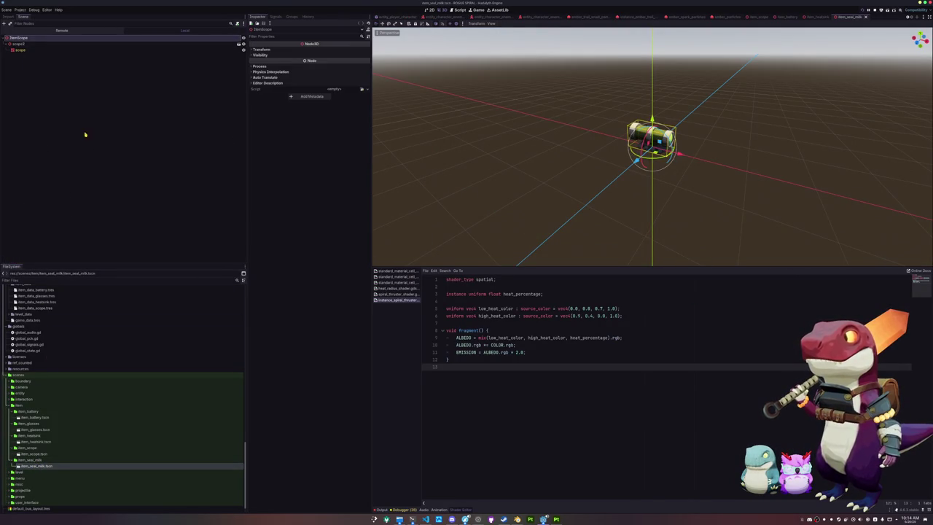
key("F2")
type("I")
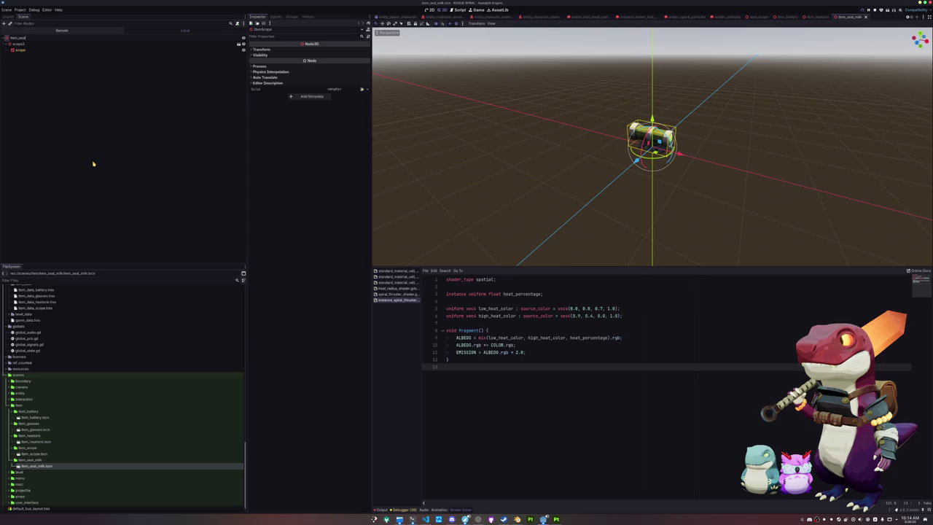
key("ctrl+a")
type("It")
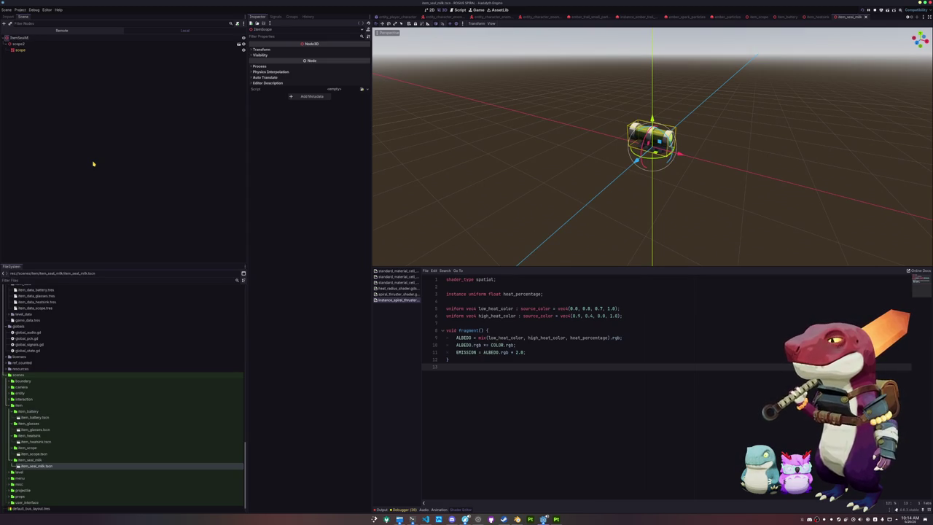
type("k")
key("Return")
- Save the scene and add seal_milk.glb with Editable Children enabled
key("ctrl+s")
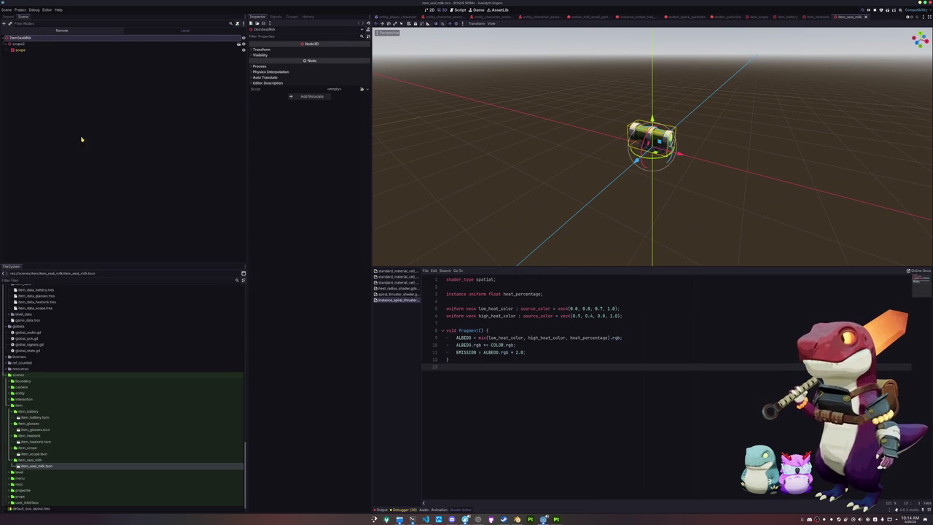
left_click(60, 45)
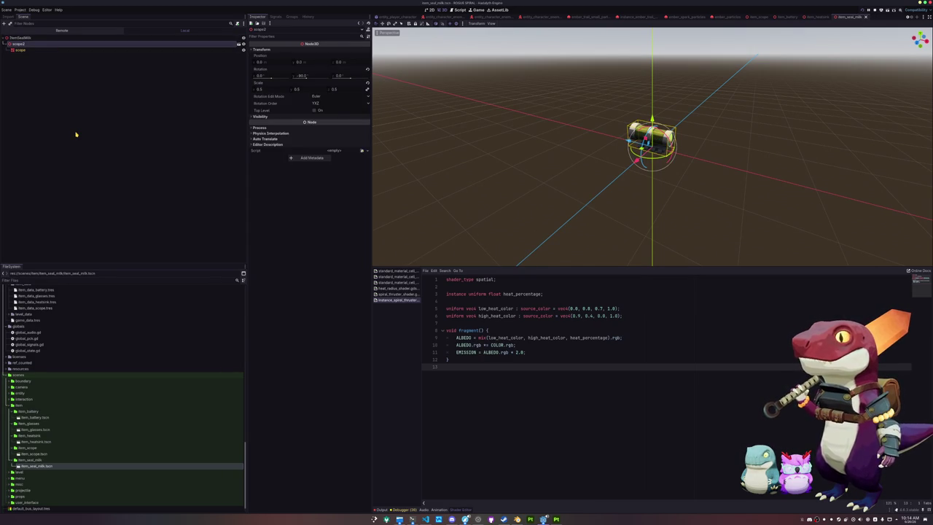
scroll(62, 361, "up", 5)
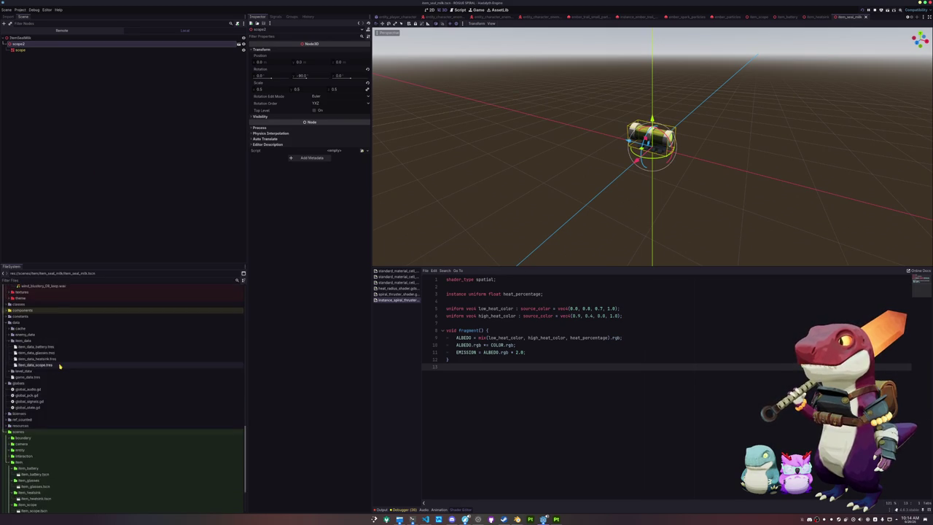
scroll(63, 361, "up", 15)
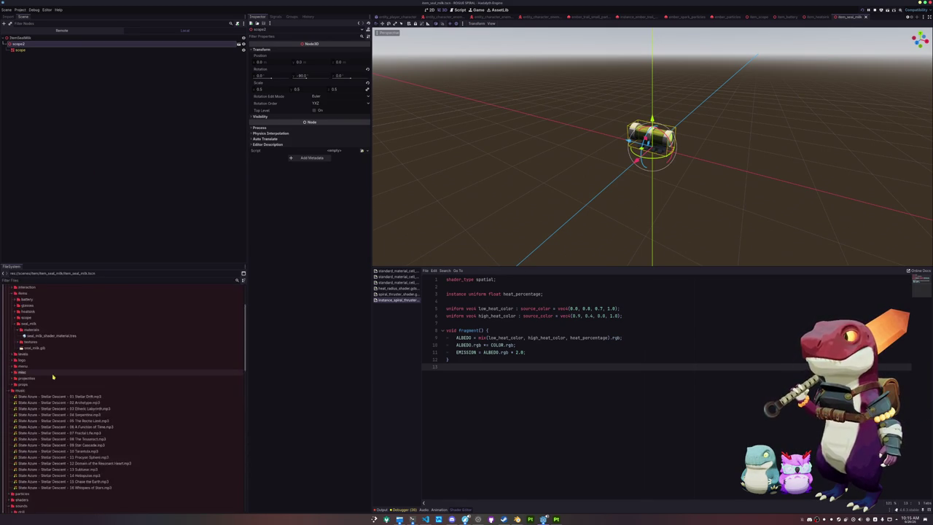
left_click_drag(35, 404, 36, 39)
right_click(42, 56)
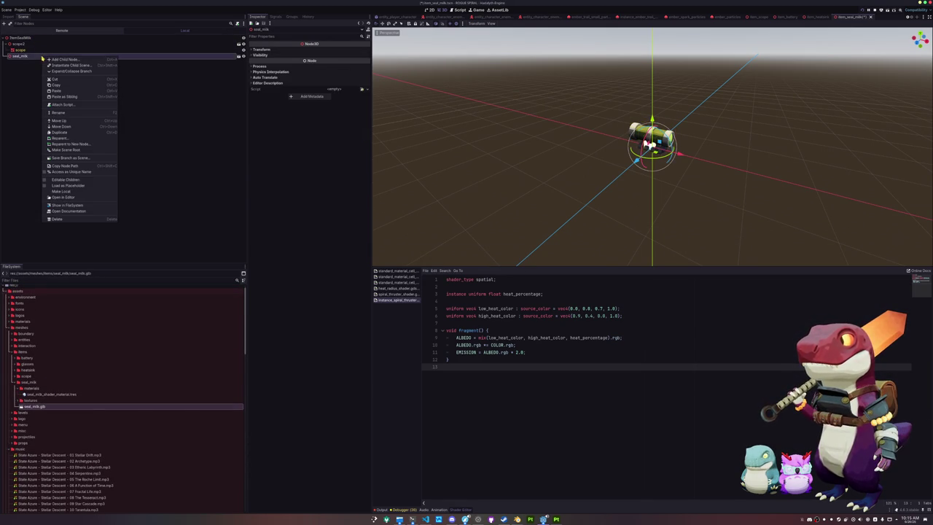
left_click(66, 186)
- Set drink_01's Material Override to the seal_milk shader material
left_click(23, 61)
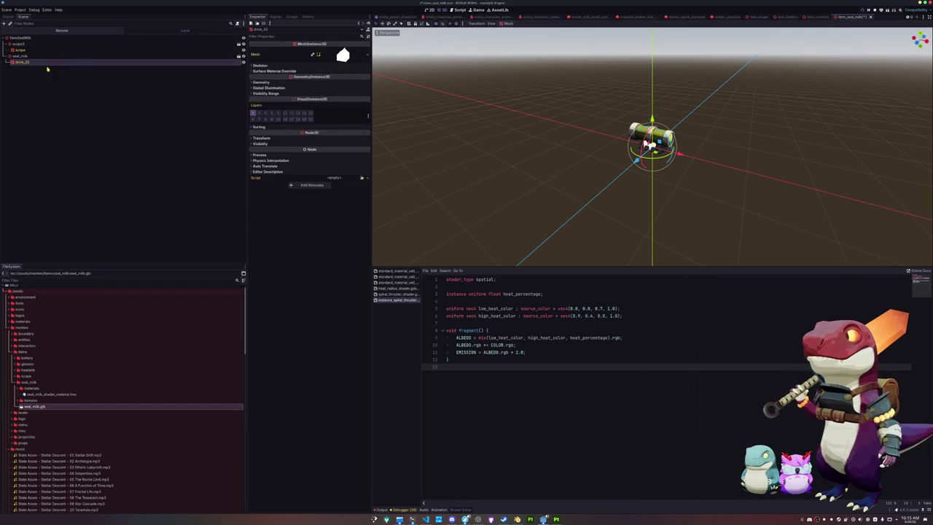
left_click(293, 83)
left_click(362, 88)
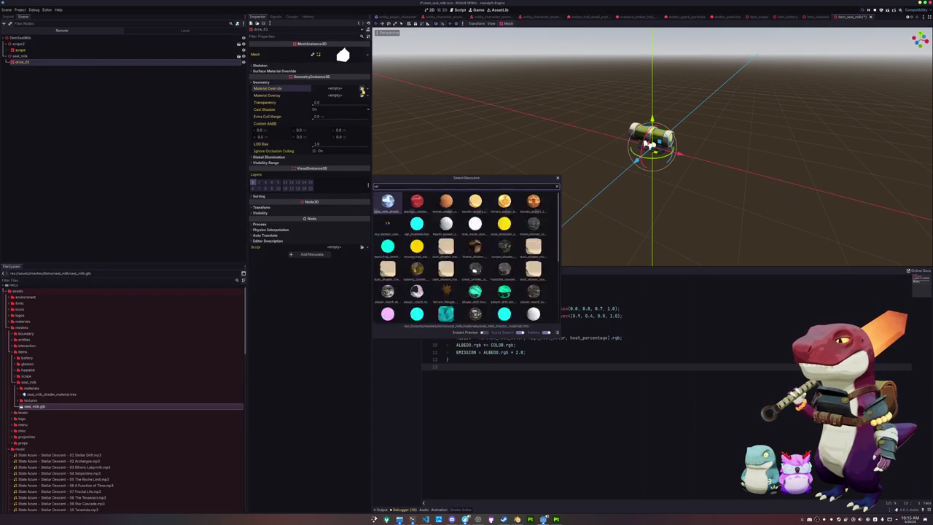
type("seal")
key("Return")
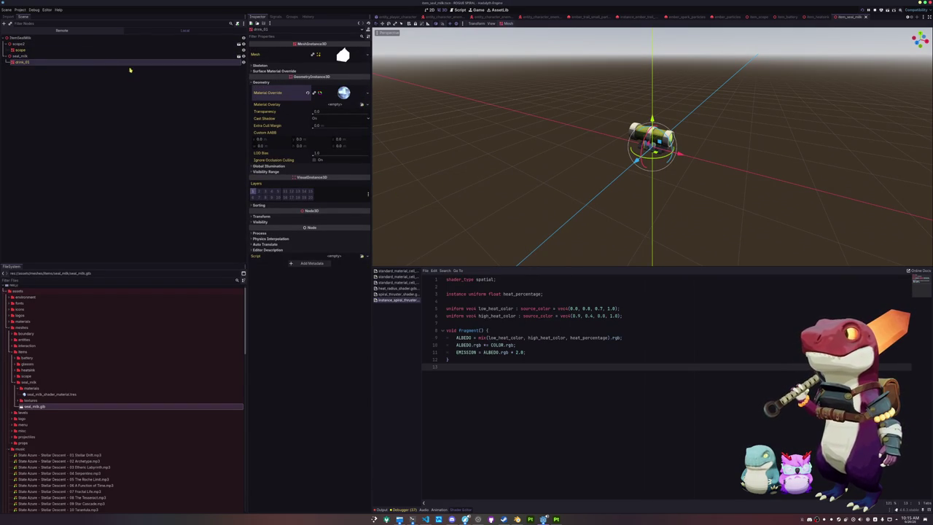
- Scale seal_milk up to about 2.055 and delete the old scope2 node
left_click(53, 44)
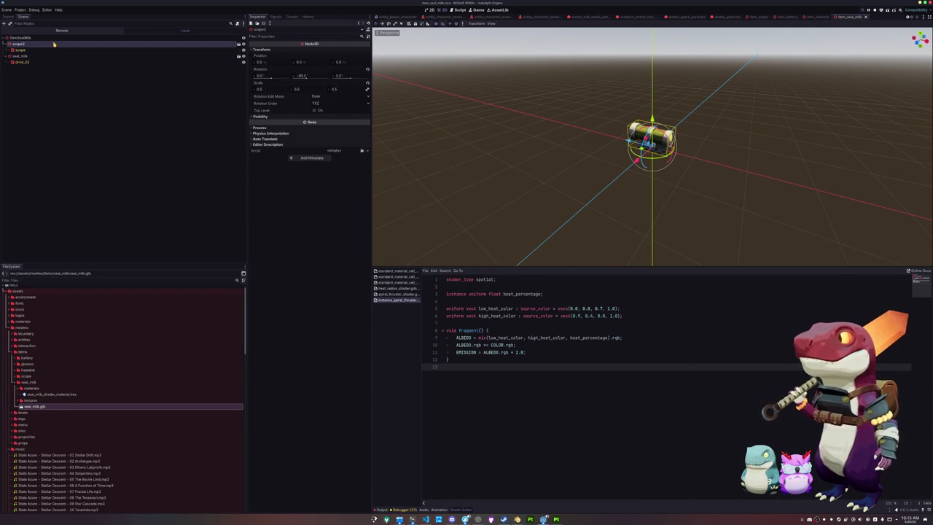
left_click(22, 56)
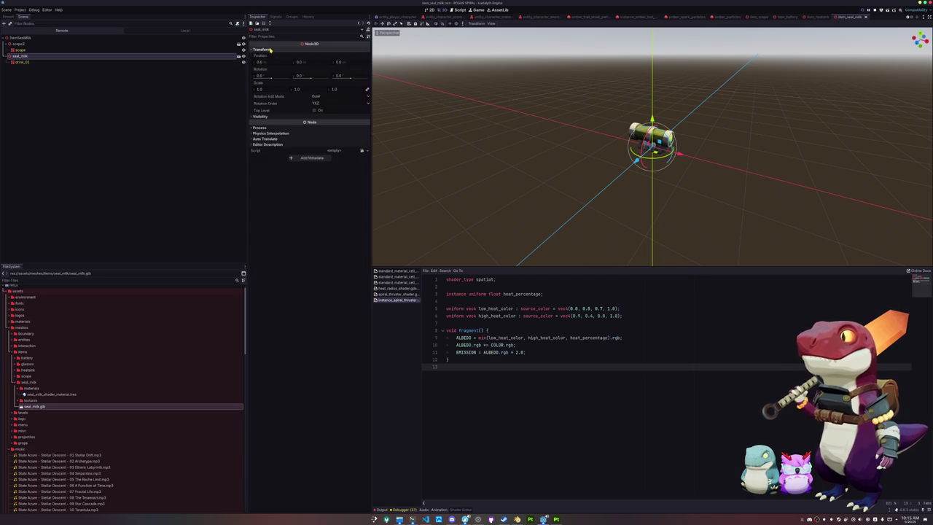
left_click_drag(264, 89, 306, 89)
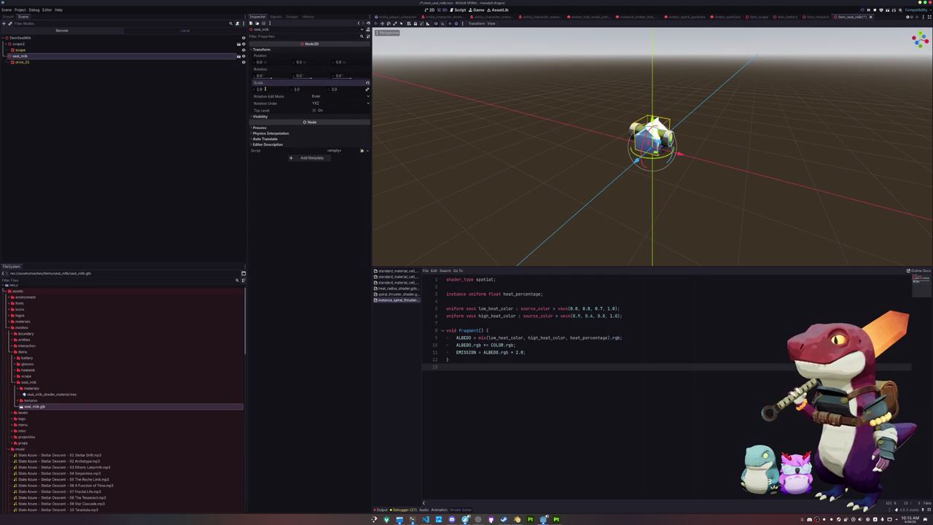
left_click(18, 45)
key("Delete")
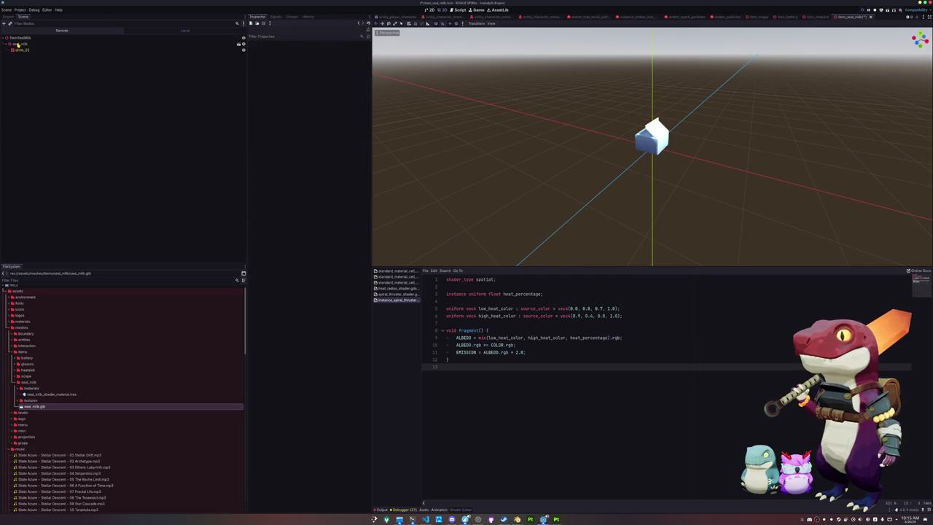
- Collapse the materials and mesh items folders and scroll down to the item_data folder
double_click(31, 390)
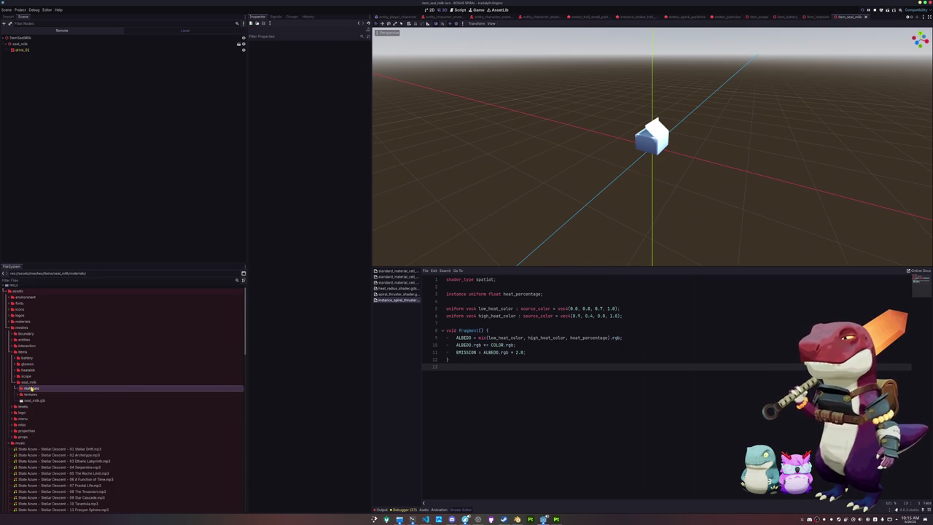
key("Left")
key("Left")
key("Left")
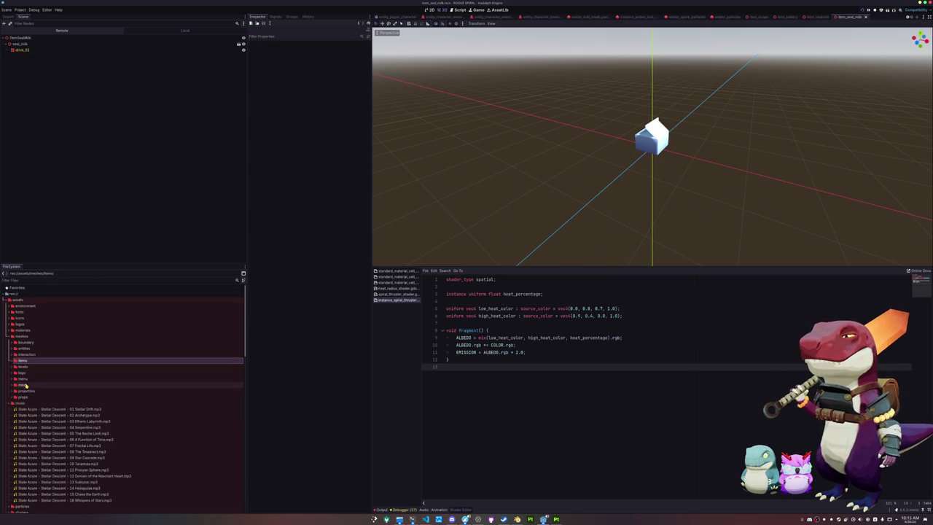
scroll(27, 387, "down", 10)
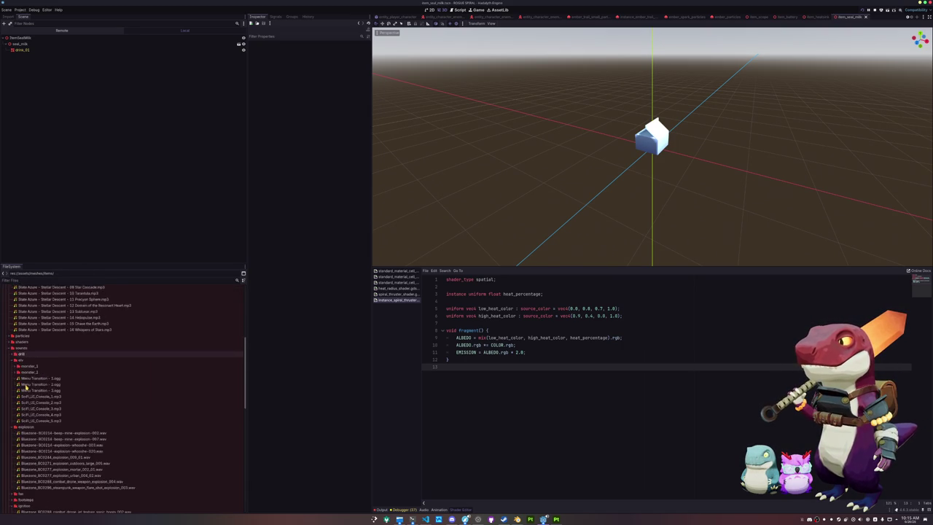
scroll(26, 387, "down", 10)
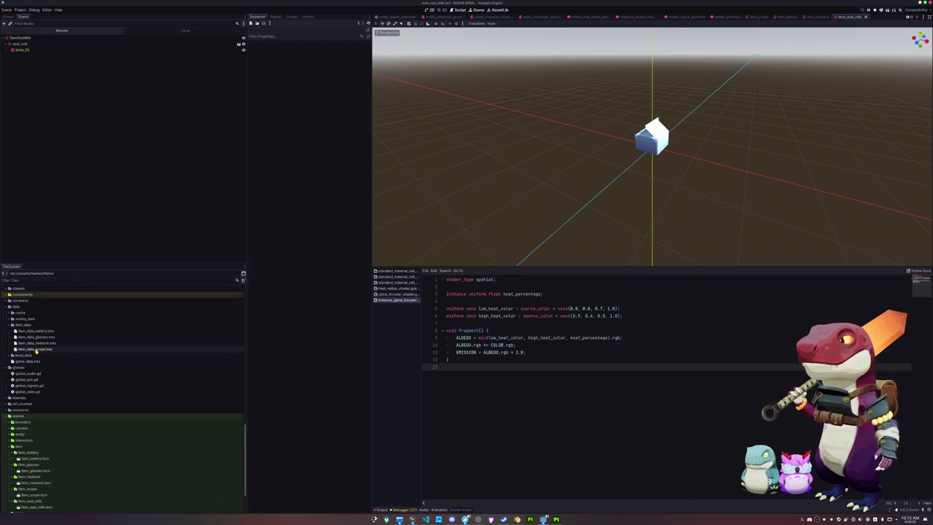
- Duplicate item_data_scope.tres as item_data_seal_milk.tres
left_click(36, 349)
key("ctrl+d")
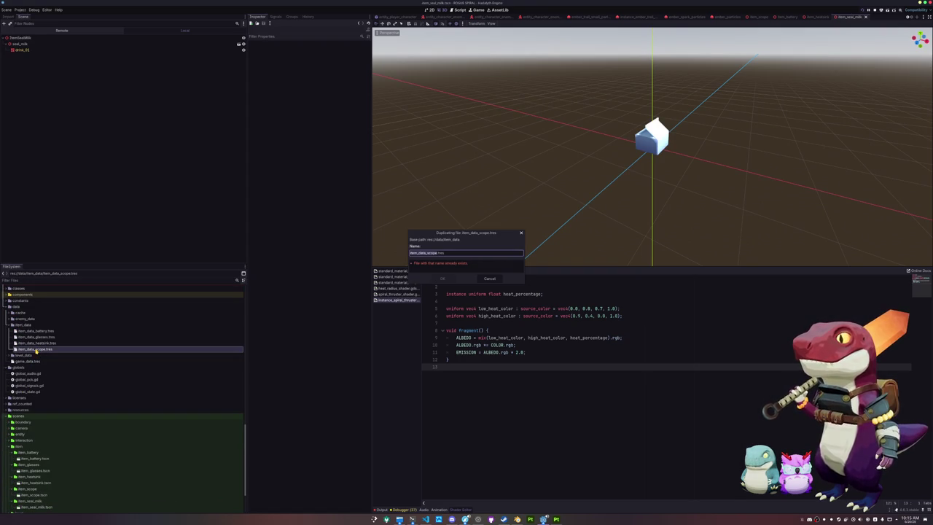
key("Right")
type("seal")
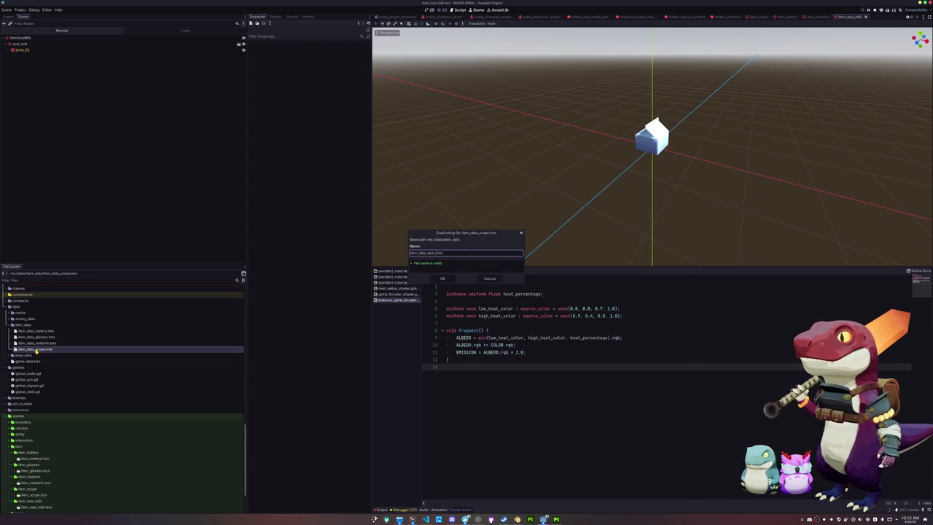
key("Return")
- Open item_data_seal_milk.tres in the Inspector, then bring the Dolphin windows forward
left_click(37, 355)
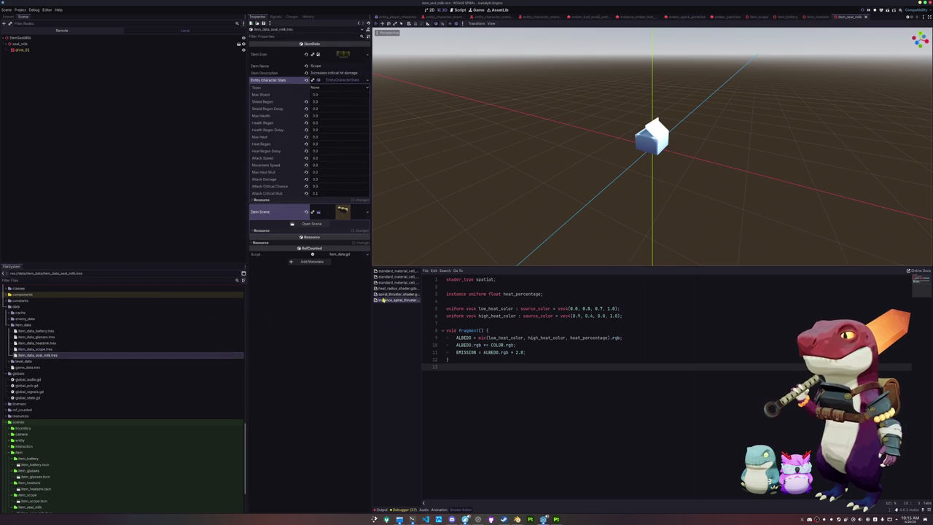
mouse_move(413, 520)
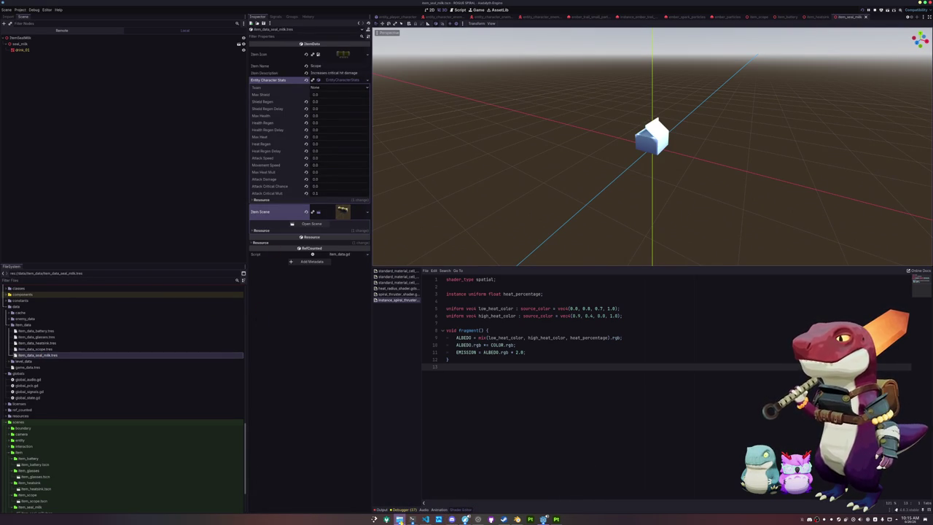
left_click(399, 519)
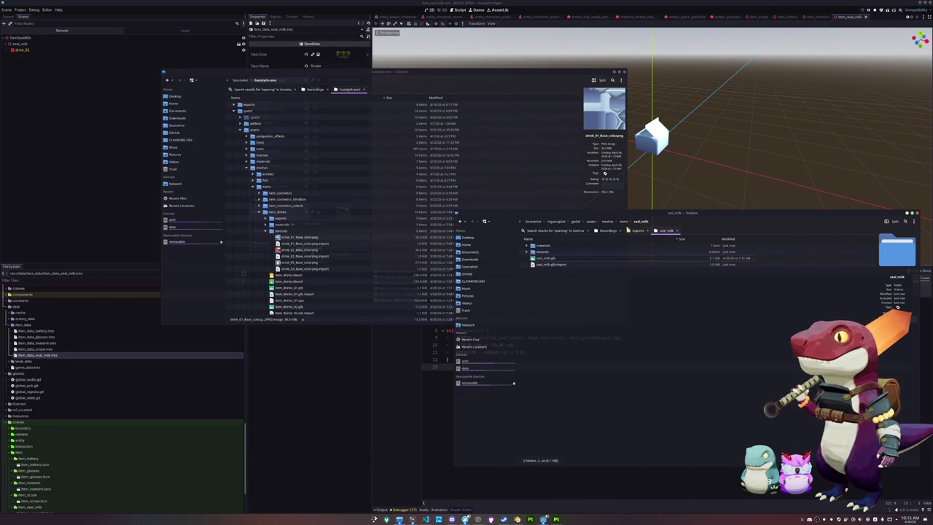
- In Dolphin, browse to the project's assets/icons/items folder
left_click(625, 222)
left_click(609, 223)
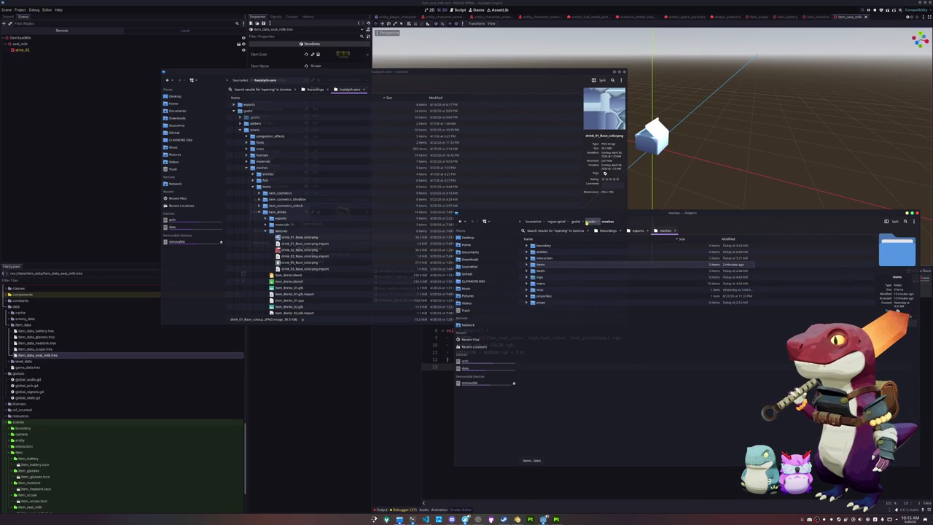
double_click(547, 264)
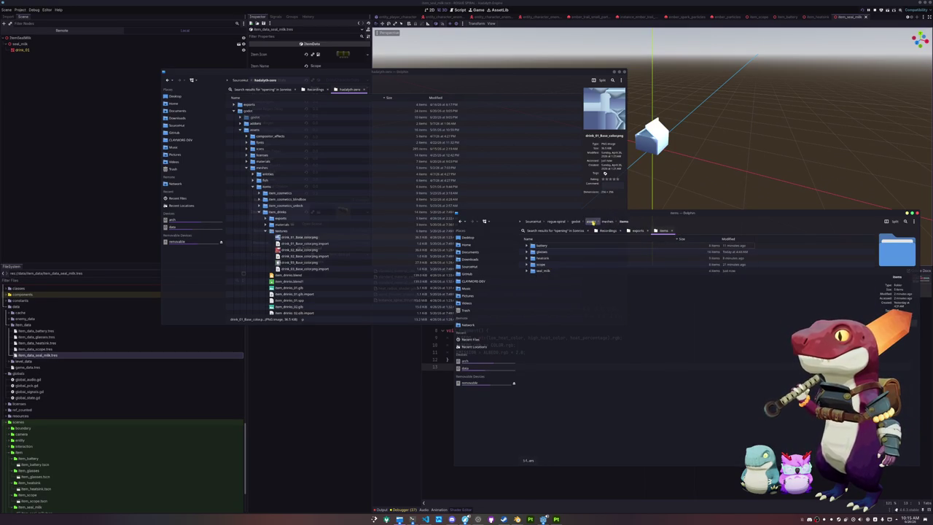
left_click(591, 222)
double_click(543, 258)
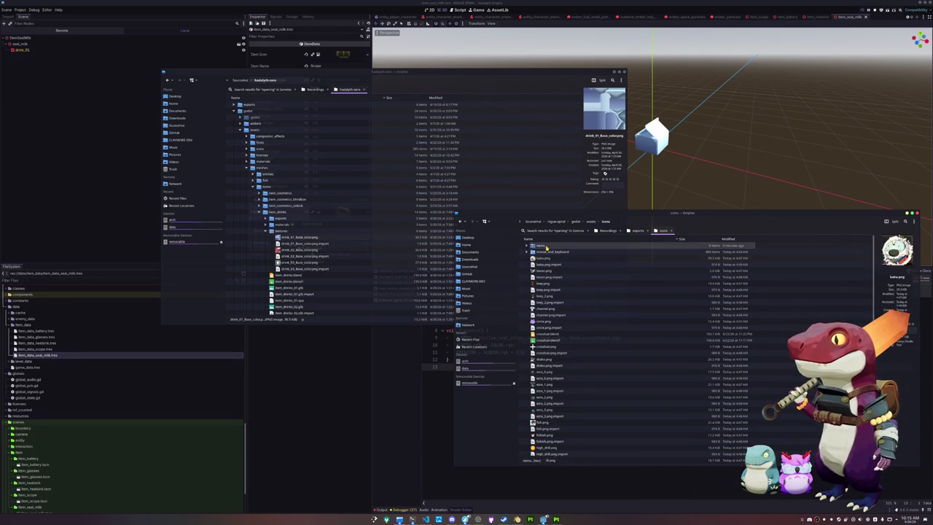
double_click(541, 246)
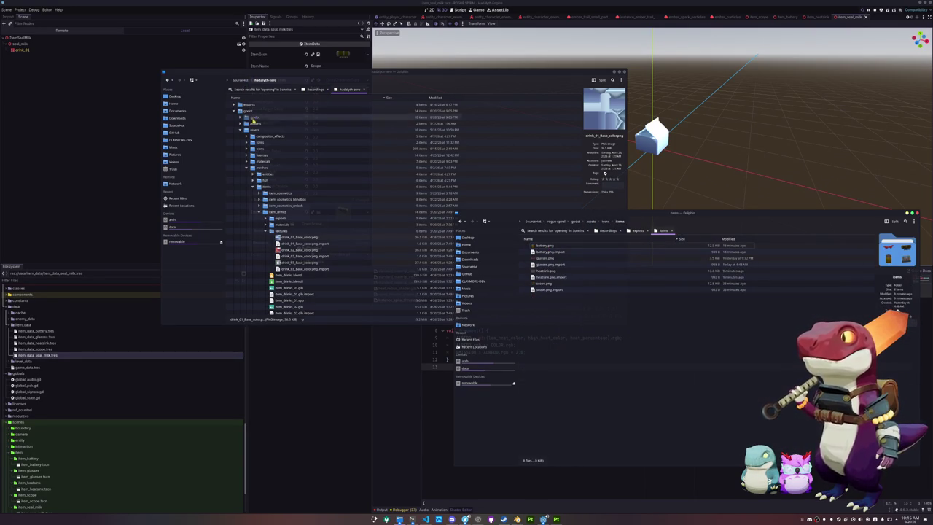
- Copy item_drink_01.png from the drinks icons folder into items and rename it seal_milk.png
left_click(252, 148)
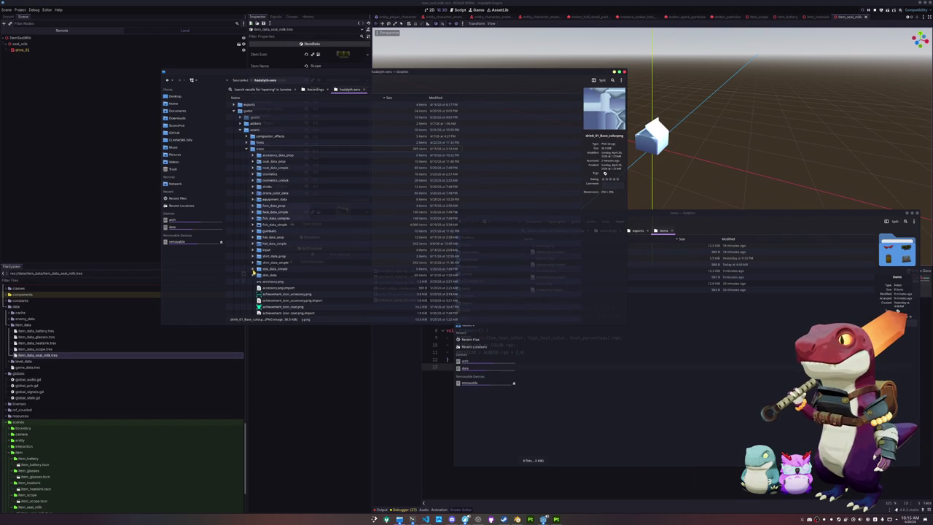
left_click(252, 186)
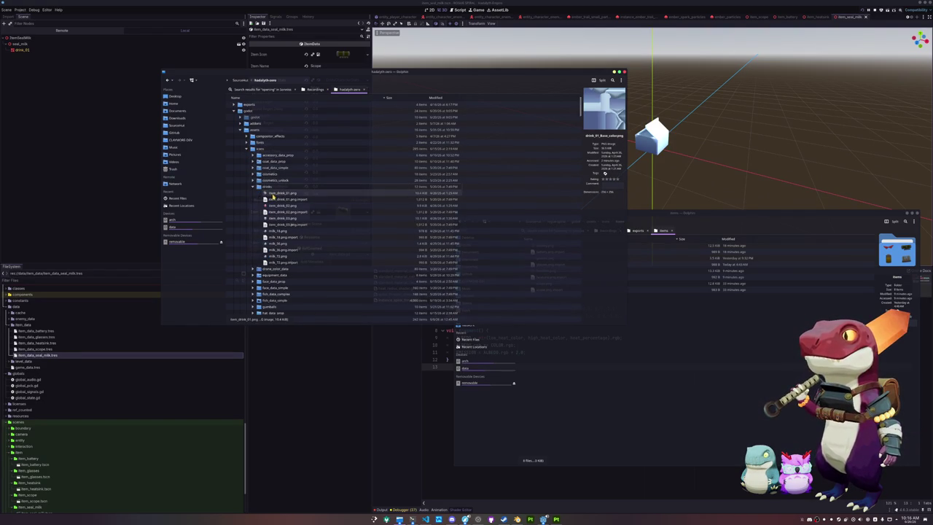
mouse_move(281, 192)
left_mouse_down()
mouse_move(323, 242)
mouse_move(594, 362)
left_mouse_up()
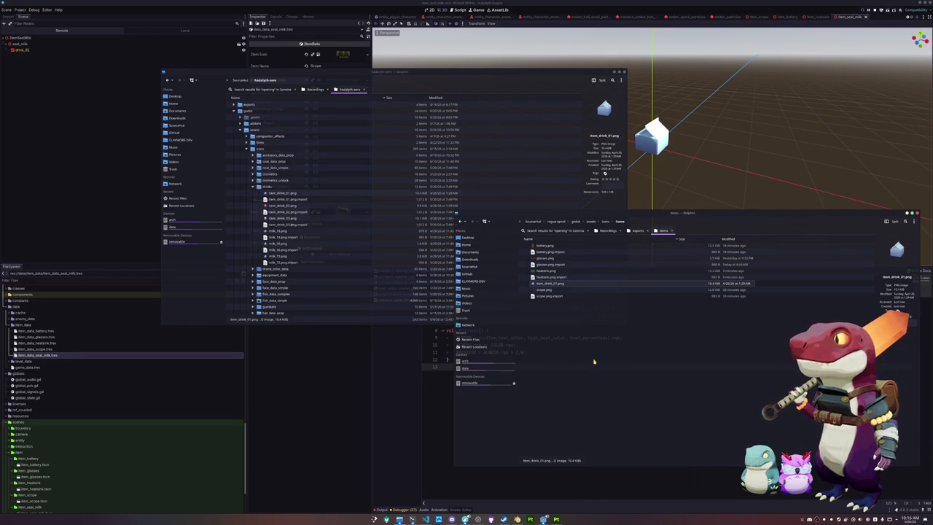
left_click(561, 290)
type("seal_milk")
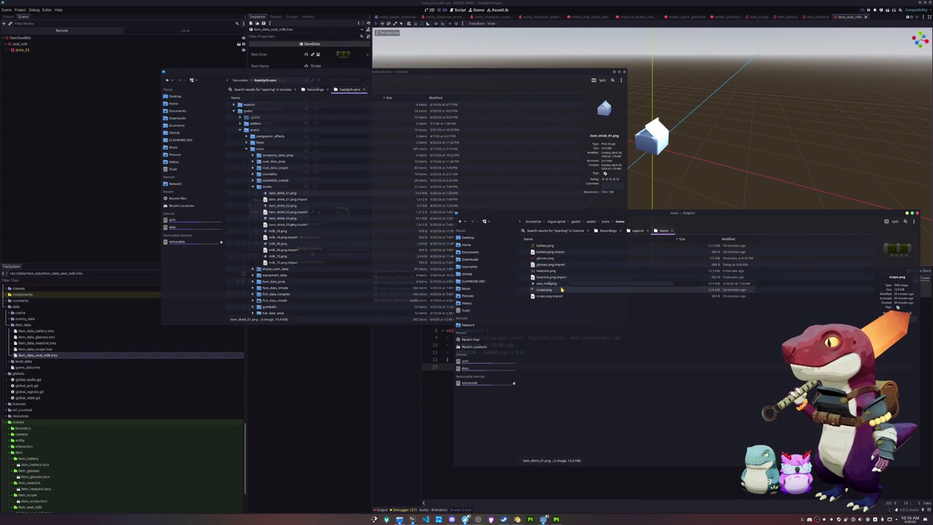
key("Return")
left_click(333, 366)
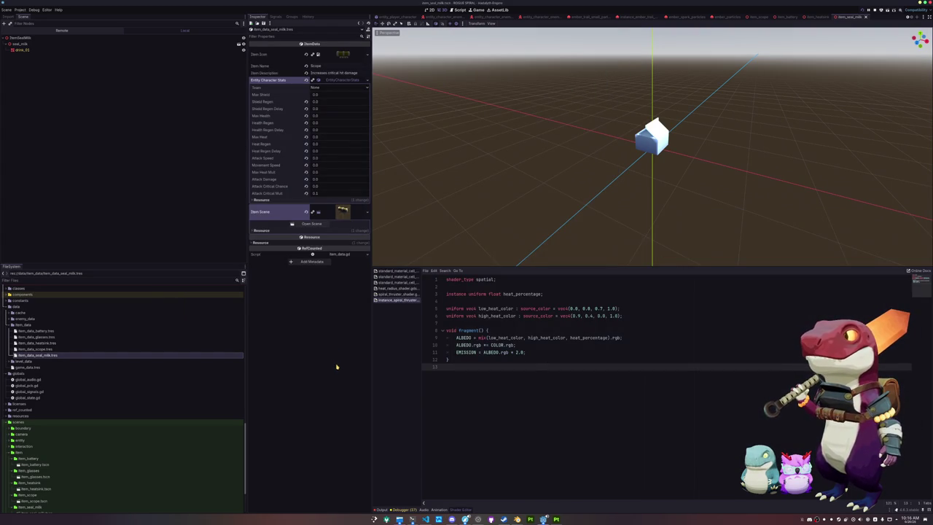
- Quick-load the seal_milk texture as the Item Icon
left_click(350, 56)
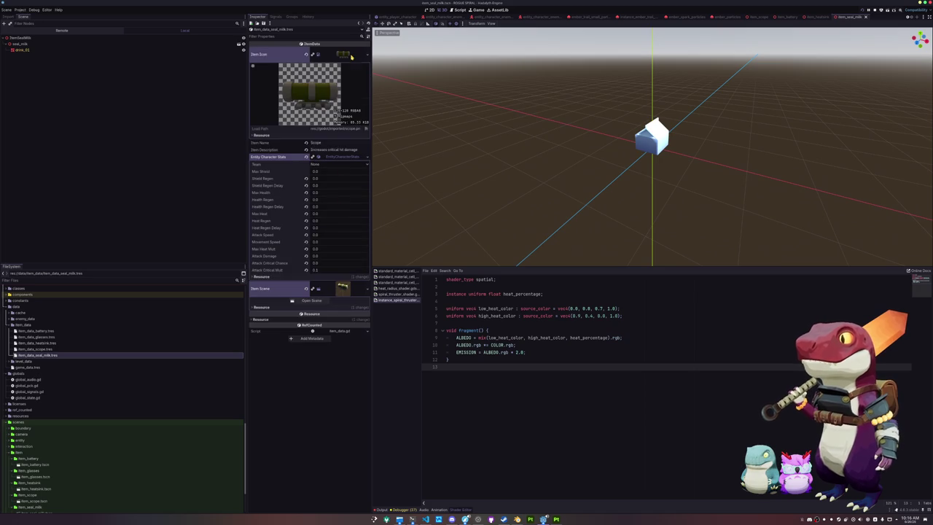
left_click(366, 57)
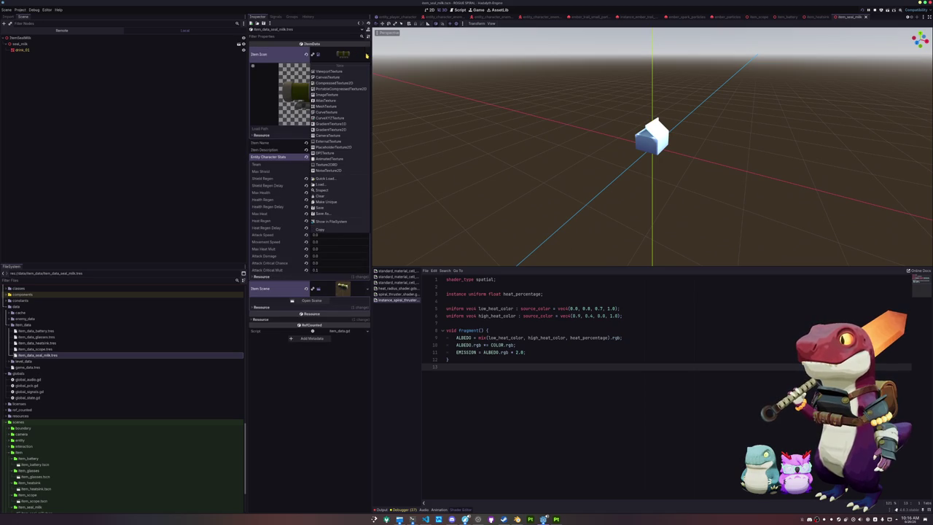
left_click(332, 175)
type("seal")
key("Return")
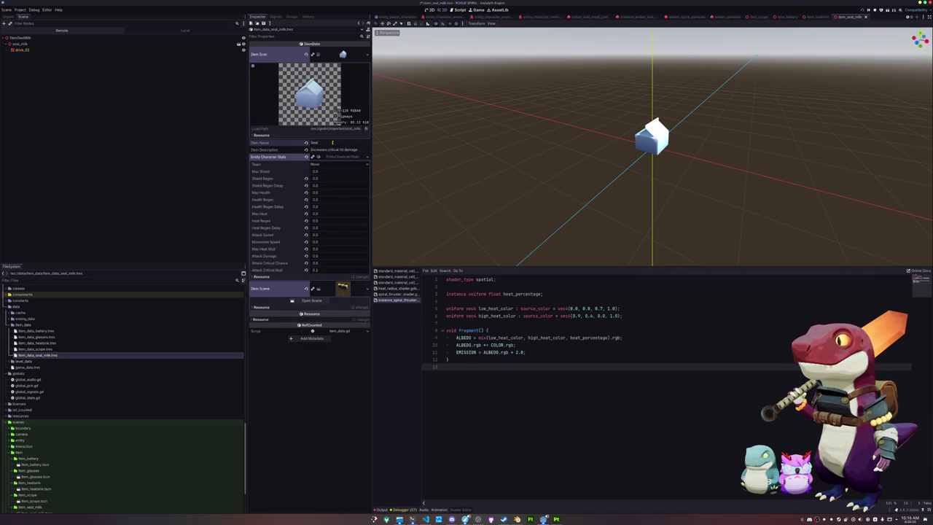
- Replace the old item description and set Movement Speed to 0.2
type(" Milk")
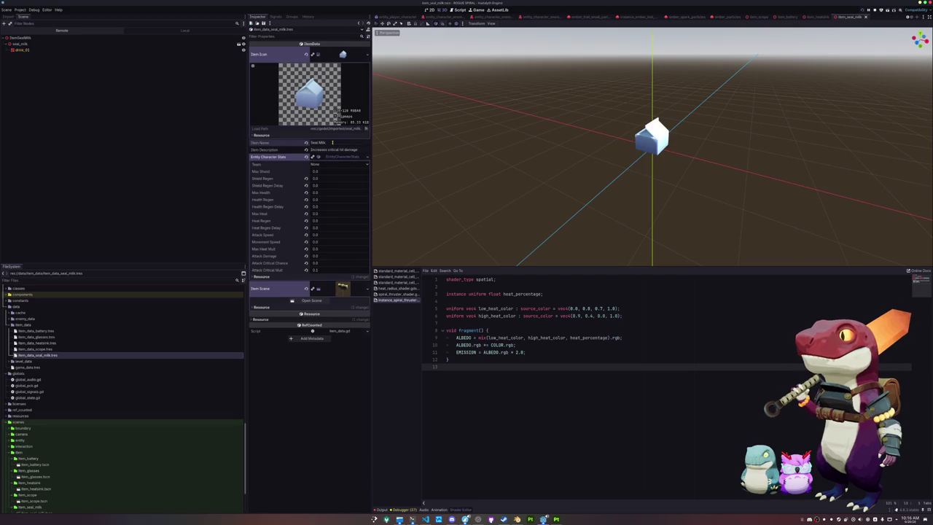
key("Tab")
key("BackSpace")
type("Increases movement speed")
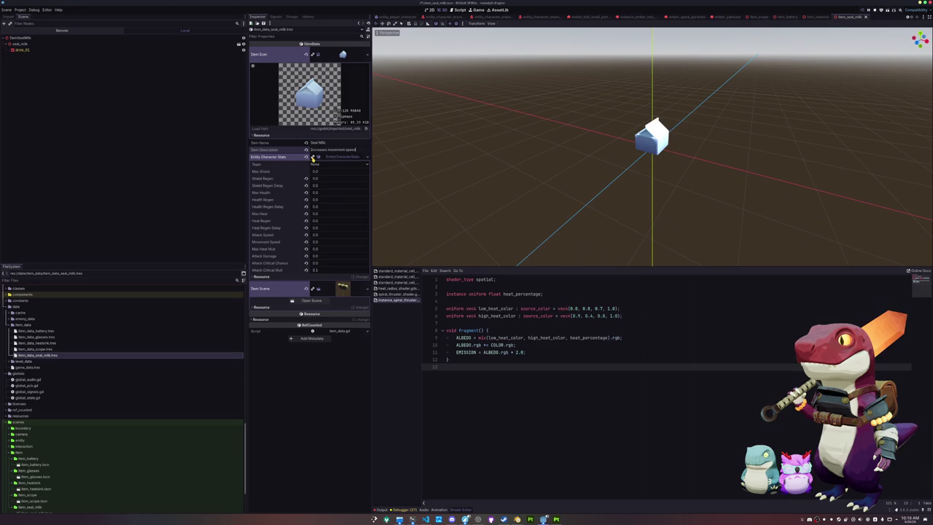
key("Return")
left_click(327, 270)
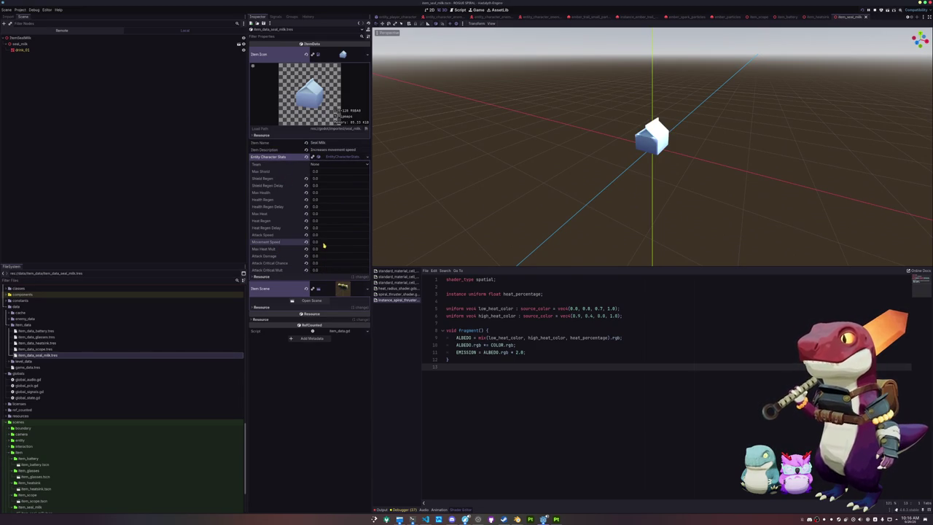
type("0")
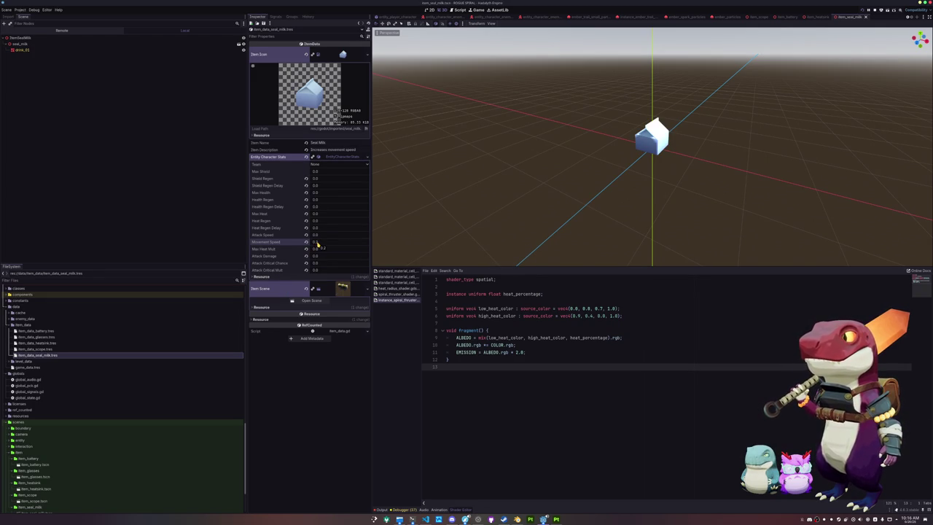
key("Return")
- Quick-load the seal milk scene into the Item Scene slot
left_click(367, 290)
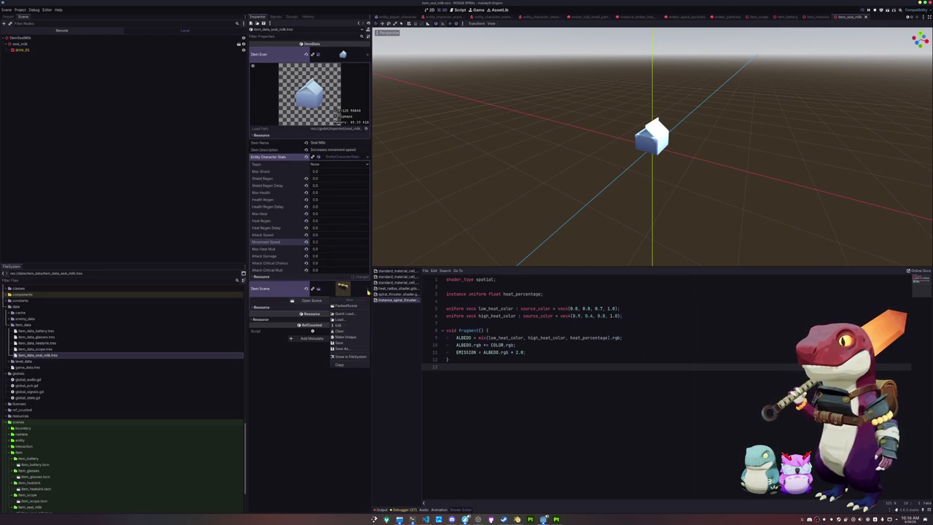
left_click(351, 315)
type("seal")
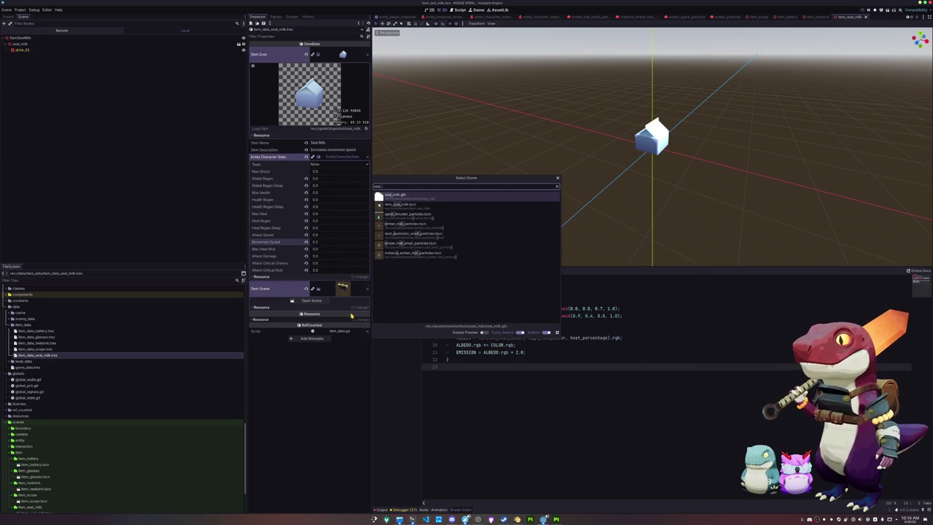
key("Return")
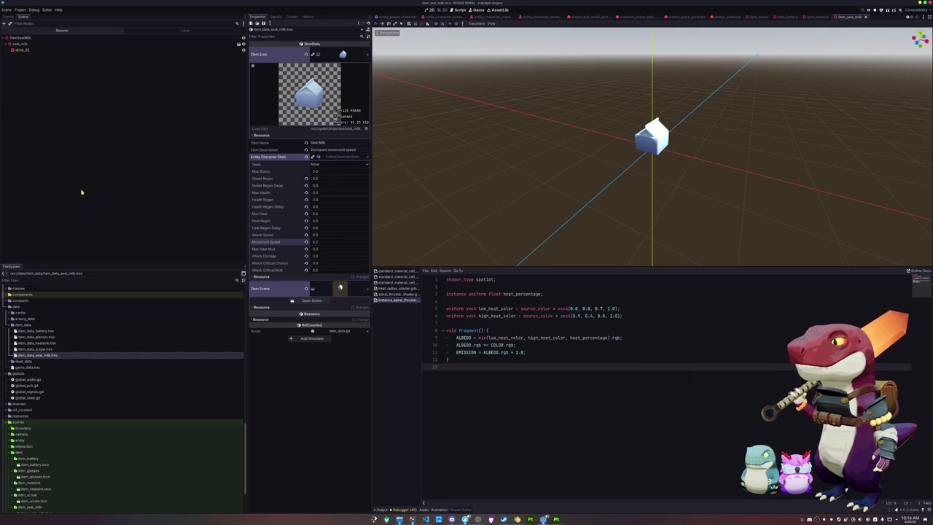
- Add item_data_seal_milk.tres as a new fifth entry in game_data's Item Data Array
left_click(29, 367)
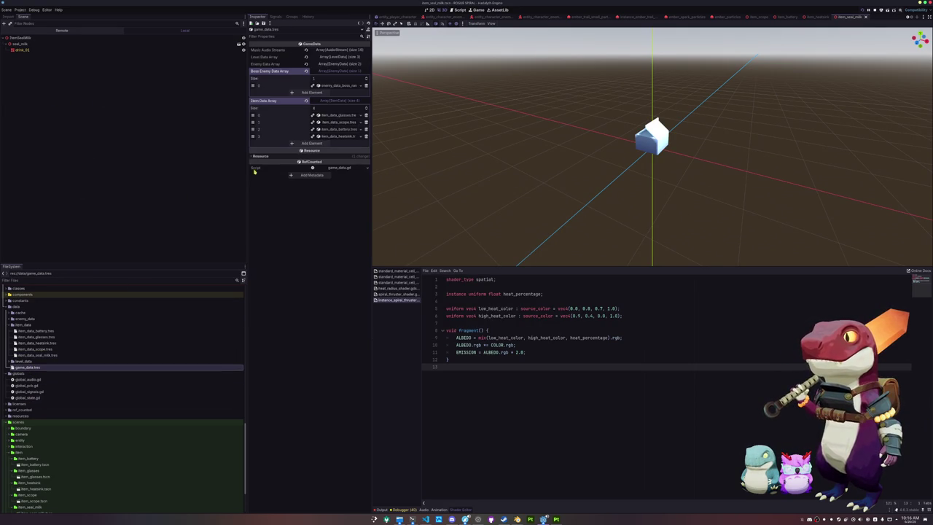
left_click(311, 143)
left_click(355, 144)
type("seal")
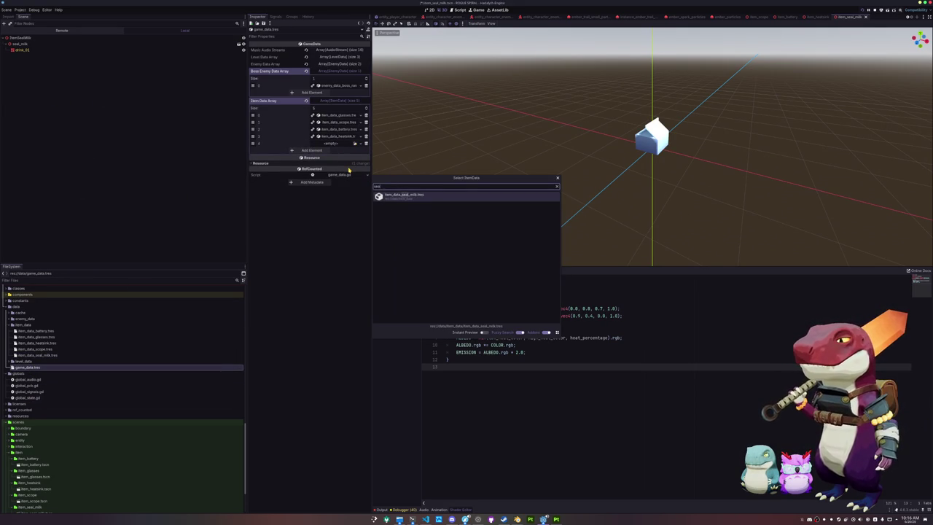
double_click(397, 197)
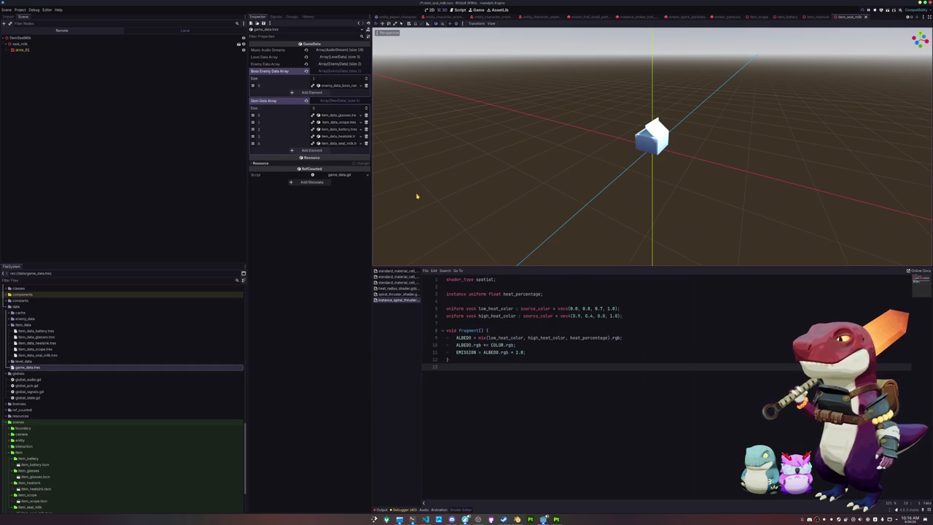
- Save the changes and open entity_player_character.tscn via Quick Open
key("ctrl+s")
key("shift+alt+o")
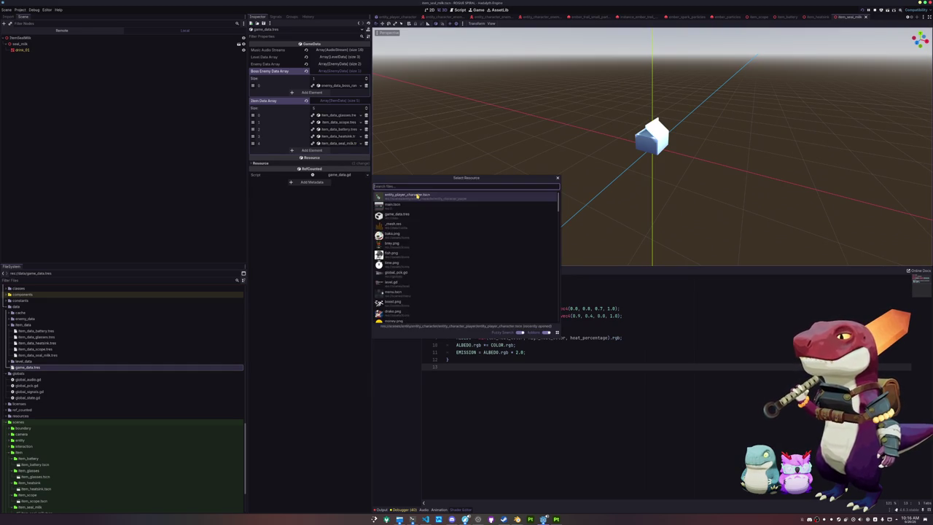
type("entity player")
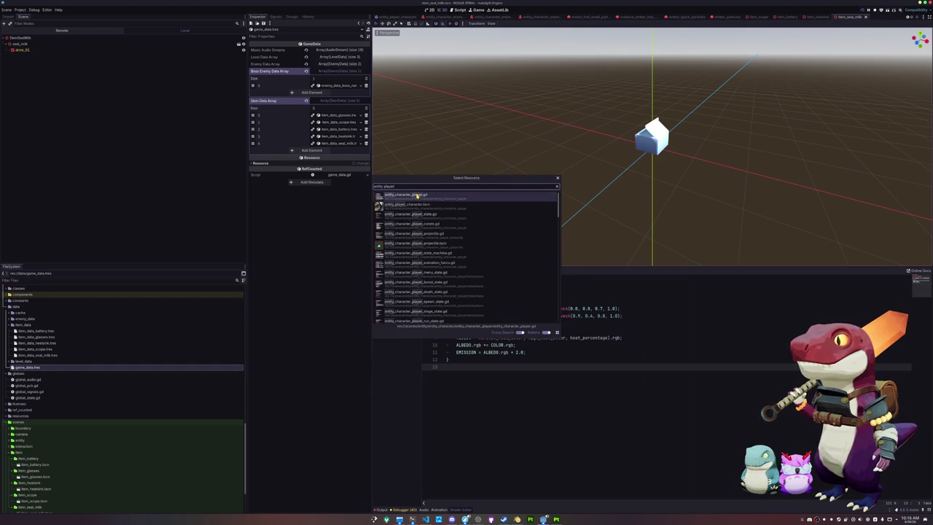
double_click(406, 205)
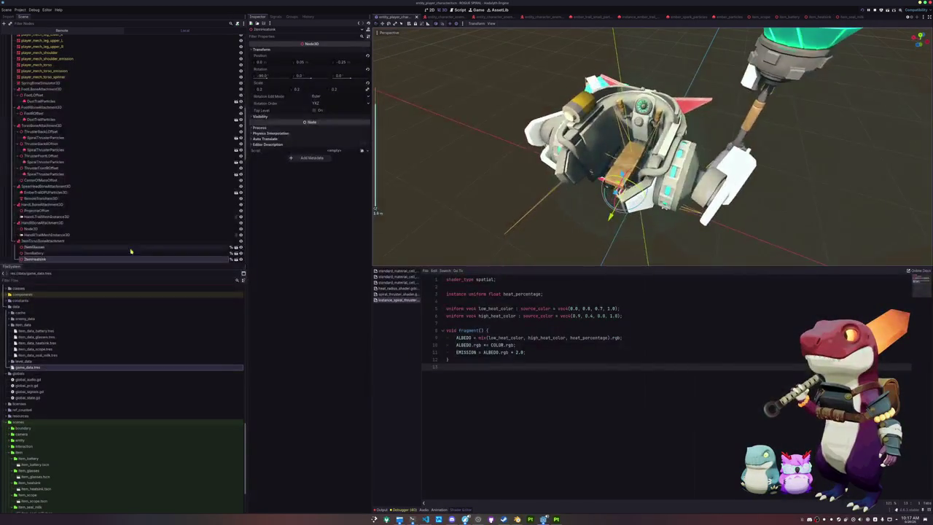
scroll(58, 371, "down", 2)
- Instance item_seal_milk.tscn under ItemTorsoBoneAttachment with Editable Children on, and expand its Transform
left_click(35, 454)
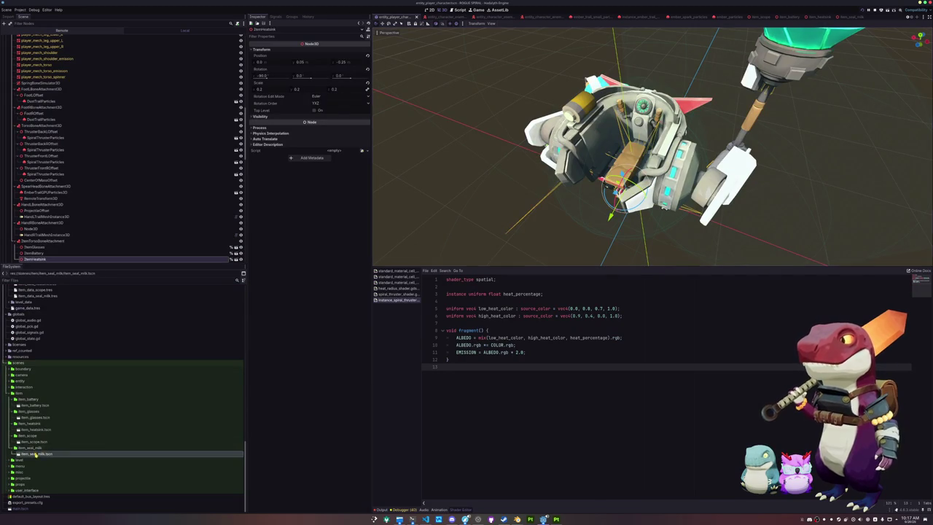
left_click_drag(35, 454, 58, 226)
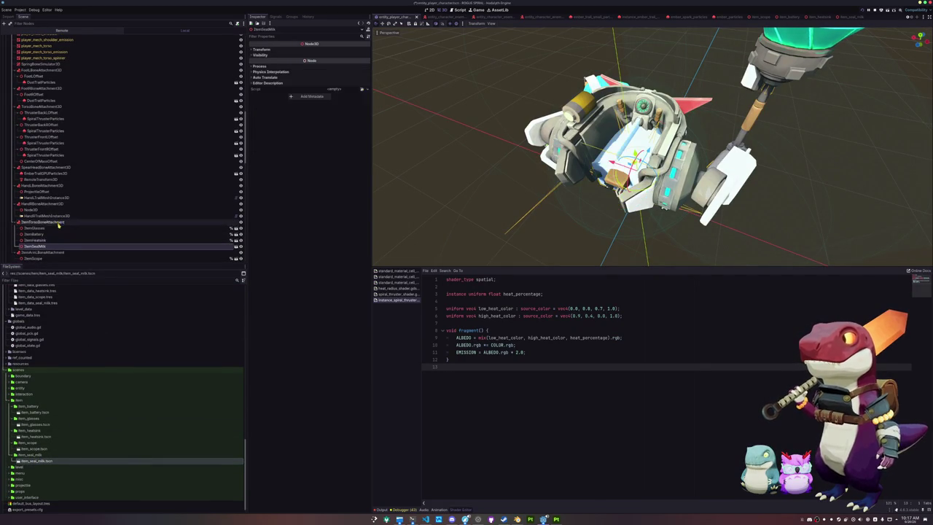
right_click(41, 246)
left_click(82, 362)
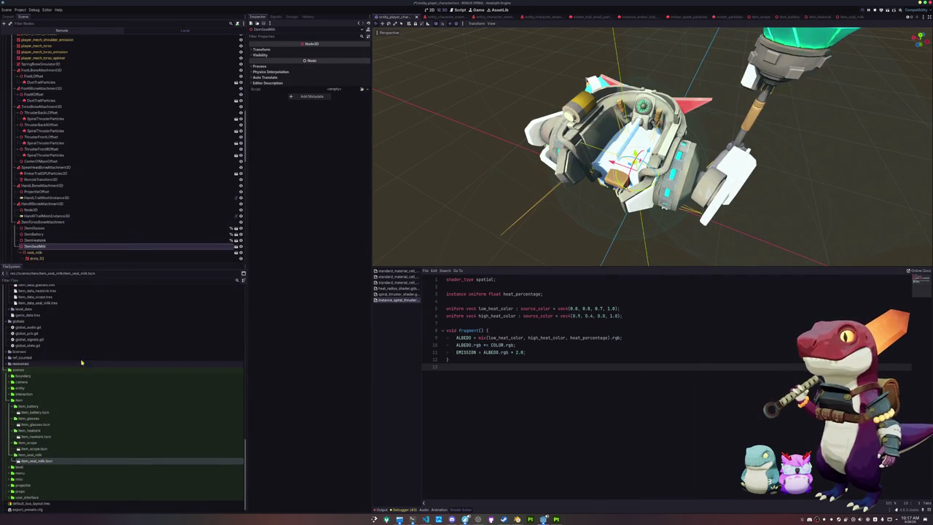
scroll(476, 195, "up", 3)
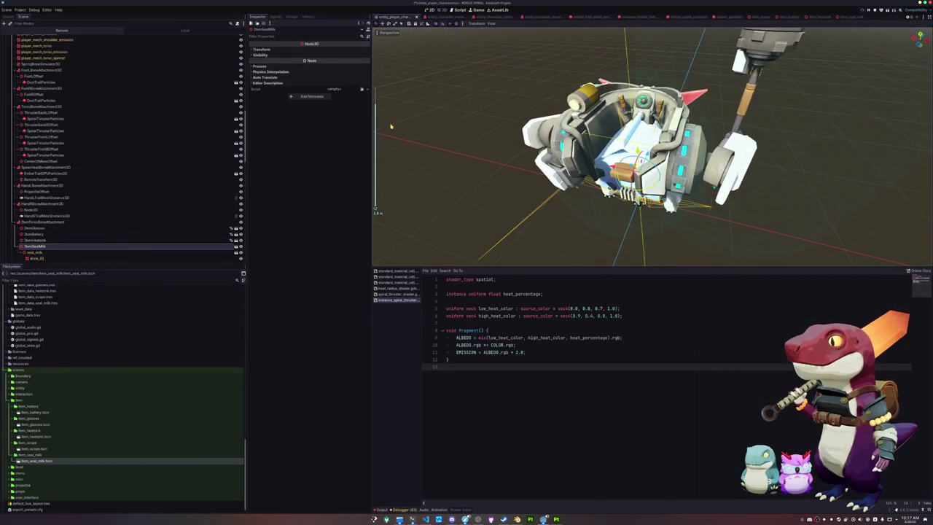
left_click(285, 49)
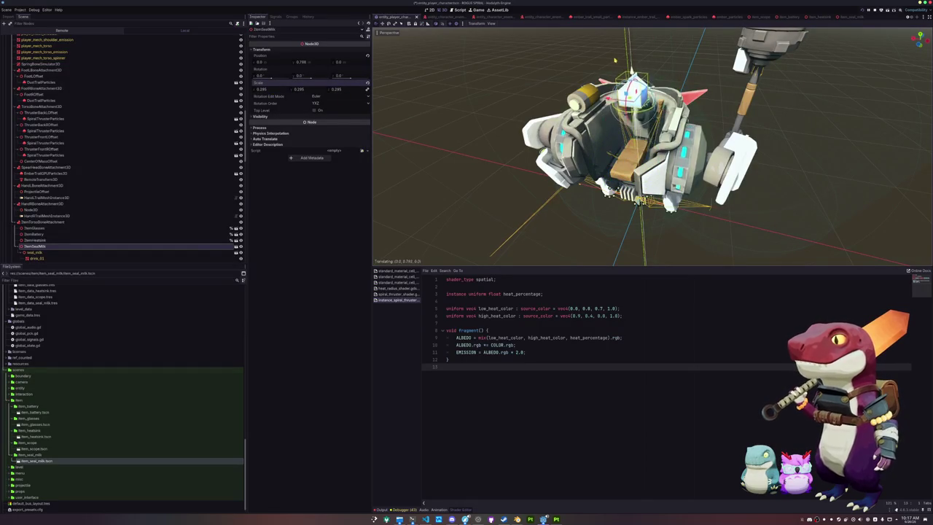
- Position the seal milk inside the mech's torso, tilted about 12 degrees and scaled to 0.245
scroll(614, 61, "up", 5)
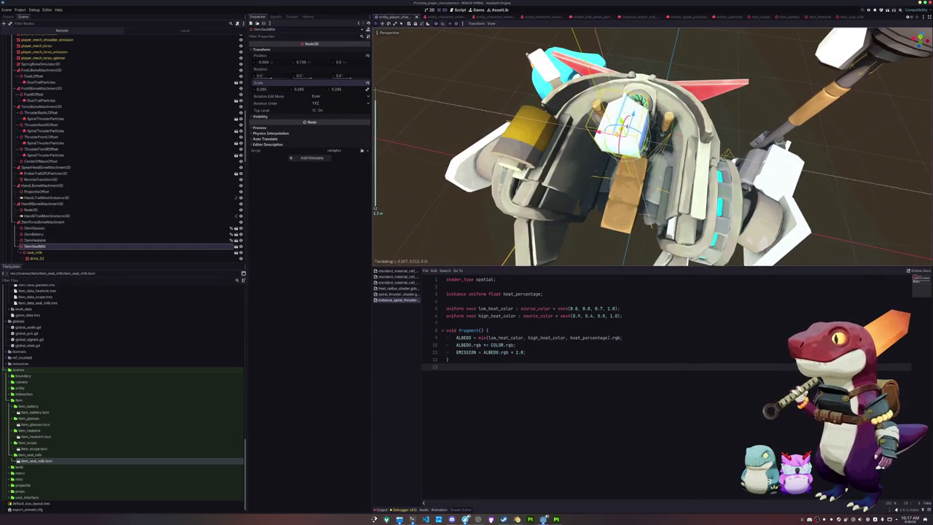
left_click_drag(624, 129, 674, 113)
left_click_drag(656, 146, 590, 157)
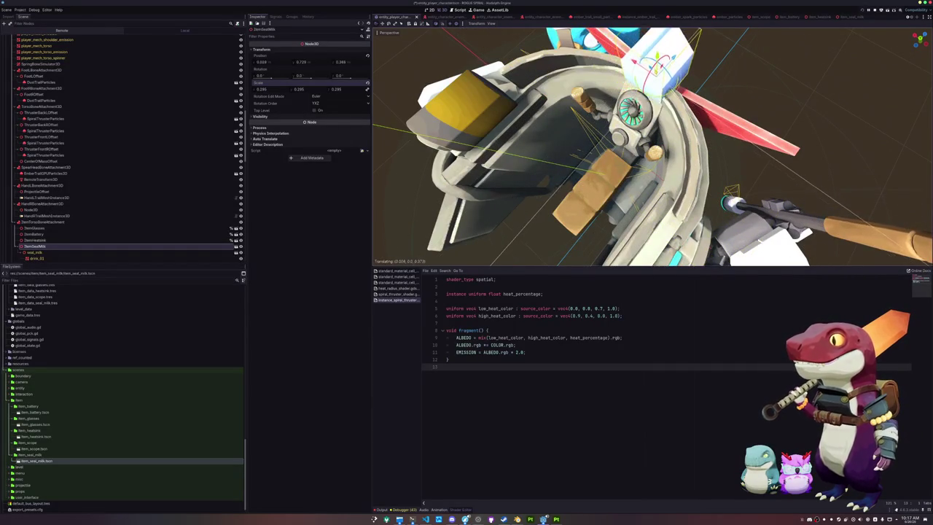
left_click_drag(651, 69, 656, 71)
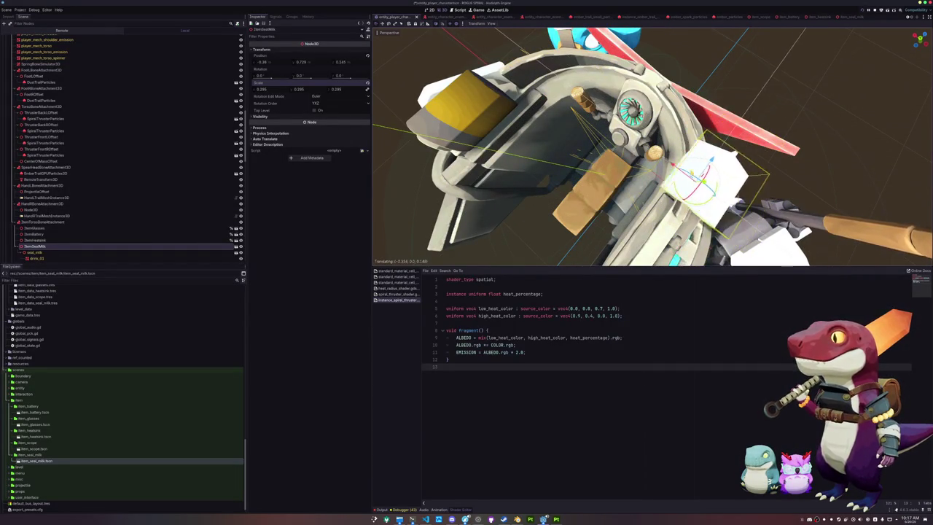
mouse_move(656, 71)
left_mouse_down()
mouse_move(377, 211)
mouse_move(374, 244)
mouse_move(503, 223)
left_mouse_up()
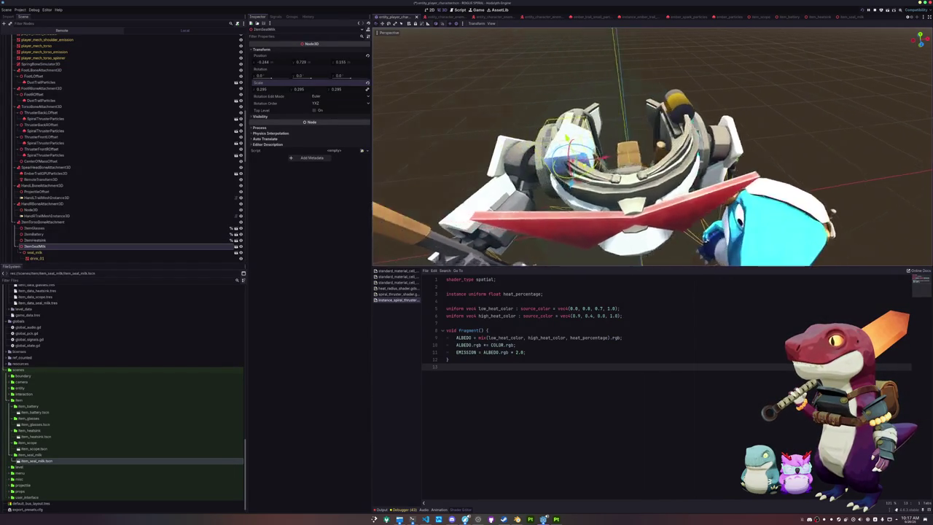
scroll(652, 146, "up", 3)
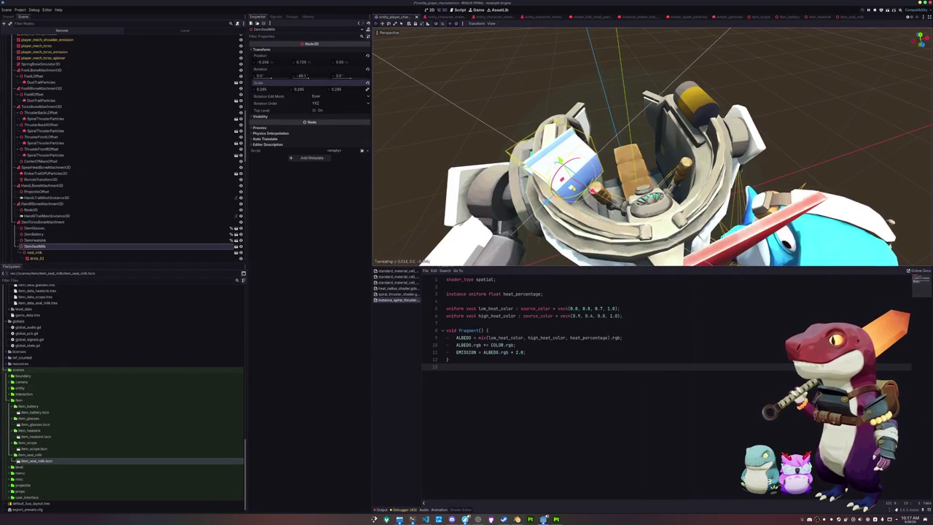
left_click_drag(652, 146, 678, 143)
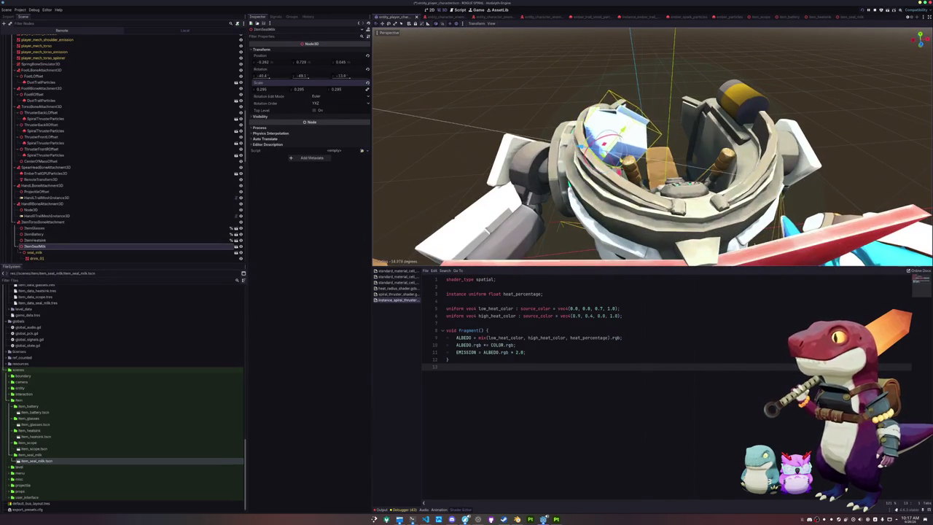
scroll(652, 146, "up", 3)
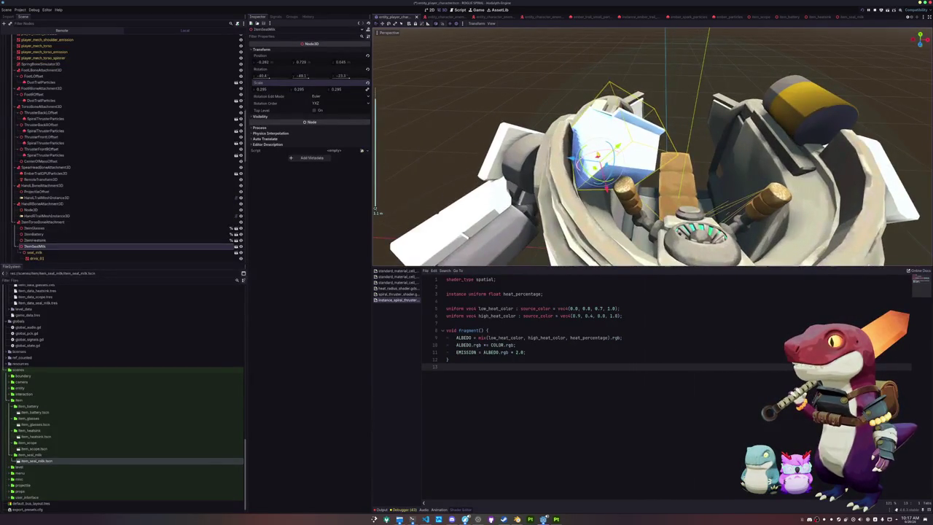
left_click_drag(611, 154, 602, 175)
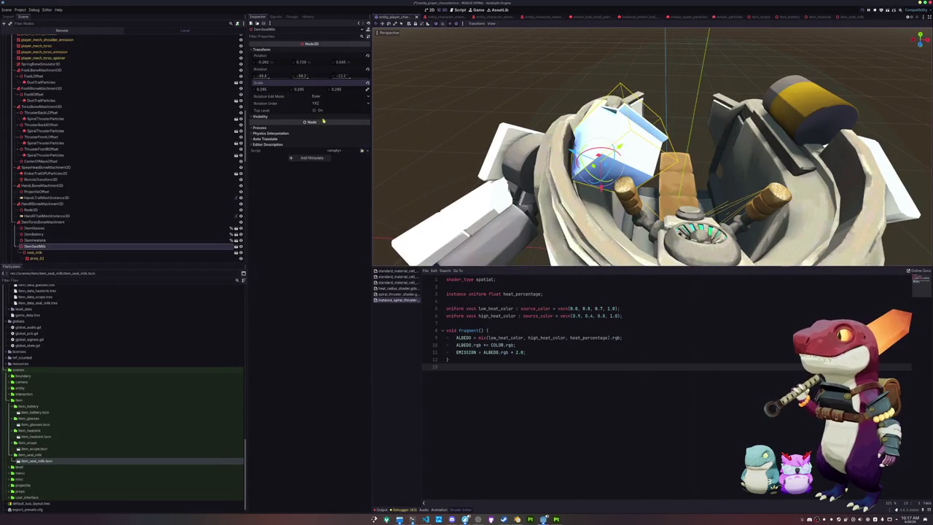
left_click_drag(269, 91, 233, 91)
left_click_drag(573, 152, 555, 150)
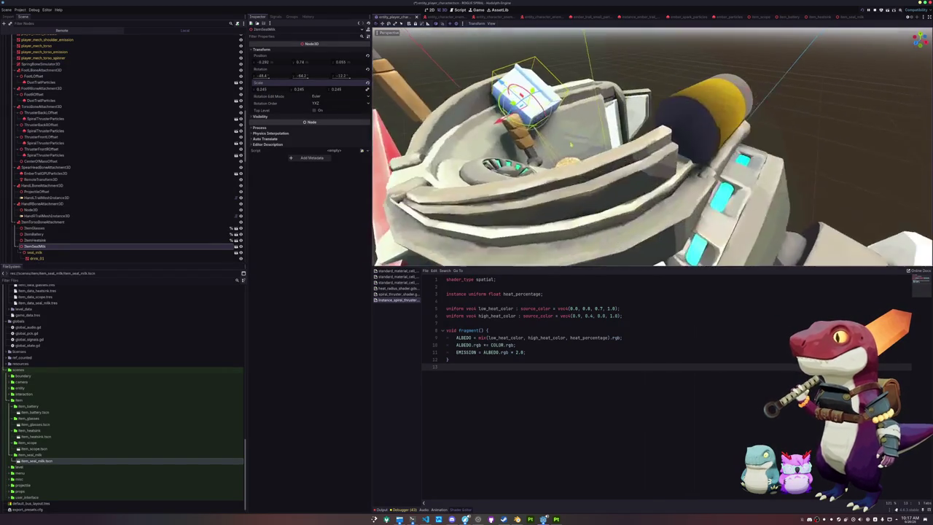
left_click_drag(642, 182, 597, 168)
- Turn off Editable Children on ItemSealMilk and make it accessible by unique name
right_click(90, 248)
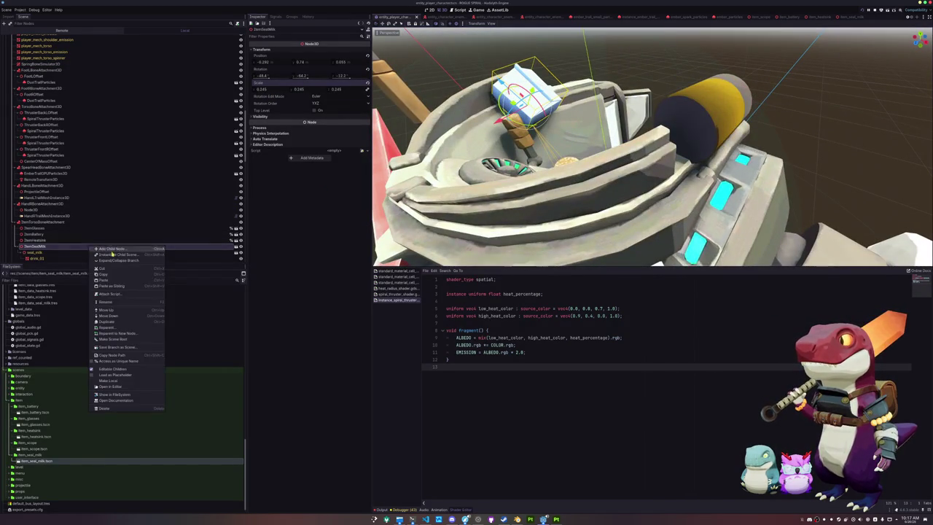
left_click(113, 369)
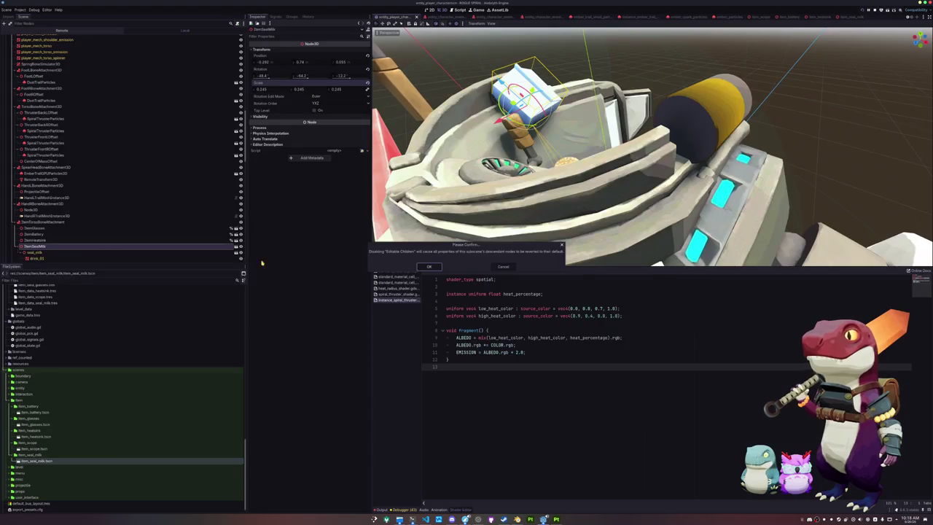
left_click(429, 270)
right_click(53, 247)
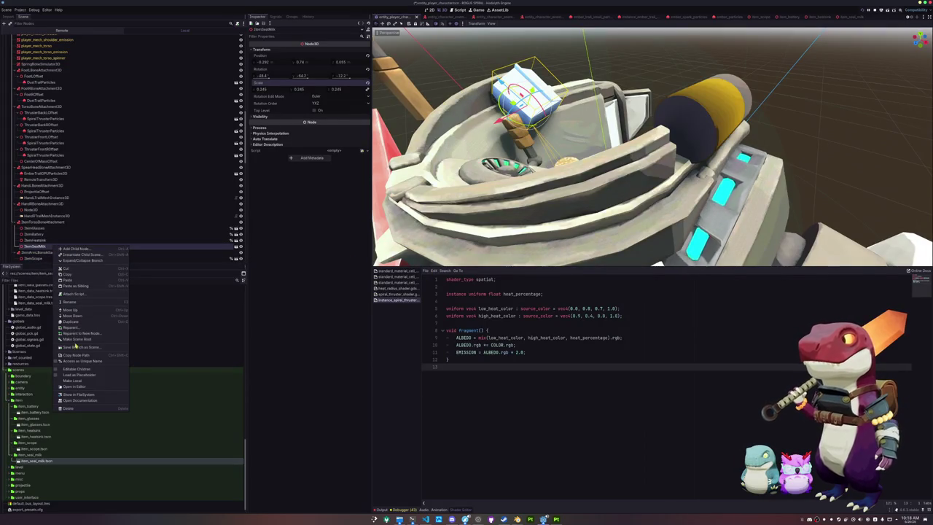
left_click(75, 362)
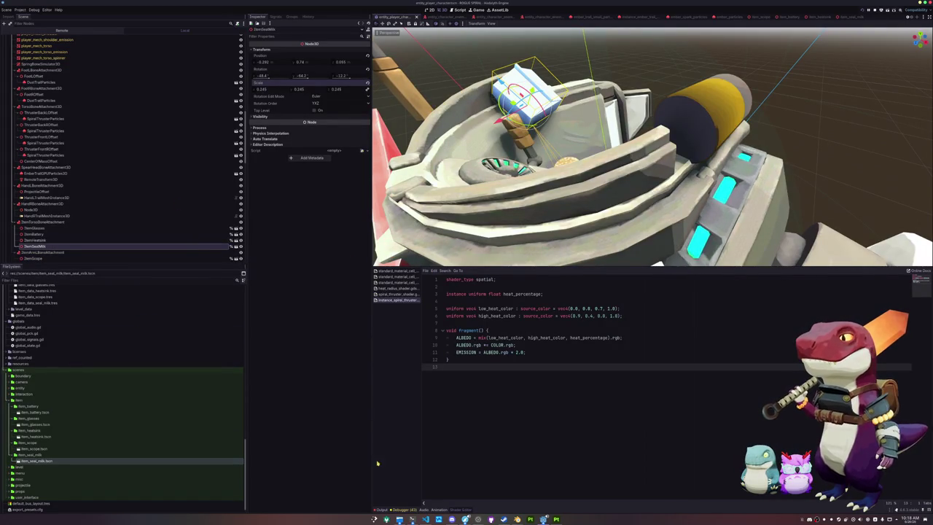
left_click(426, 519)
- Add a "Seal Milk" : %ItemSealMilk entry after Heatsink in item_mapping_dict
left_click(568, 329)
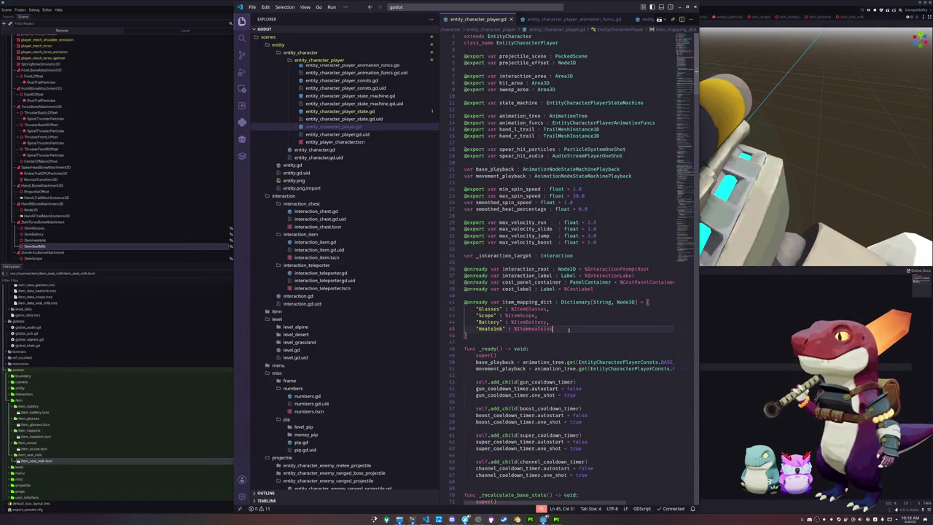
key("Return")
type("\"Seal Milk\" : %")
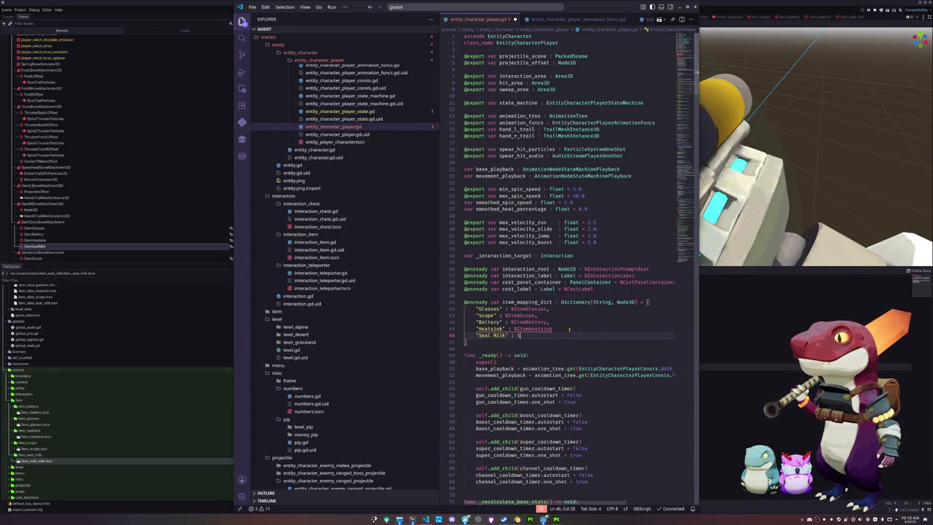
type("Item")
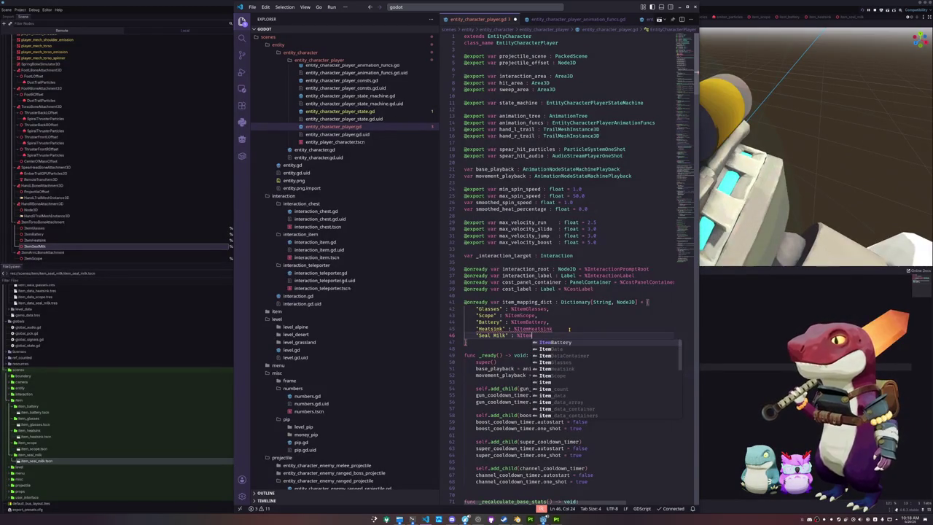
type("Se")
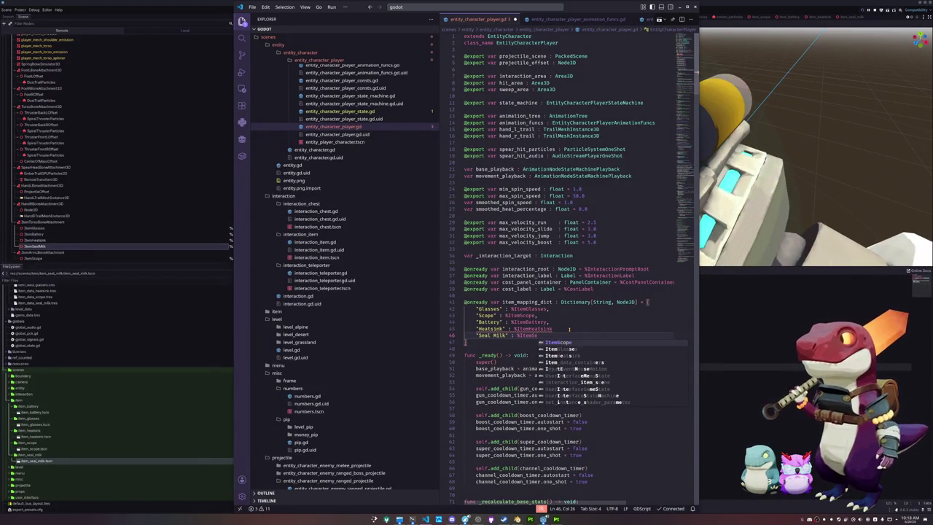
type("alMilk")
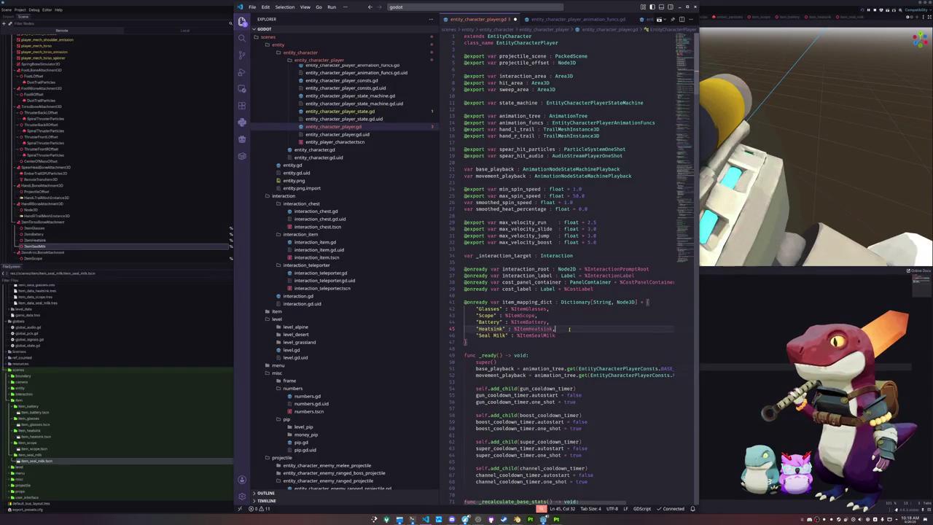
left_click(73, 415)
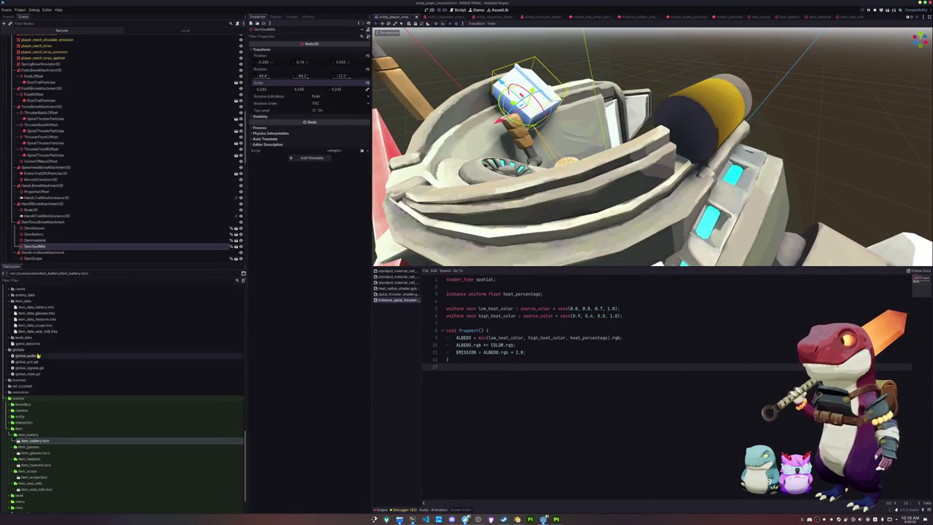
- Check game_data.tres's Item Data Array, then run the project with F5
left_click(29, 343)
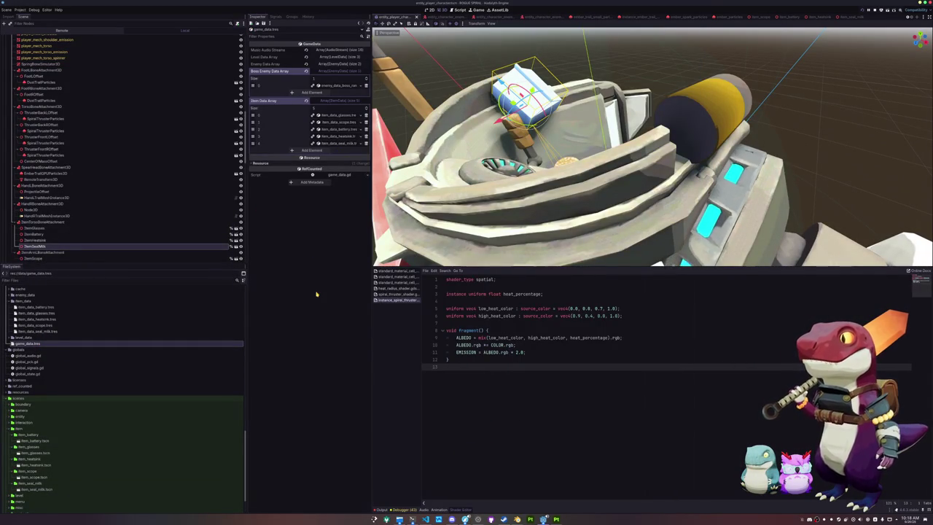
key("F5")
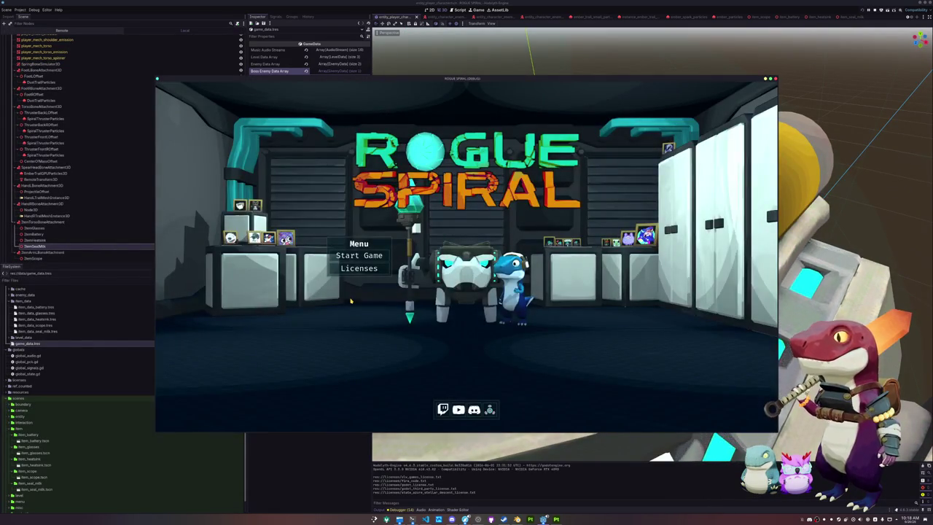
- Start a new game and begin playing, firing to break the rock cluster ahead
left_click(350, 257)
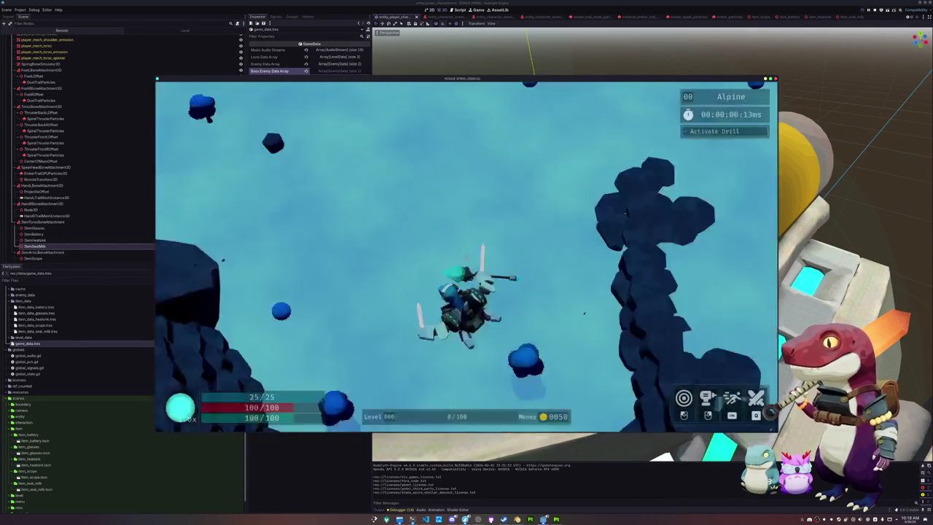
key("Escape")
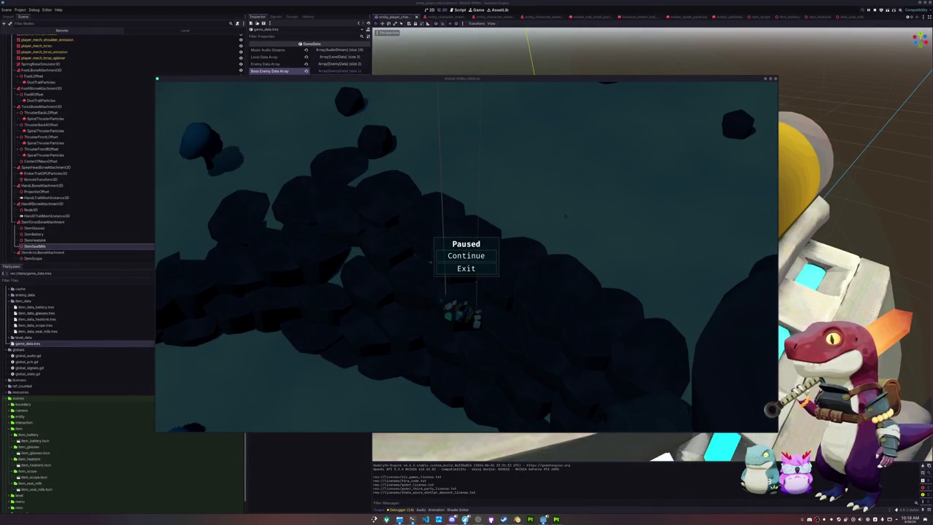
left_click(470, 257)
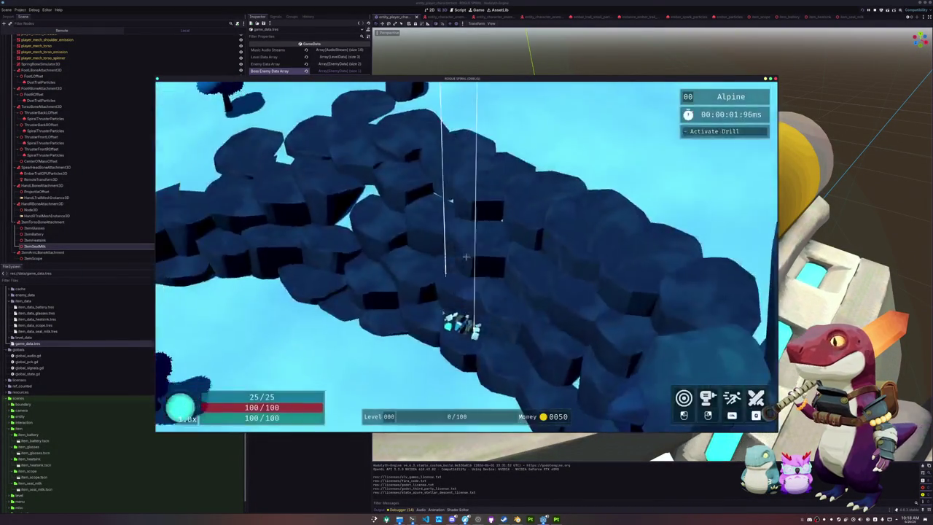
key("a")
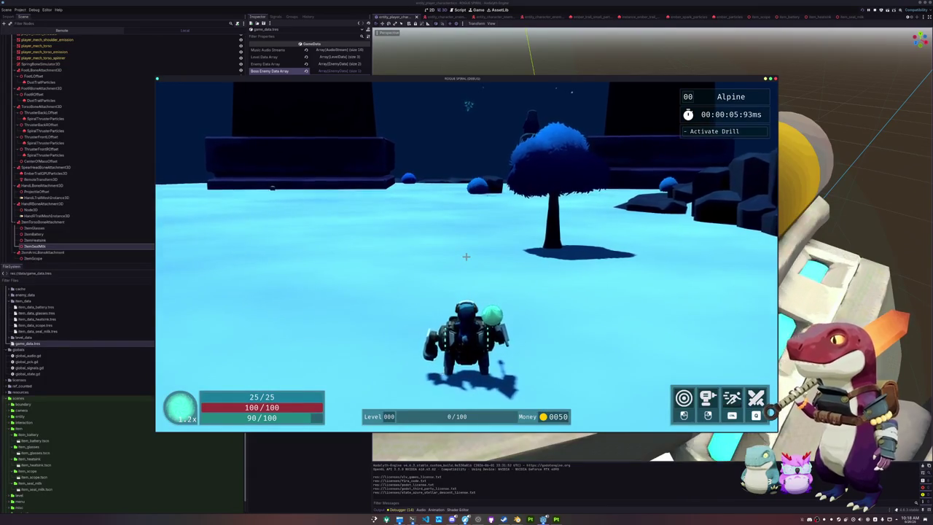
key("Escape")
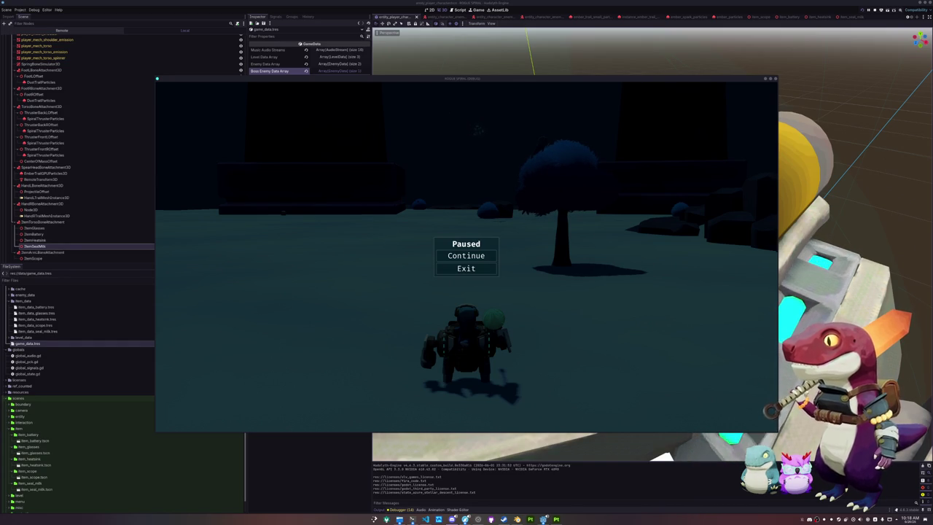
left_click(463, 256)
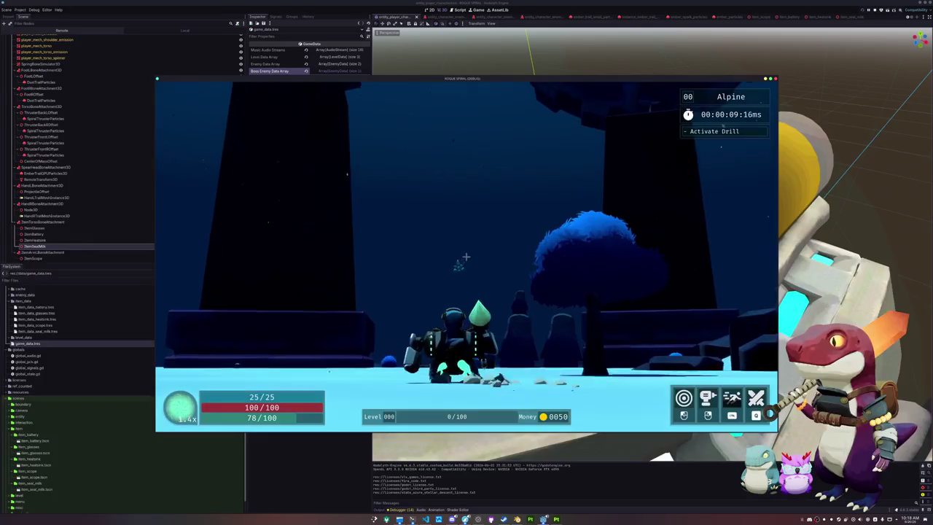
left_click(466, 257)
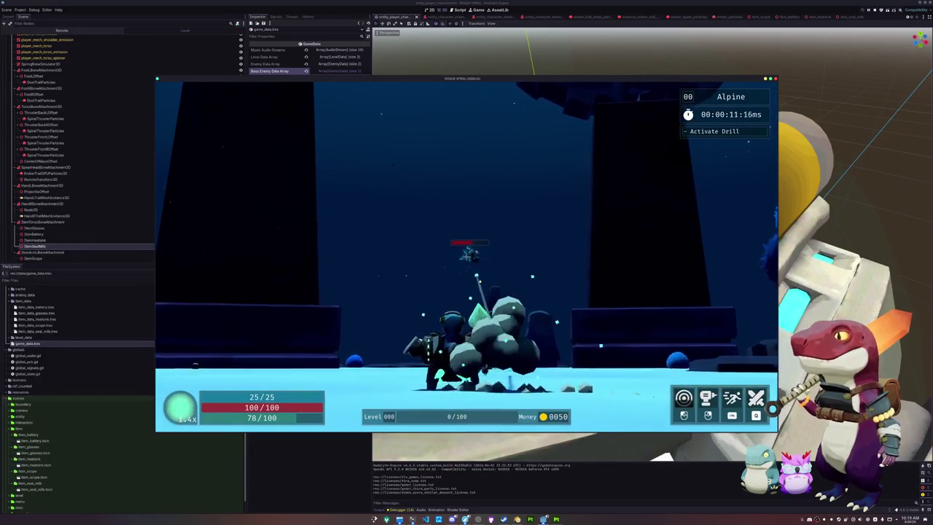
left_click(465, 257)
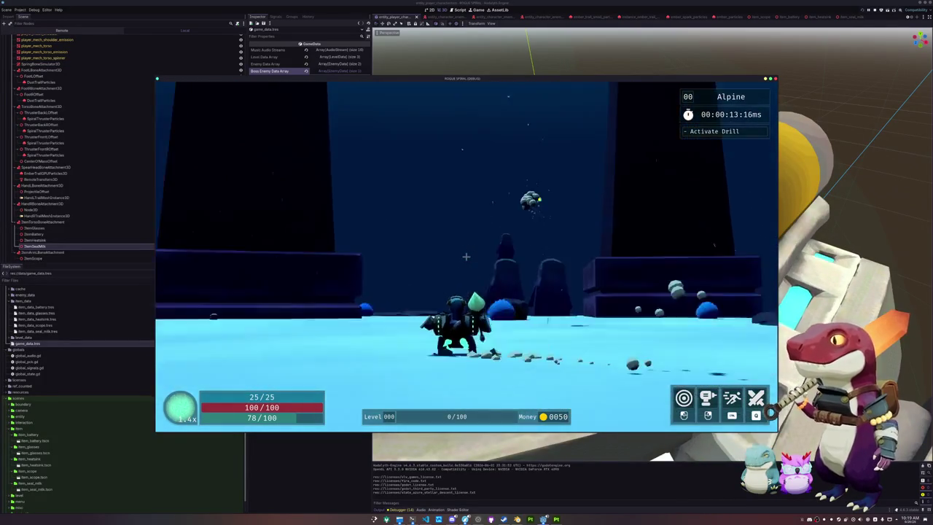
- Drive the mech past the dark tower and across the snowy field, jumping forward
key("w")
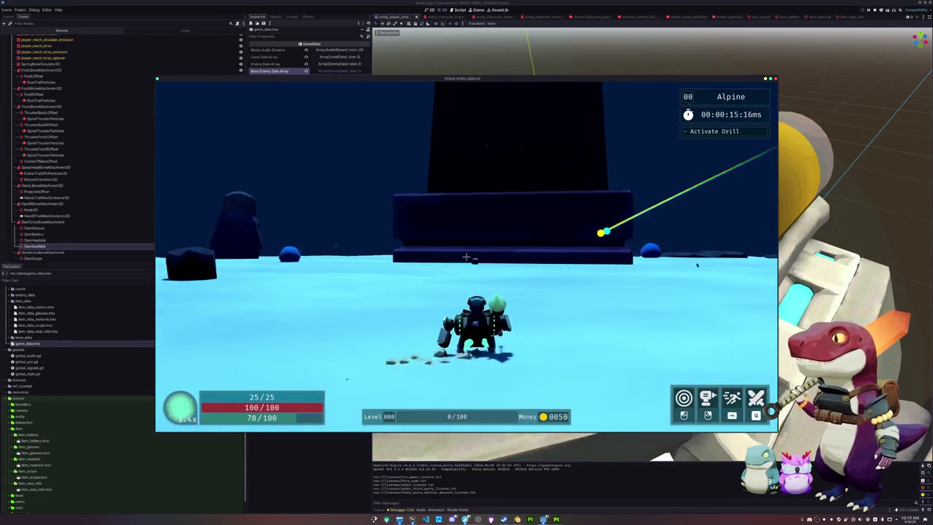
key("w")
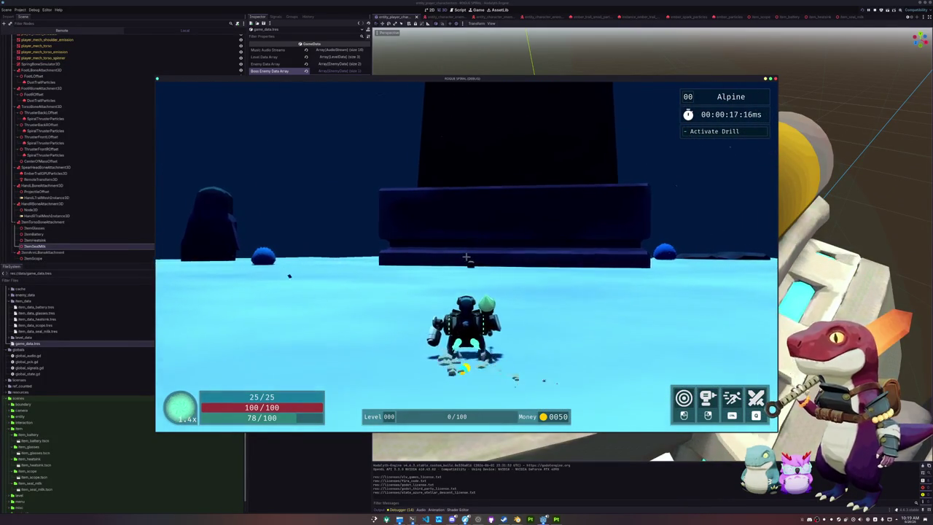
key("w")
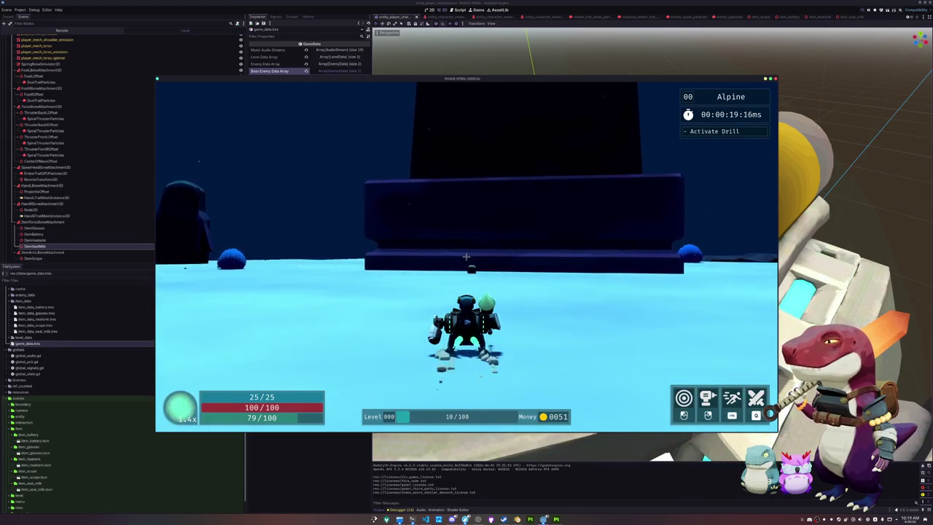
key("w")
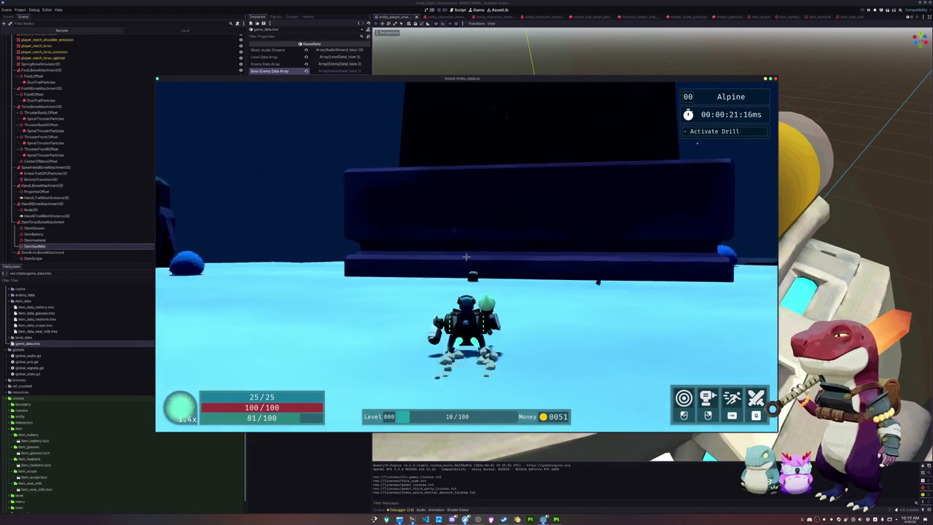
key("w")
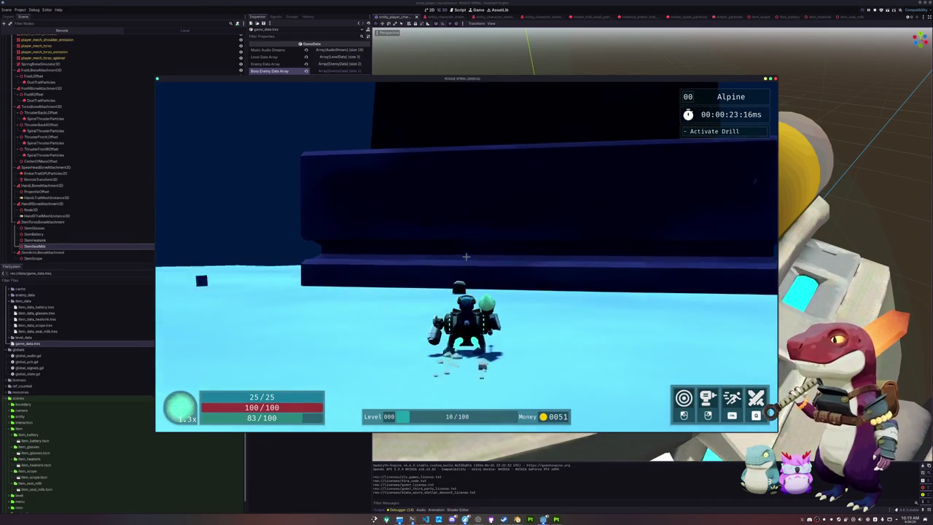
key("w")
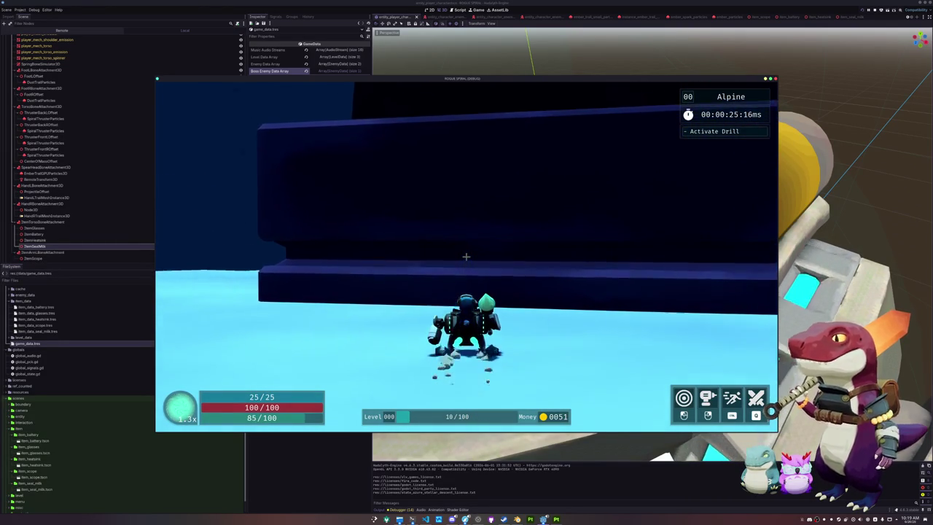
key("w")
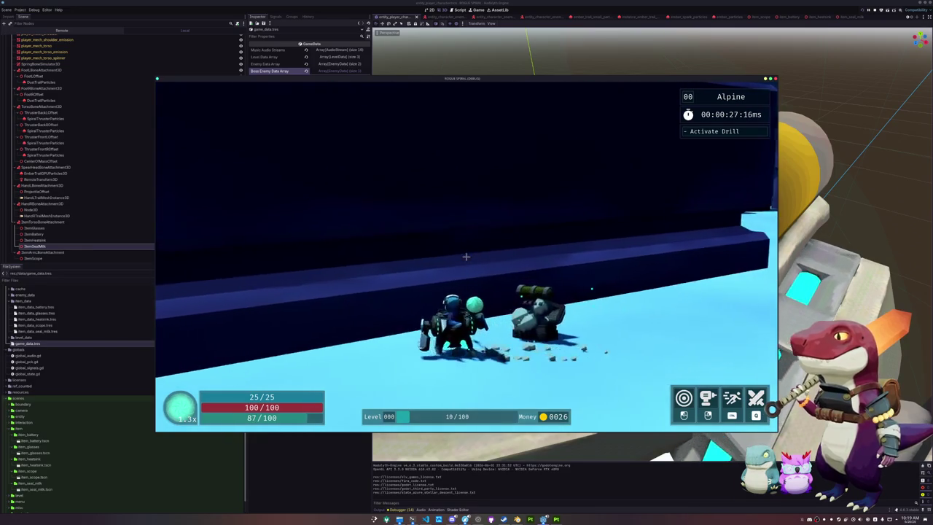
key("w")
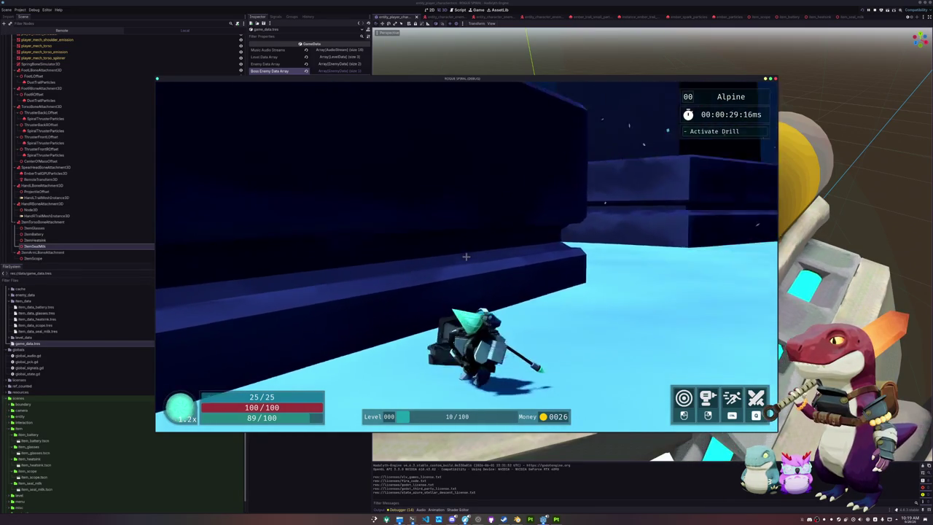
key("w")
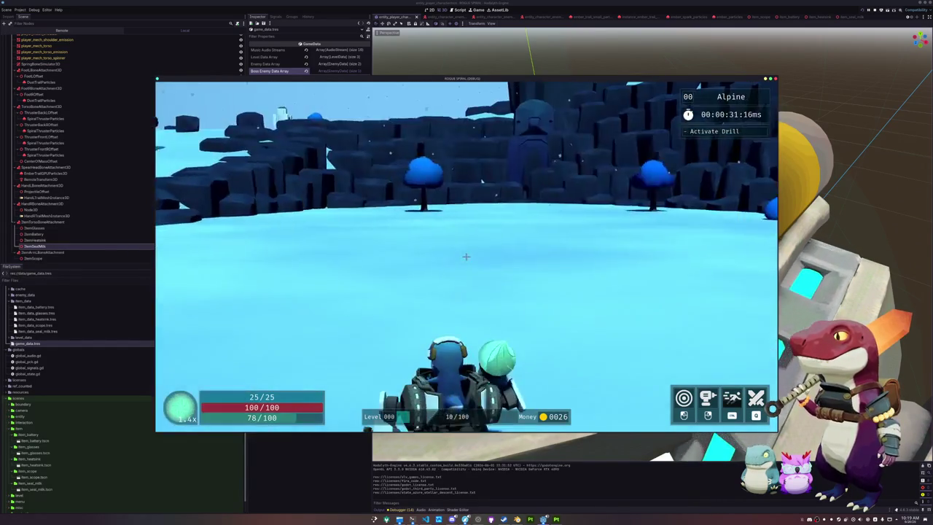
key("w")
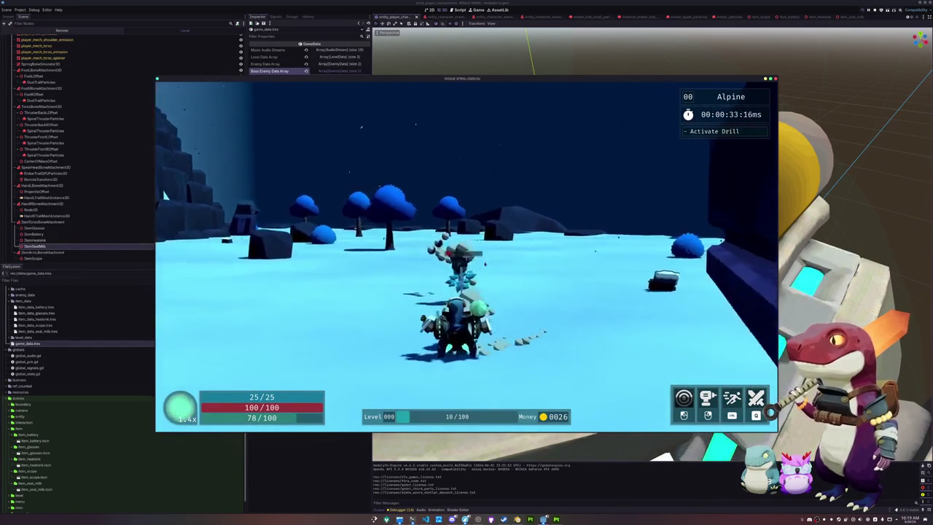
key("w")
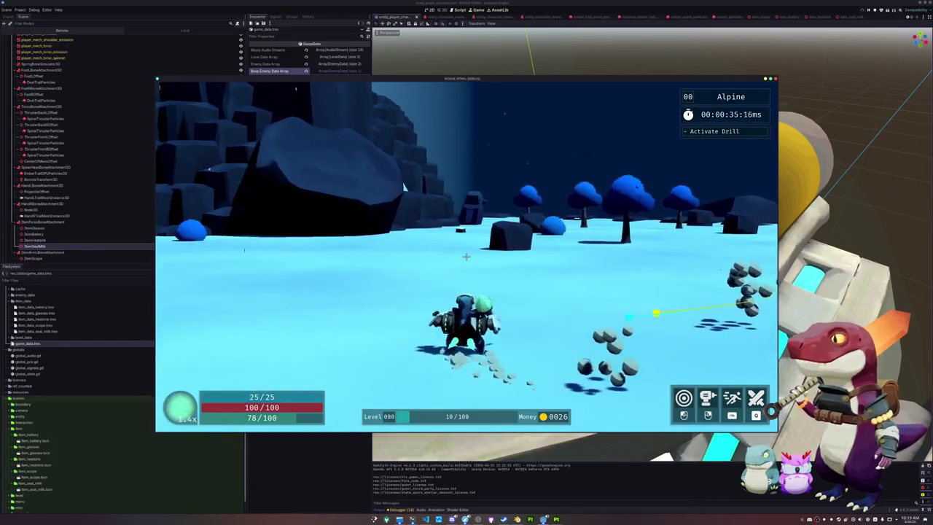
key("w")
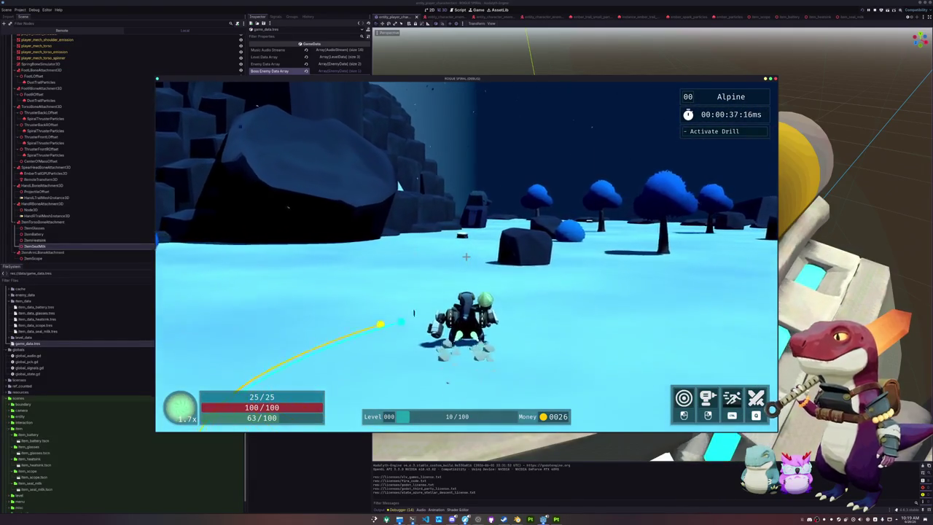
key("w")
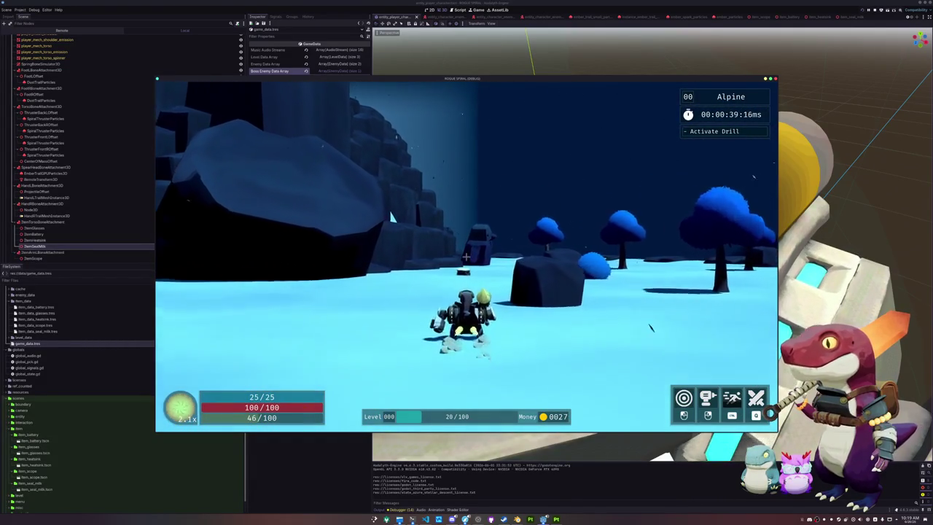
key("space")
key("w")
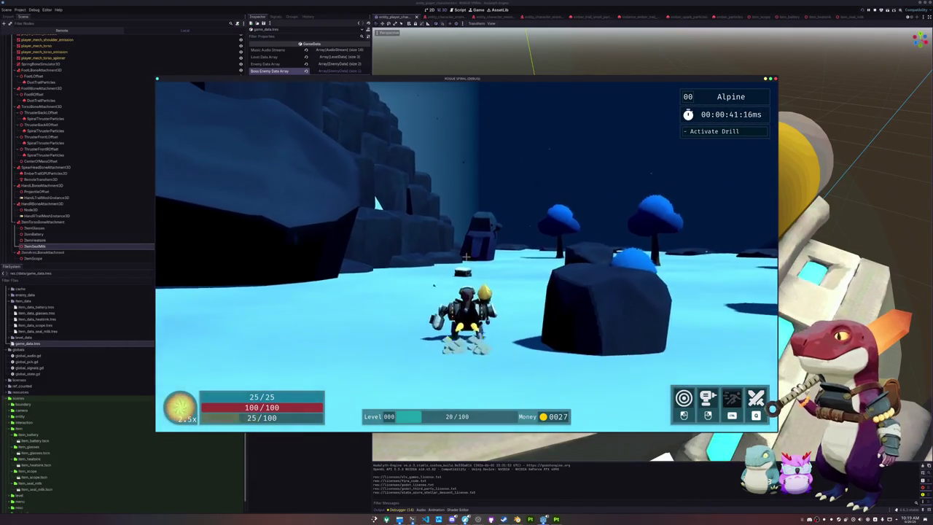
key("w")
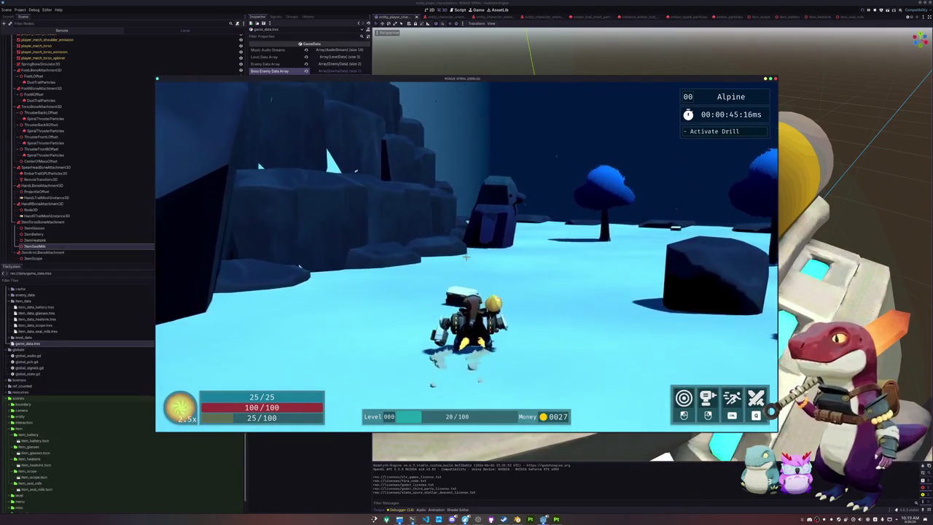
- Open the chest beside the mech, drive on toward the cliffs, and pause
key("e")
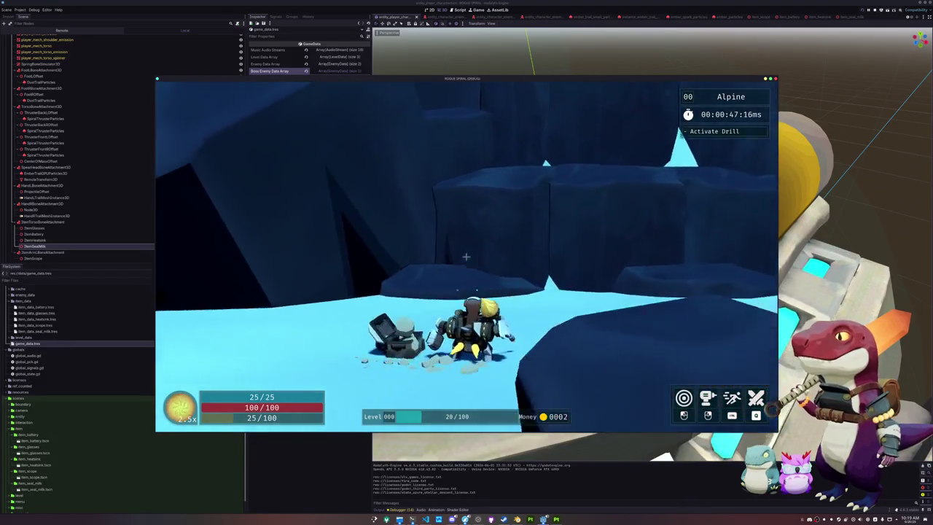
key("w")
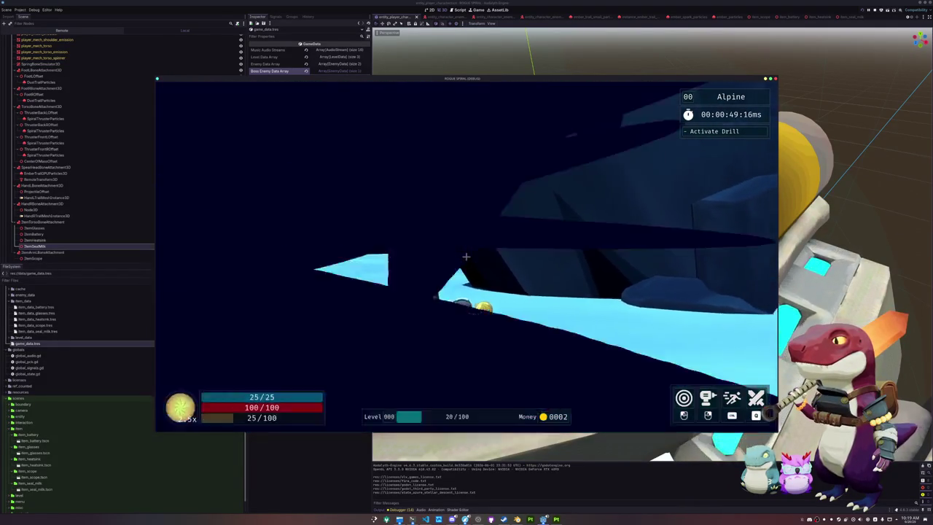
key("w")
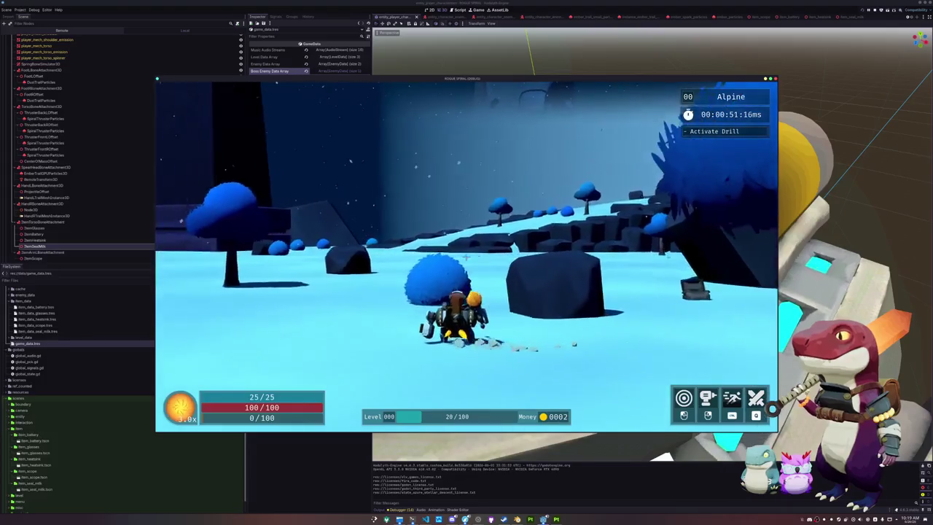
key("w")
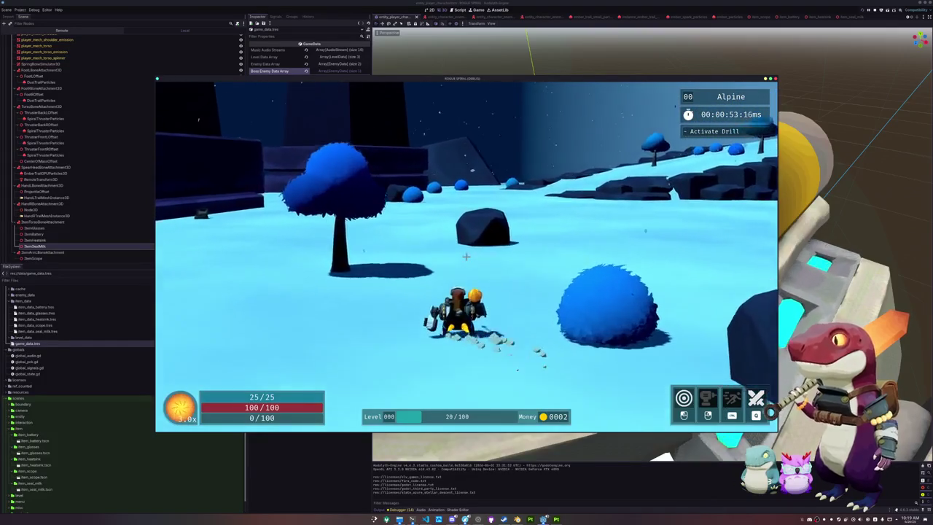
key("w")
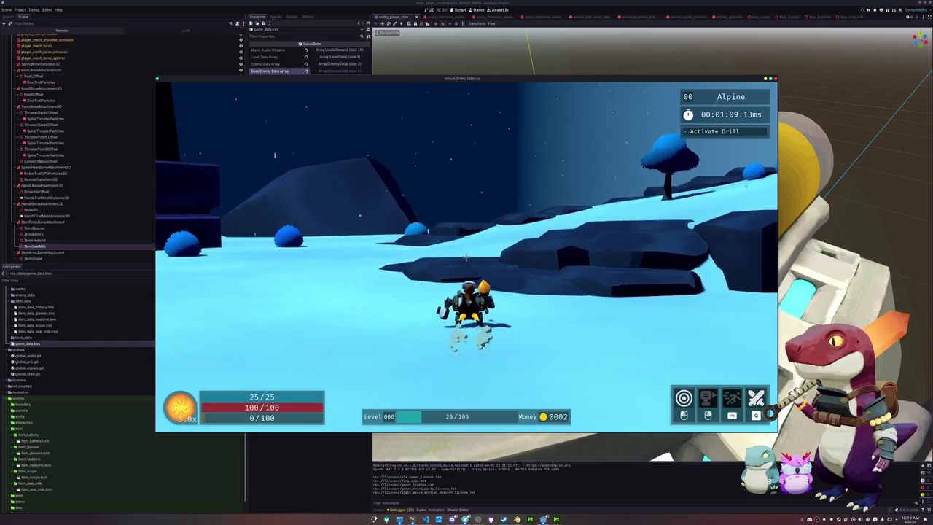
key("w")
key("w")
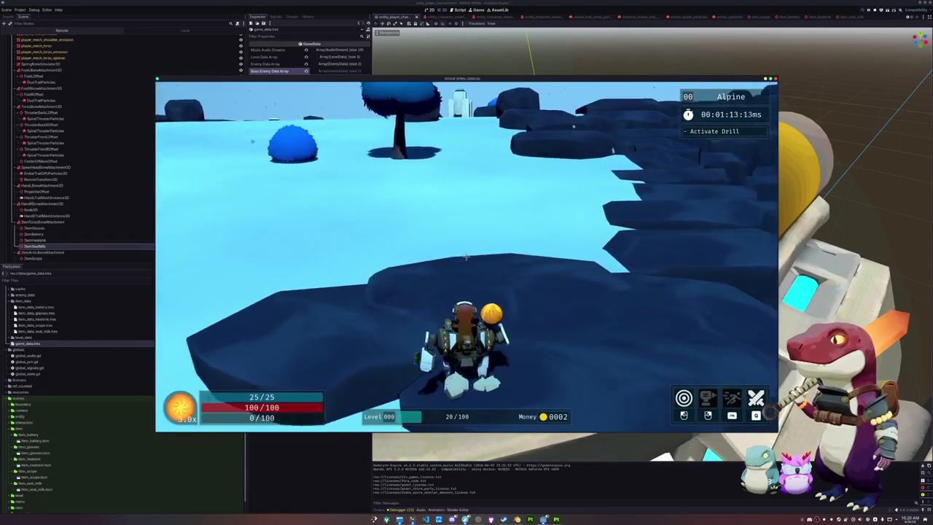
key("w")
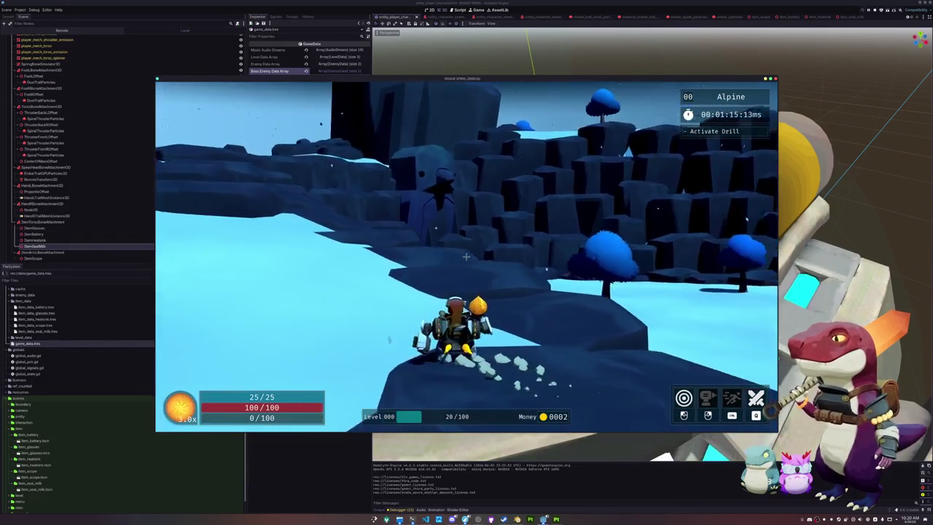
key("Escape")
- Exit and restart runs from the main menu until a Desert level loads
left_click(467, 266)
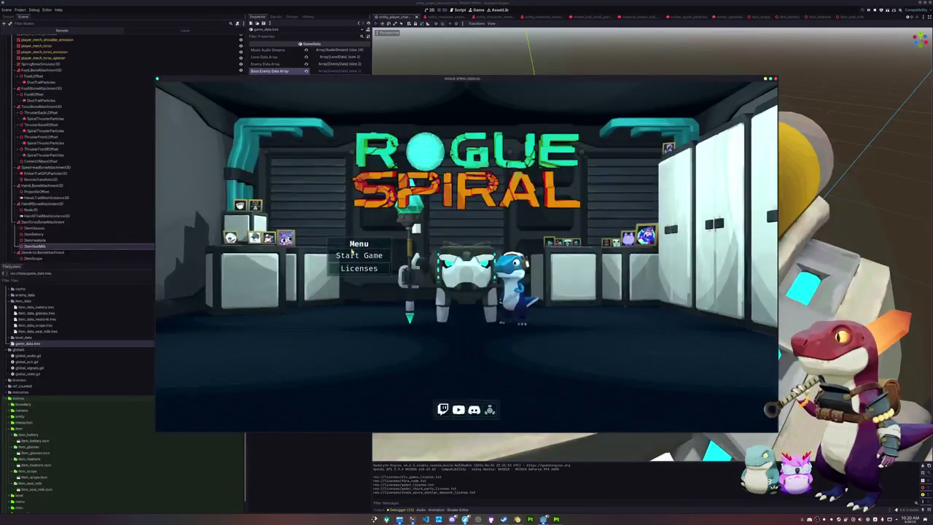
left_click(352, 254)
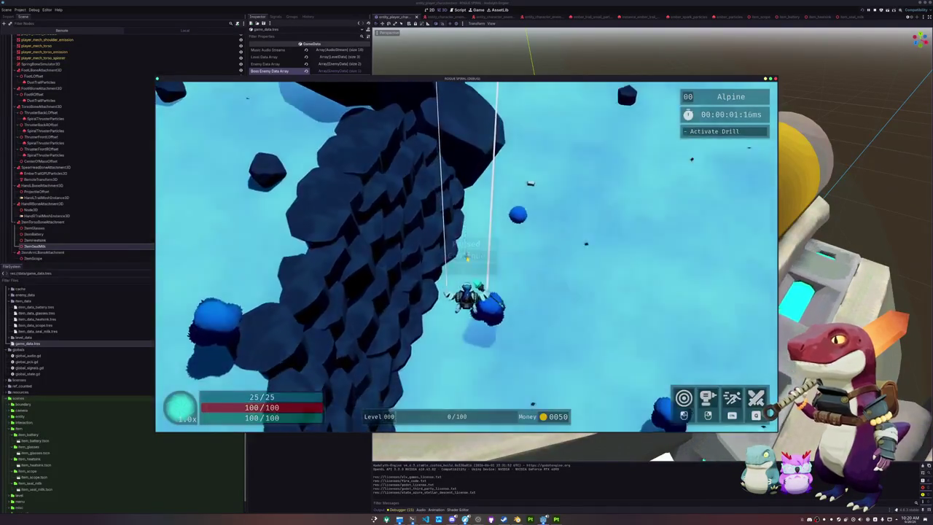
key("Escape")
left_click(471, 268)
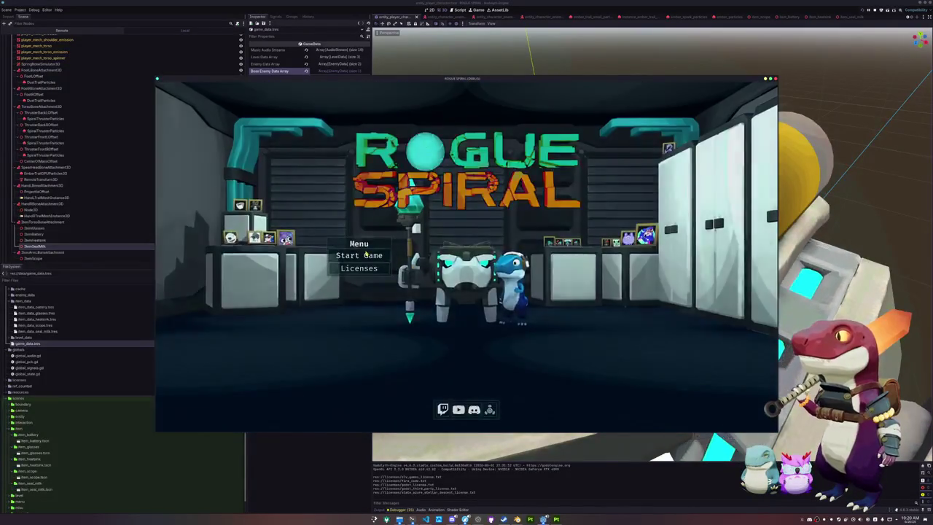
left_click(352, 255)
key("Escape")
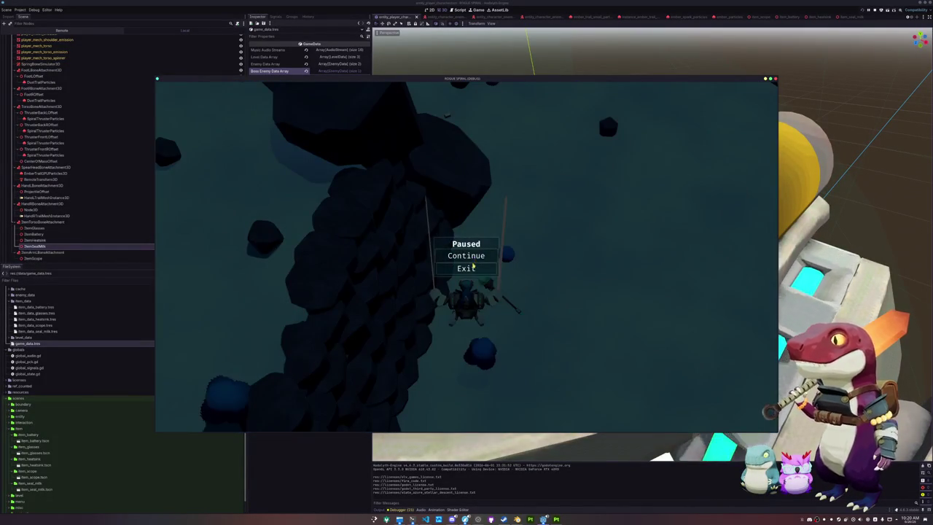
left_click(467, 268)
left_click(372, 257)
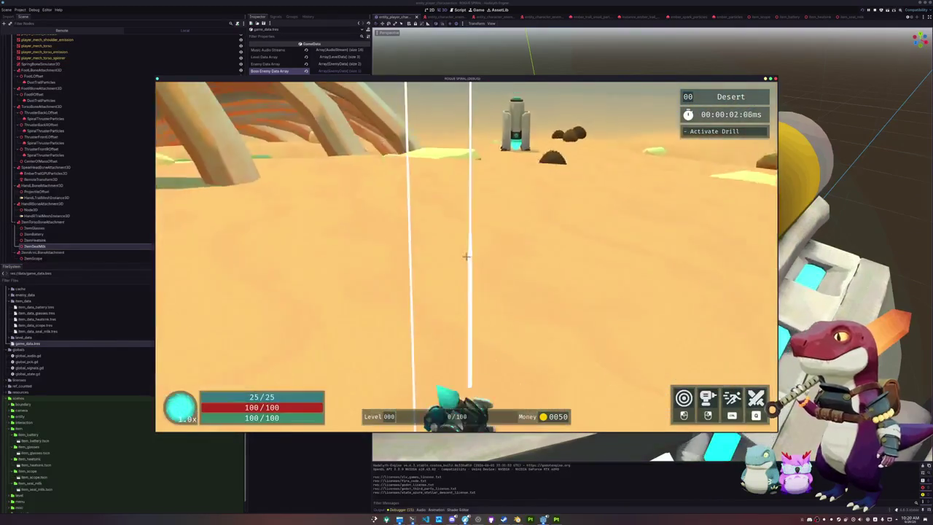
- Drive the mech across the sand past the pyramid, rib bones and rock wall
key("w")
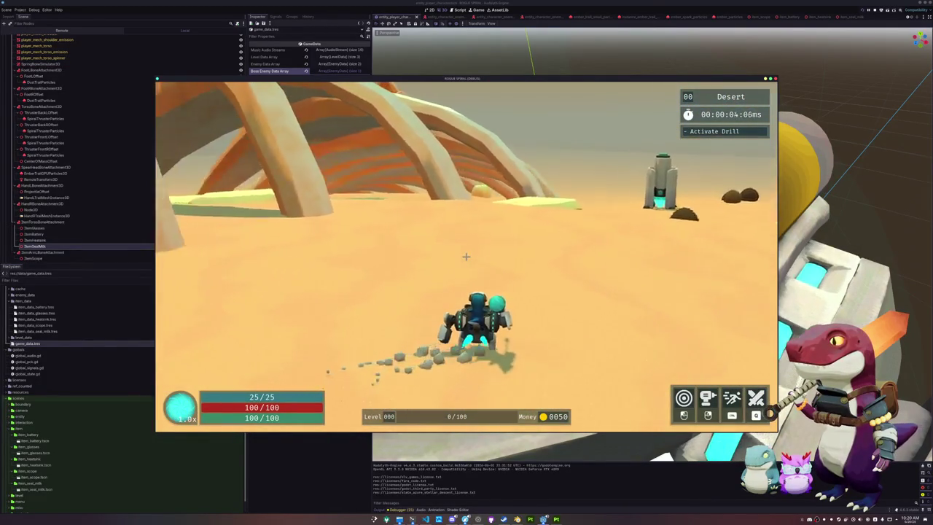
key("w")
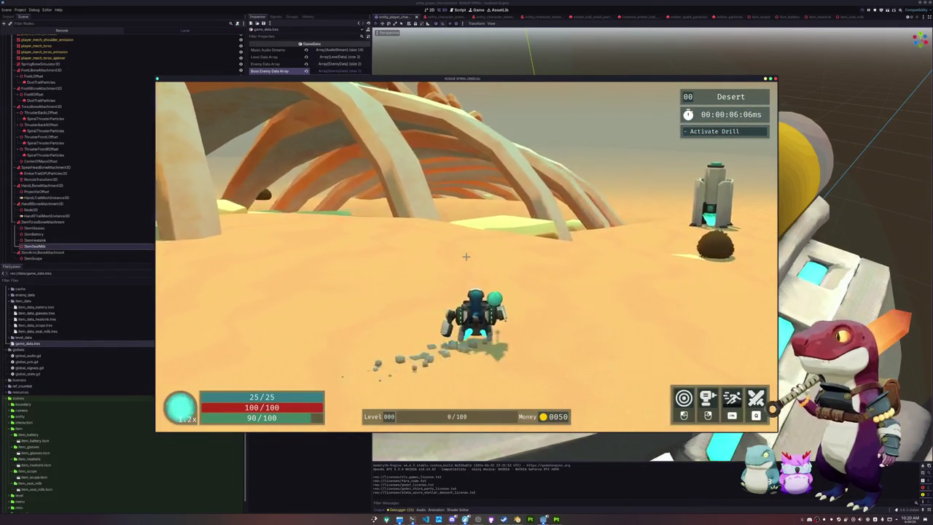
key("w")
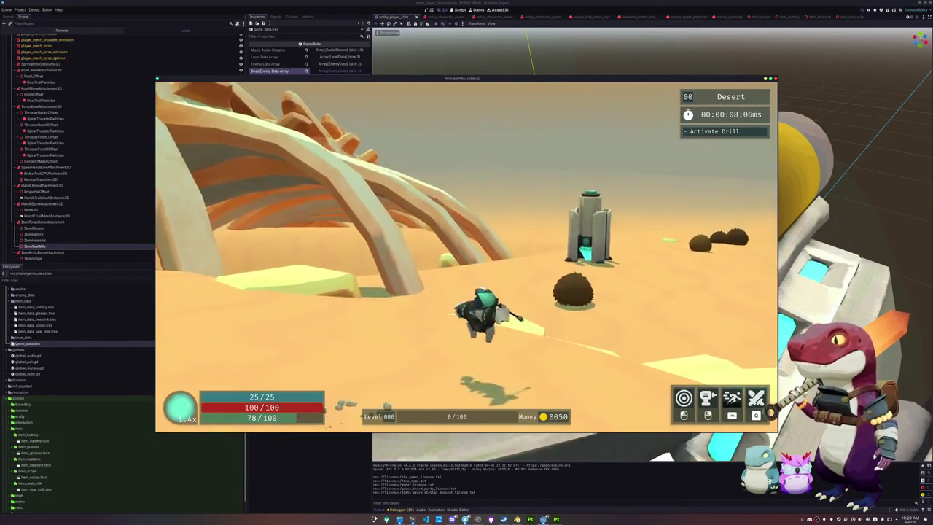
key("w")
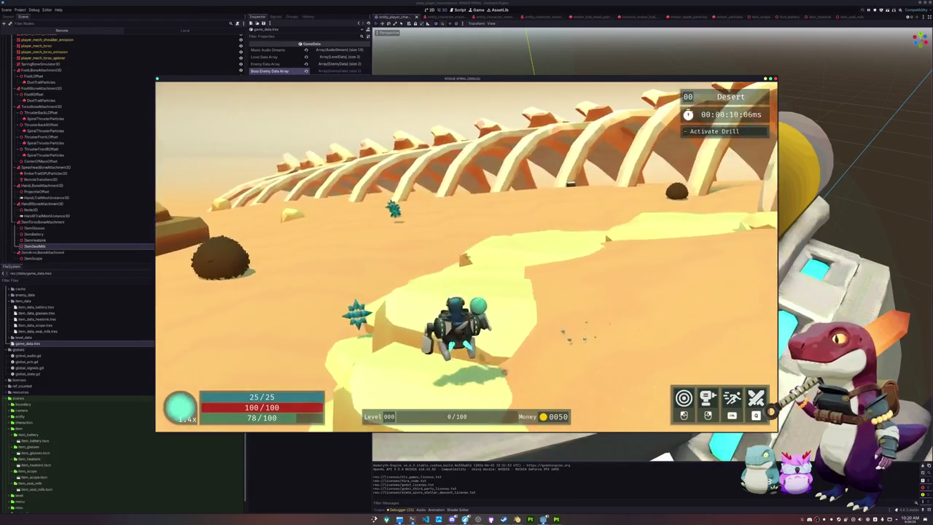
key("w")
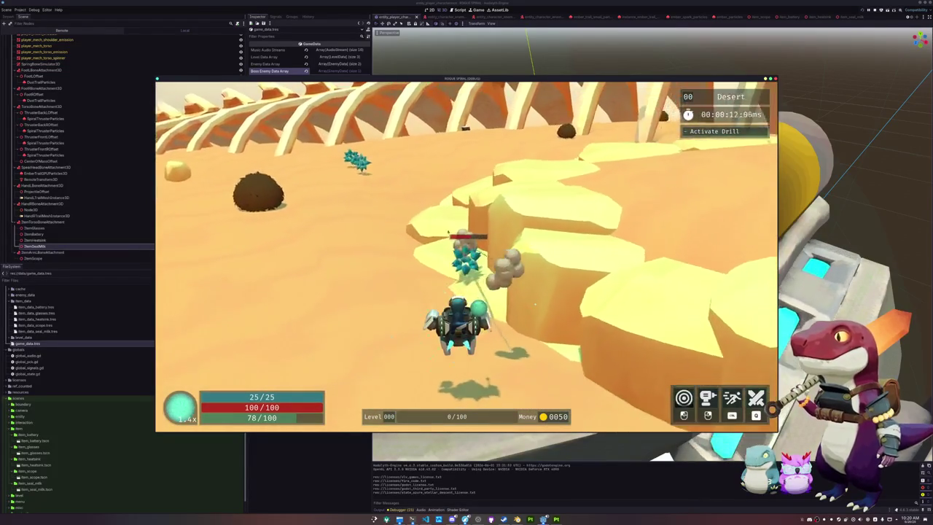
key("w")
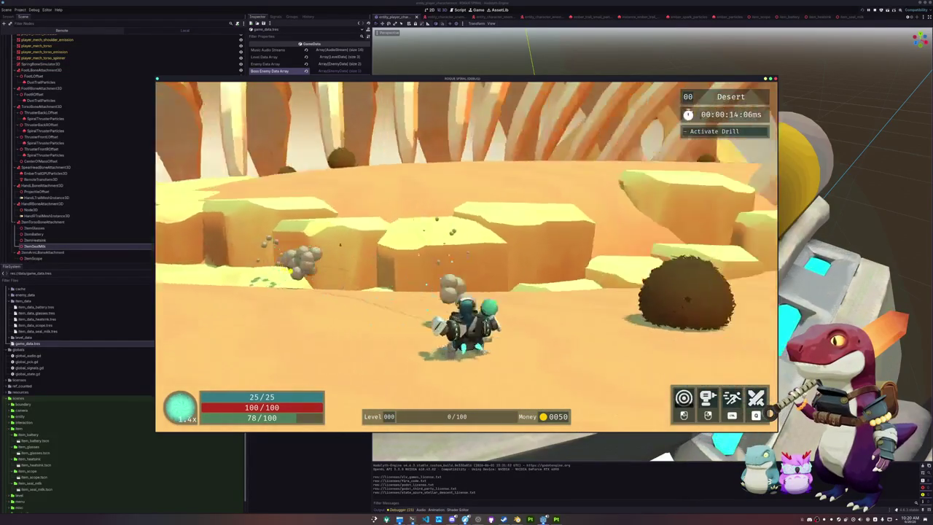
key("w")
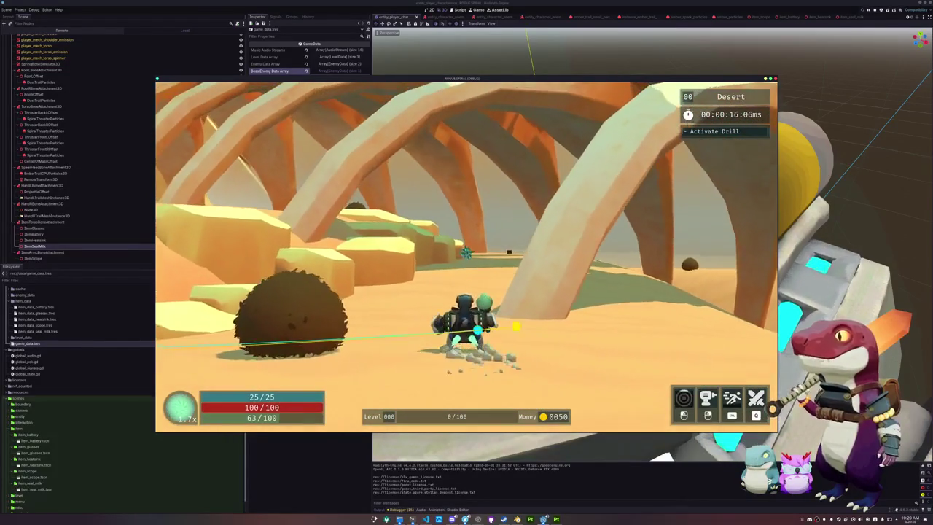
key("w")
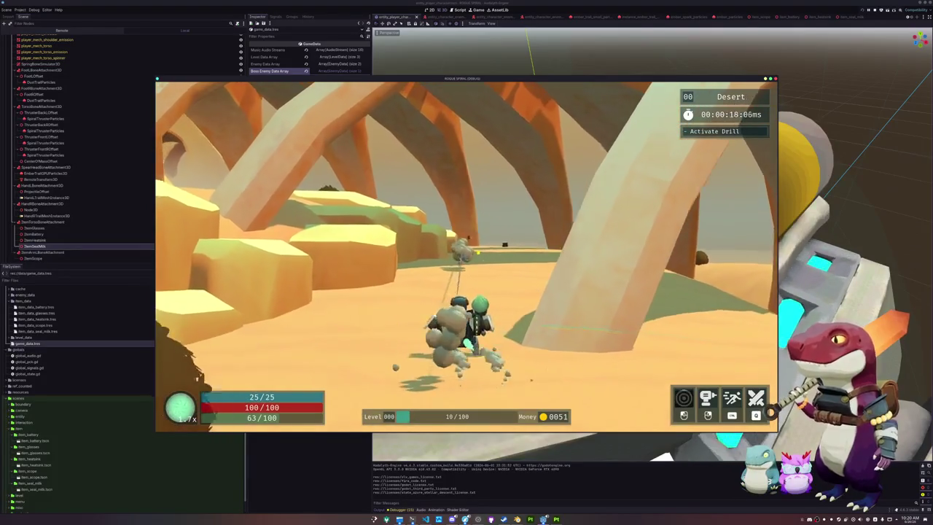
key("w")
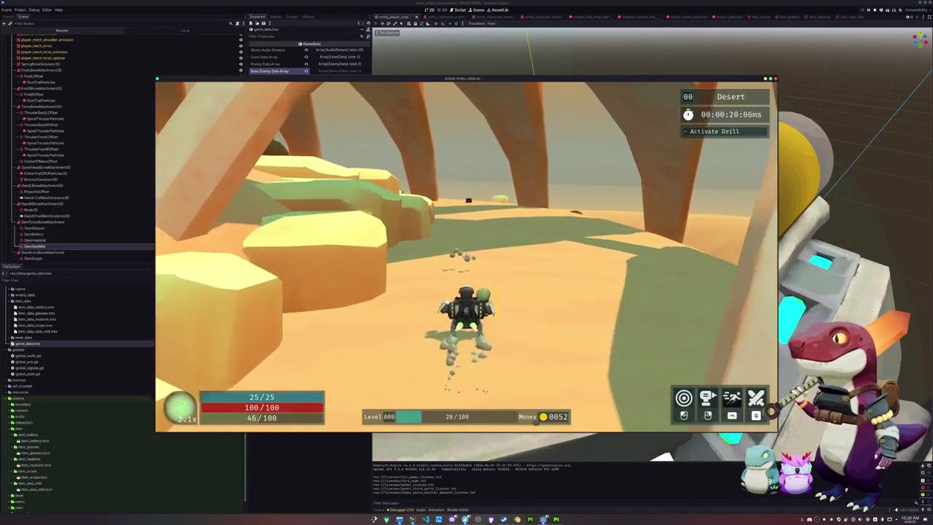
key("w")
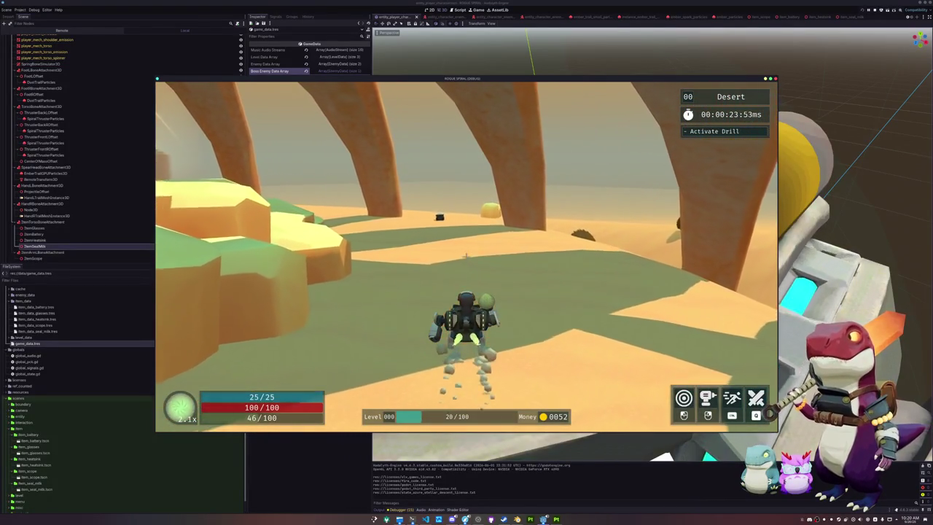
key("w")
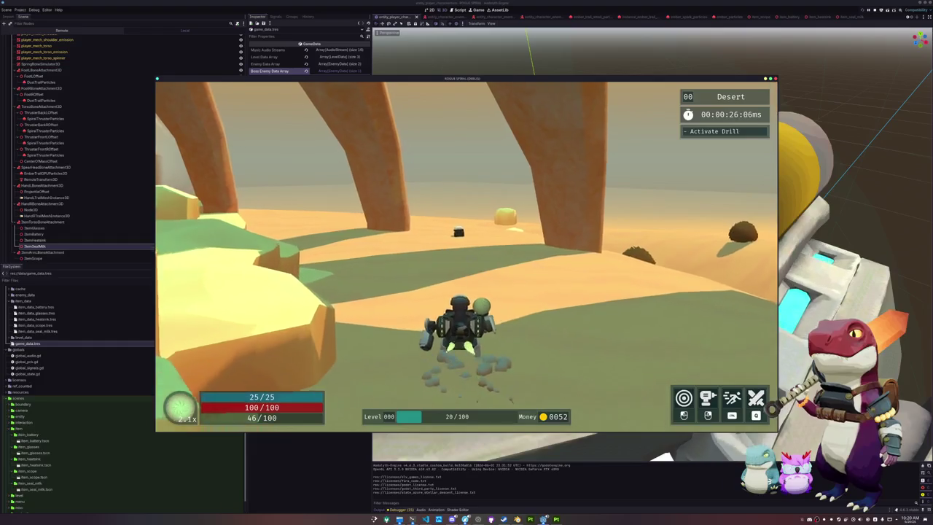
key("w")
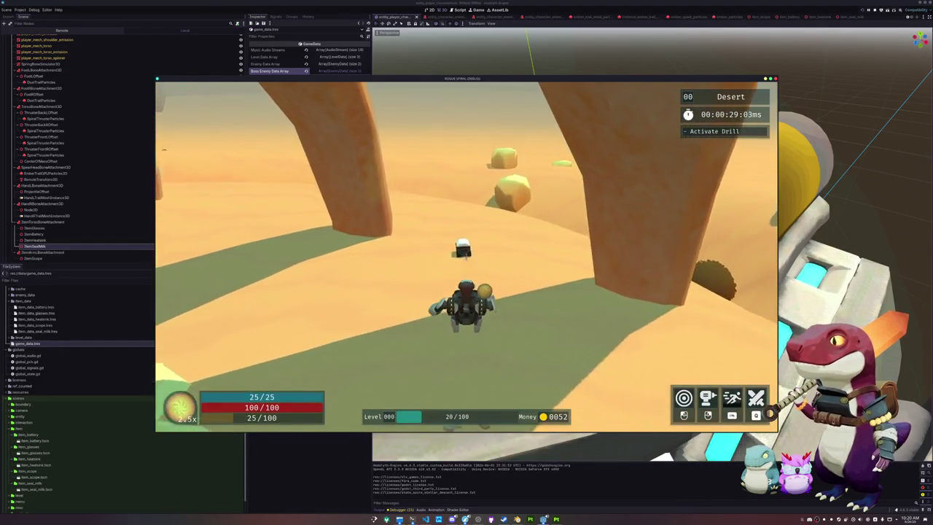
key("w")
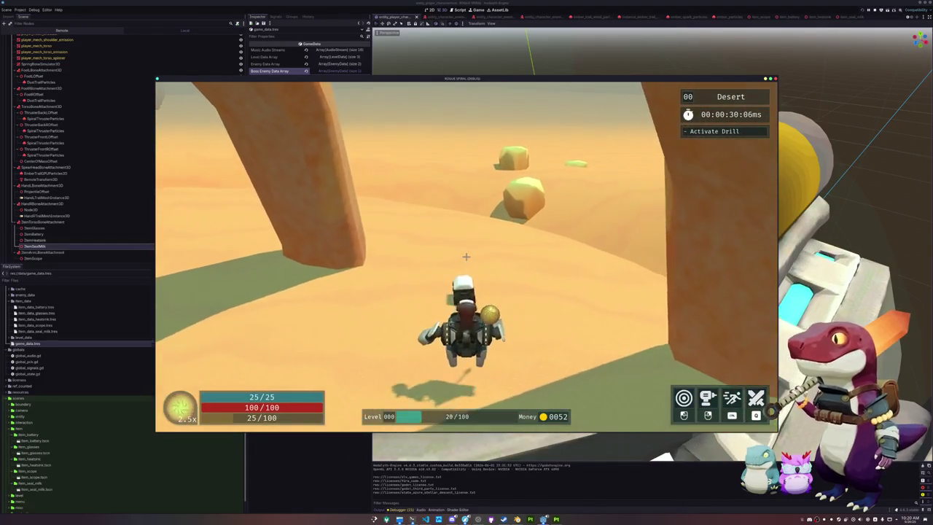
- Open a crate for an item, then steer around the rib arches into open desert
key("e")
key("w")
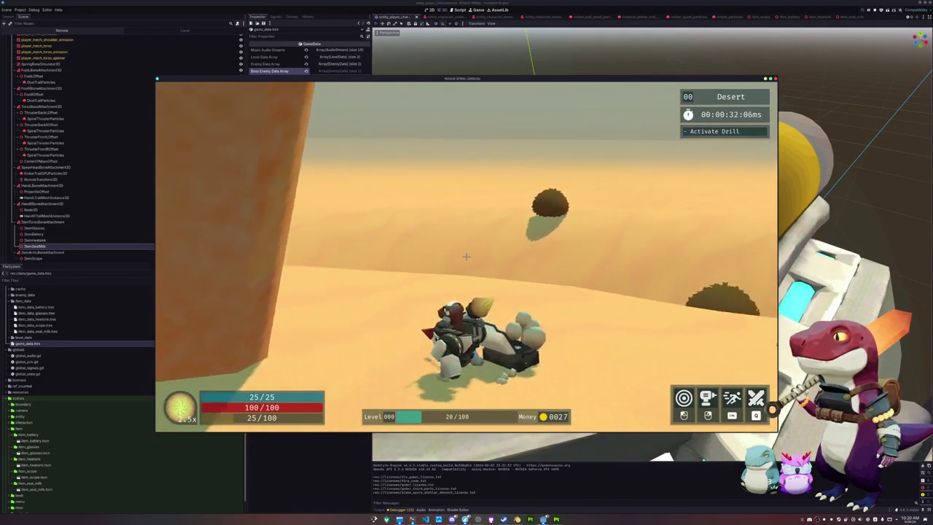
key("w")
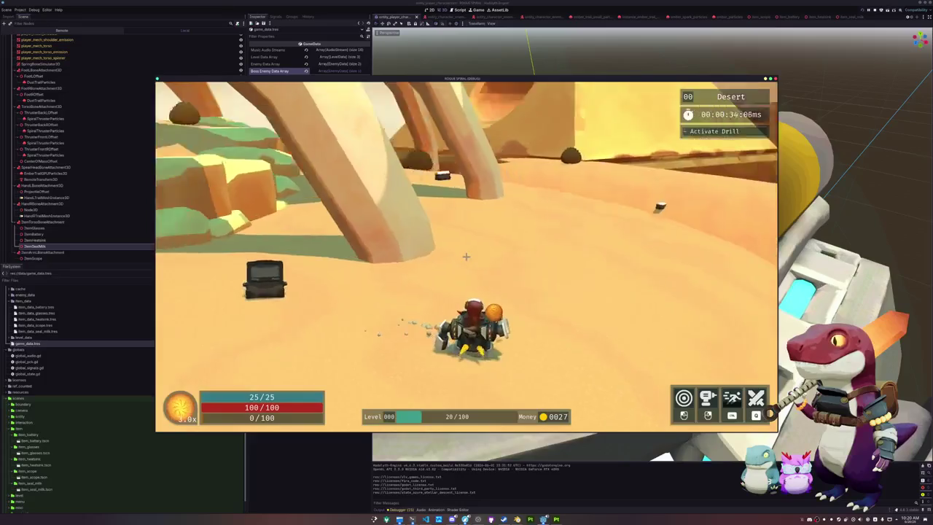
key("w")
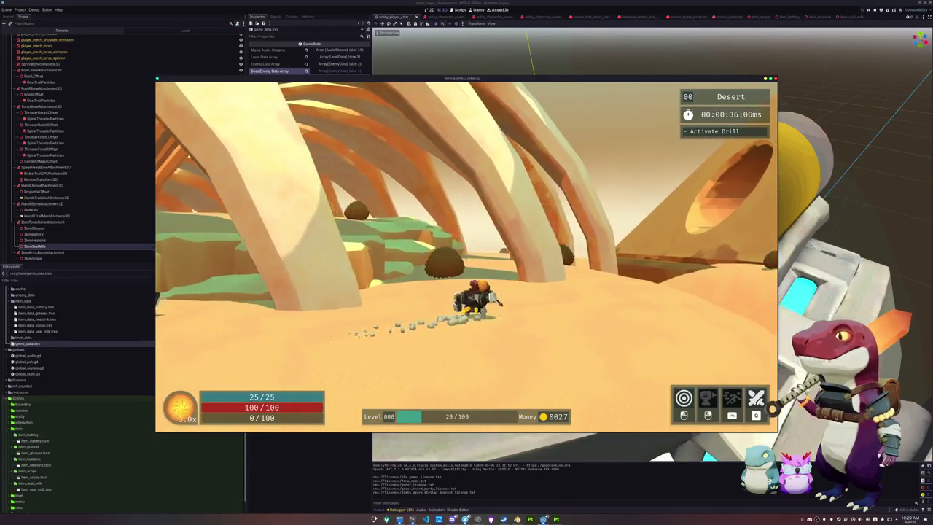
key("w")
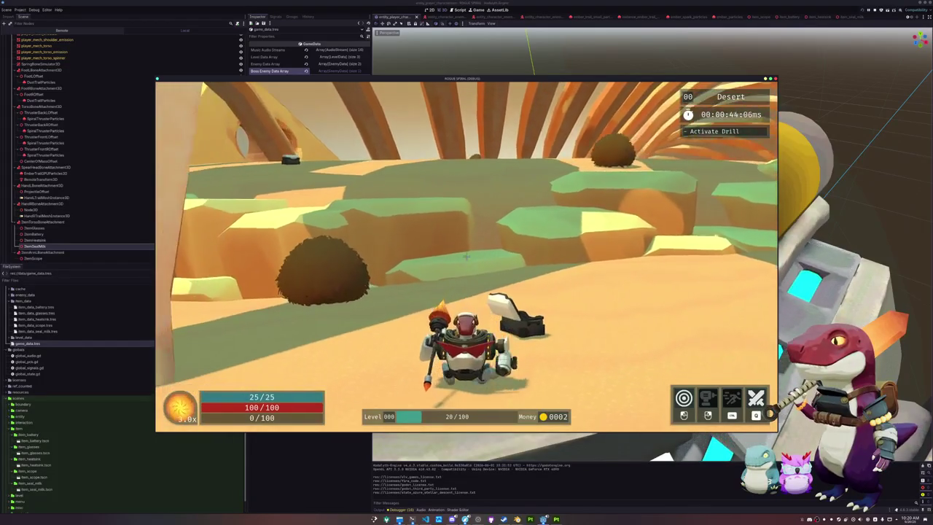
key("a")
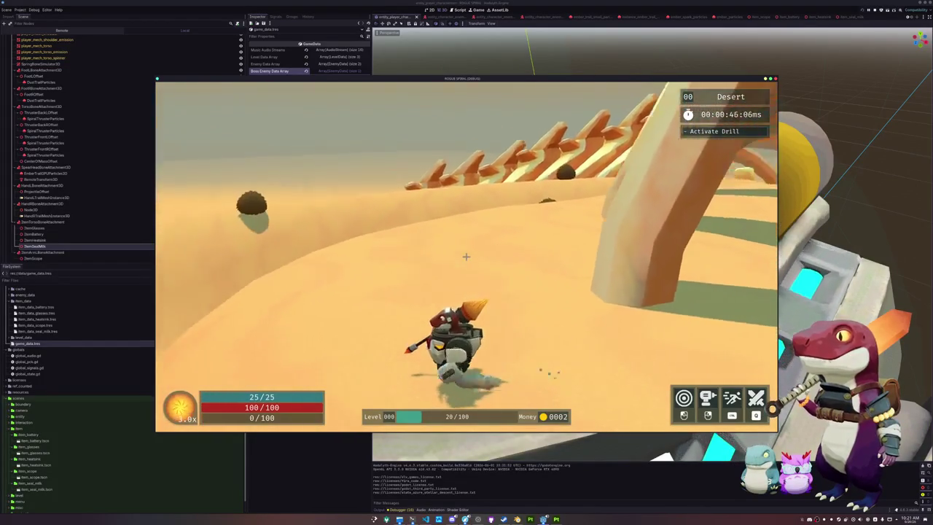
key("d")
key("w")
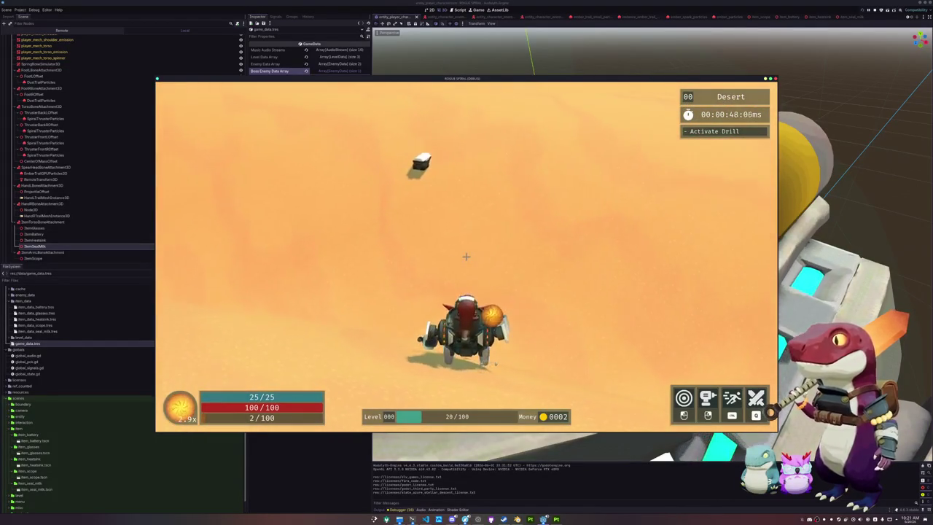
key("w")
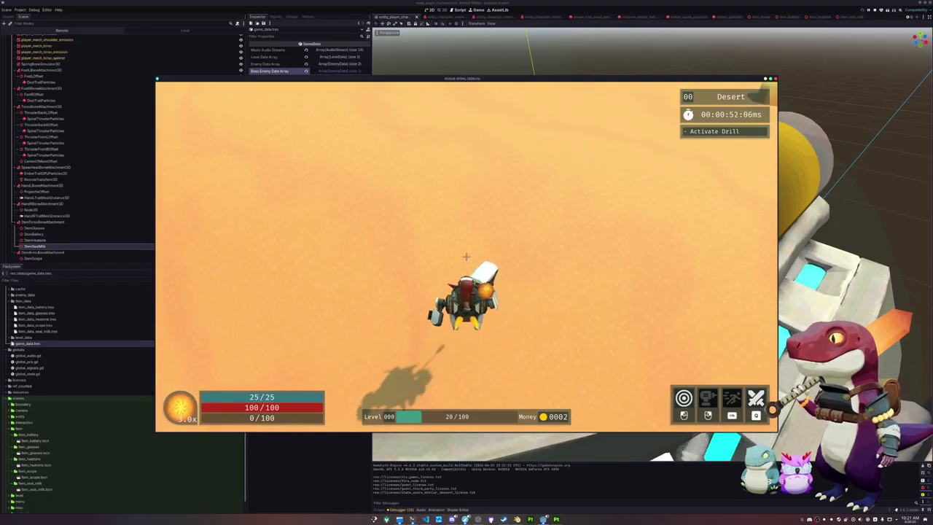
- Drive between the tall rock pillars, firing at targets, and up the sand dune past the bush
key("w")
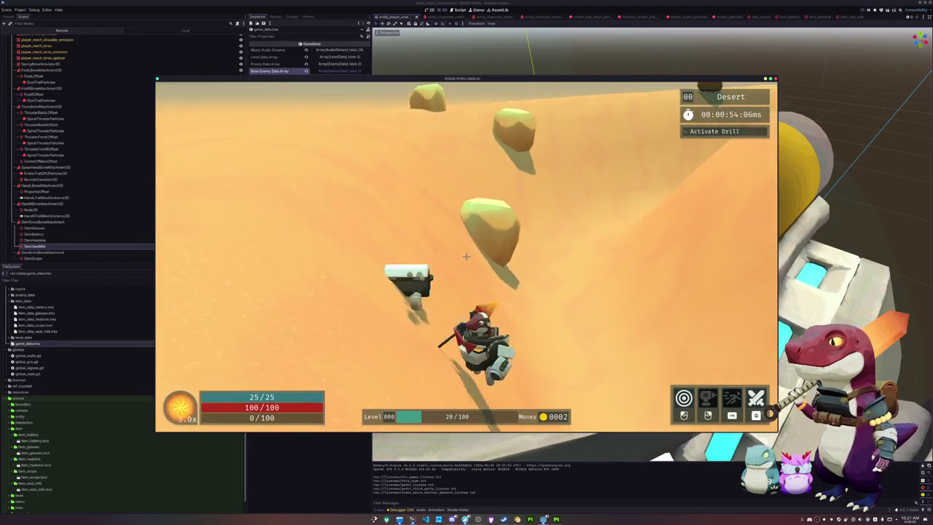
key("w")
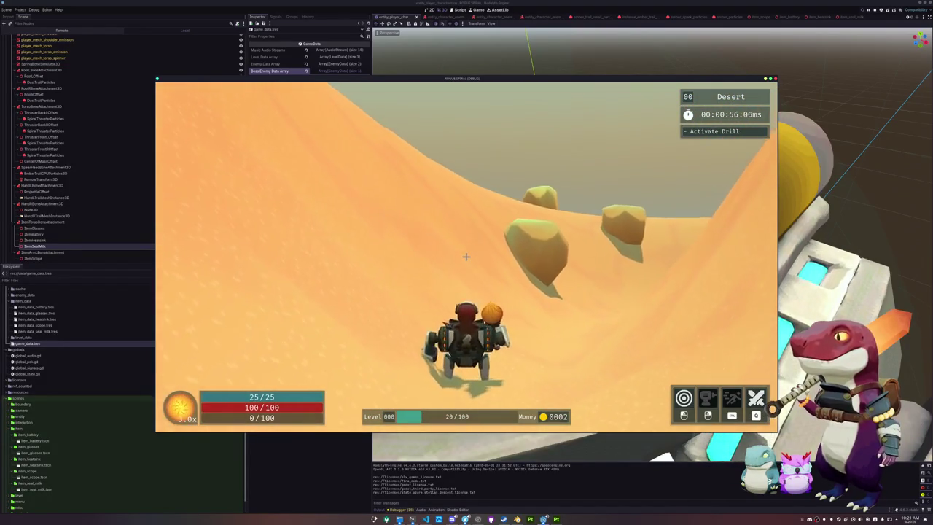
key("w")
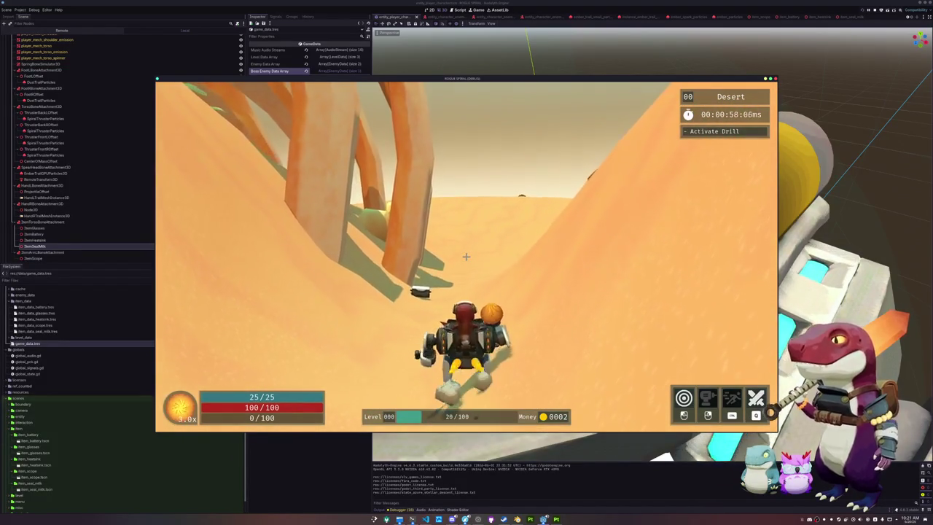
key("w")
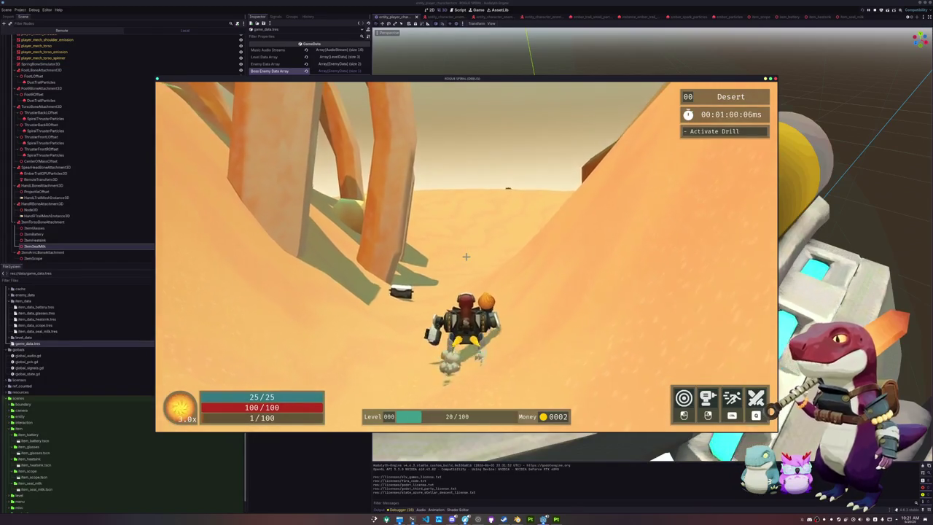
key("w")
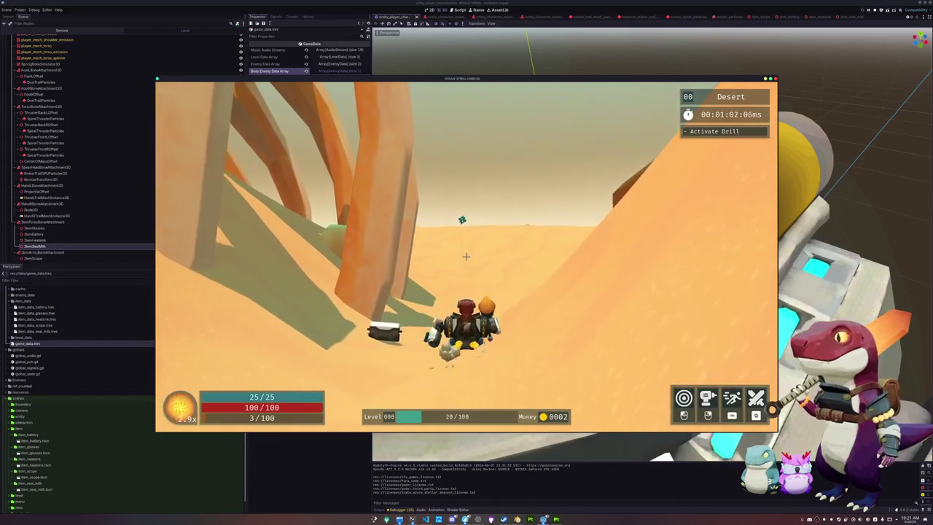
key("w")
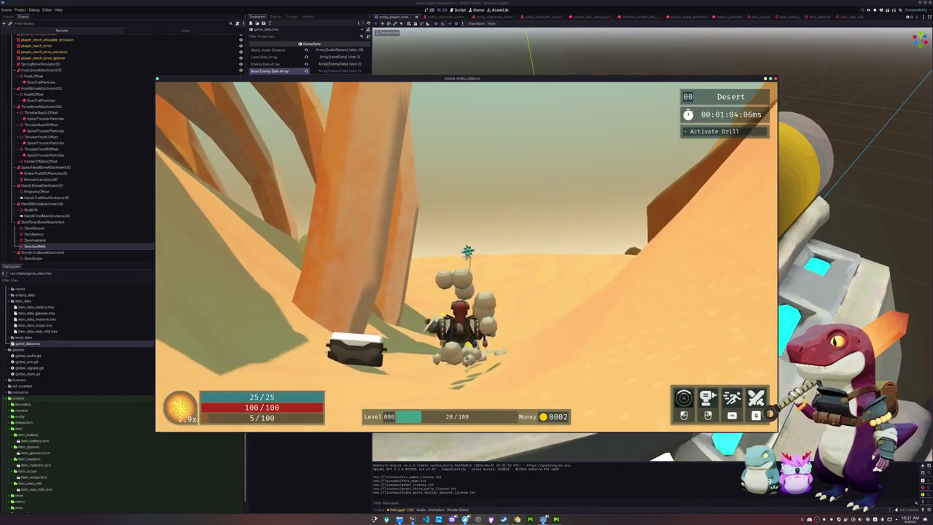
key("w")
key("w")
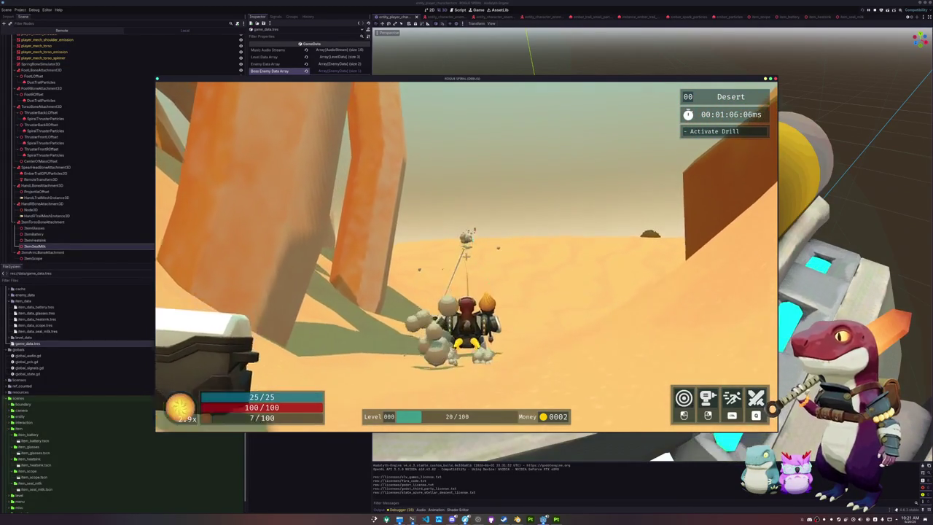
key("w")
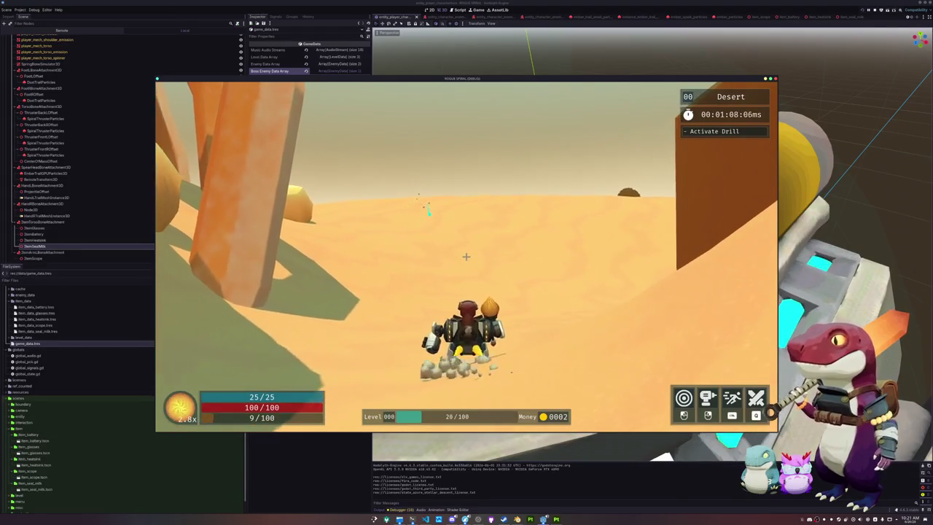
key("w")
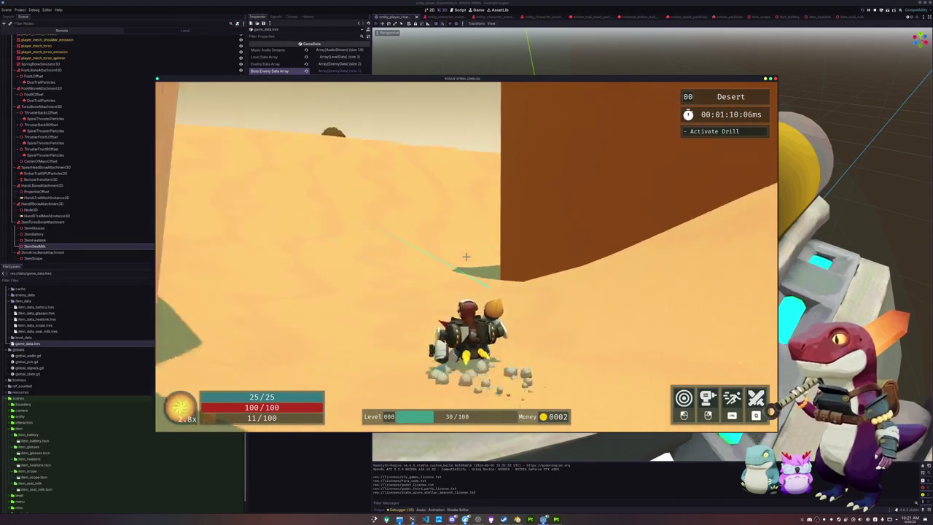
key("w")
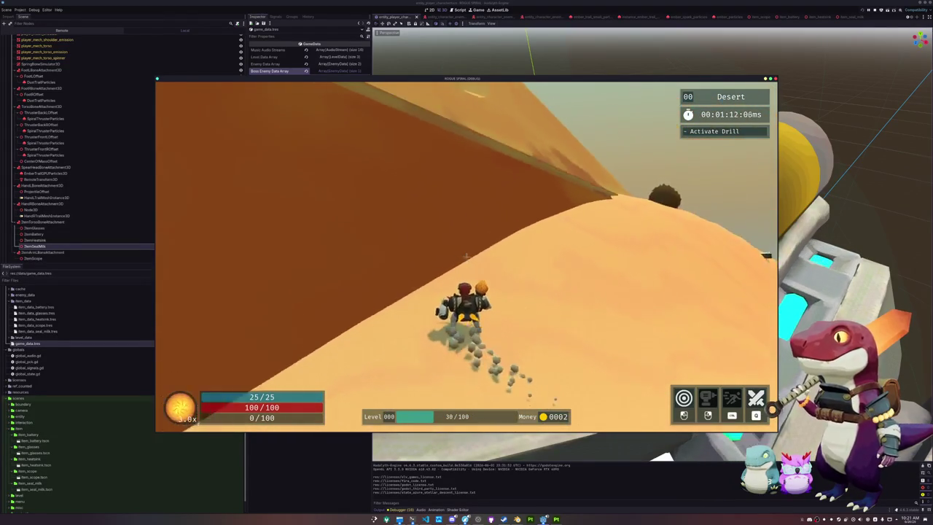
key("w")
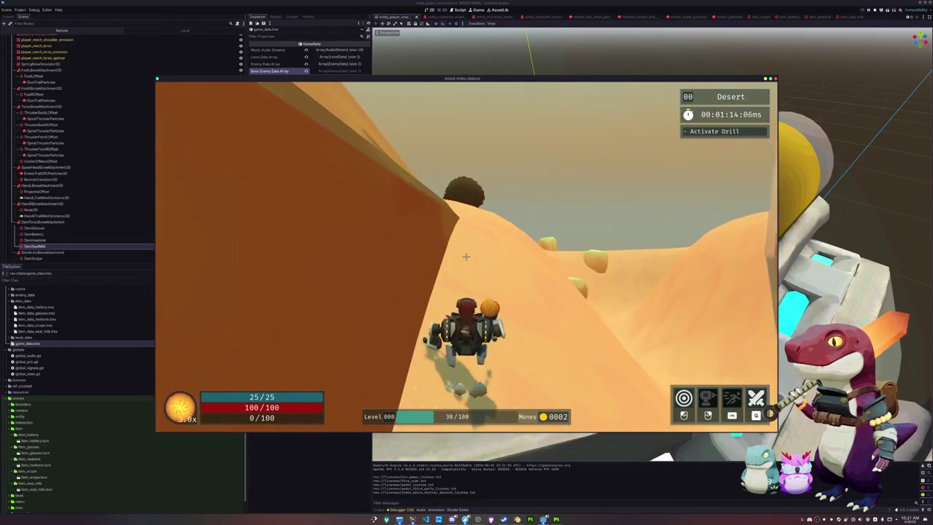
key("w")
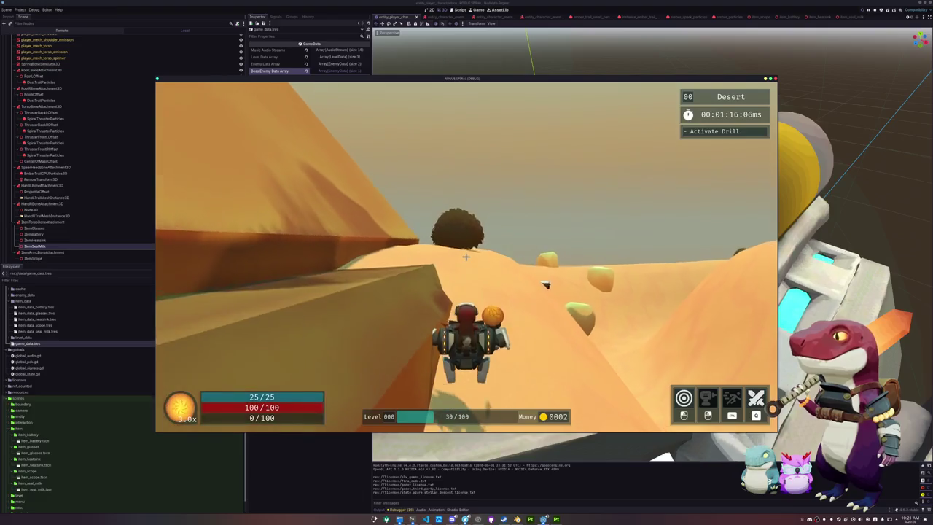
key("w")
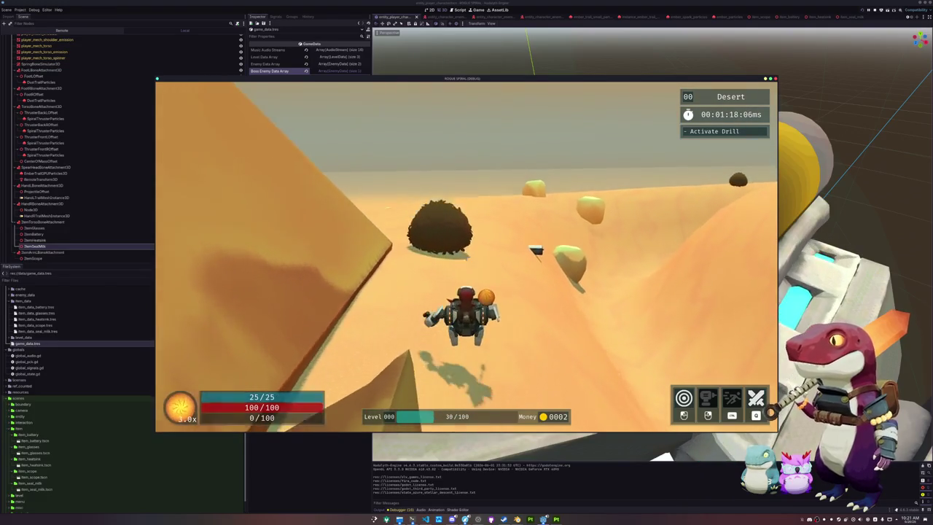
key("w")
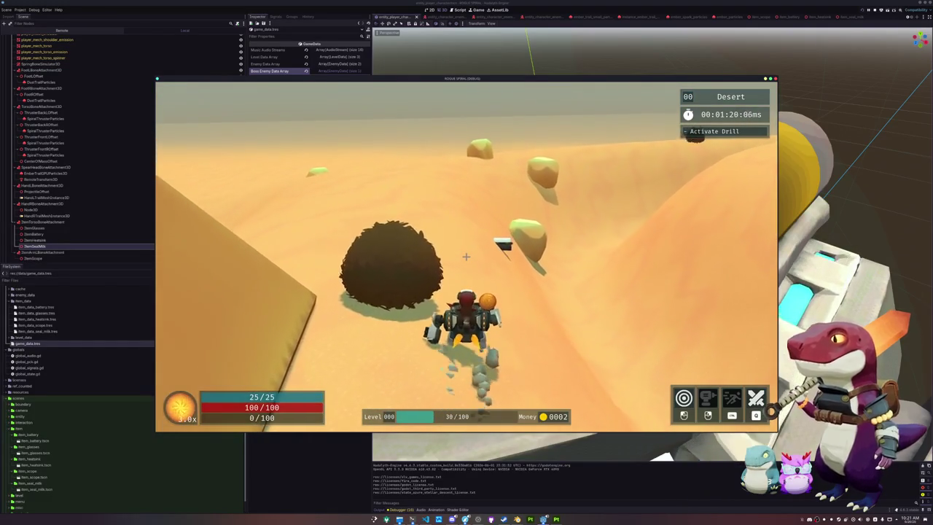
key("w")
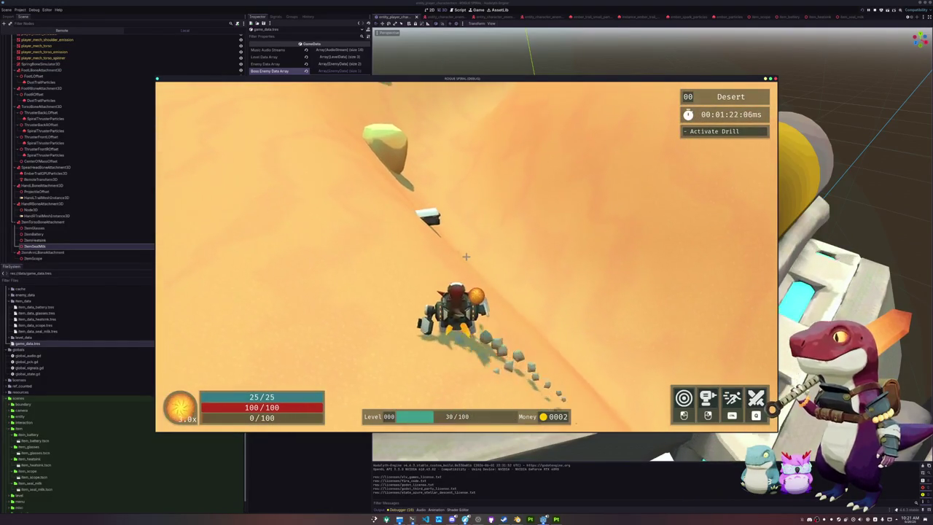
- Drive through the rib arches, along the pyramid edge past the enemy, and over the ridge
key("w")
key("w")
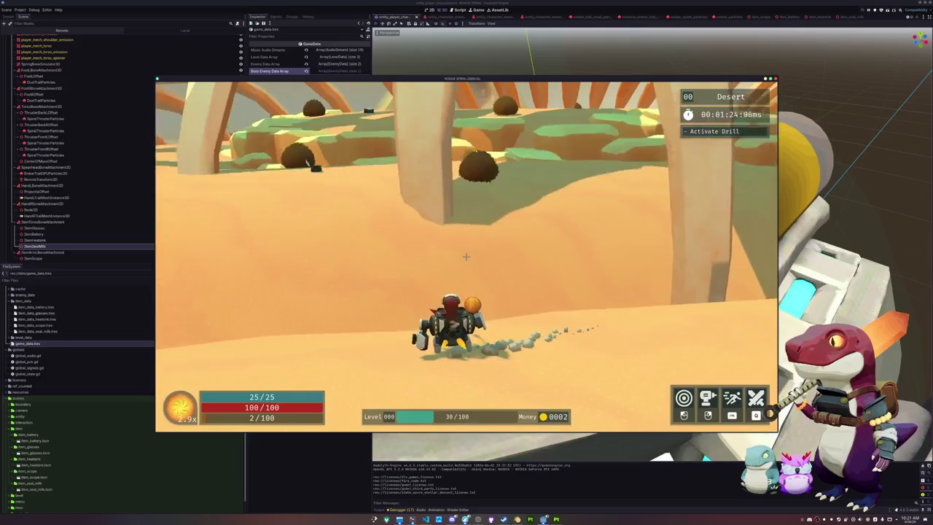
key("w")
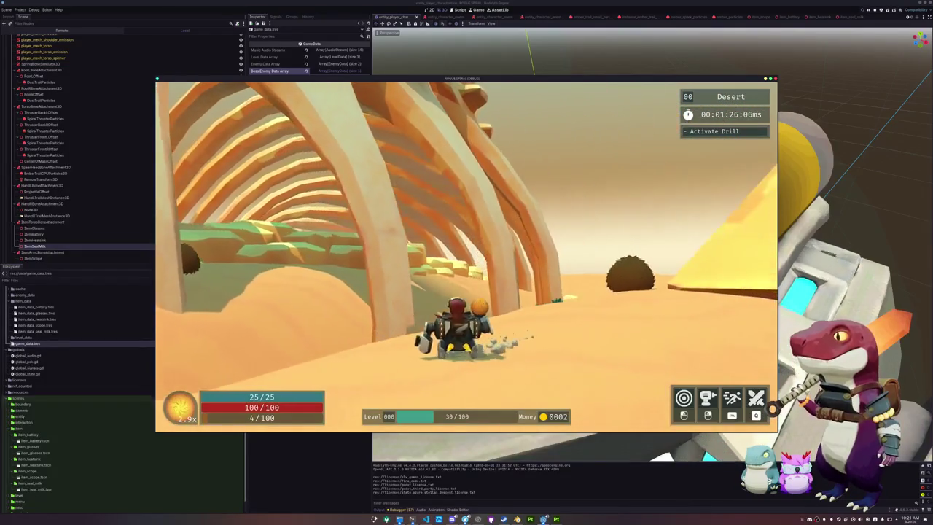
key("w")
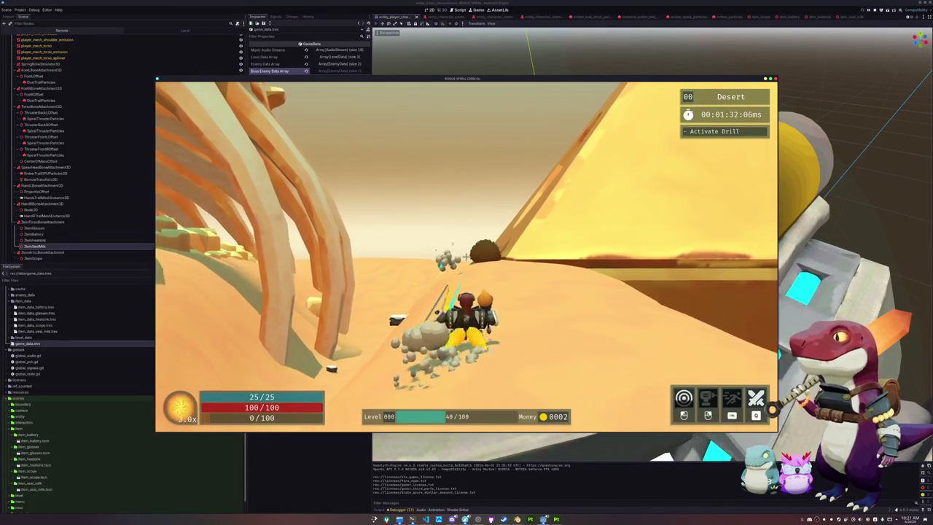
key("w")
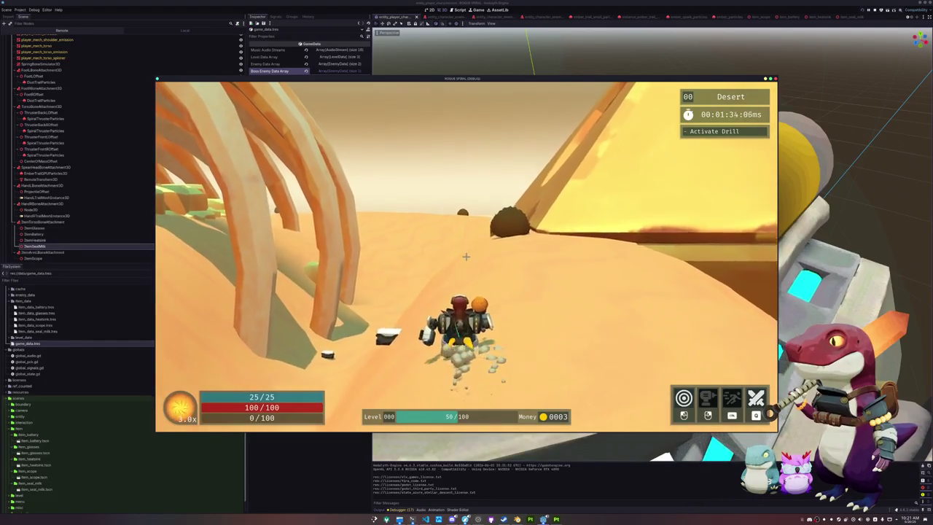
key("w")
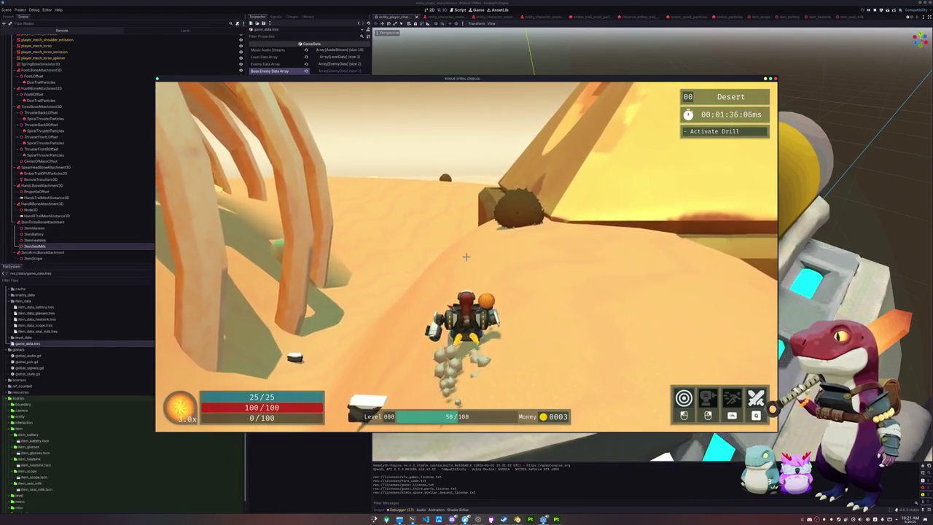
key("w")
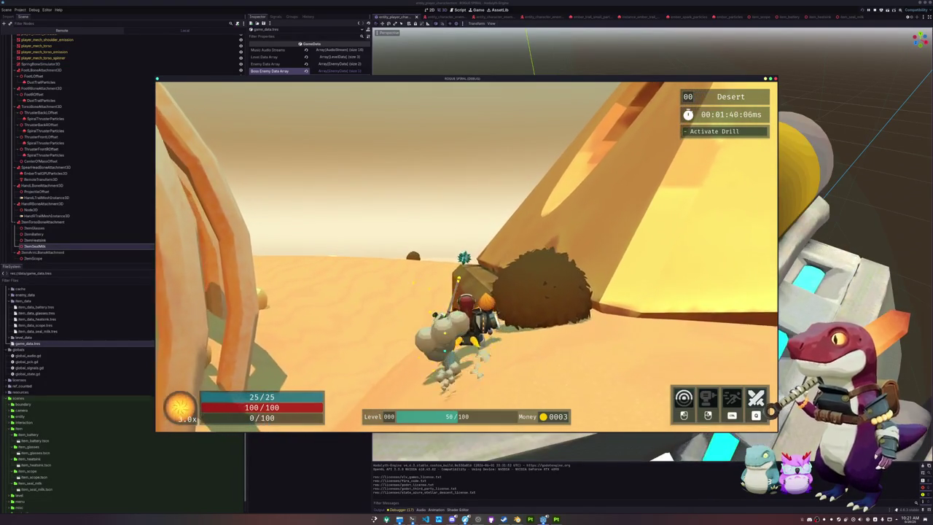
key("w")
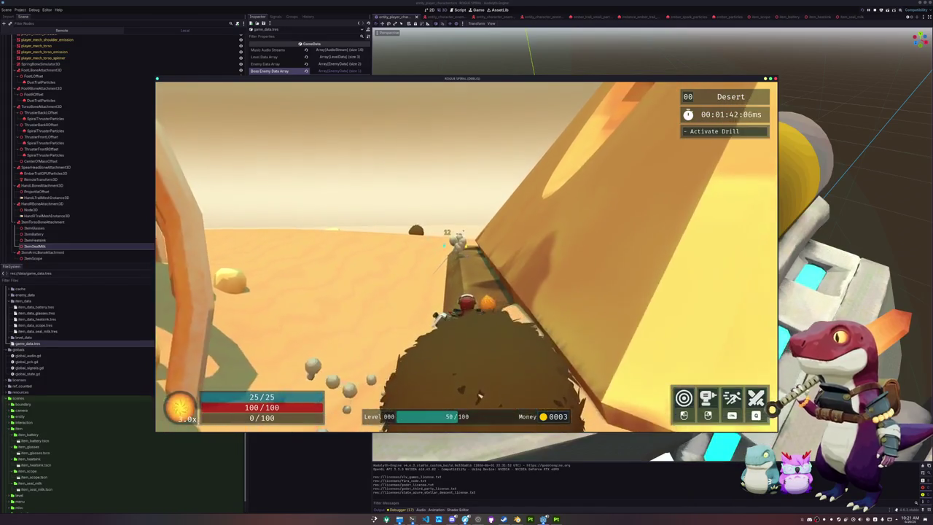
key("w")
key("w")
key("w")
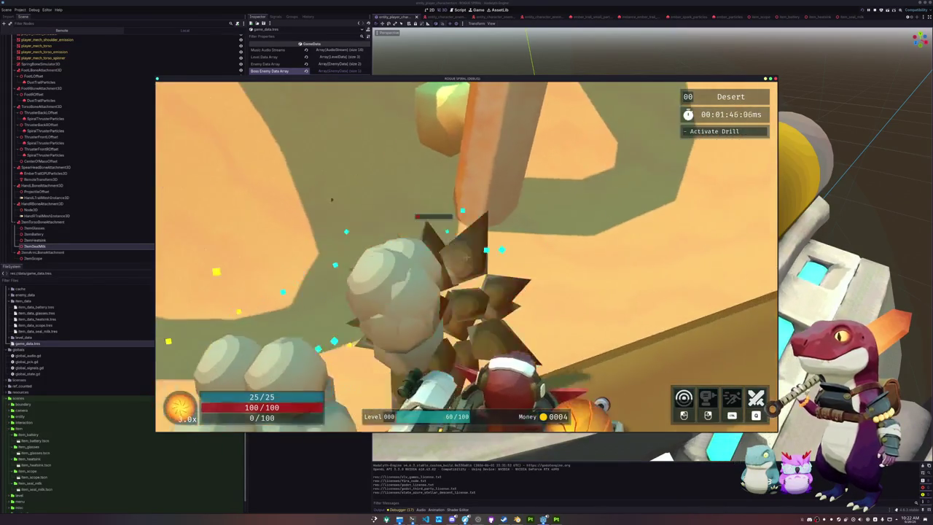
key("w")
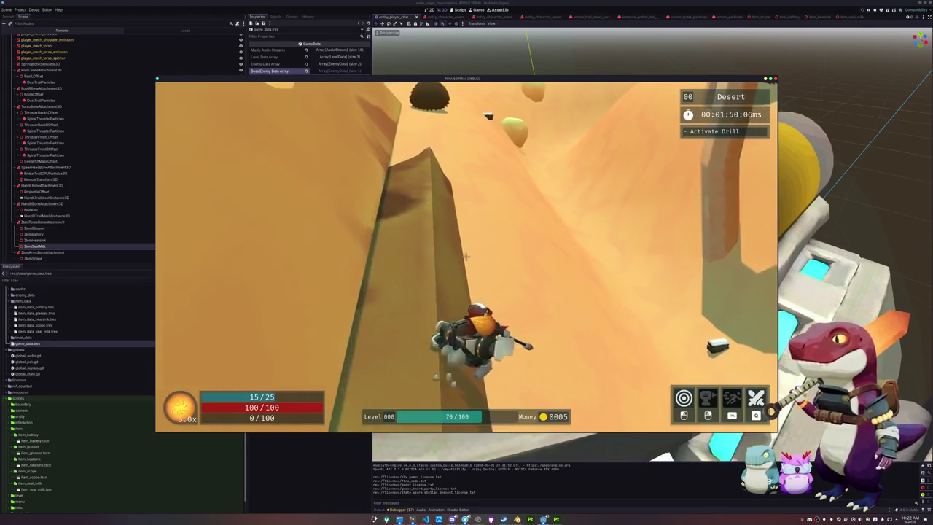
key("w")
key("w")
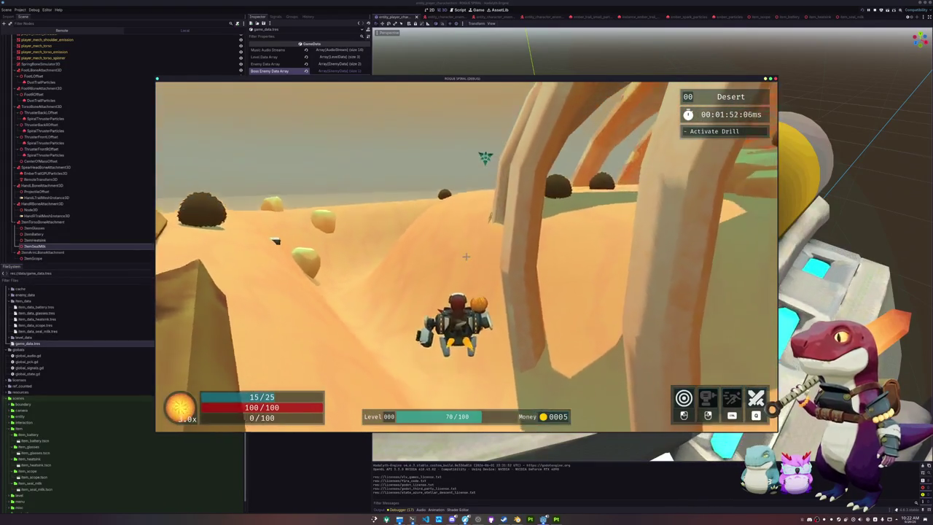
key("w")
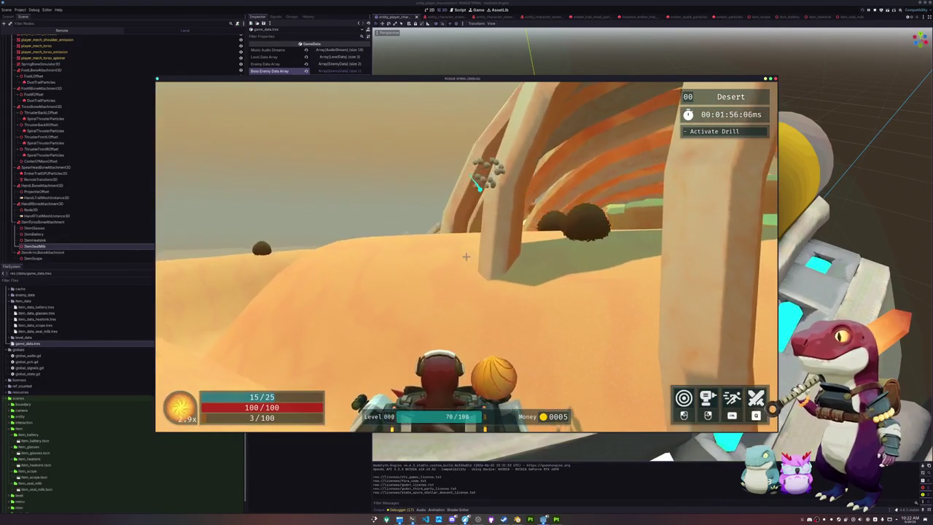
- Drive across the dunes under the bone arches, then fire at and destroy an enemy
key("w")
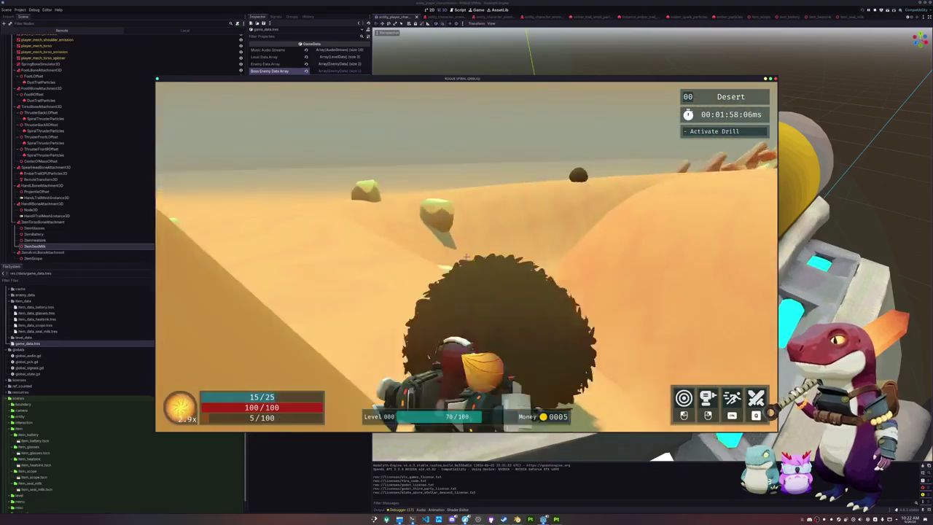
key("w")
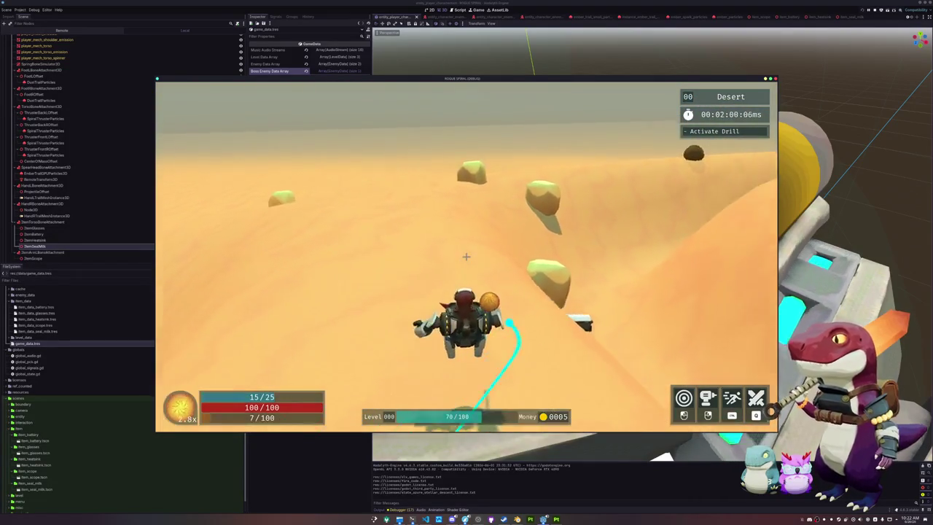
key("w")
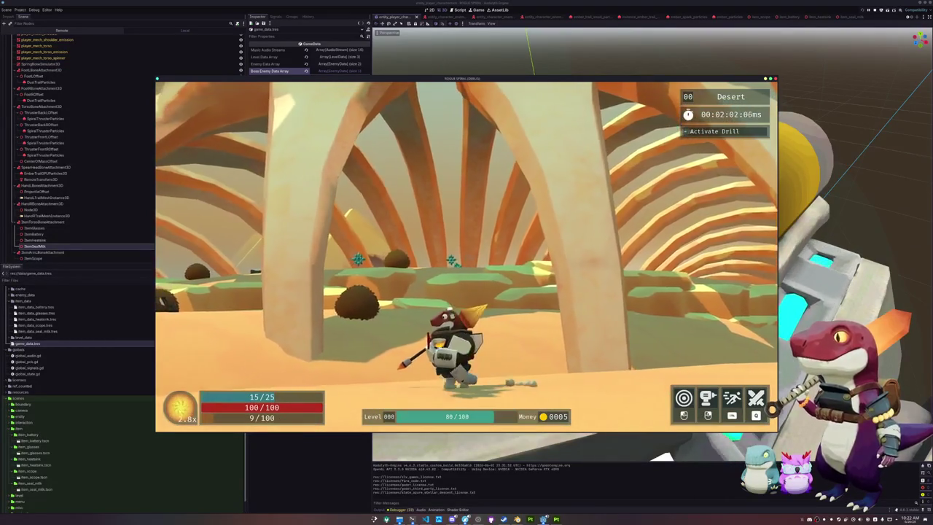
key("w")
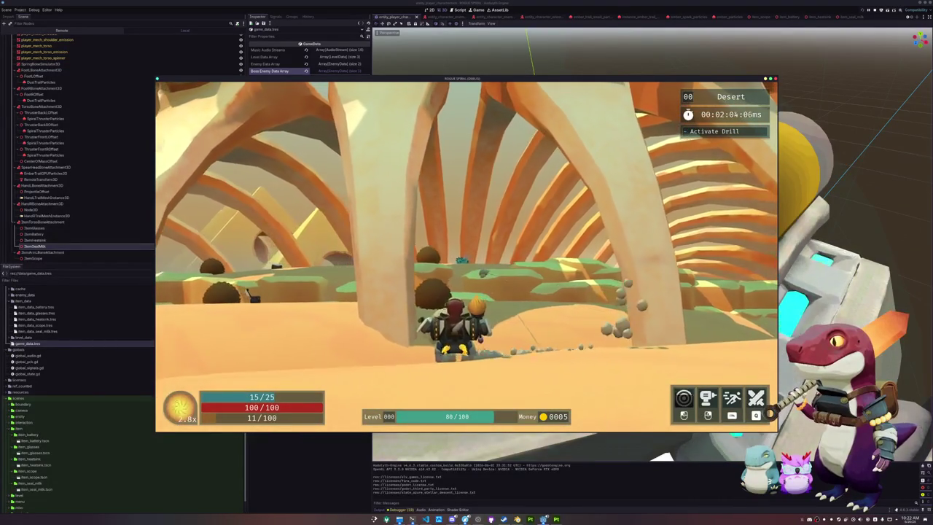
key("w")
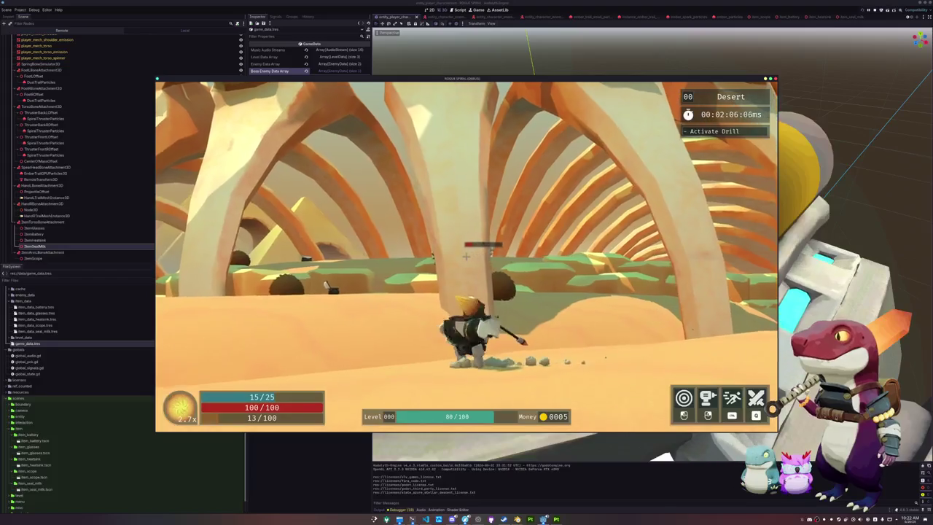
key("w")
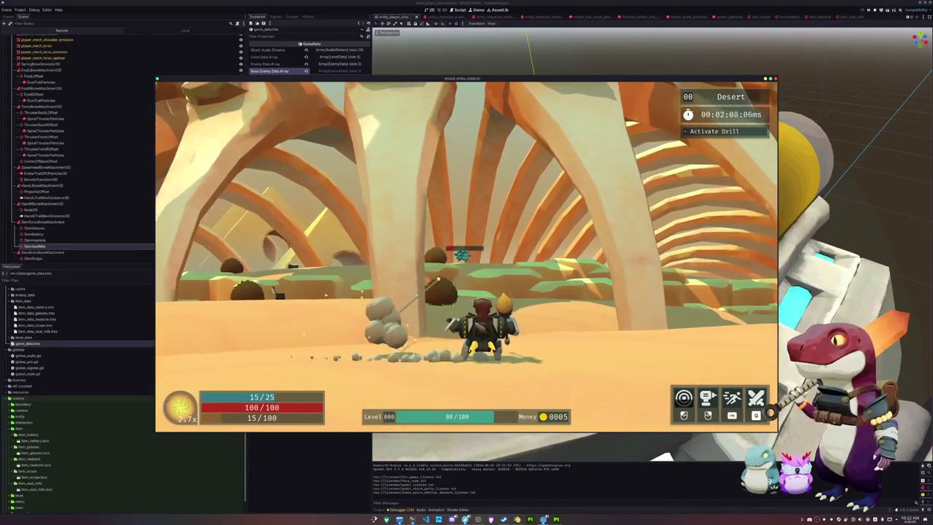
key("w")
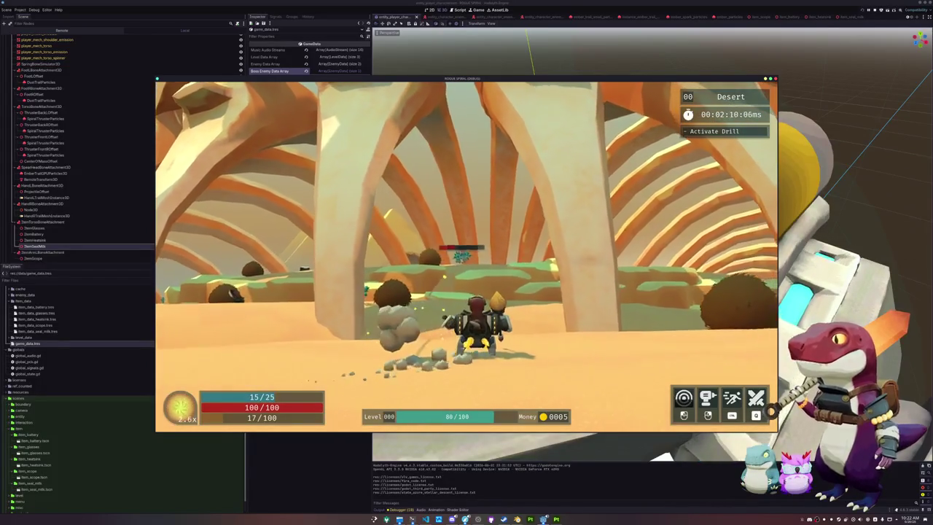
key("w")
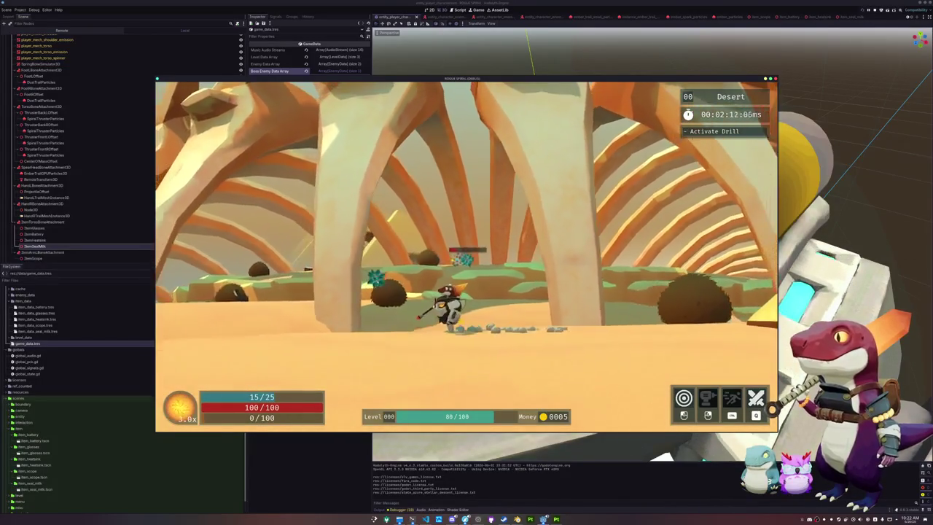
key("w")
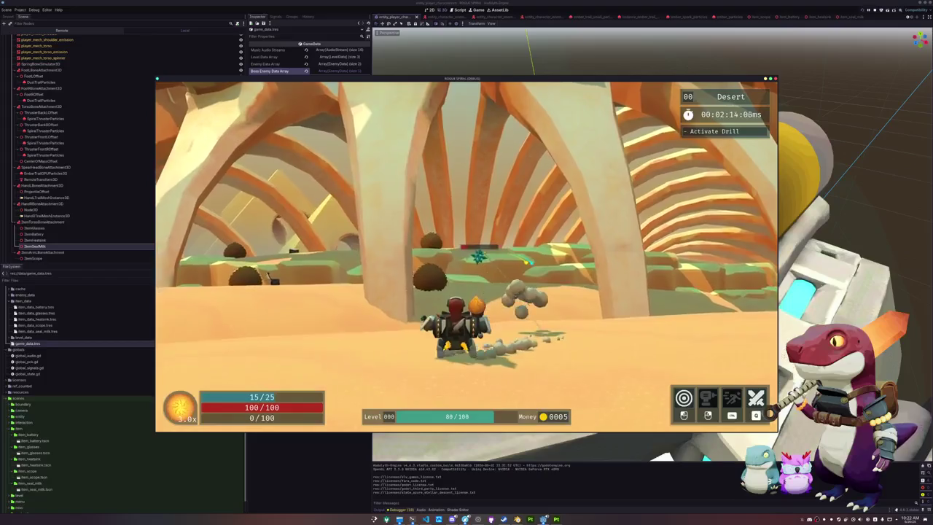
key("w")
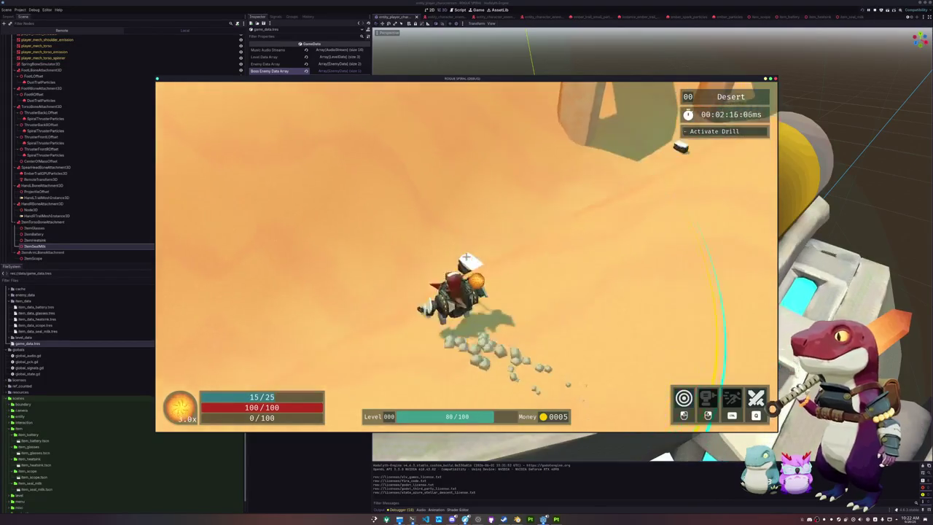
key("w")
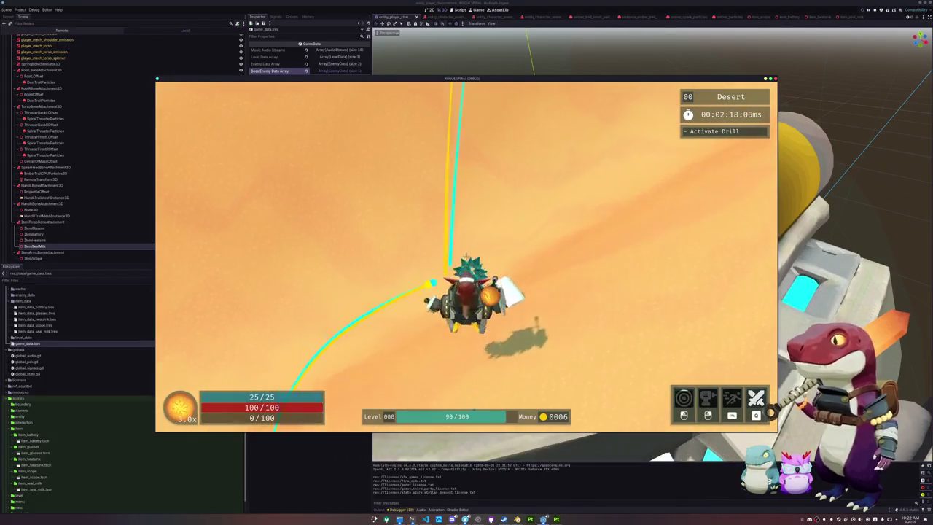
key("w")
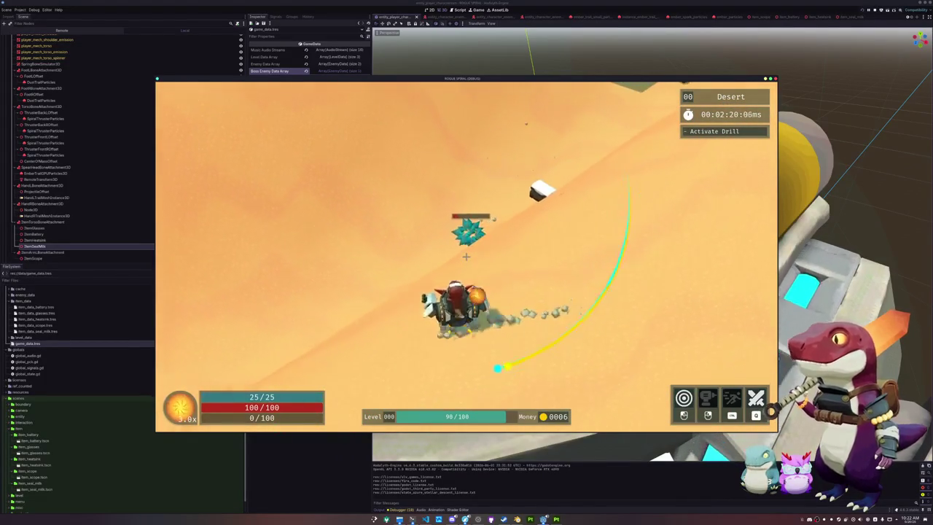
key("w")
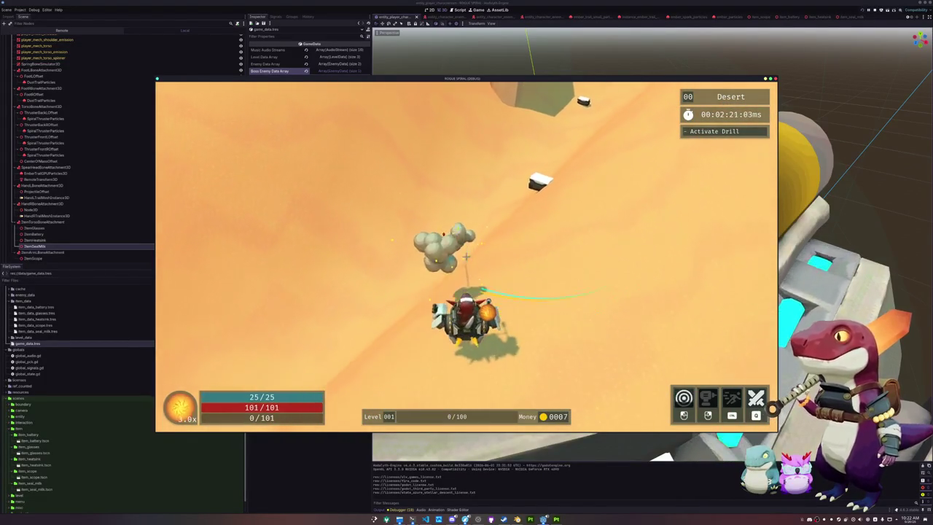
key("w")
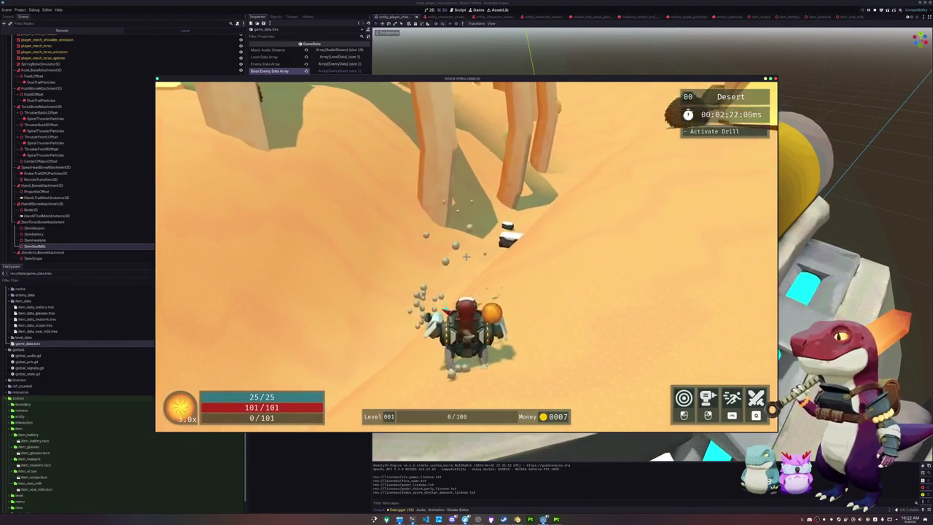
key("w")
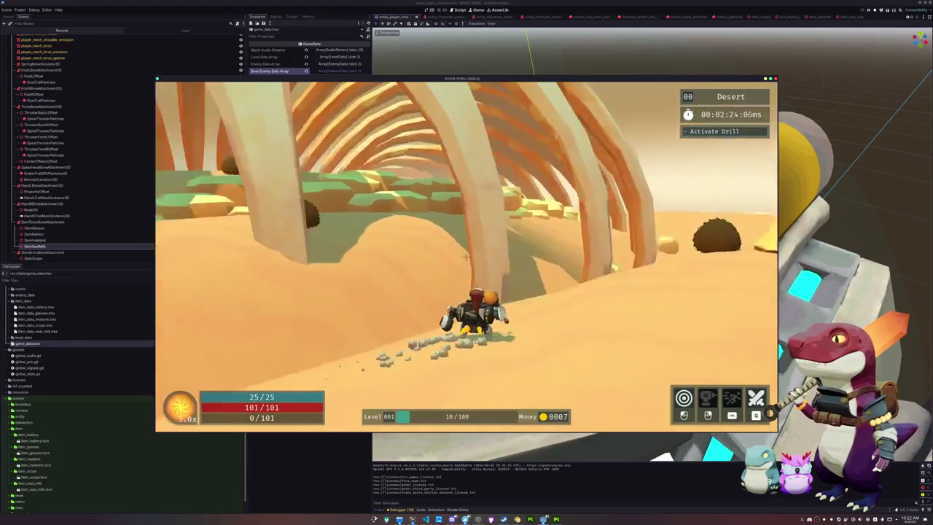
key("w")
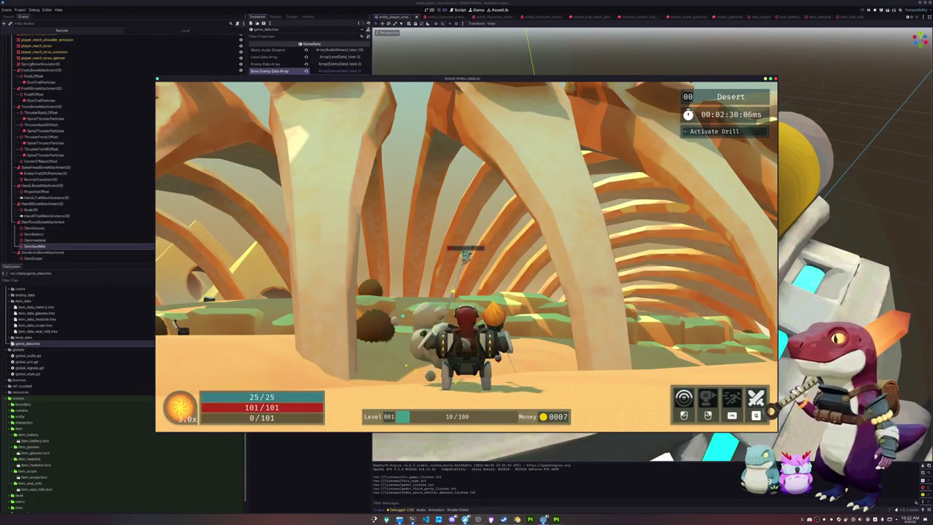
- Jump, laser the spiky enemy and rock cluster near the Seal Milk pickup, and fire the secondary weapon
key("w")
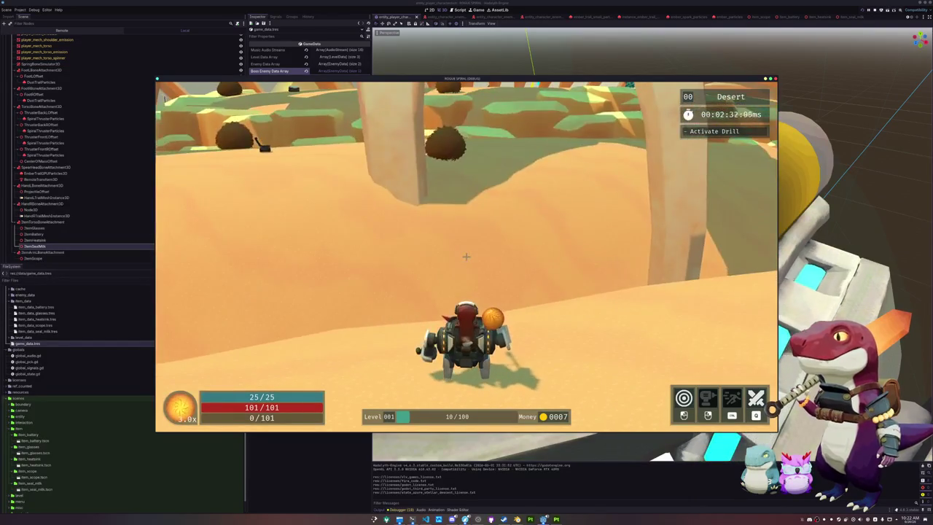
key("w")
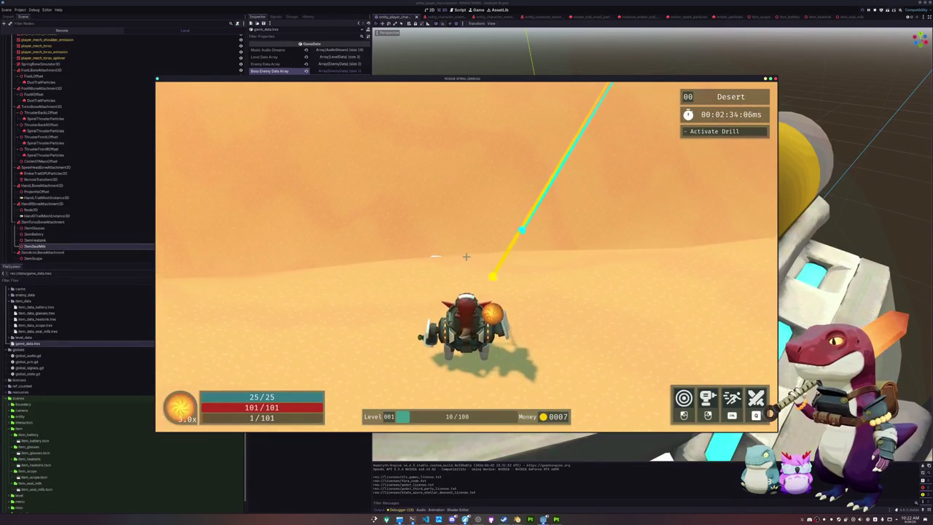
key("w")
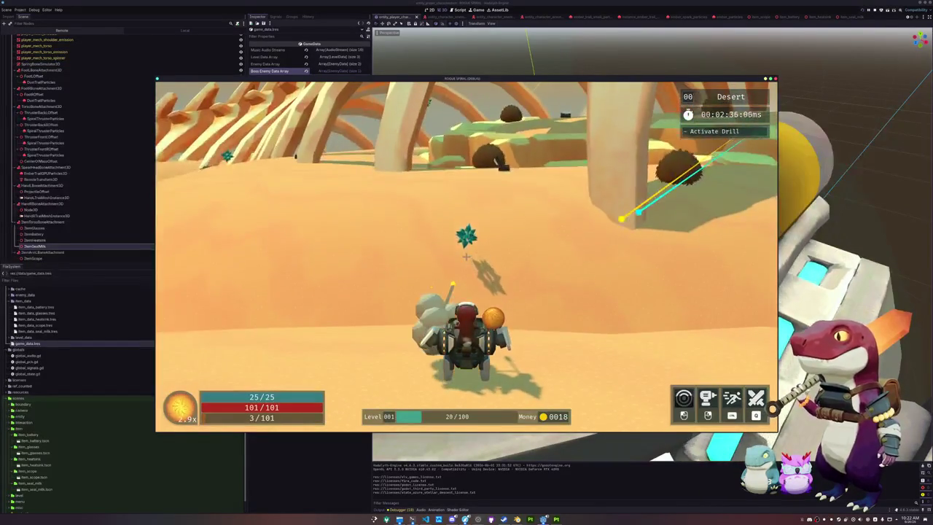
key("w")
key("w")
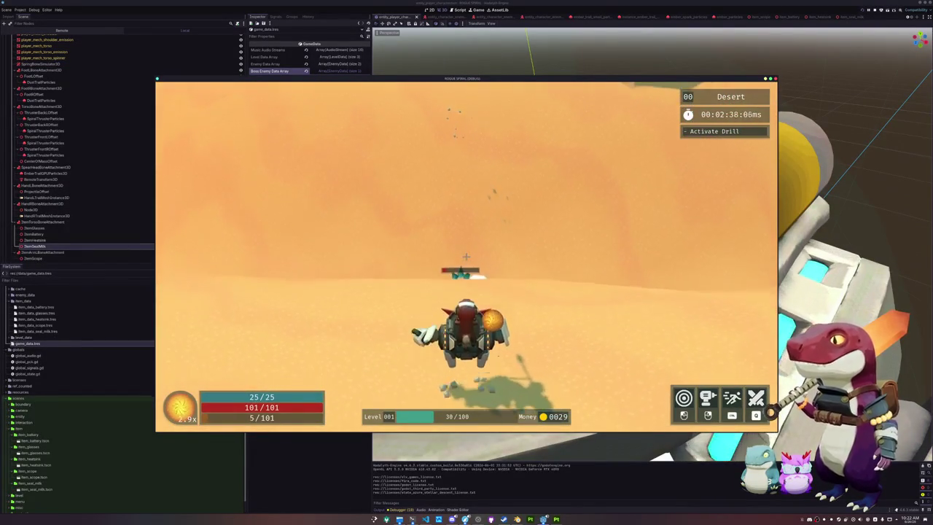
key("space")
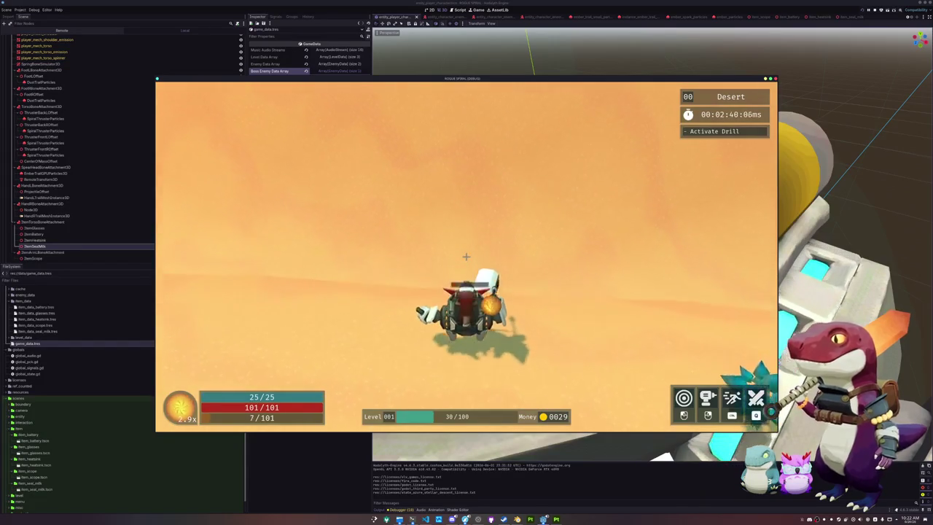
key("w")
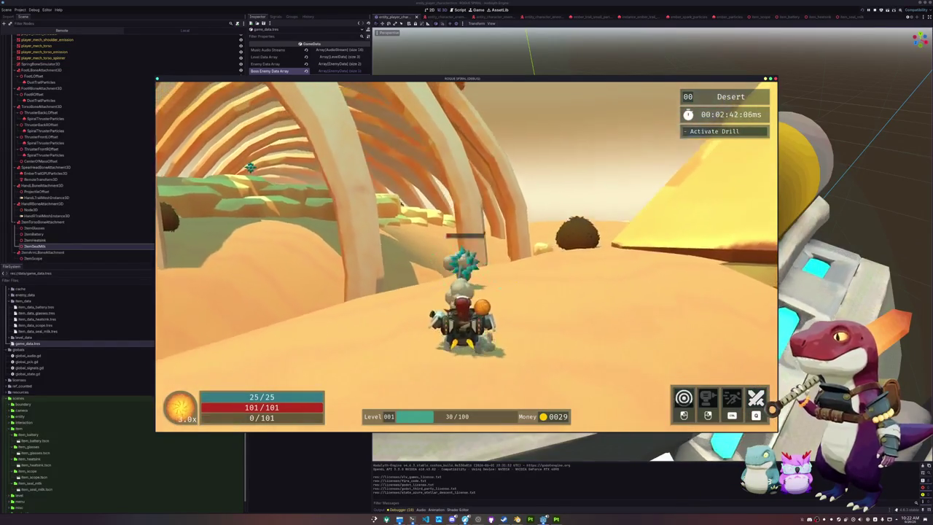
left_click(467, 256)
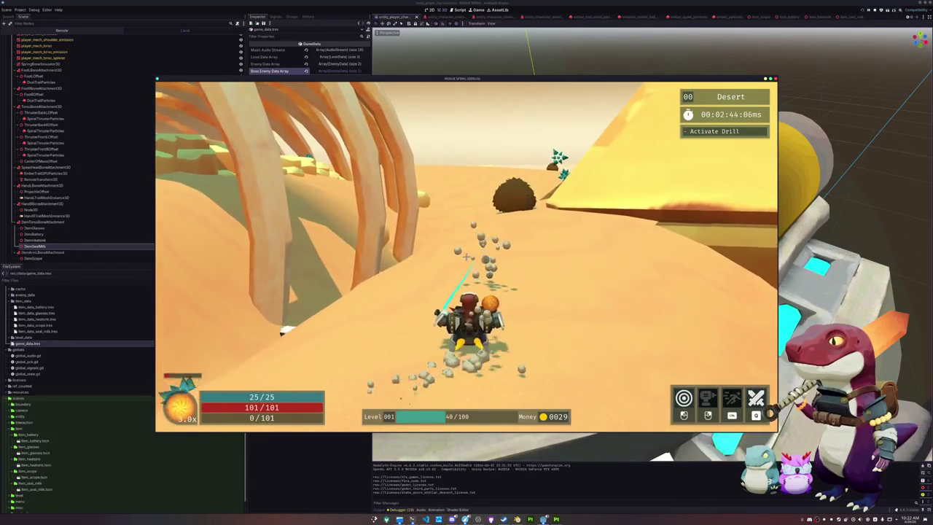
key("w")
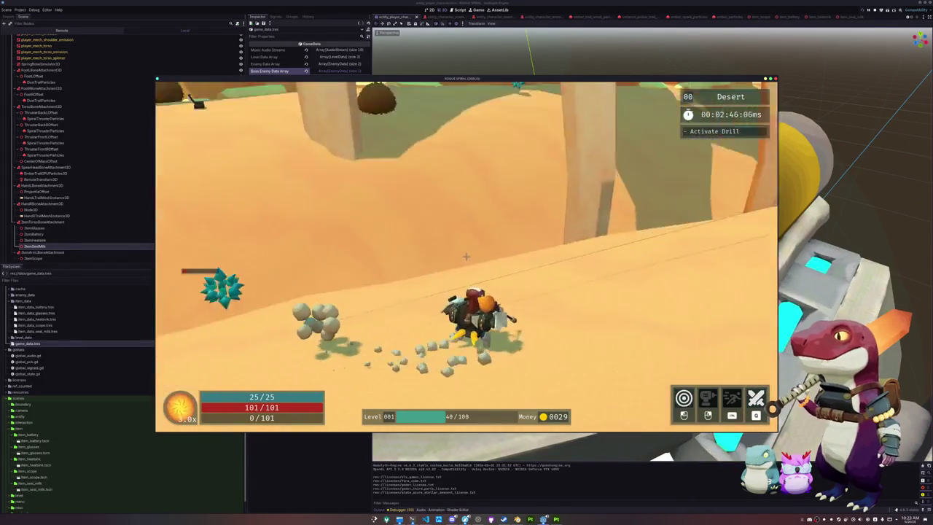
left_click(467, 256)
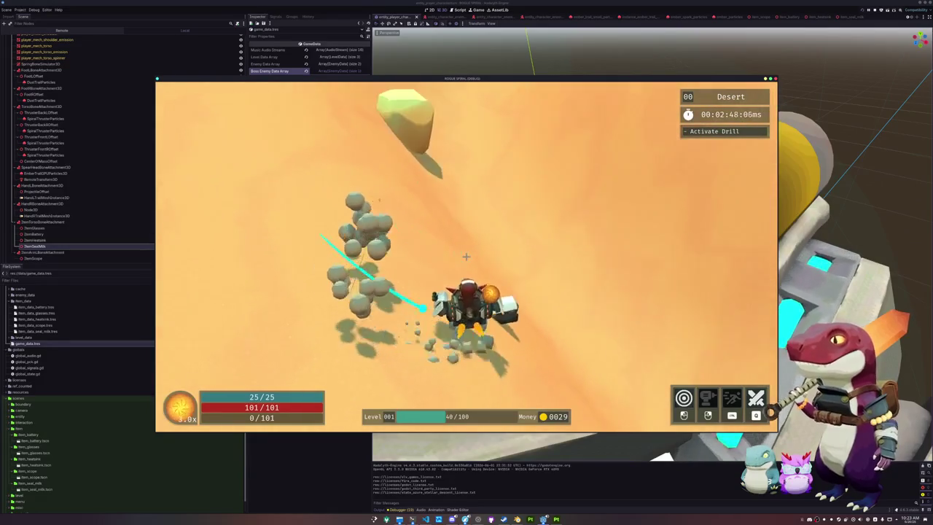
key("d")
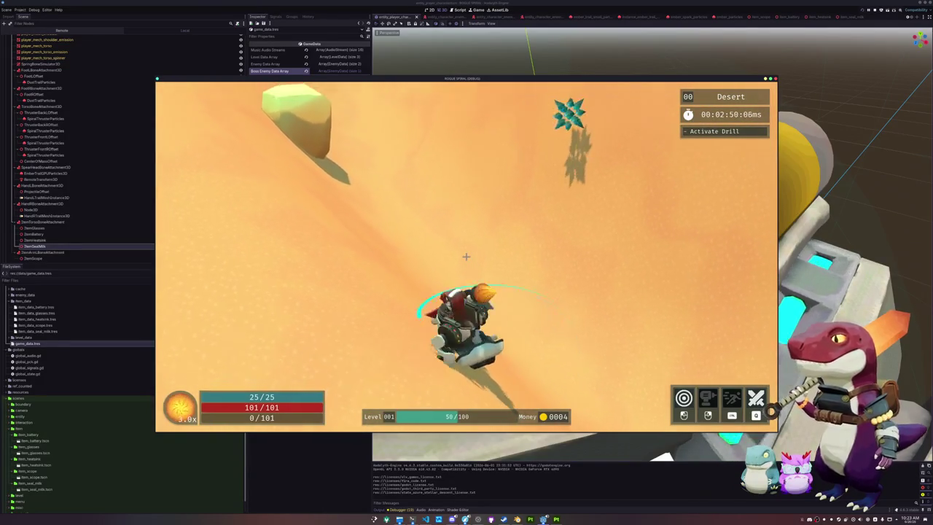
key("w")
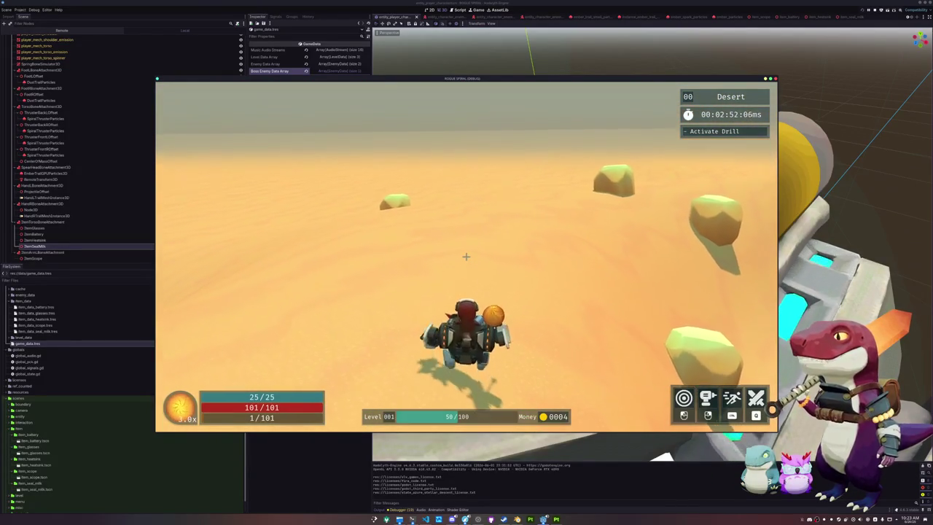
right_click(467, 256)
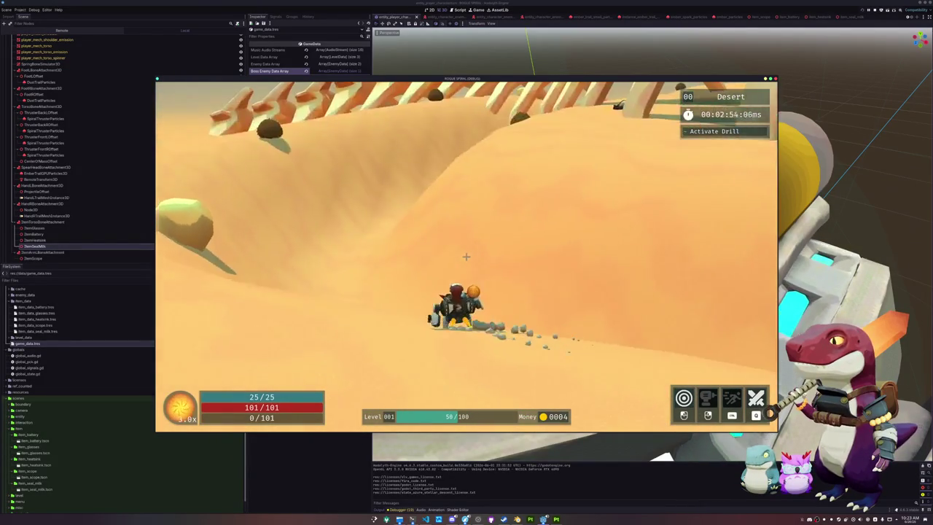
- Drive past the yellow rock, fighting off enemies, along the desert track toward the pyramid
key("a")
key("w")
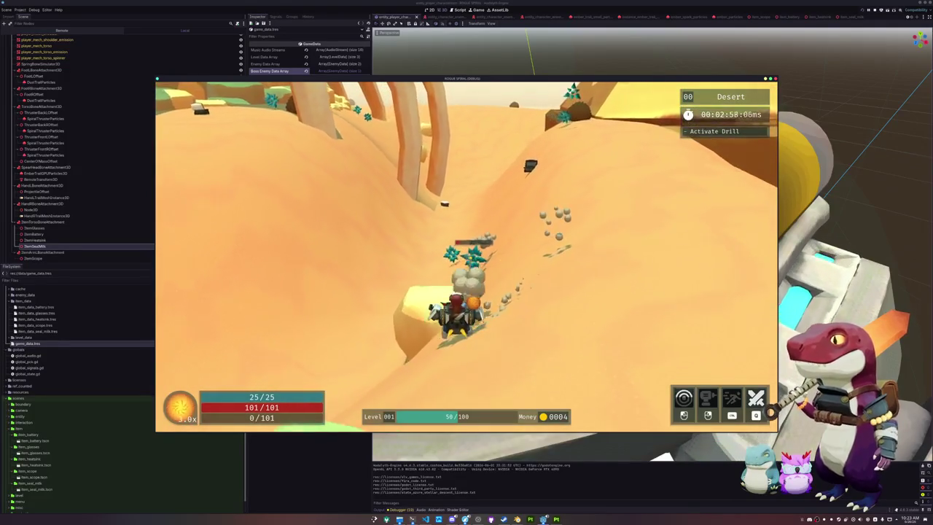
key("w")
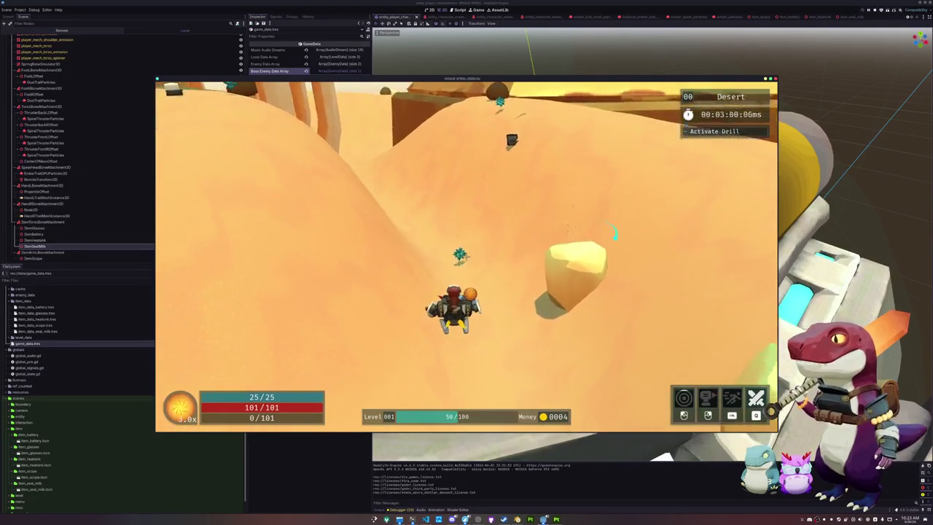
key("a")
key("a")
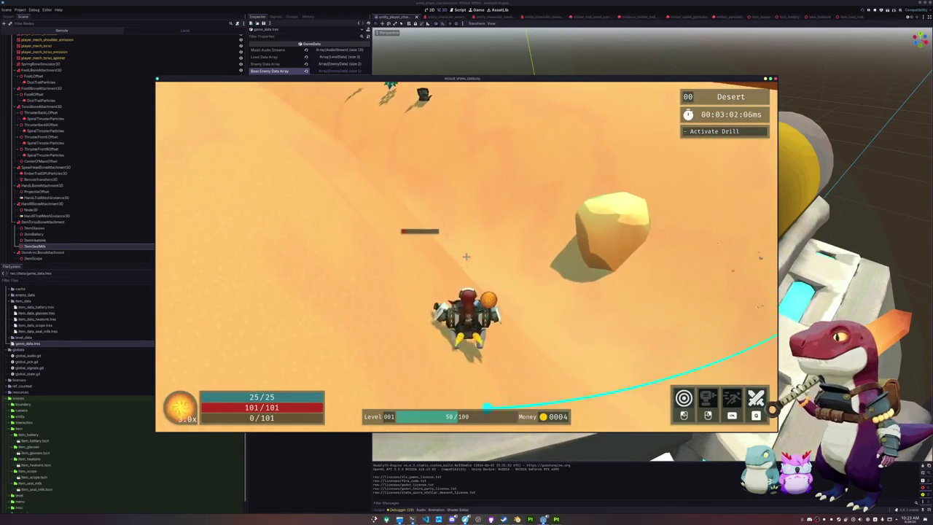
key("w")
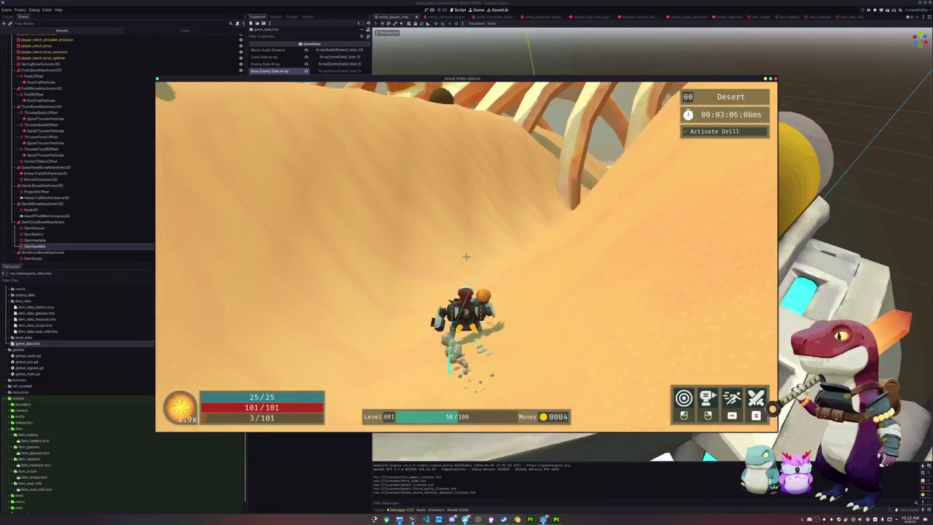
key("w")
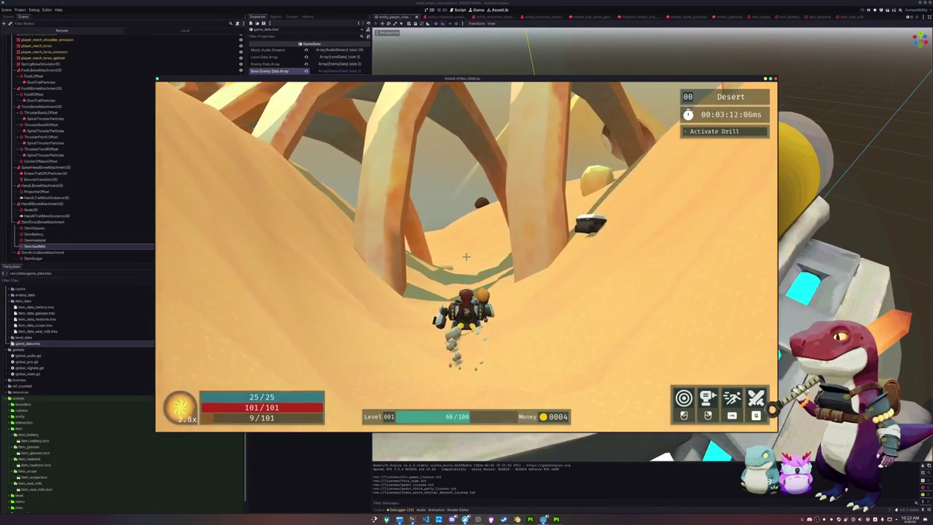
key("w")
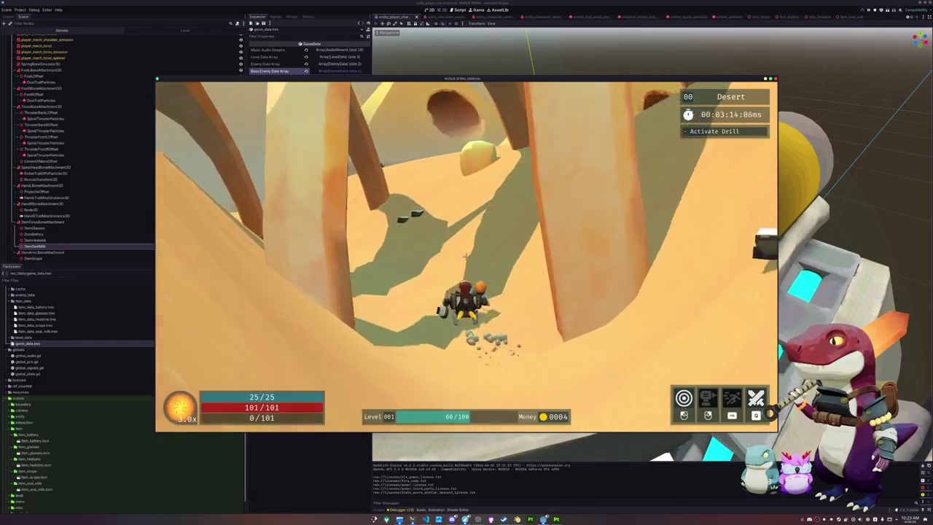
key("w")
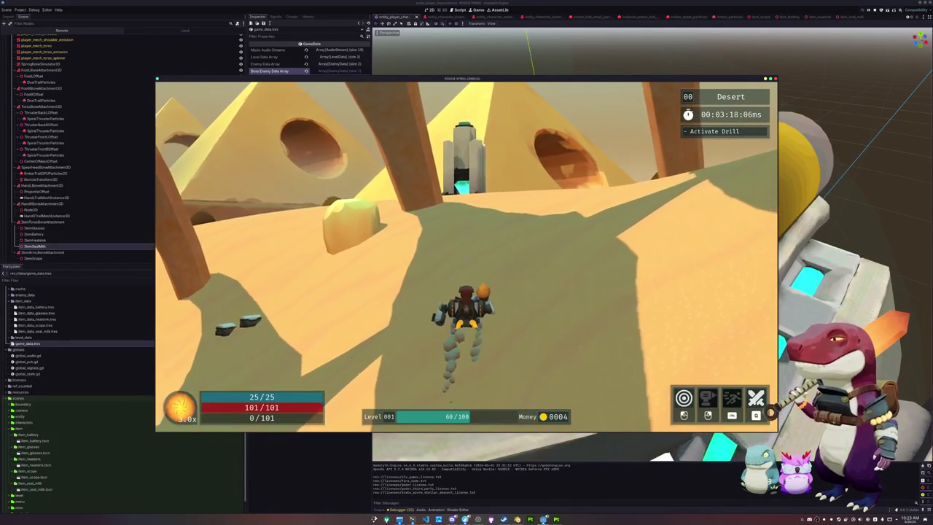
- Reach the drill tower, activate the drill, and keep moving as the green dome expands
key("w")
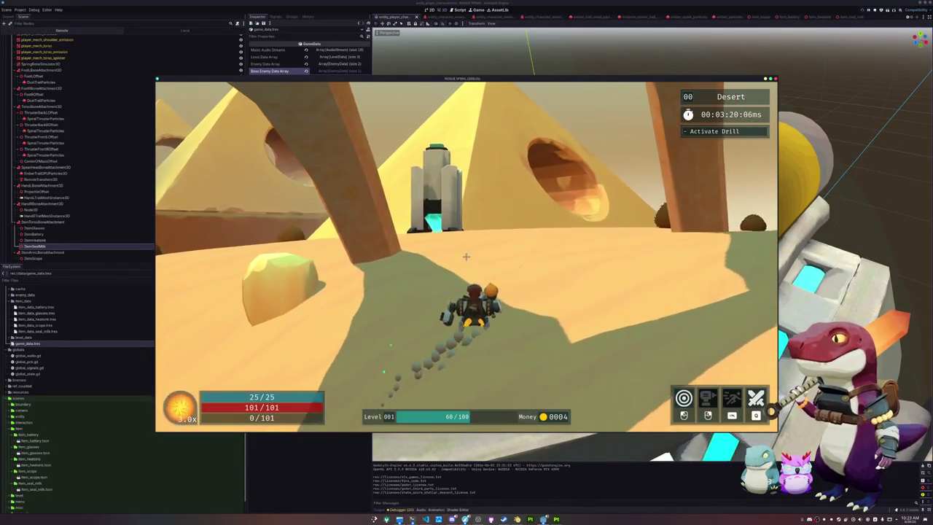
key("w")
key("w")
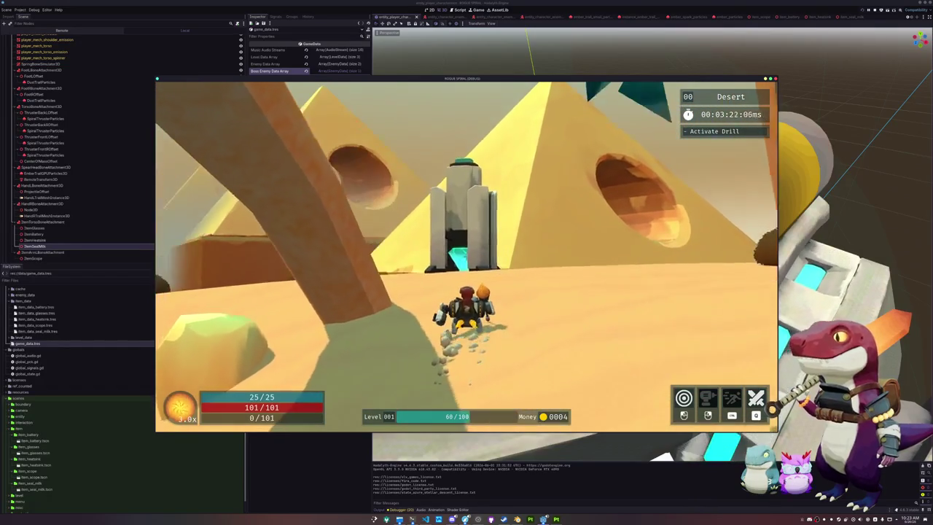
key("w")
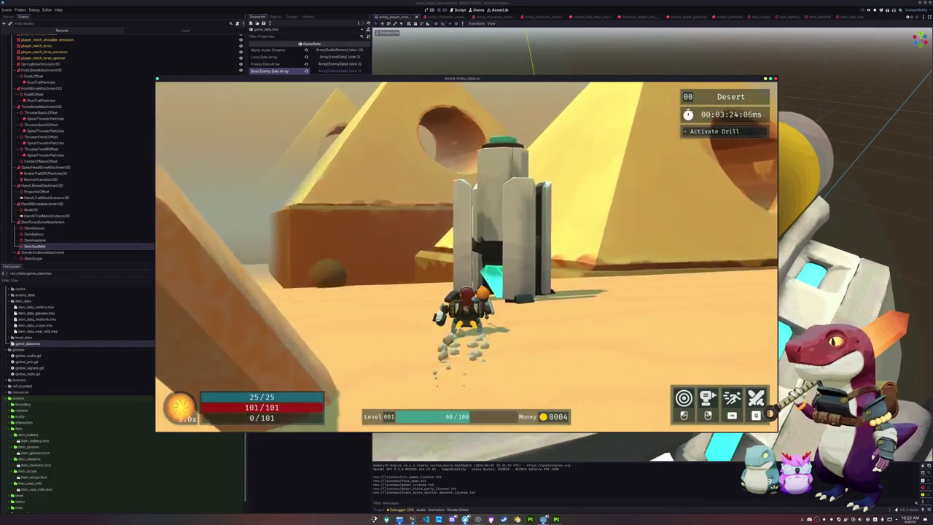
key("w")
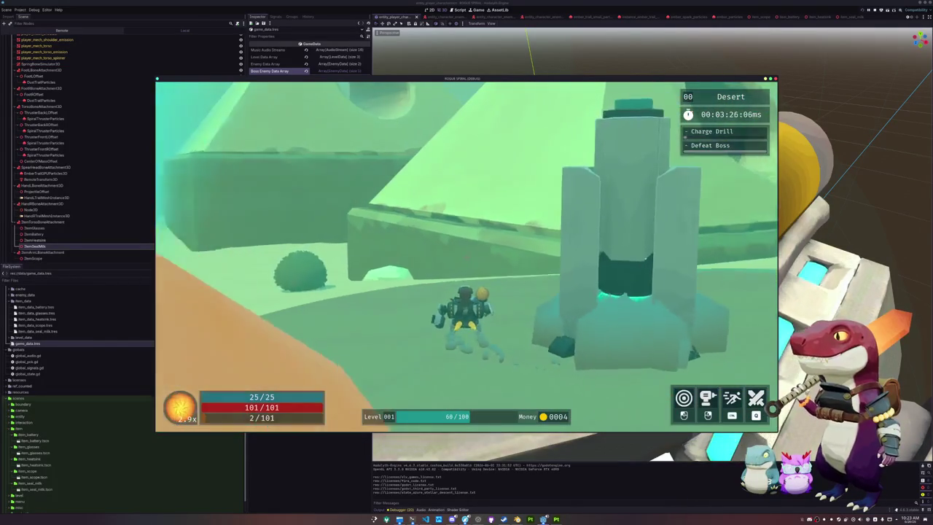
key("w")
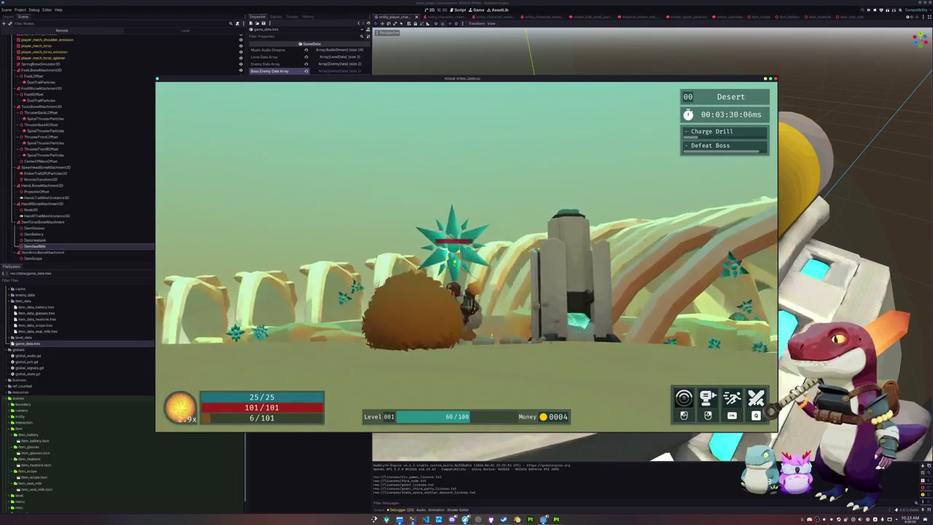
key("w")
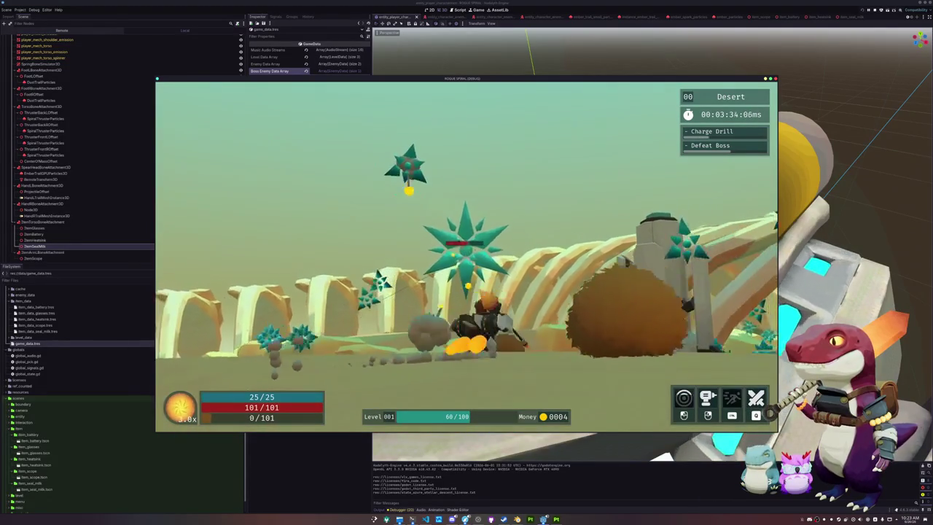
key("w")
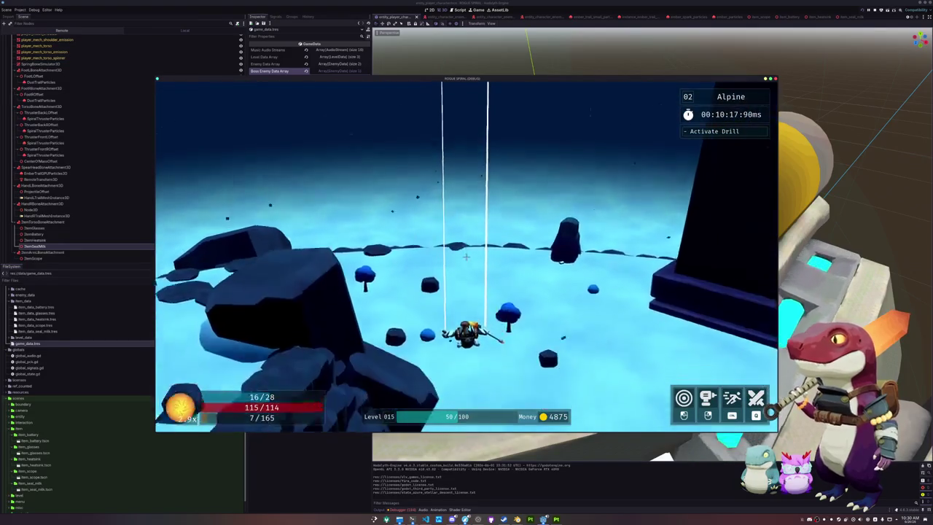
- Thruster-dash forward and open two Alpine crates for 75 money each
key("shift")
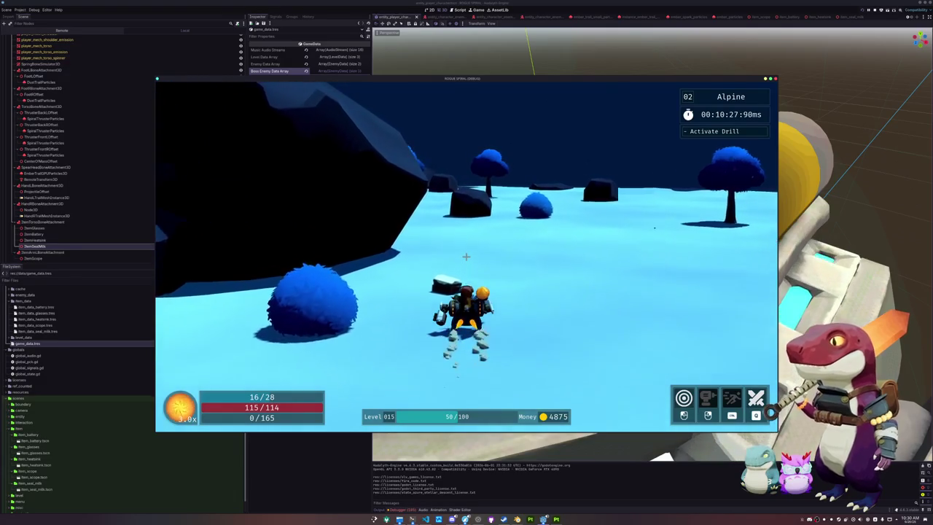
key("e")
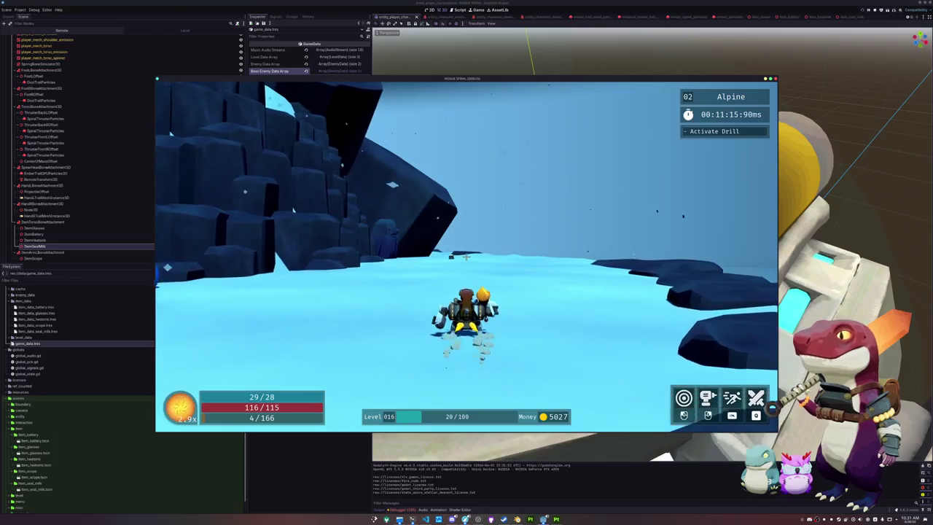
key("e")
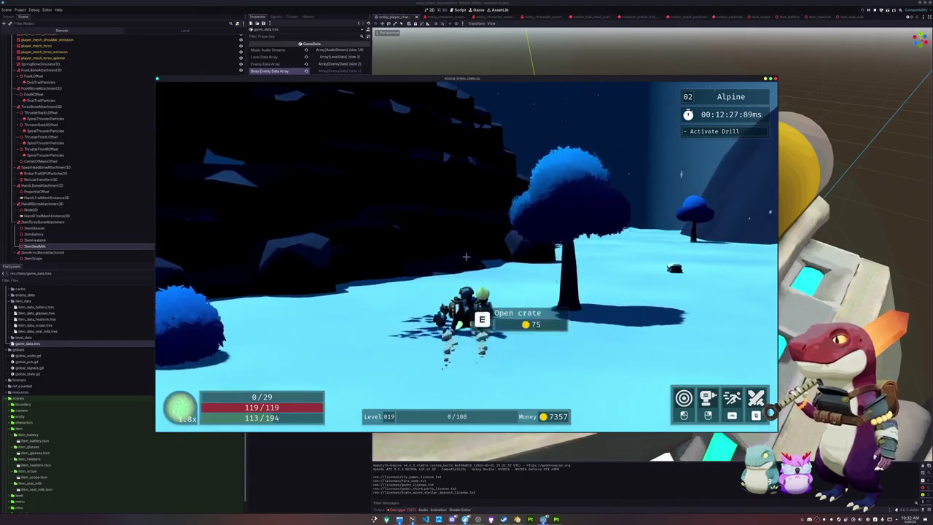
- Open the crate in front of the mech and another for 75 money
key("e")
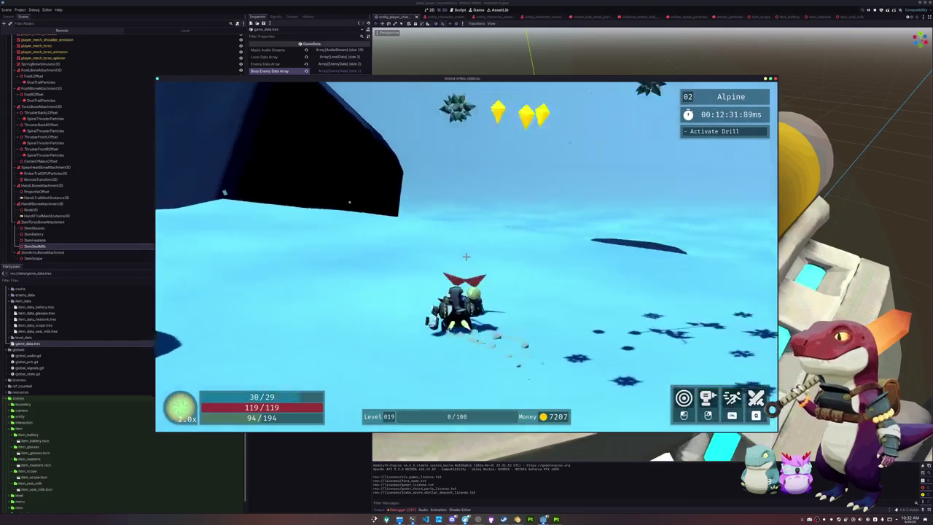
key("e")
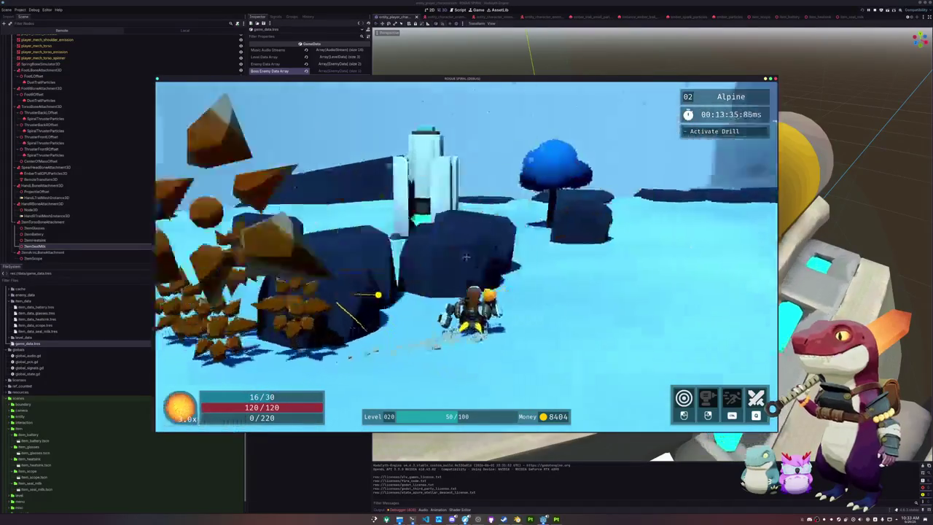
- Activate the drill to start the boss fight and dash the mech forward
key("w")
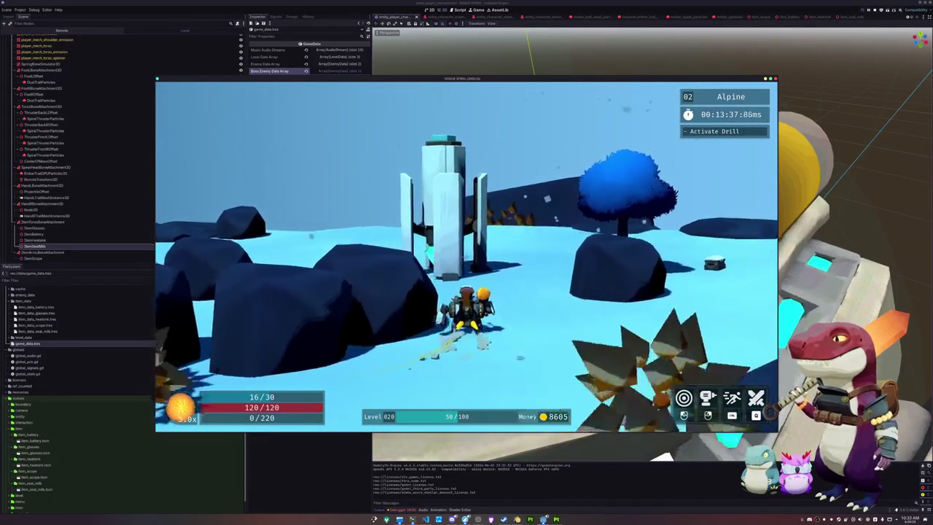
key("e")
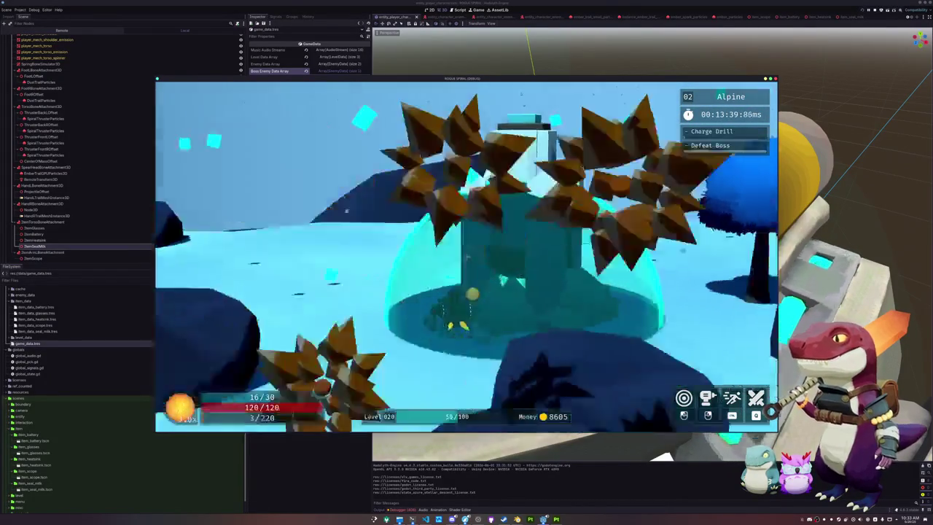
key("shift")
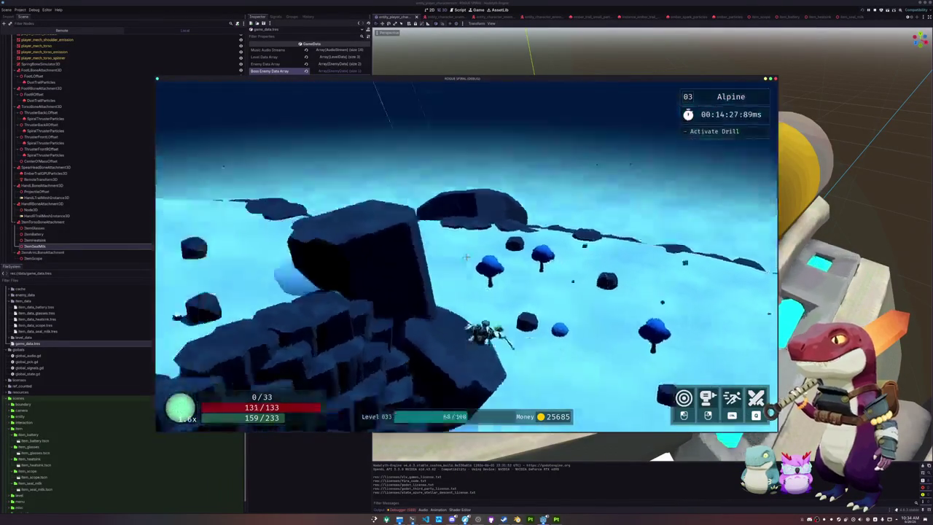
- Walk the mech across the stage 03 snow onto the dark rocks
key("w")
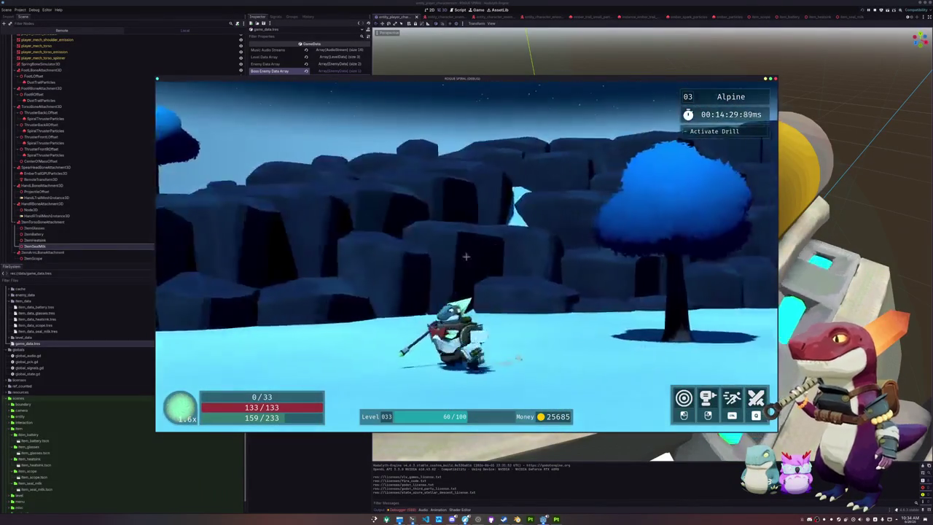
key("w")
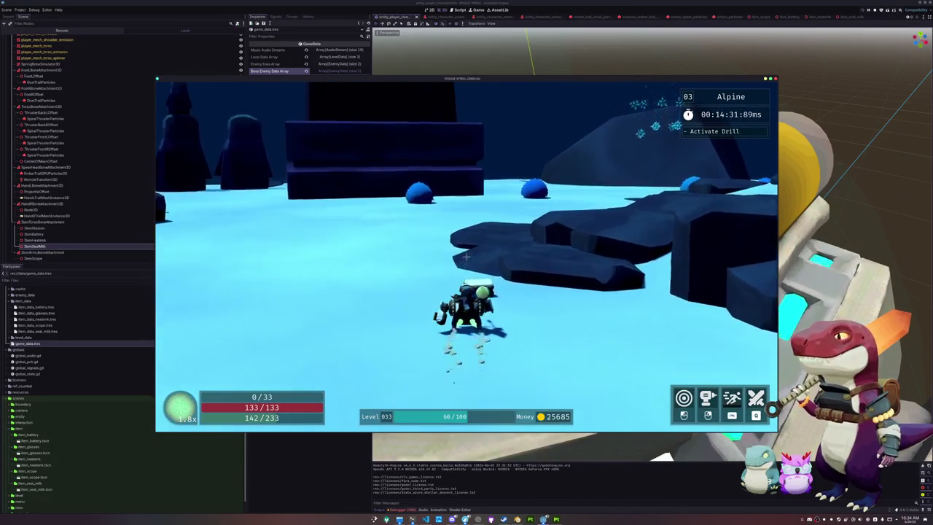
key("w")
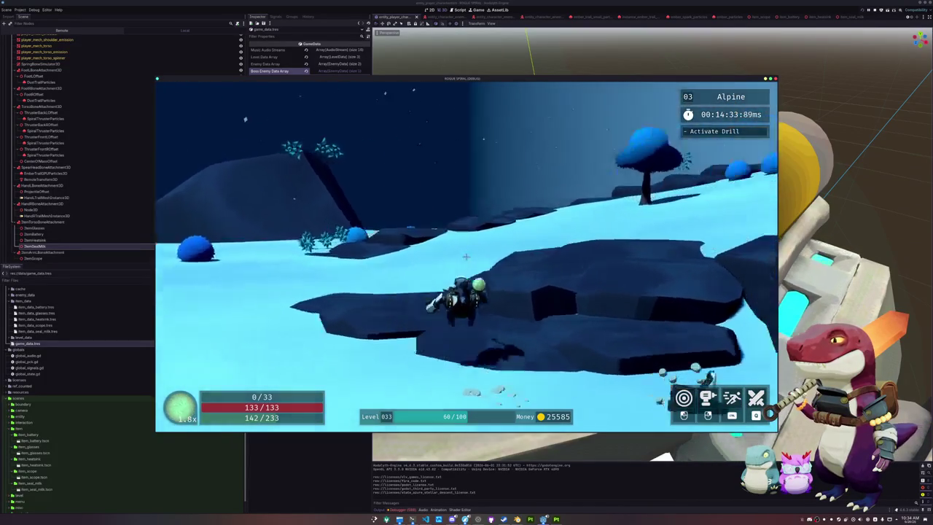